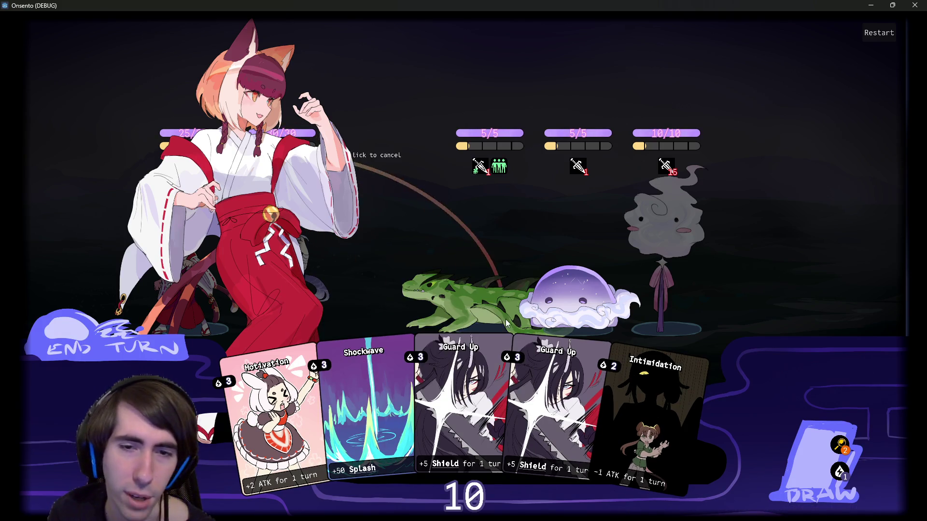
- Cancel the cat-girl's attack targeting, check the ally's attack info, then switch to the Slay the Spire screenshot
click(465, 301)
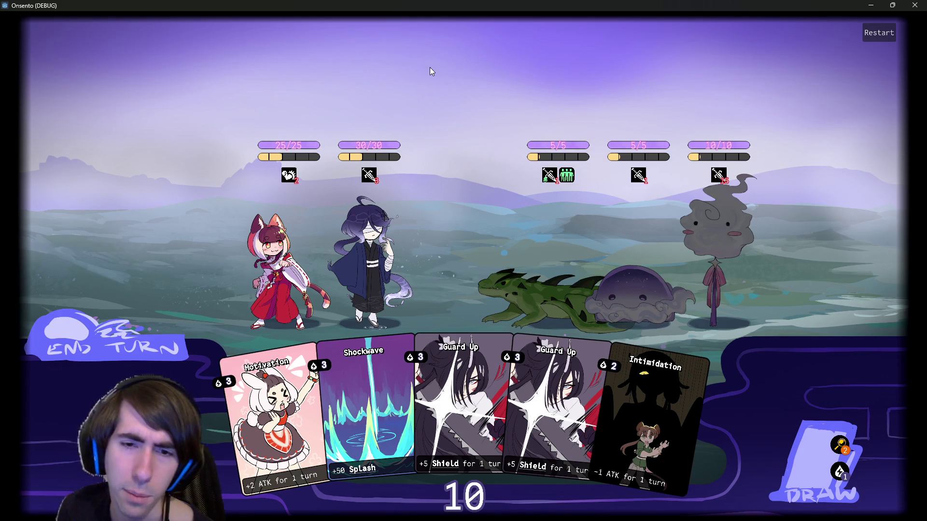
mouse_move(370, 173)
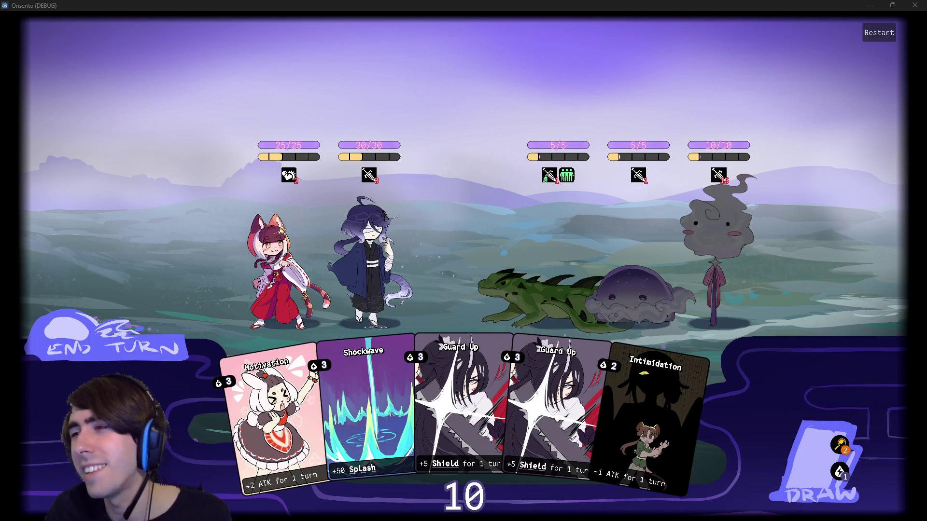
key(alt+Tab)
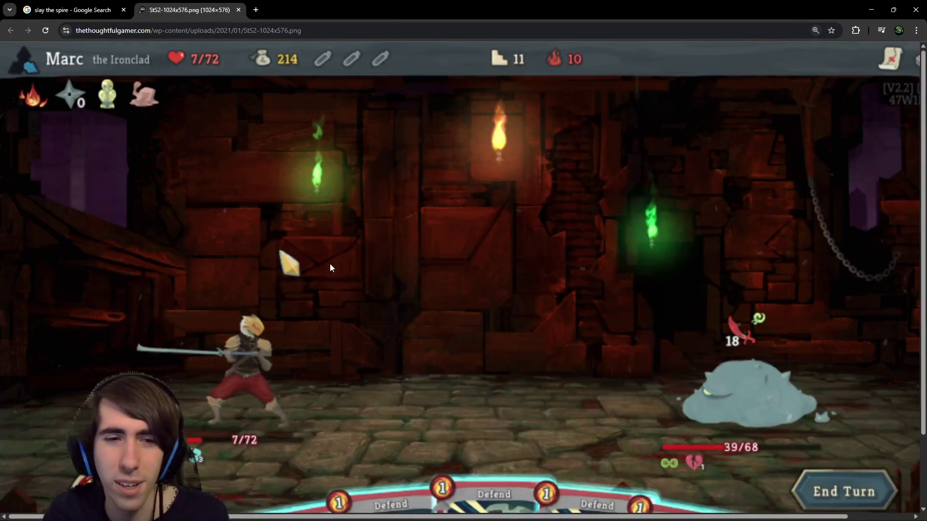
key(ctrl+minus)
key(ctrl+minus)
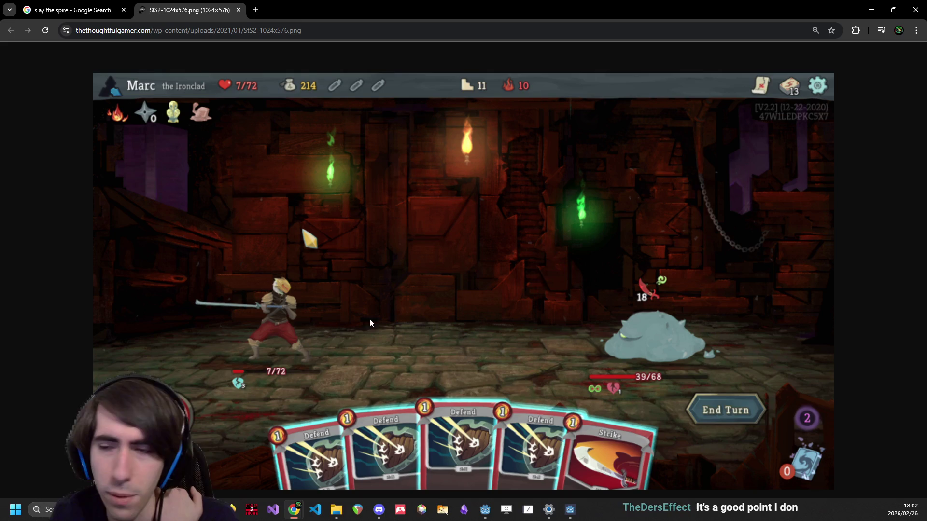
key(alt+Tab)
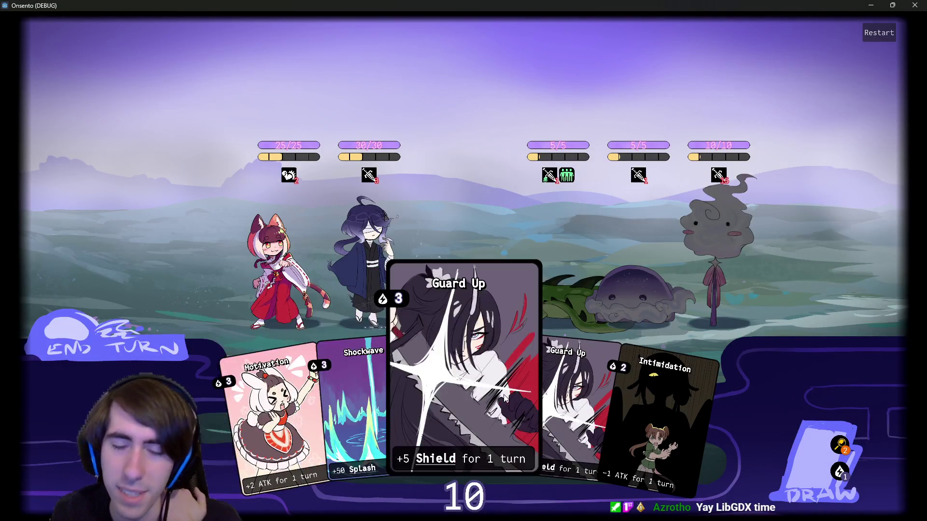
- Start and cancel the cat-girl's attack, inspect the hand, then switch to the Hearthstone image results
click(291, 215)
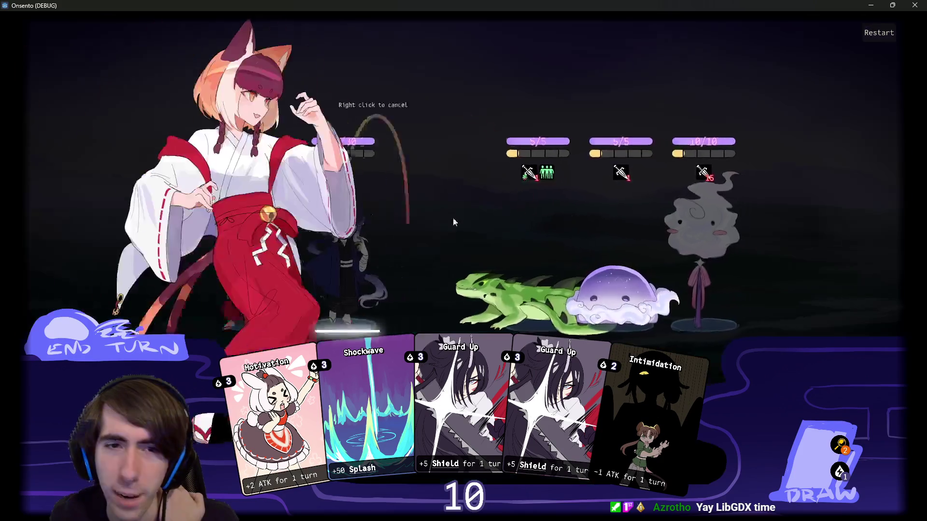
right_click(549, 243)
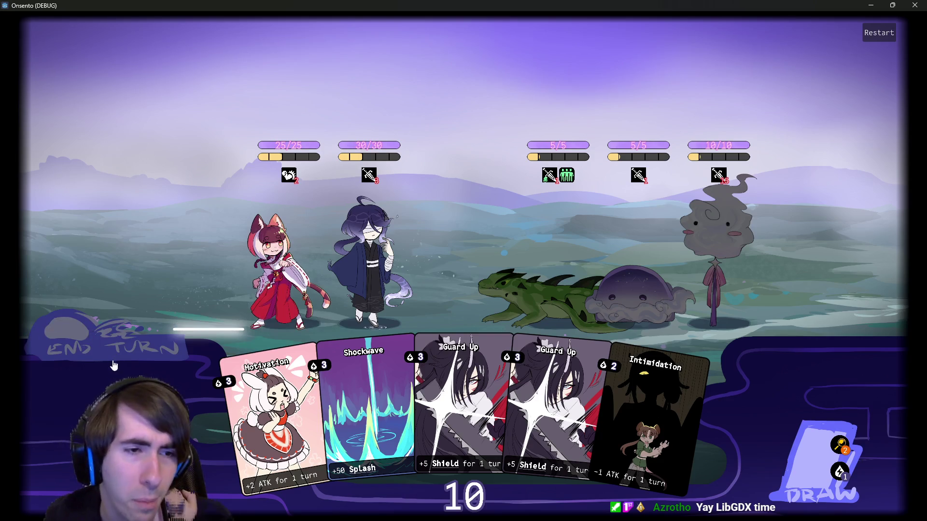
mouse_move(358, 411)
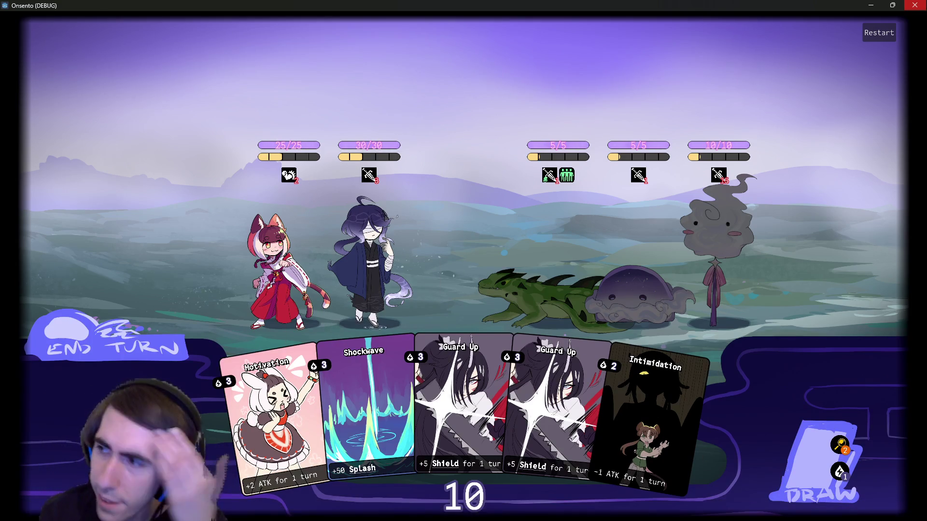
click(914, 5)
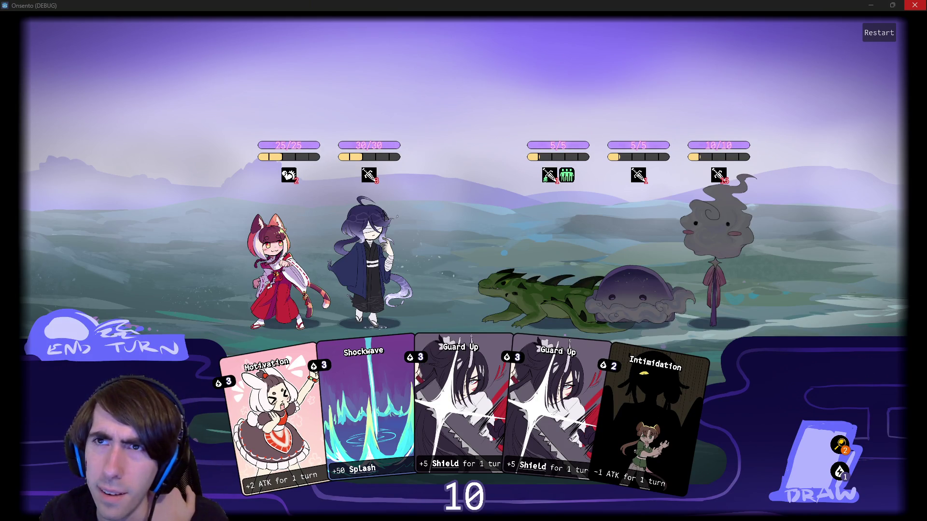
mouse_move(672, 387)
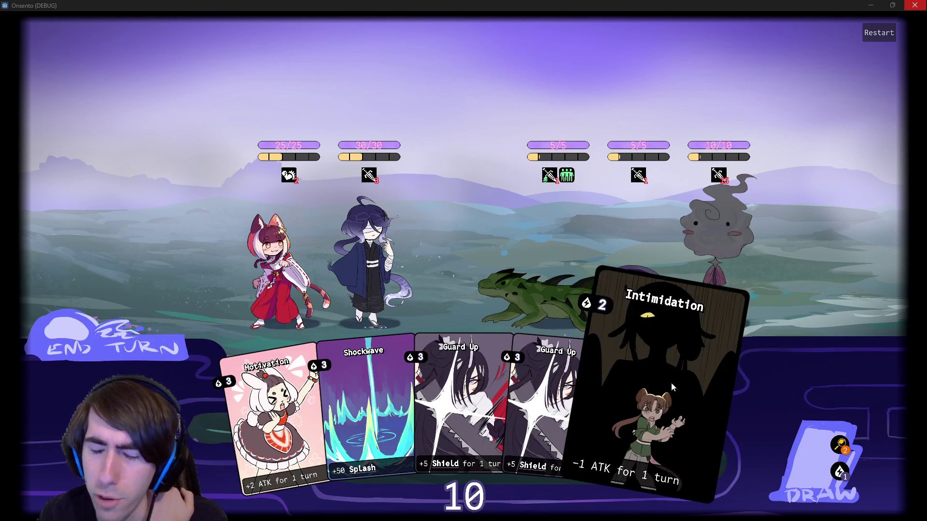
key(alt+Tab)
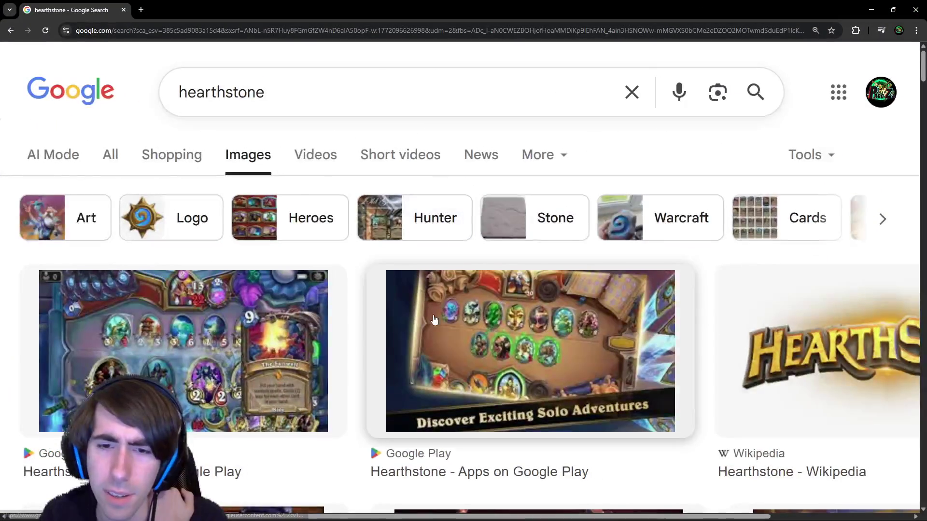
- Open the first Hearthstone gameplay image in a new tab and return to the results
scroll(434, 319, down, 2)
click(318, 265)
right_click(723, 261)
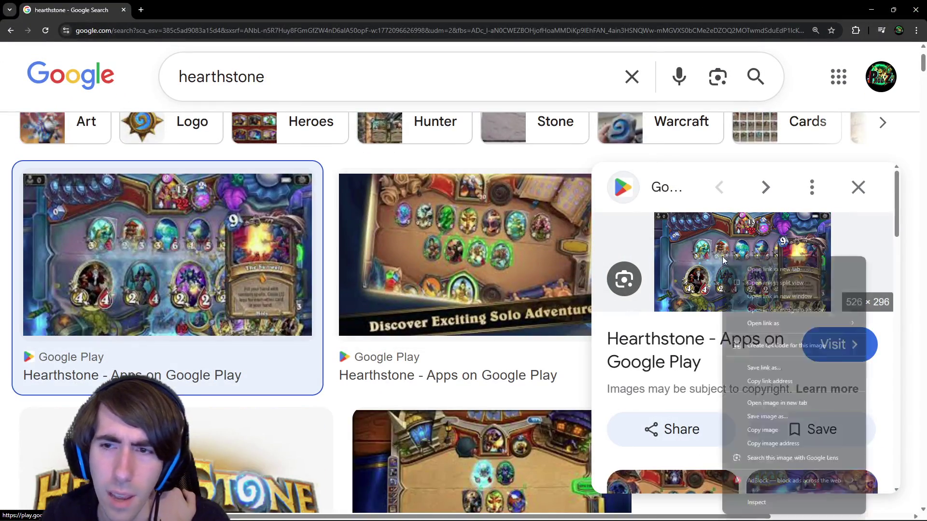
click(777, 403)
click(203, 10)
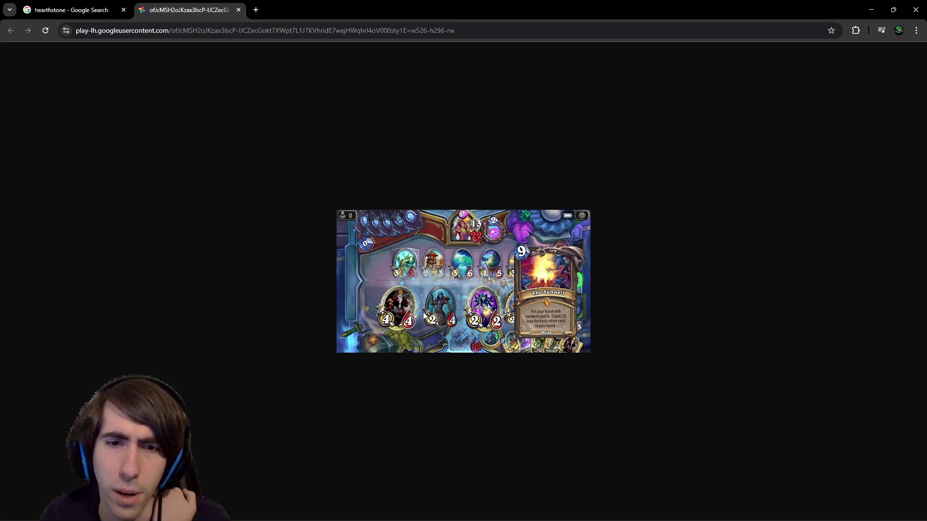
ctrl+scroll(449, 391, up, 5)
key(ctrl+shift+Tab)
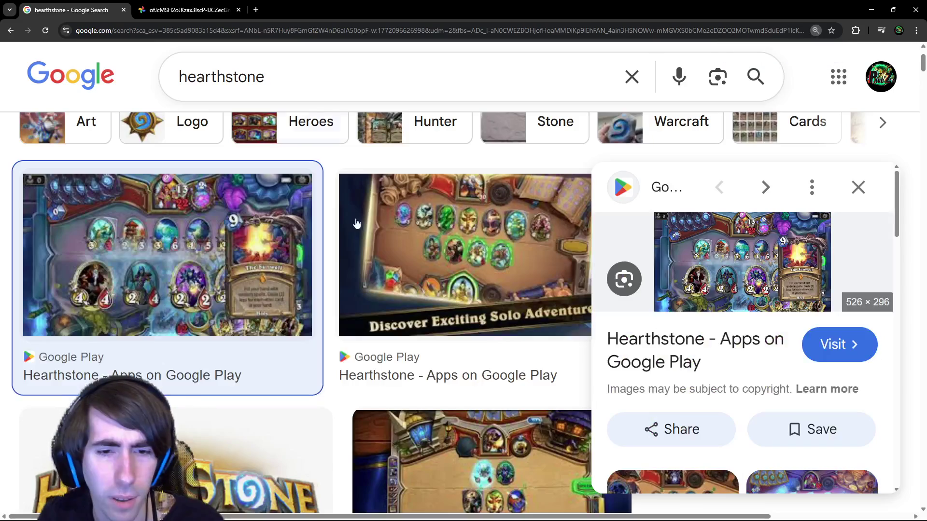
scroll(356, 223, down, 5)
- Open the Eurogamer Hearthstone board image in a new tab and return to the results
click(483, 197)
scroll(442, 370, down, 3)
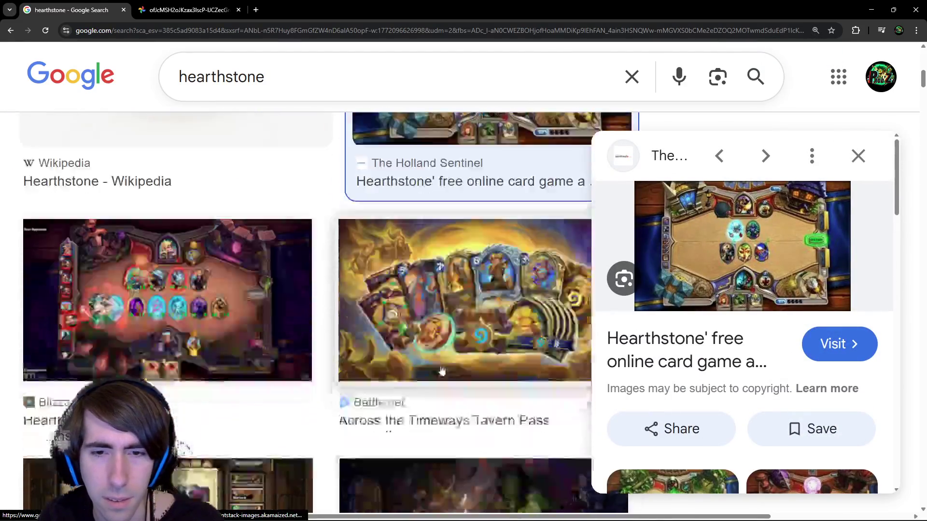
scroll(442, 370, down, 12)
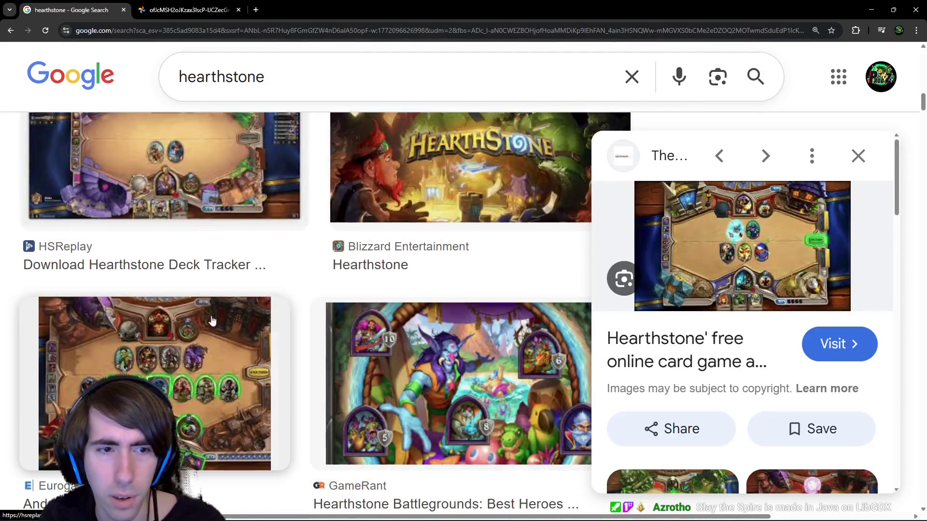
click(212, 320)
right_click(734, 237)
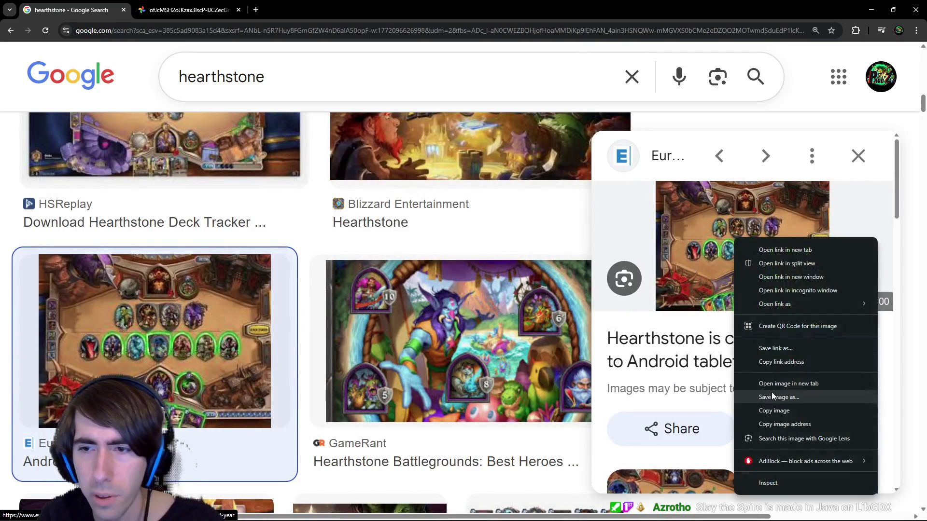
click(771, 383)
click(287, 10)
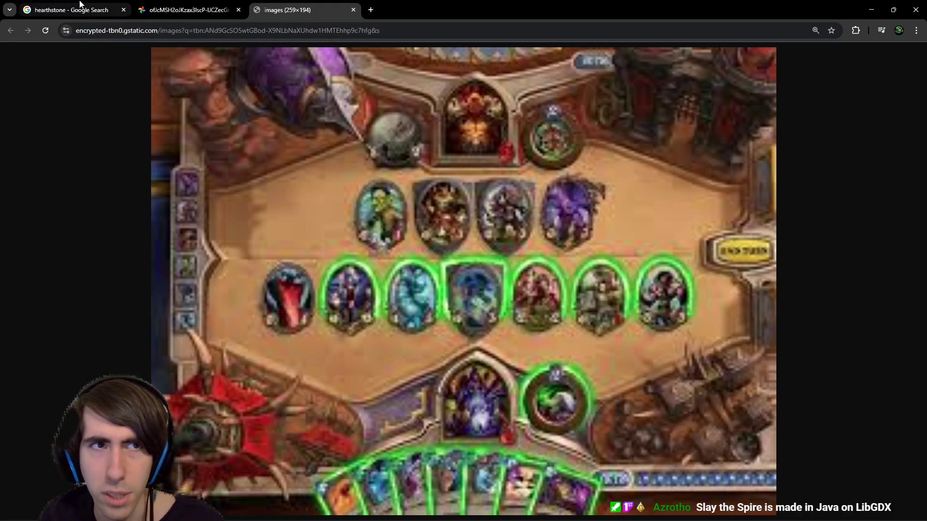
click(79, 4)
- Open the Udonis Hearthstone board image (hearthstone.webp) in a new tab and view it
scroll(744, 289, down, 5)
scroll(484, 347, down, 4)
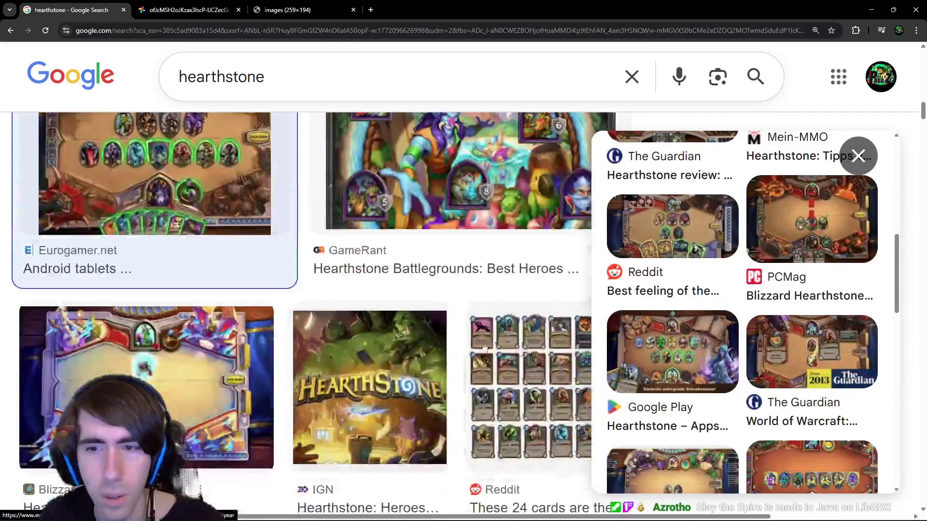
scroll(393, 348, down, 5)
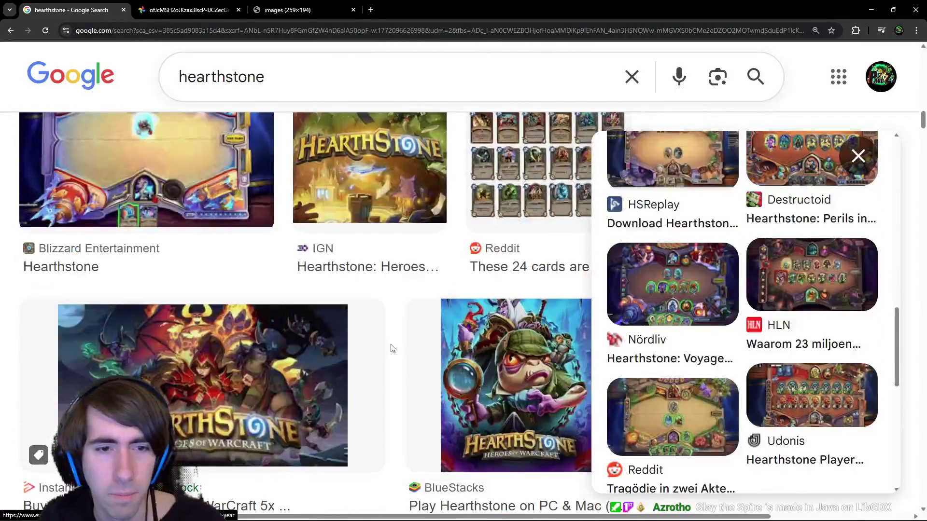
scroll(393, 349, down, 10)
scroll(230, 313, down, 5)
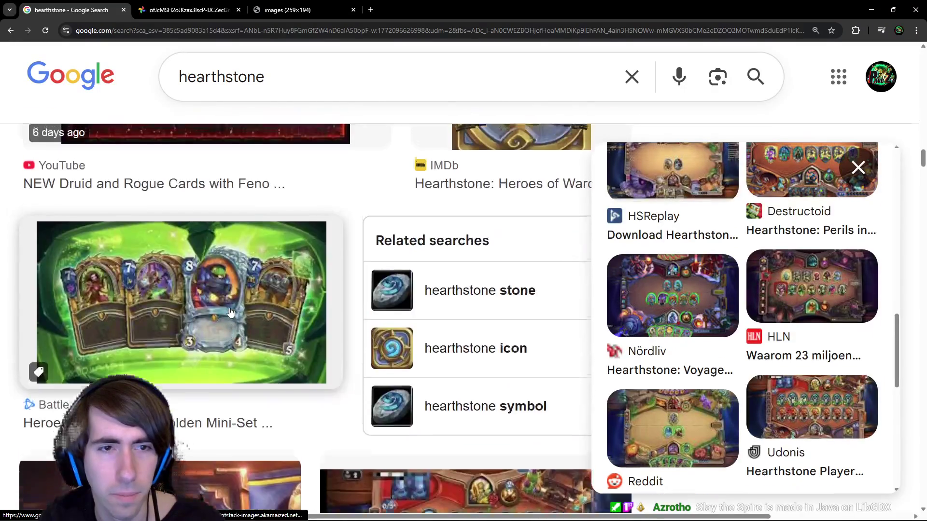
scroll(231, 312, down, 6)
click(452, 191)
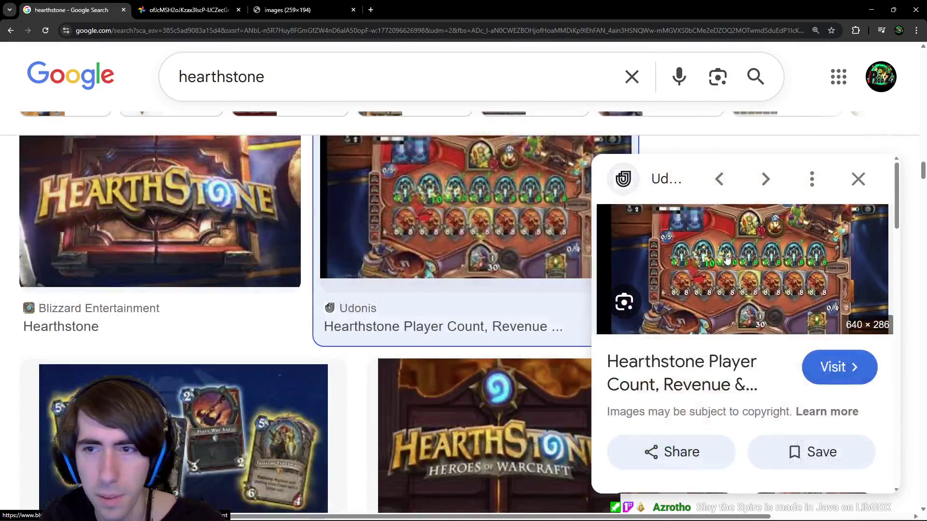
right_click(741, 282)
click(795, 169)
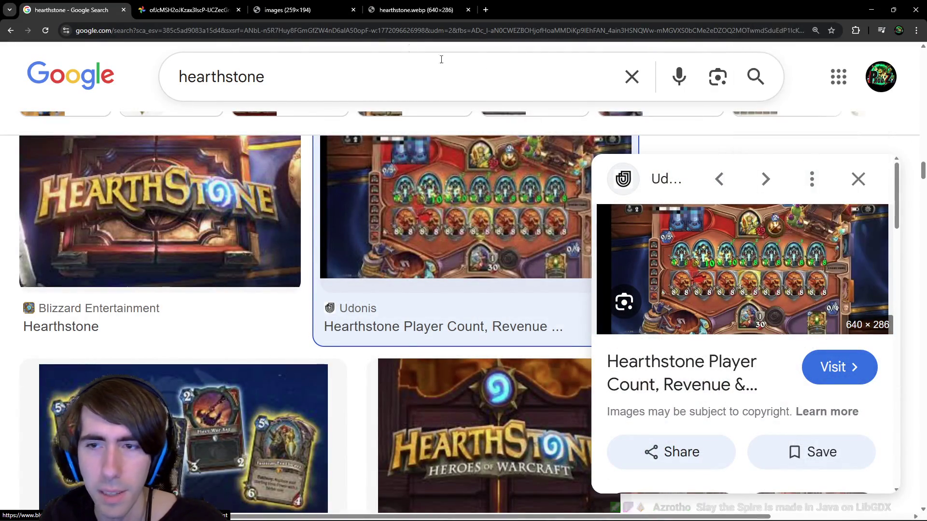
click(416, 10)
ctrl+scroll(439, 370, up, 6)
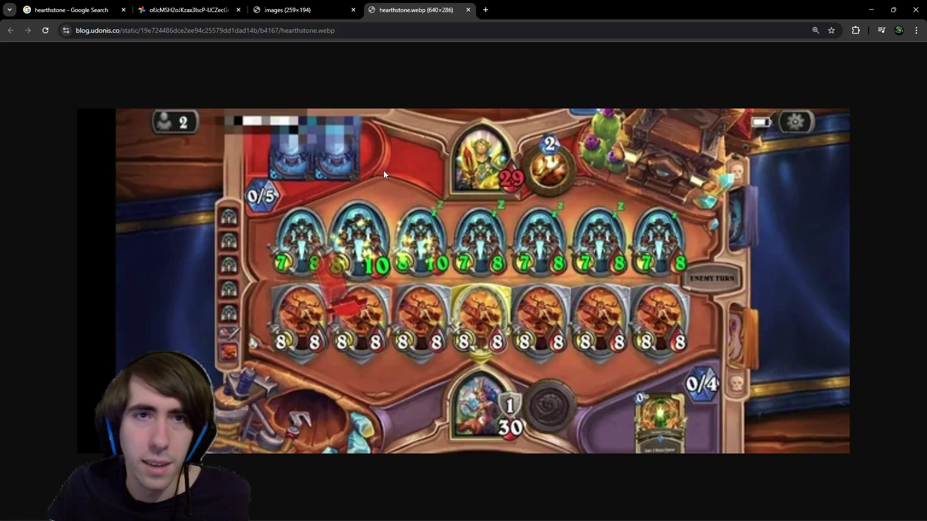
- Compare the Hearthstone image tabs, then go back to the search page and select the query
click(188, 9)
click(431, 13)
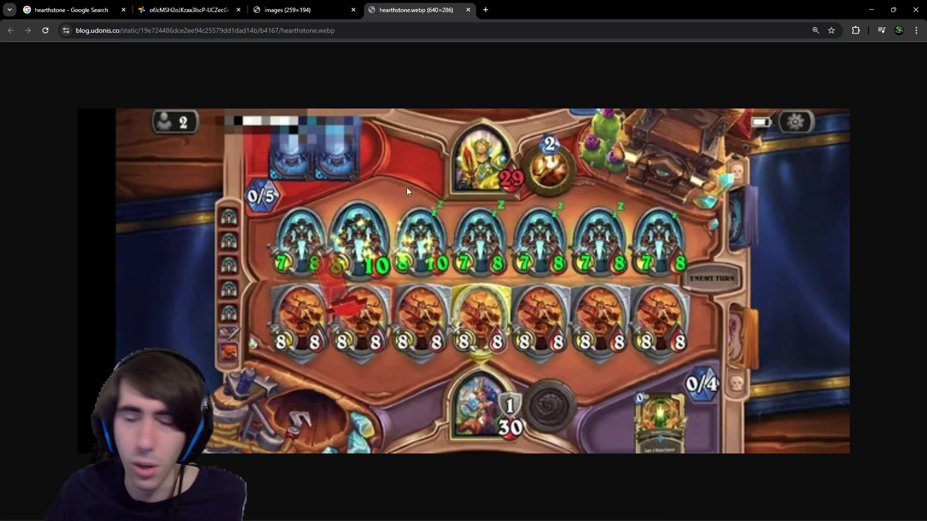
click(96, 6)
click(293, 62)
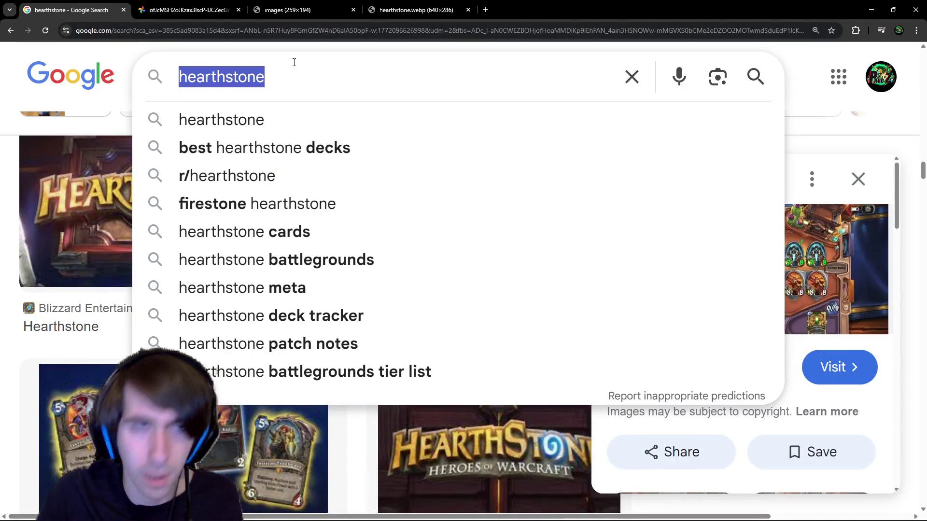
- Search Google Images for 'chaos zero nightmare'
text(chaos zer)
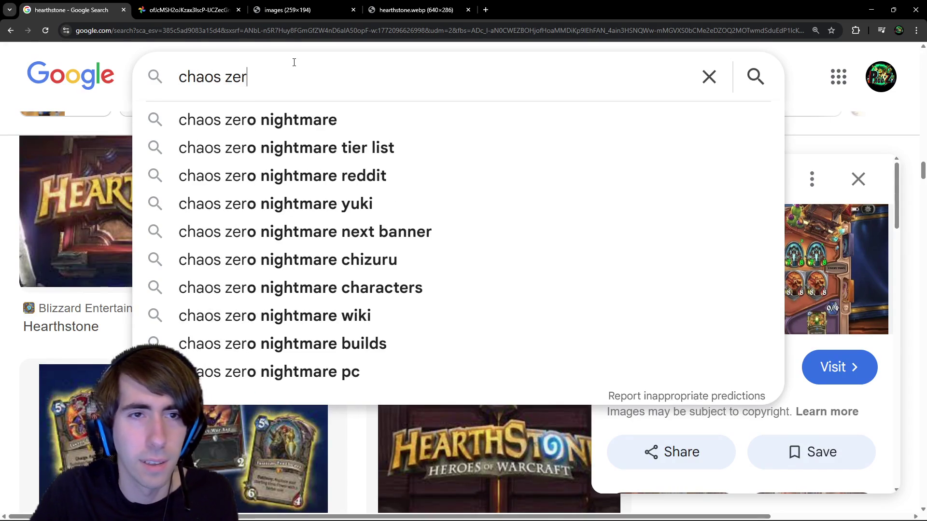
text(o ni)
key(Down)
key(Return)
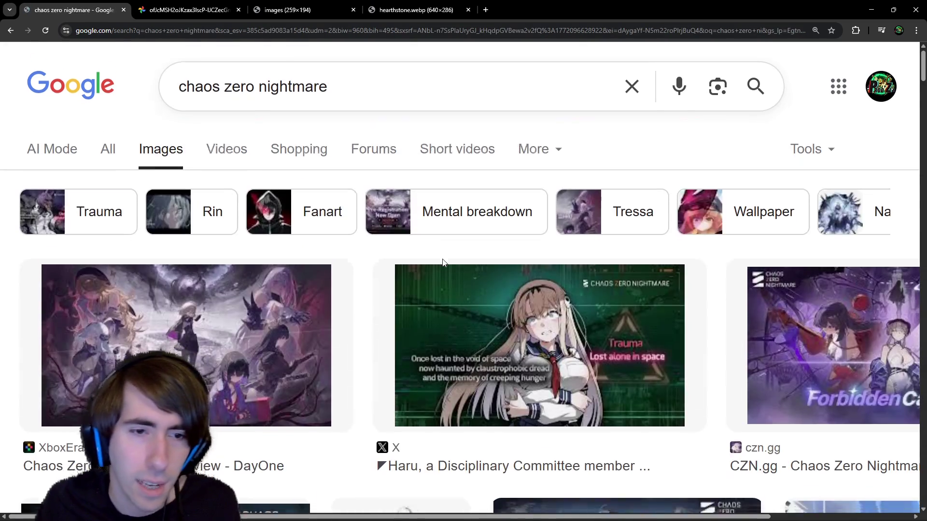
scroll(443, 262, down, 12)
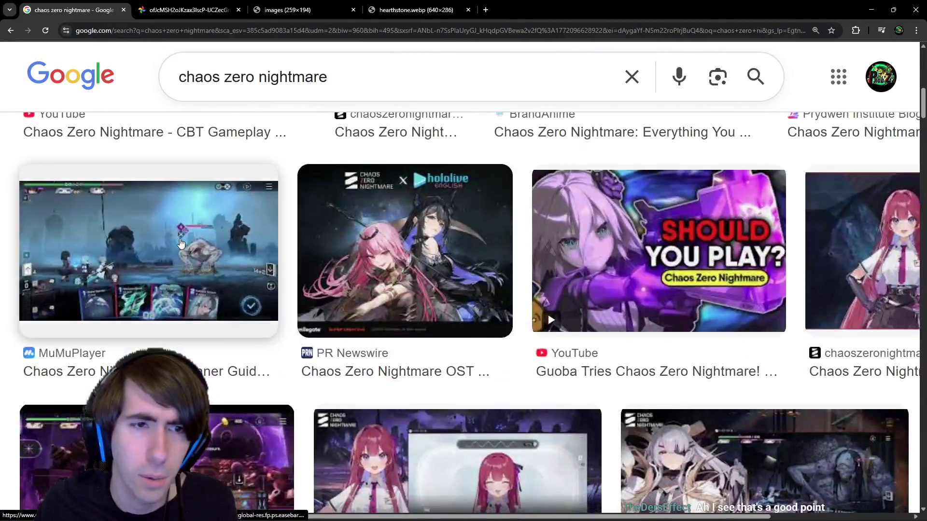
- Open the MuMuPlayer battle screenshot in a new tab zoomed to 150%, then switch to Onsento
click(181, 242)
right_click(696, 284)
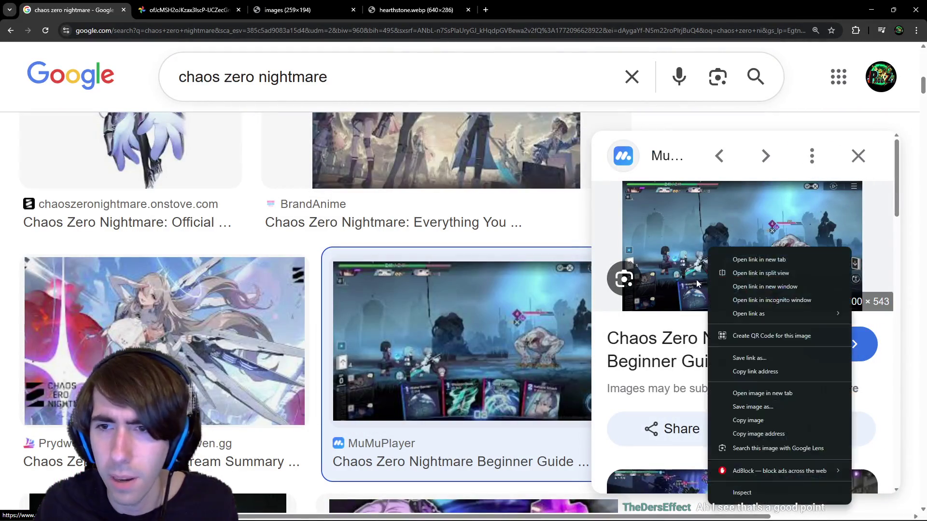
click(753, 393)
click(415, 10)
click(531, 10)
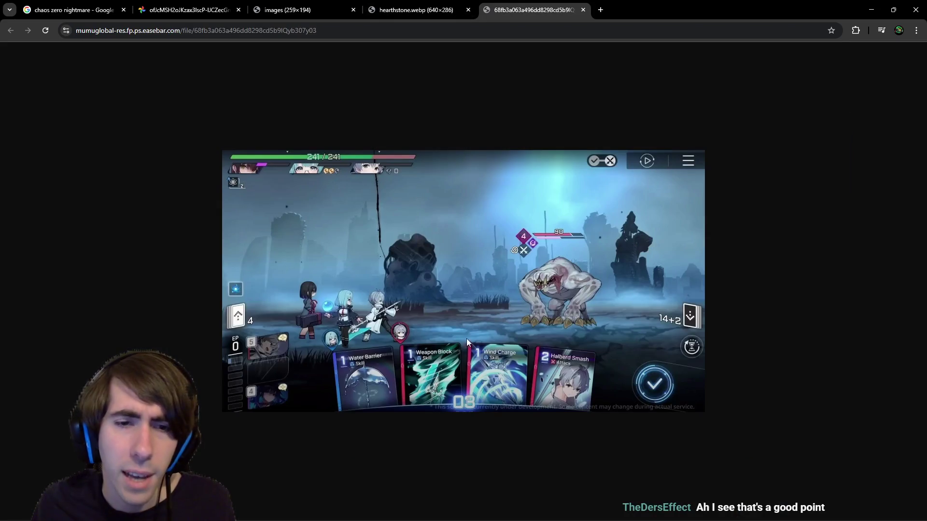
key(ctrl+plus)
key(ctrl+plus)
key(ctrl+plus)
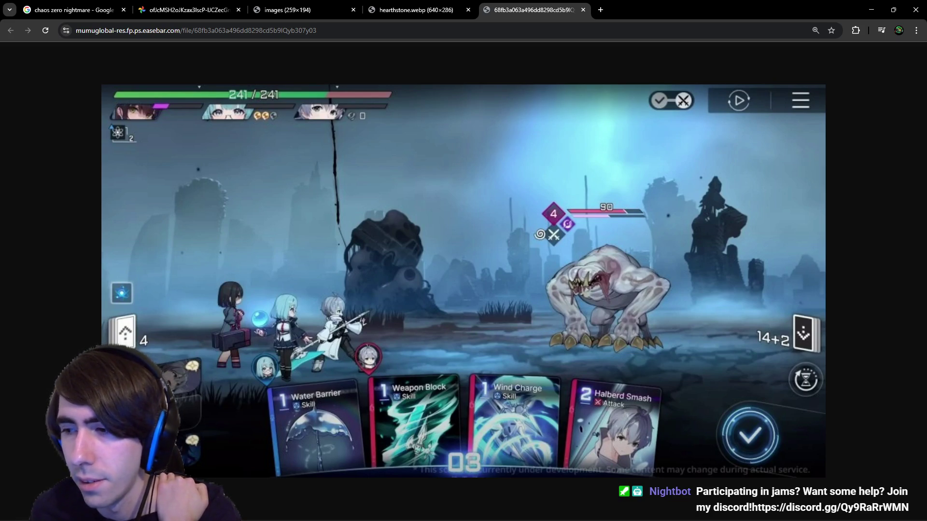
key(alt+Tab)
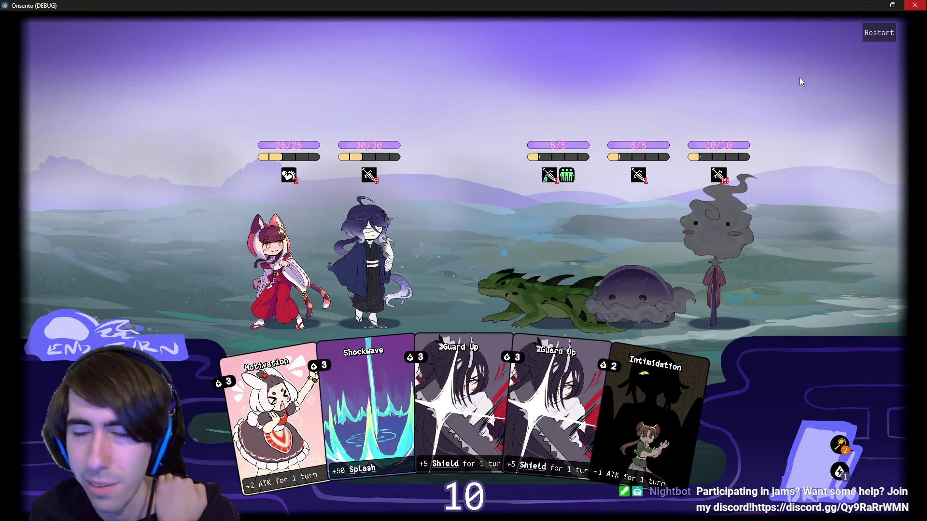
- Minimize the Onsento window and return to the Hearthstone screenshot tab
click(871, 5)
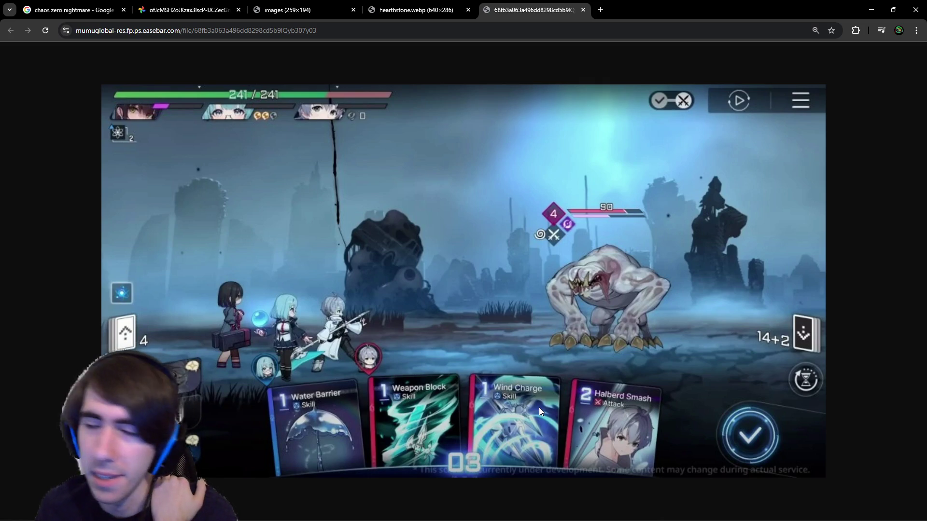
click(418, 10)
- Flip between the other Hearthstone reference image tabs
click(302, 9)
click(214, 4)
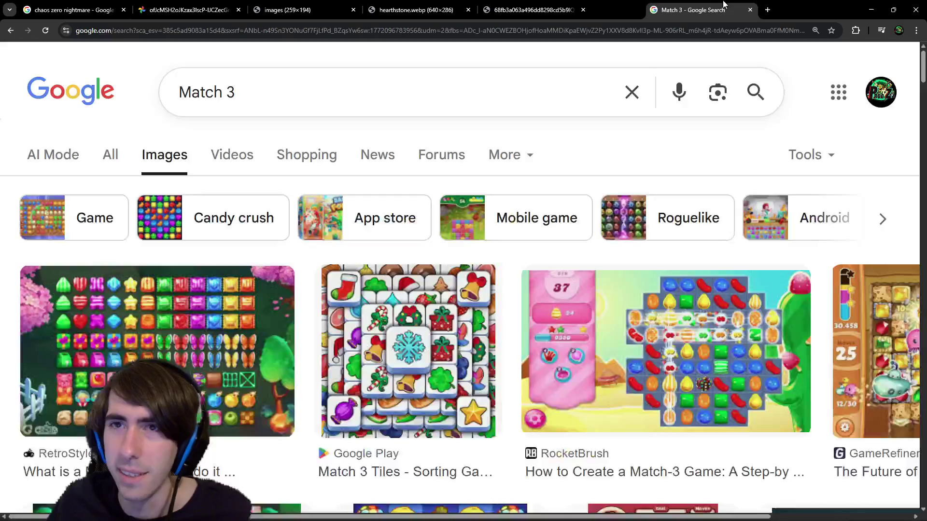
- Preview the GameRefinery Match3 board image in the Match 3 results and begin editing the query
scroll(464, 313, down, 3)
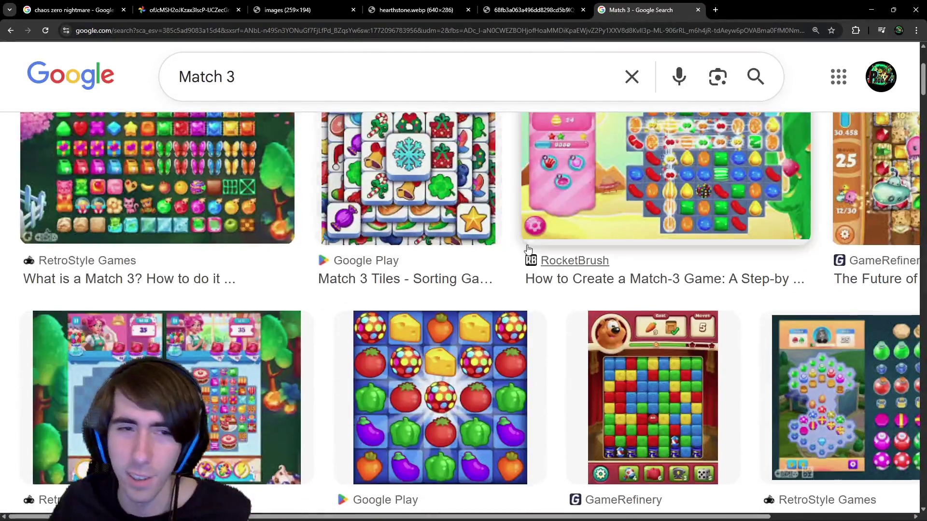
scroll(584, 383, down, 3)
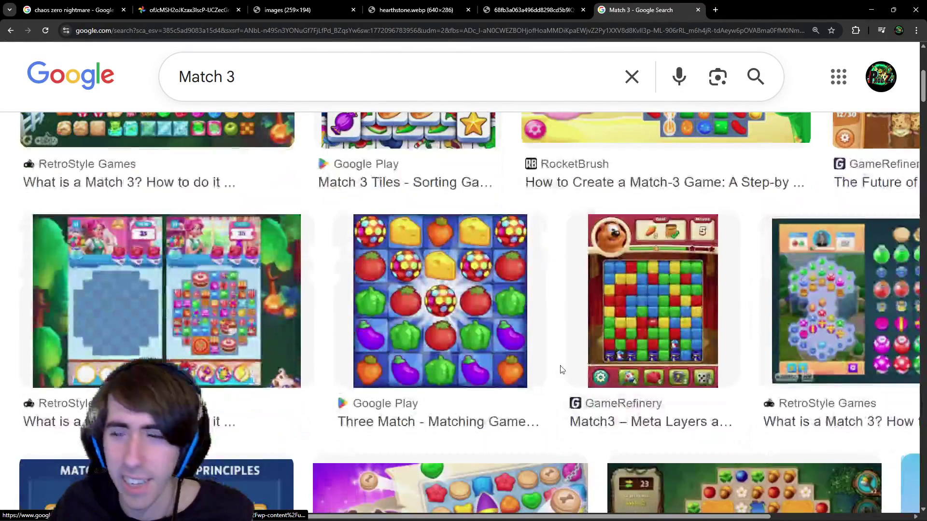
scroll(558, 369, up, 2)
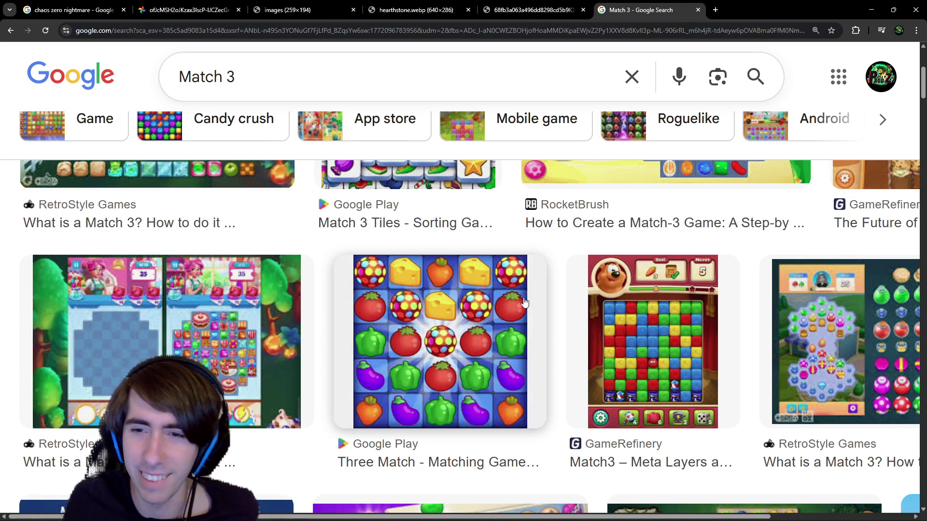
click(714, 271)
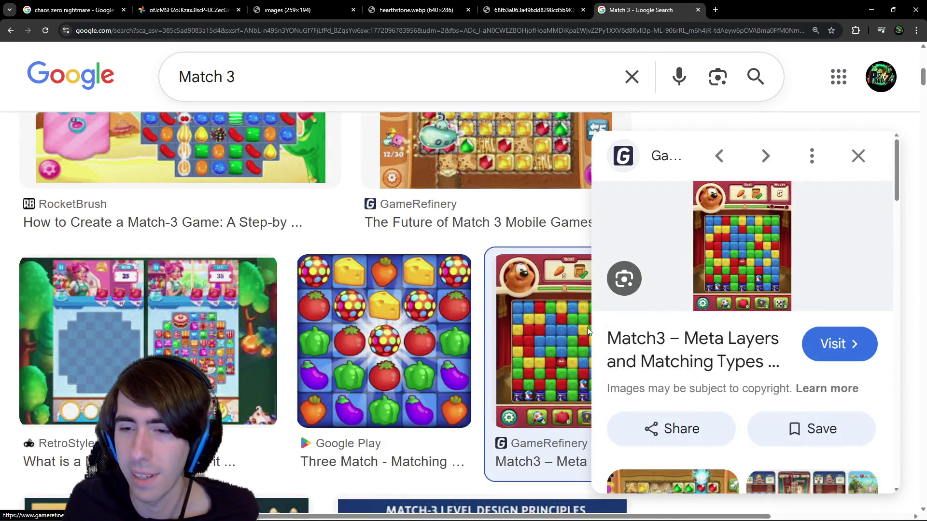
scroll(649, 233, down, 5)
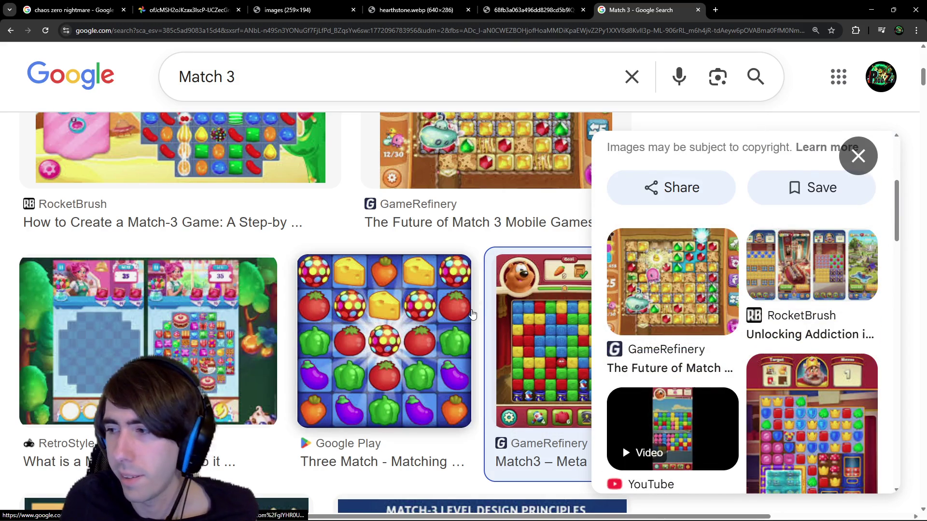
scroll(807, 100, up, 3)
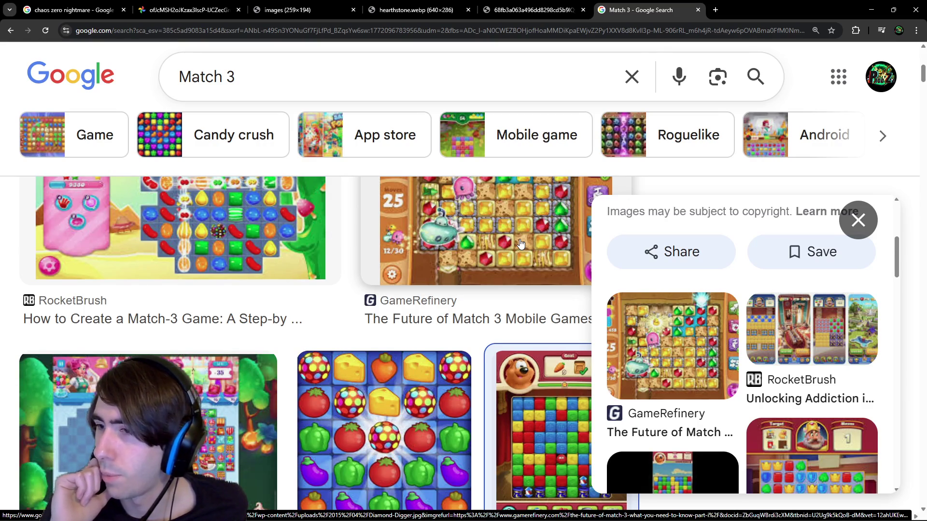
click(265, 82)
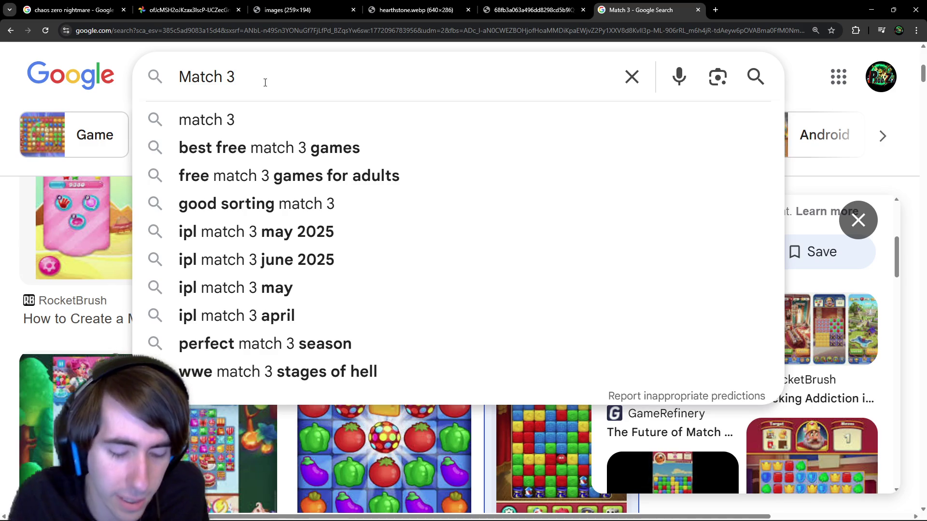
- Change the image search to 'darkest dungeon', removing 'Match 3'
text(darkest dungeon)
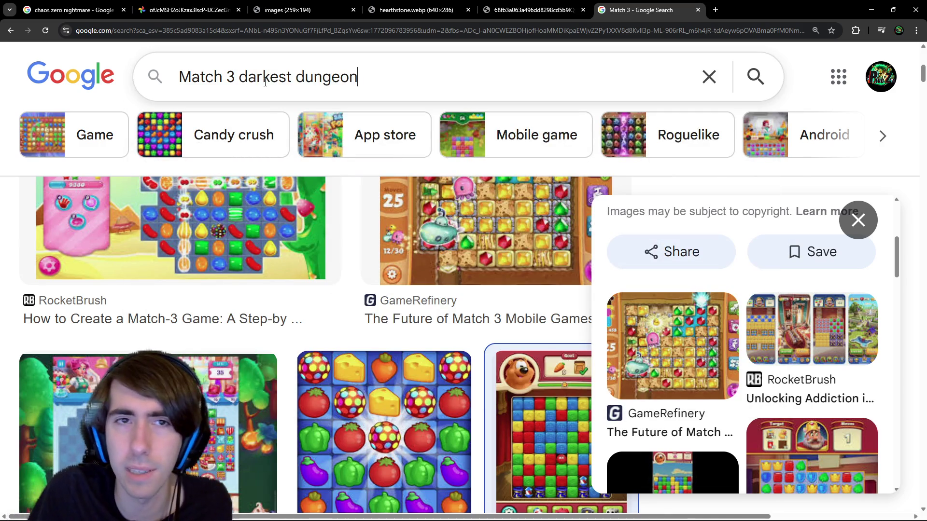
key(ctrl+Left)
key(ctrl+Left)
key(ctrl+BackSpace)
key(ctrl+BackSpace)
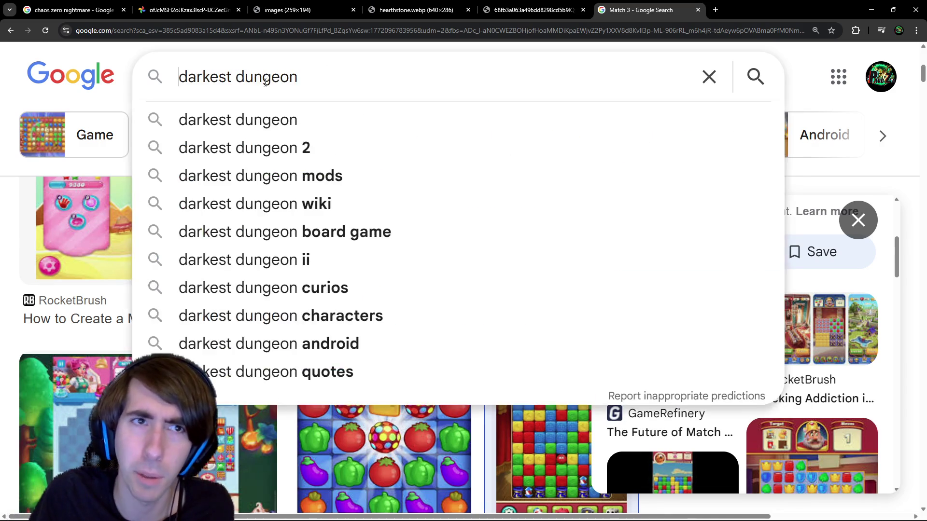
key(Return)
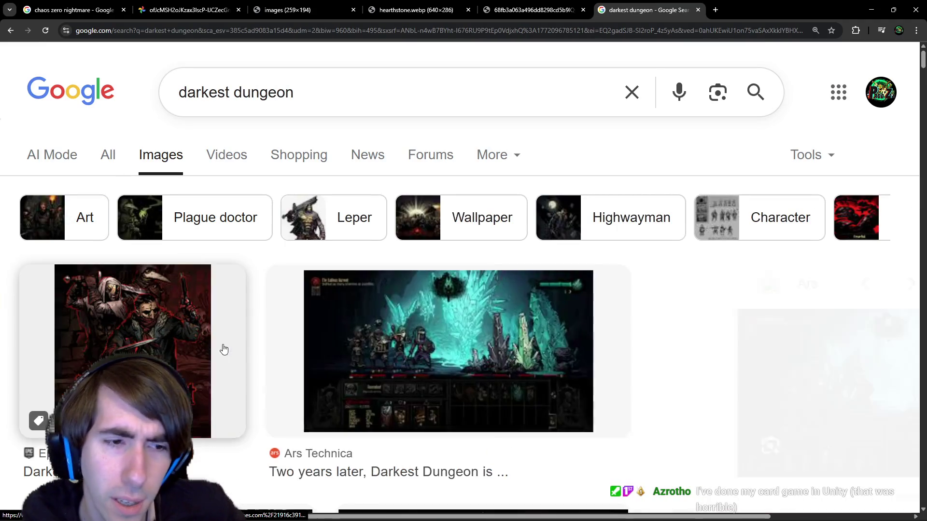
- Open the YouTube Darkest Dungeon battle screenshot full size in a new tab
click(485, 338)
scroll(487, 335, down, 3)
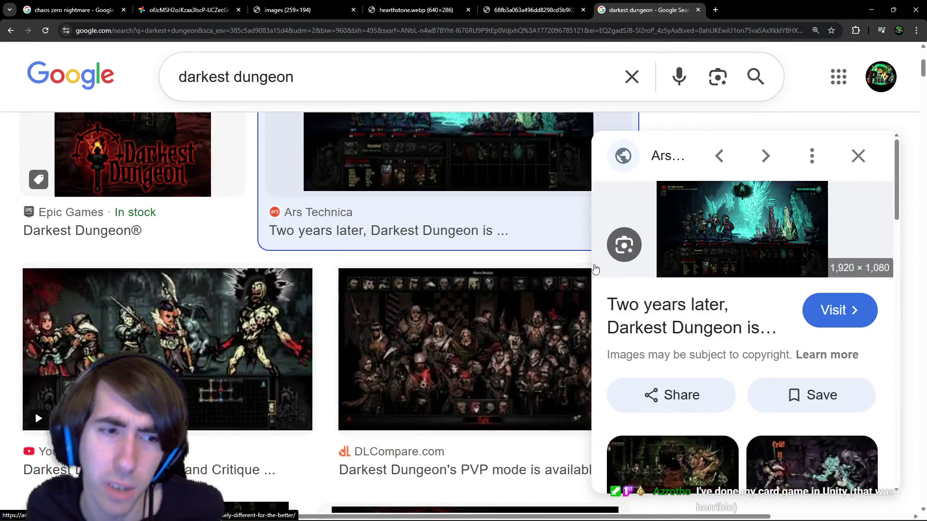
click(254, 319)
right_click(702, 237)
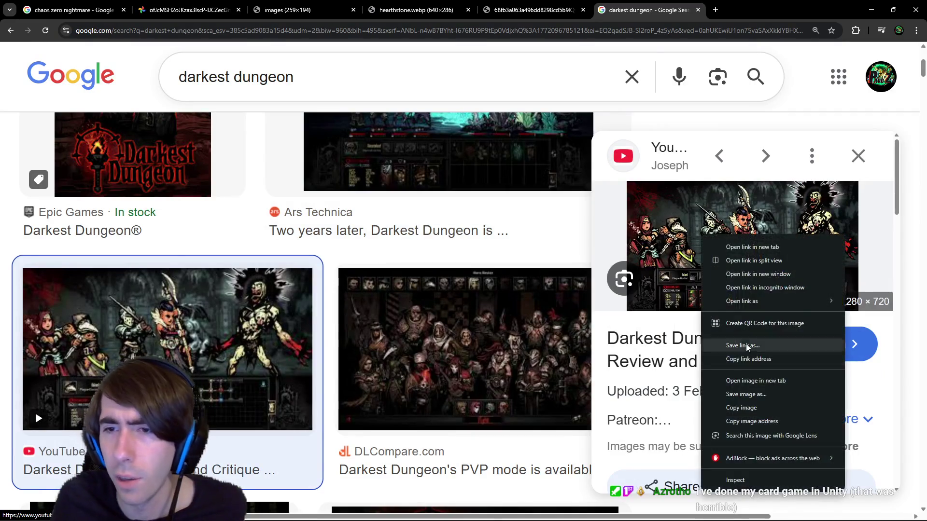
click(761, 381)
click(749, 3)
click(578, 344)
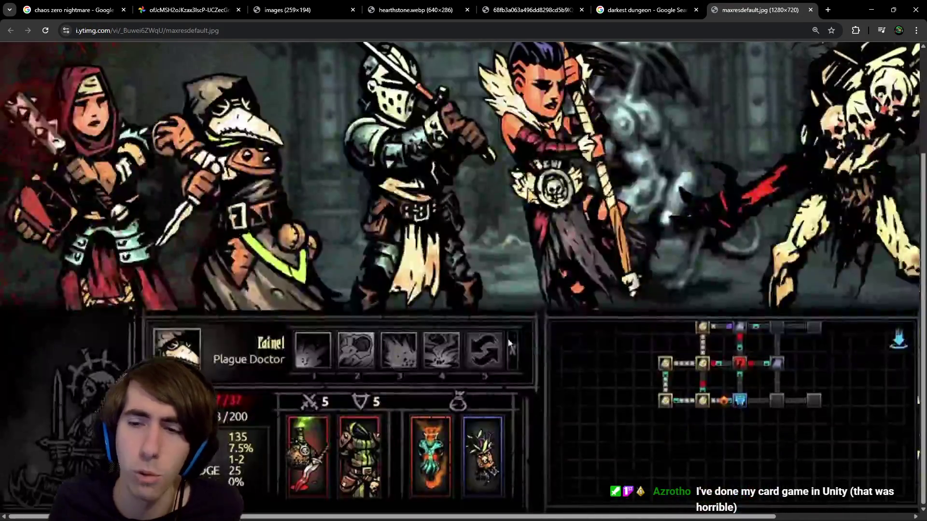
scroll(383, 375, down, 3)
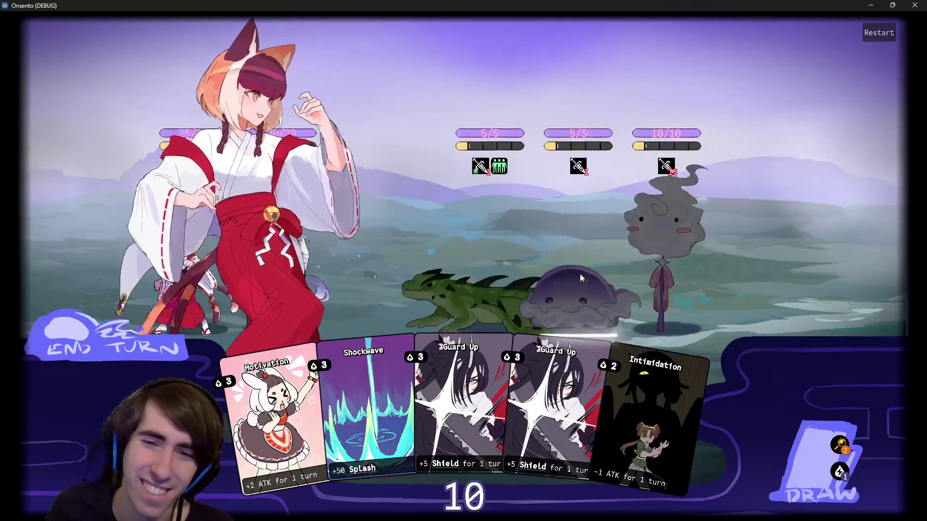
click(344, 239)
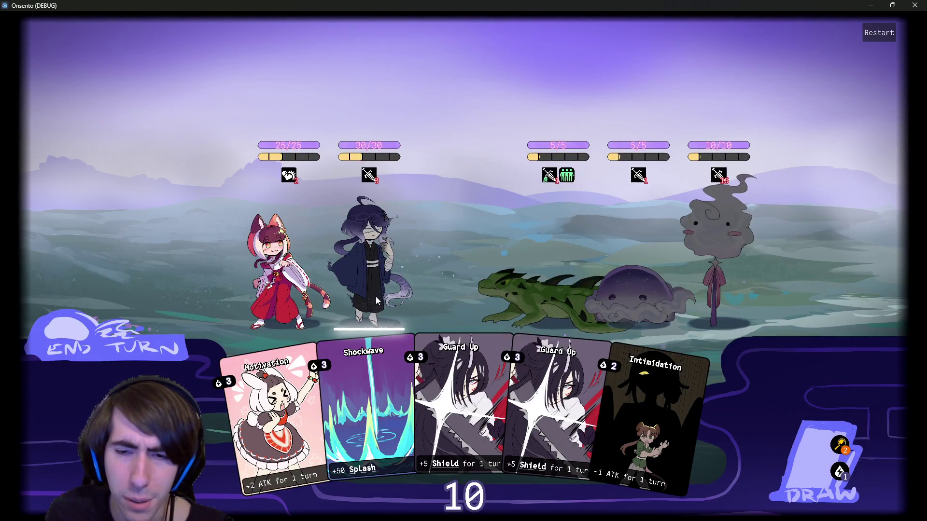
click(375, 296)
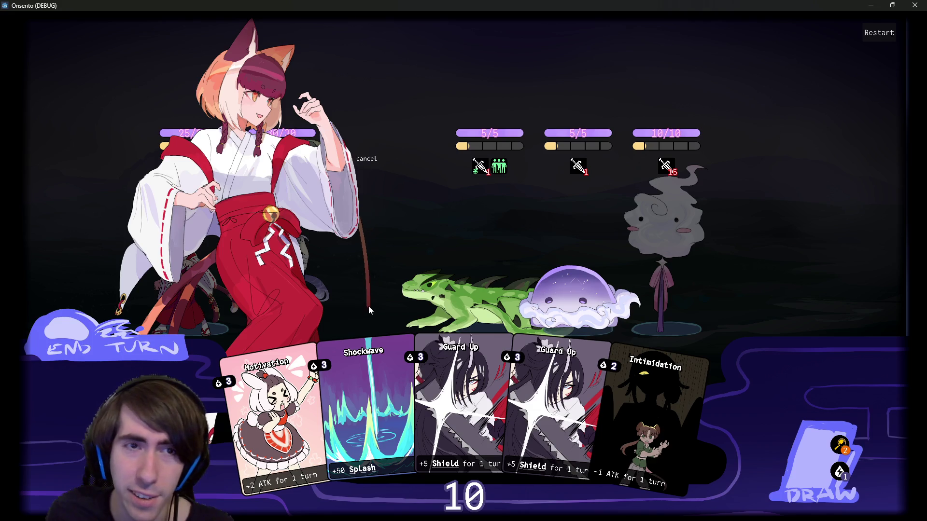
click(367, 290)
click(370, 255)
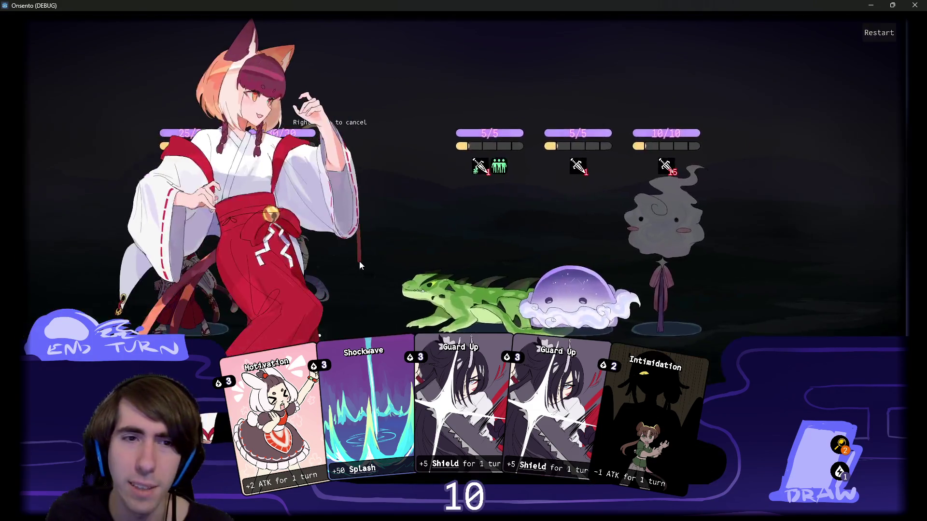
right_click(398, 236)
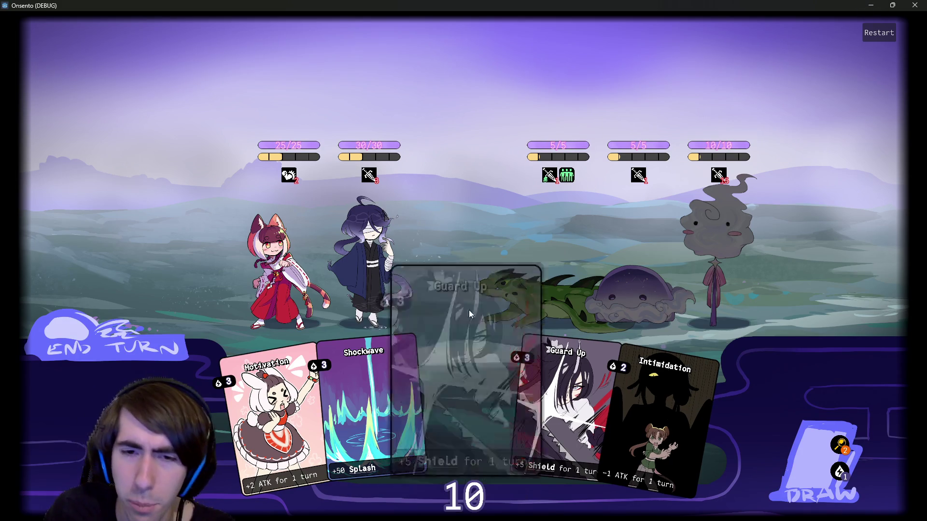
mouse_move(469, 310)
mouse_down()
mouse_move(565, 386)
mouse_move(807, 367)
mouse_up()
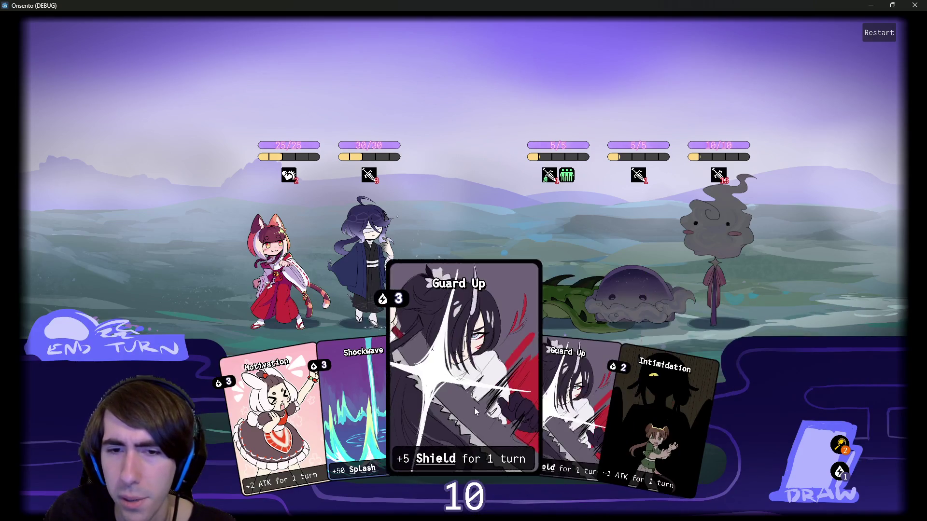
mouse_move(474, 407)
mouse_down()
mouse_move(815, 387)
mouse_move(396, 381)
mouse_up()
mouse_move(478, 381)
mouse_down()
mouse_move(766, 371)
mouse_move(632, 346)
mouse_up()
mouse_move(502, 381)
mouse_down()
mouse_move(753, 386)
mouse_move(604, 403)
mouse_up()
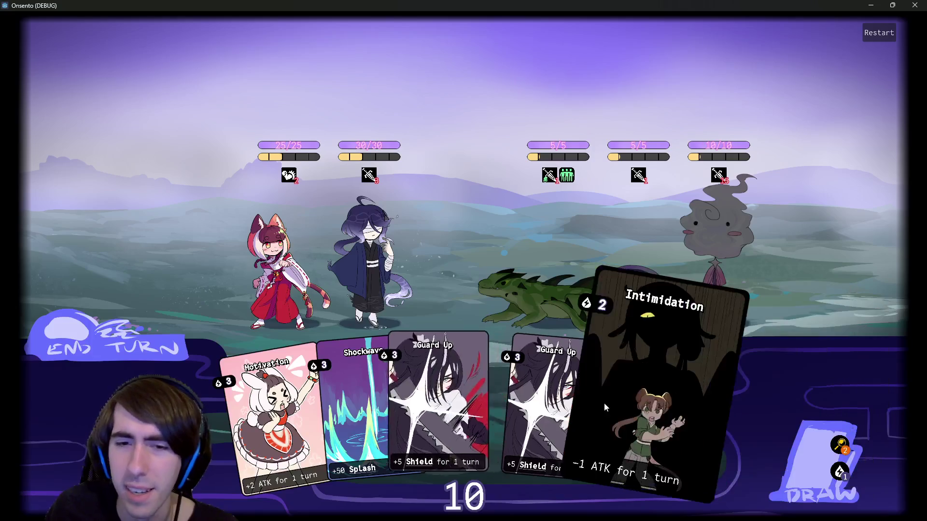
mouse_move(507, 400)
mouse_down()
mouse_move(763, 415)
mouse_move(510, 398)
mouse_up()
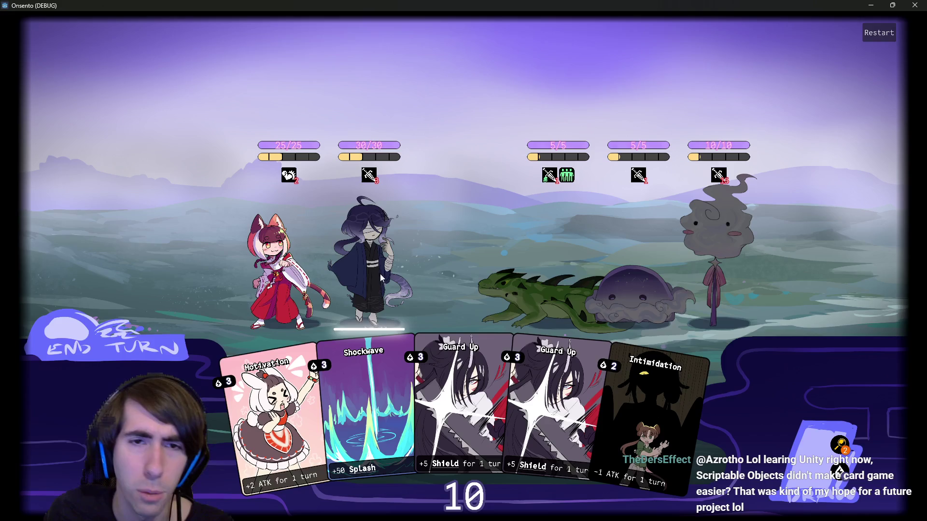
click(361, 264)
right_click(337, 259)
click(337, 259)
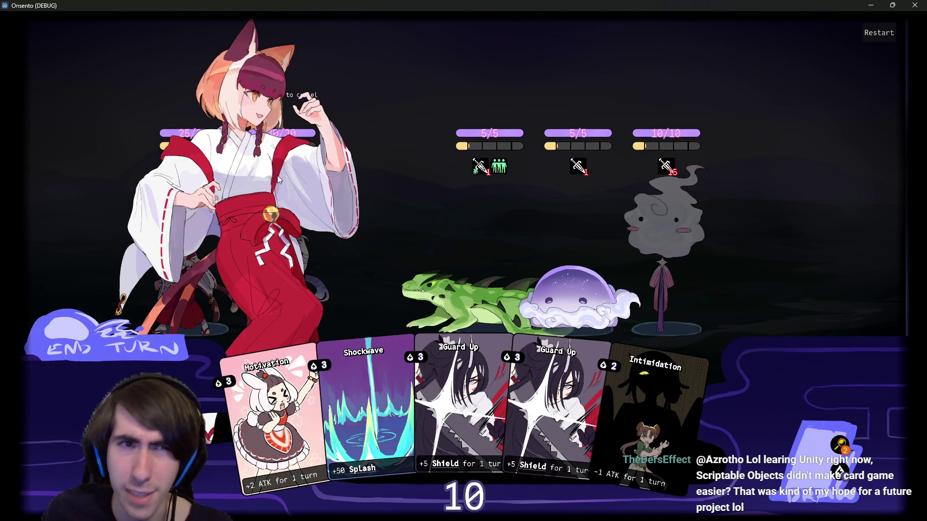
right_click(345, 129)
click(366, 276)
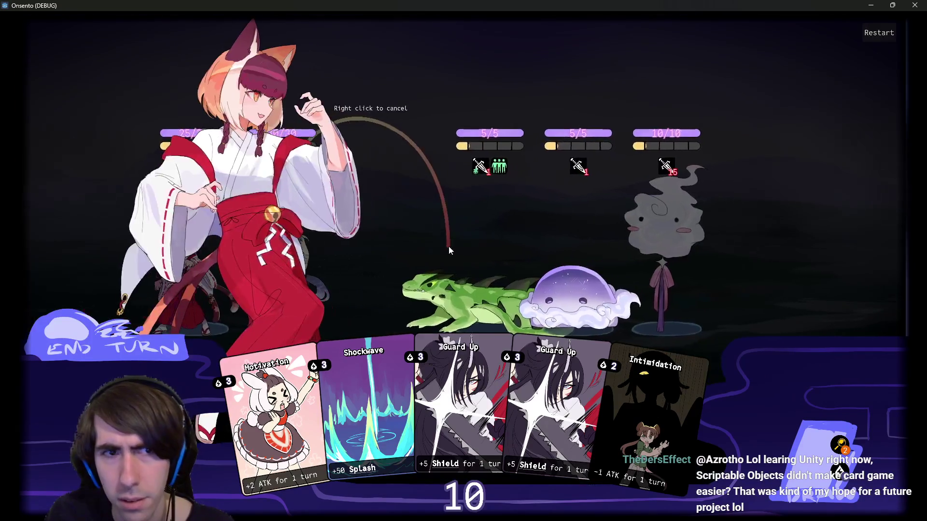
right_click(468, 212)
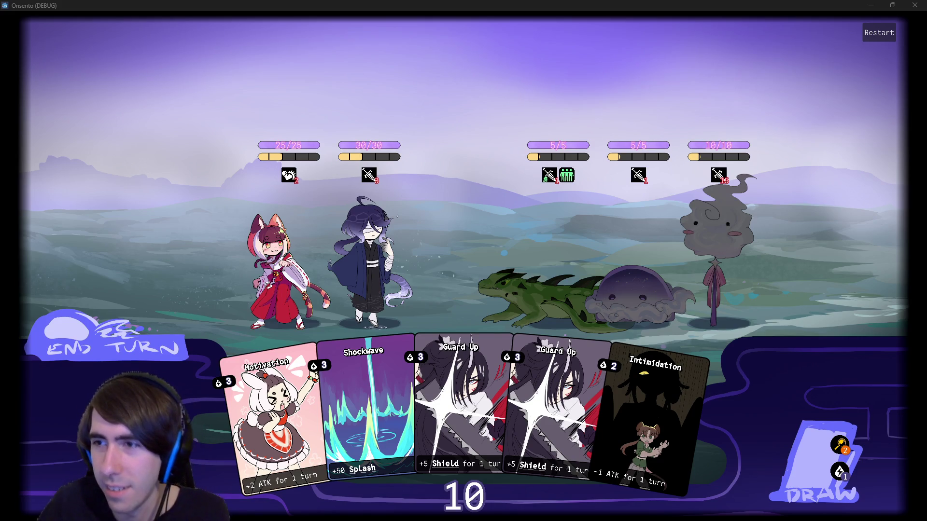
key(alt+Tab)
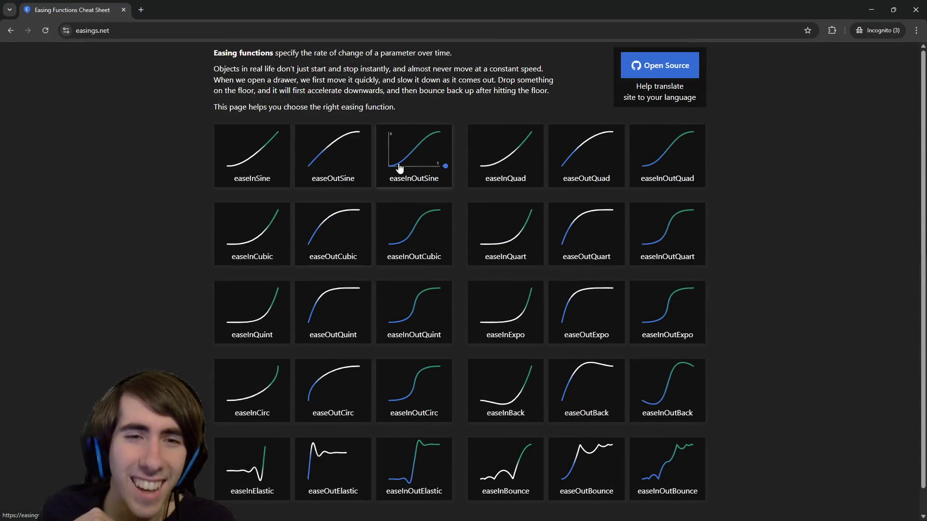
- Open the easeOutSine details in a new tab from the easings list
scroll(393, 186, down, 2)
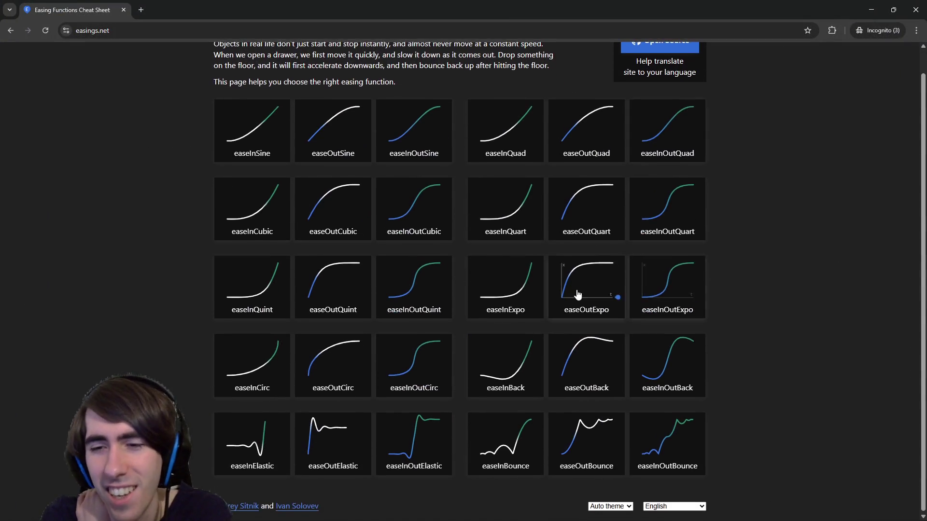
scroll(576, 296, up, 2)
middle_click(333, 152)
click(186, 10)
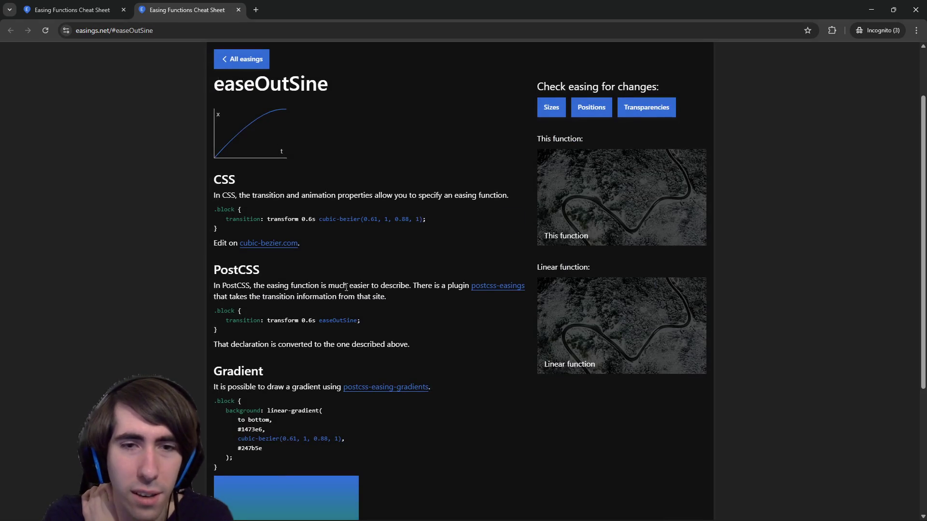
click(110, 5)
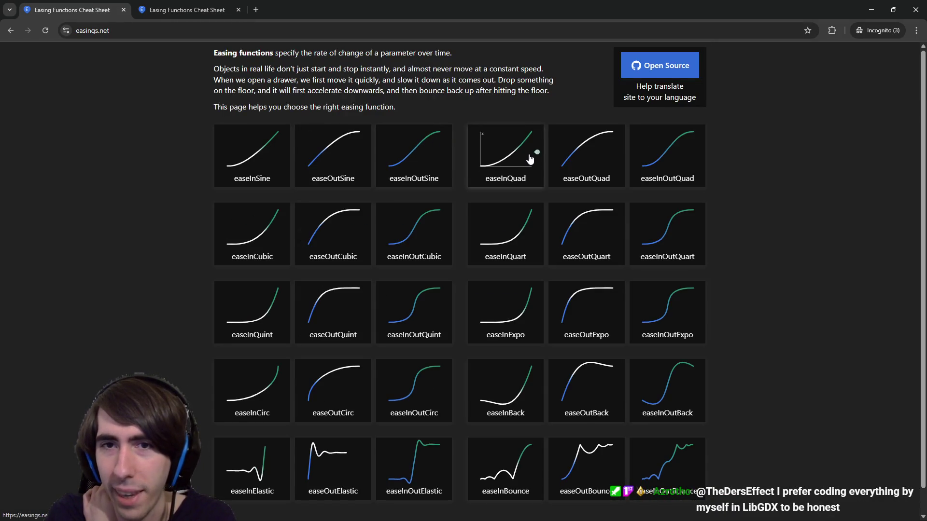
- Read the easeOutSine code, selecting its return formula
key(ctrl+Tab)
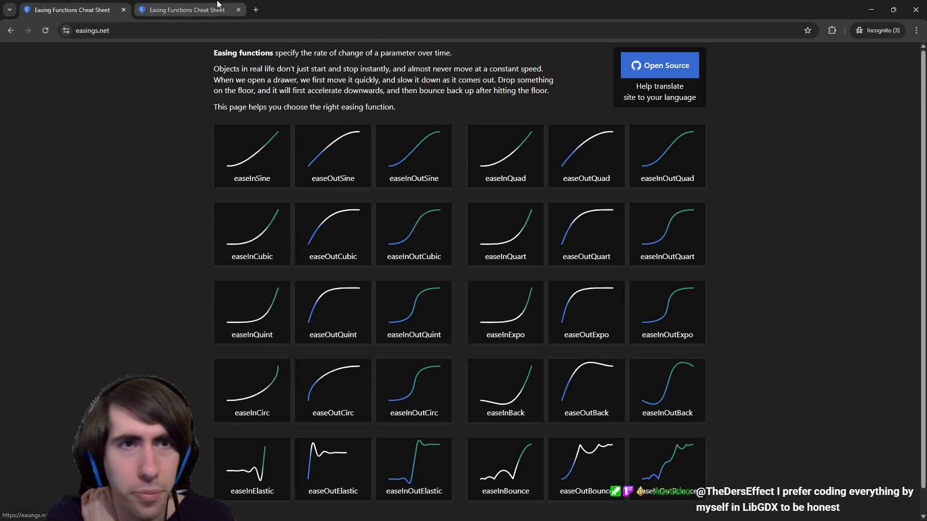
scroll(338, 333, down, 4)
scroll(386, 376, up, 5)
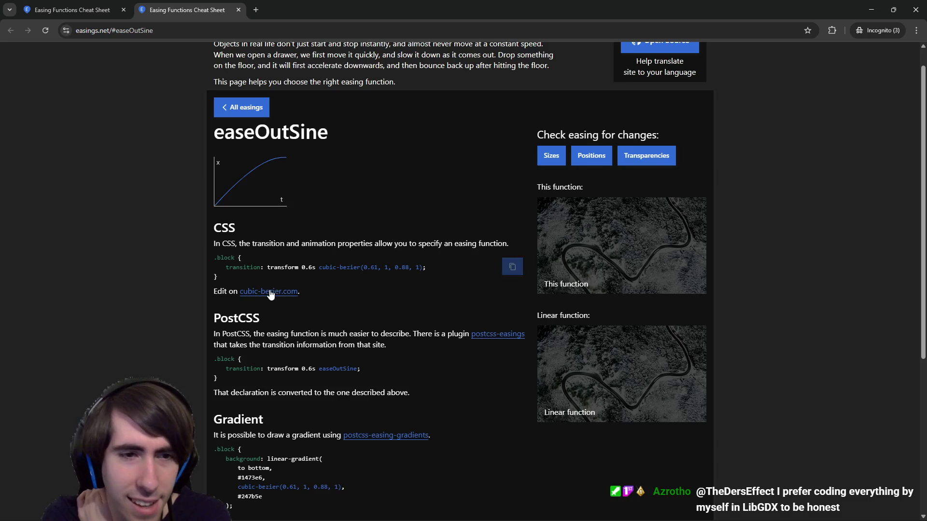
scroll(260, 291, down, 5)
scroll(263, 258, down, 1)
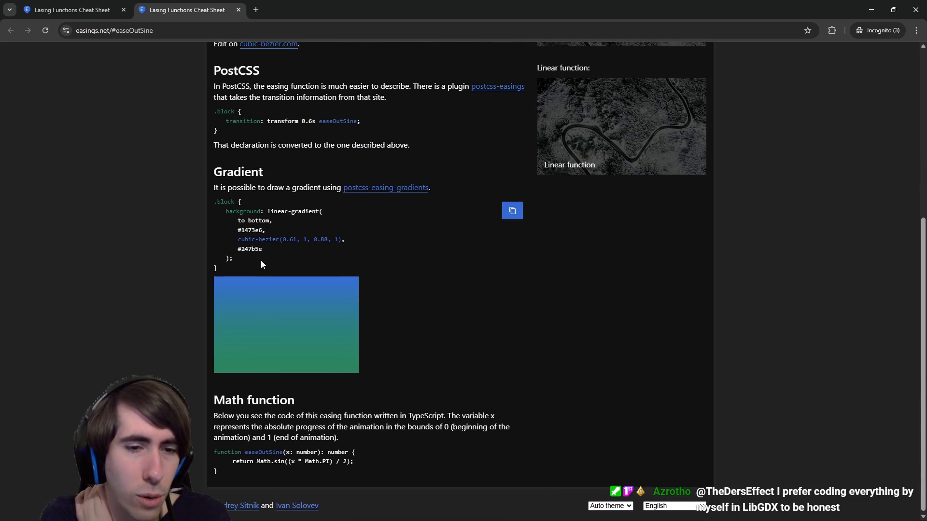
mouse_move(237, 469)
mouse_down()
mouse_move(248, 459)
mouse_move(212, 440)
mouse_up()
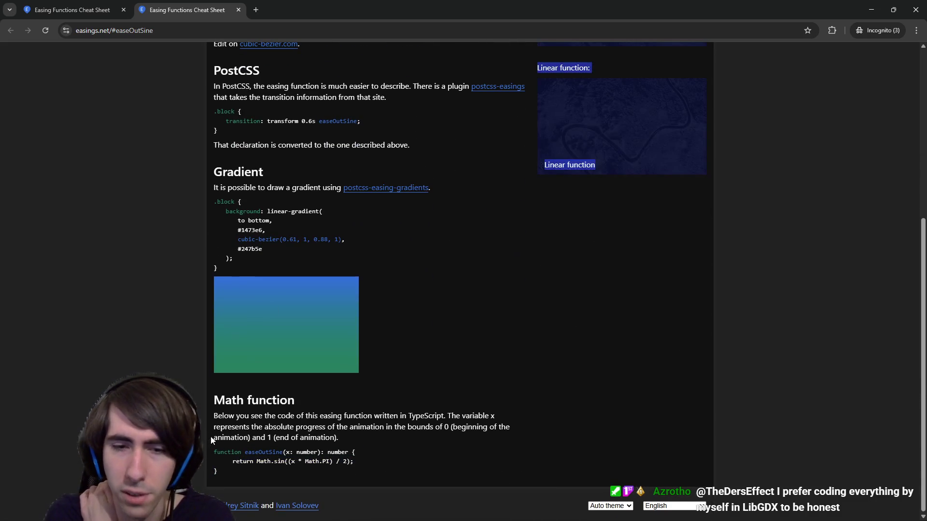
click(365, 395)
scroll(365, 388, up, 1)
scroll(387, 424, down, 1)
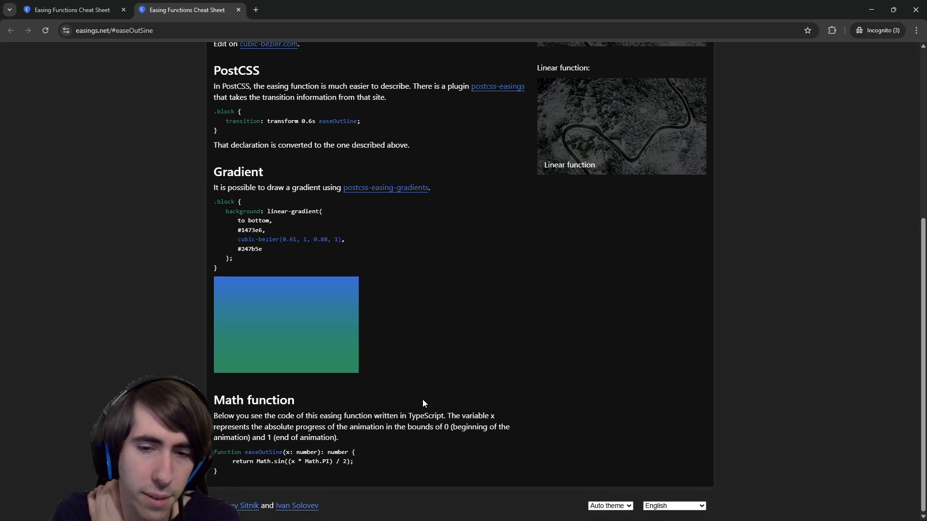
- View easeInBounce, then easeOutBounce, and close the browser
click(72, 10)
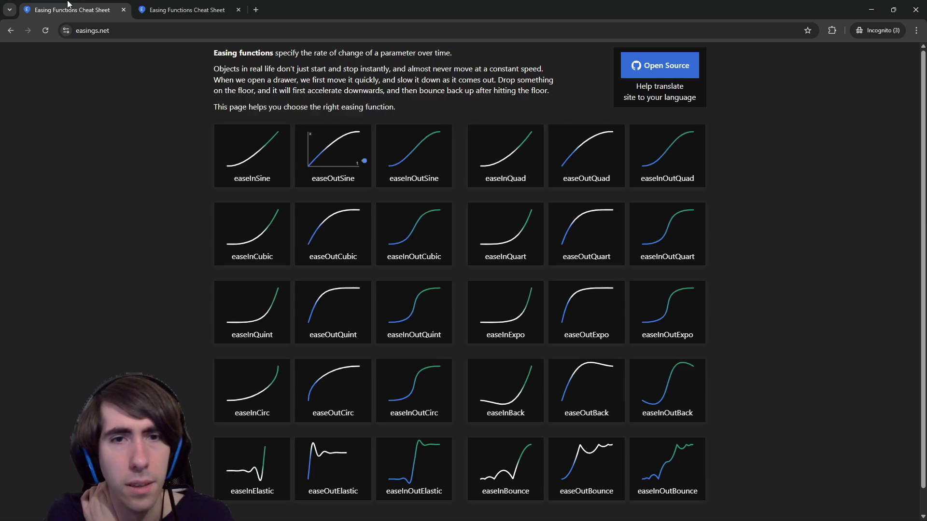
scroll(497, 193, down, 1)
scroll(530, 235, up, 1)
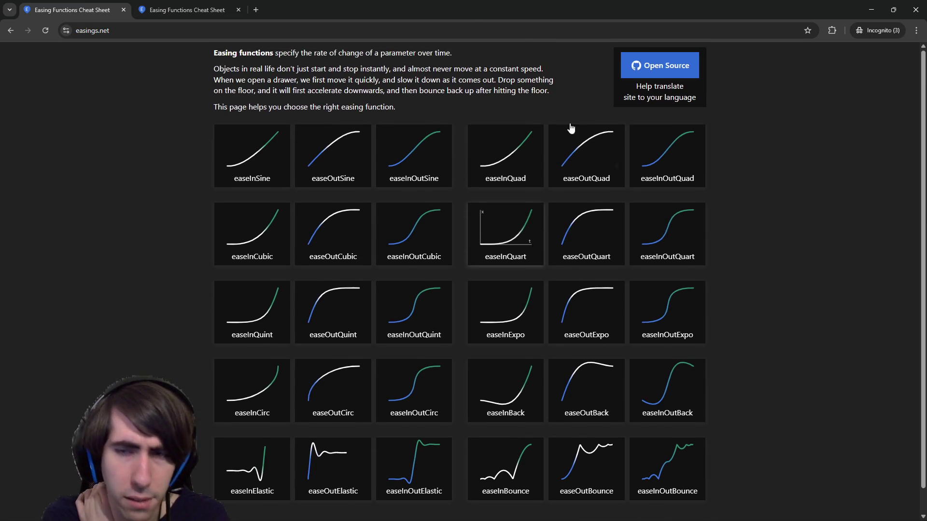
scroll(541, 394, down, 1)
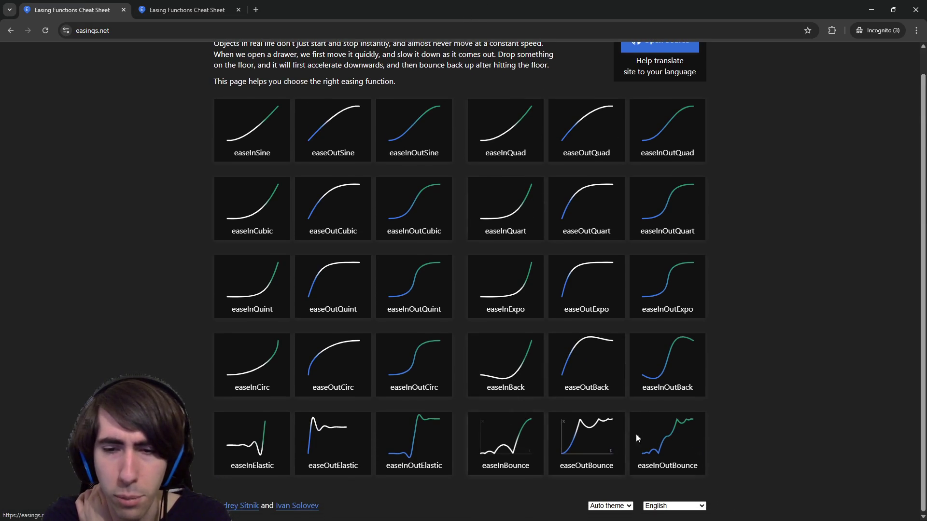
click(507, 440)
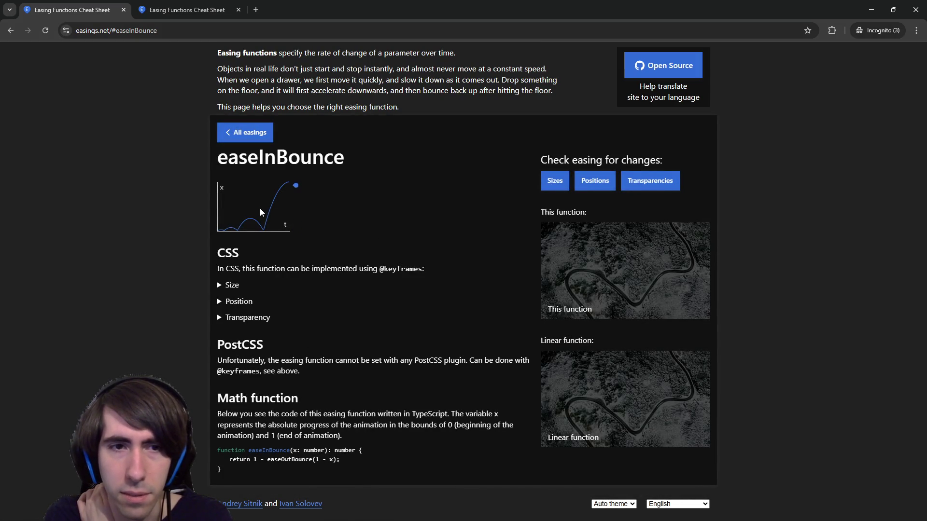
key(alt+Left)
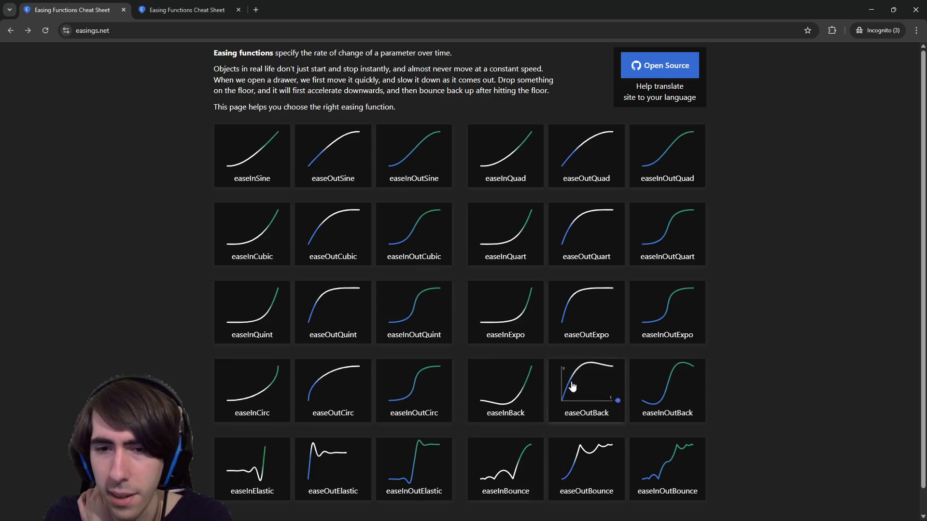
click(583, 443)
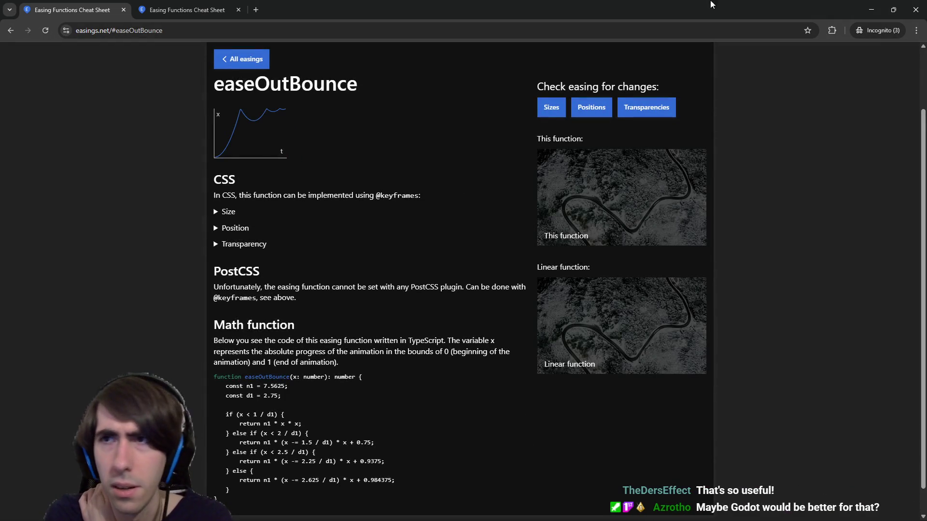
click(917, 6)
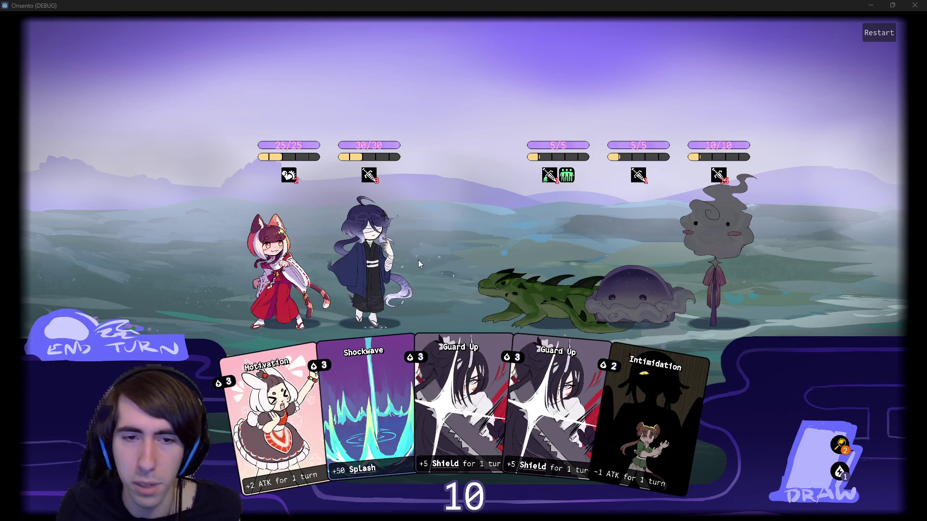
- Inspect the Guard Up card, trigger the cat-girl's attack portrait animation, then minimize the game
mouse_move(359, 400)
mouse_down()
mouse_move(412, 430)
mouse_move(507, 314)
mouse_move(513, 394)
mouse_move(377, 406)
mouse_up()
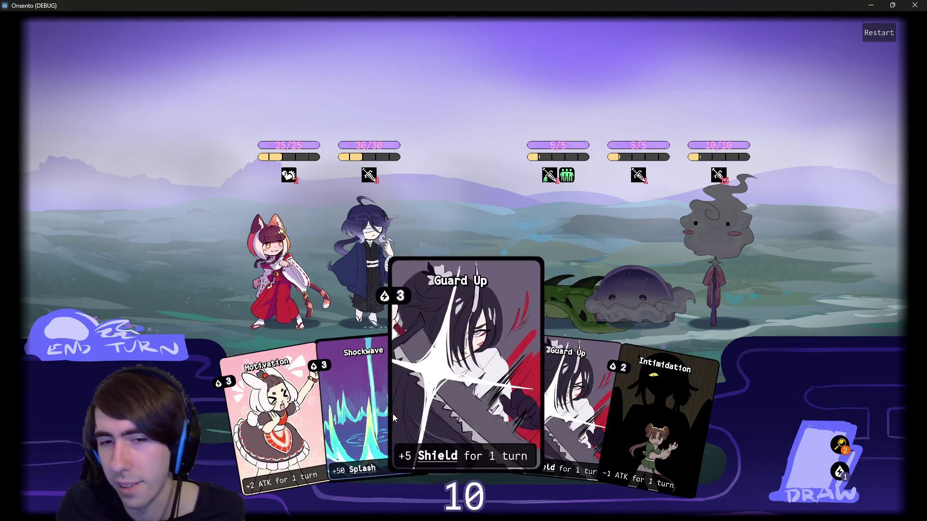
drag(357, 415, 459, 403)
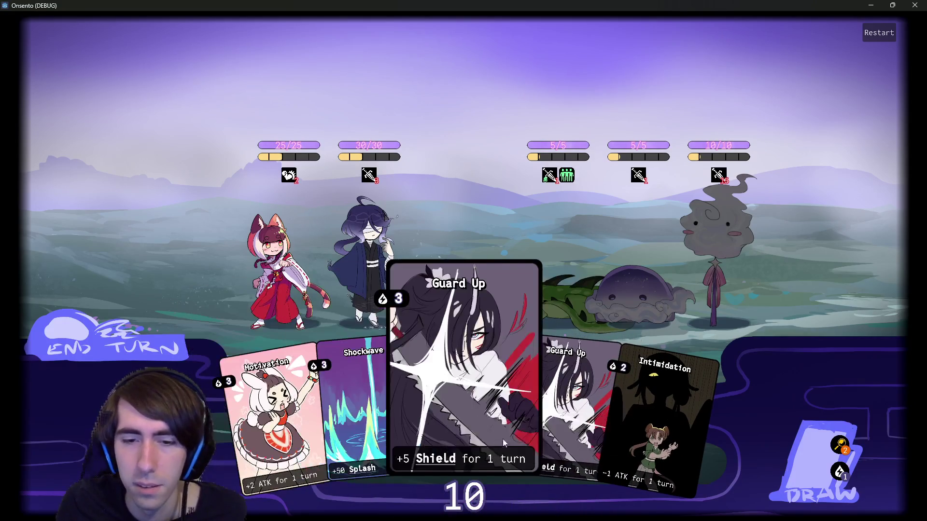
mouse_move(367, 177)
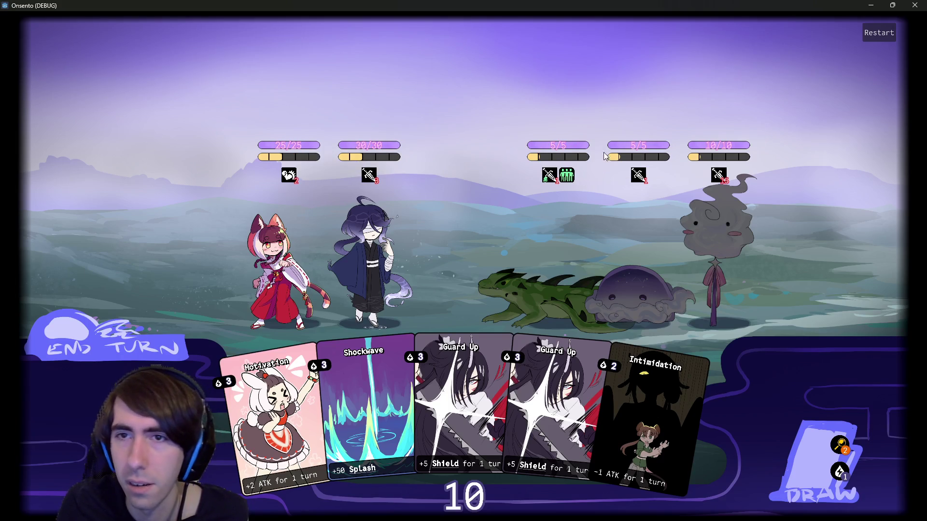
click(653, 269)
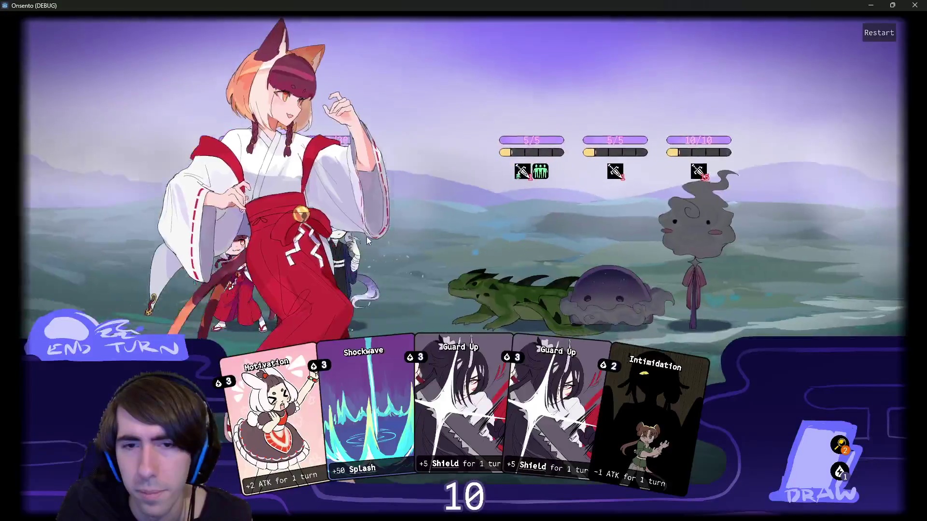
click(233, 250)
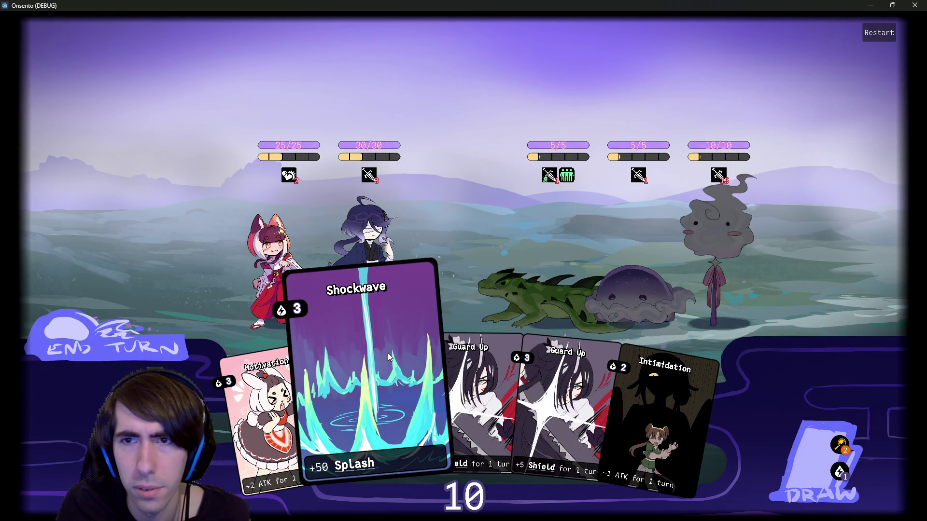
click(915, 5)
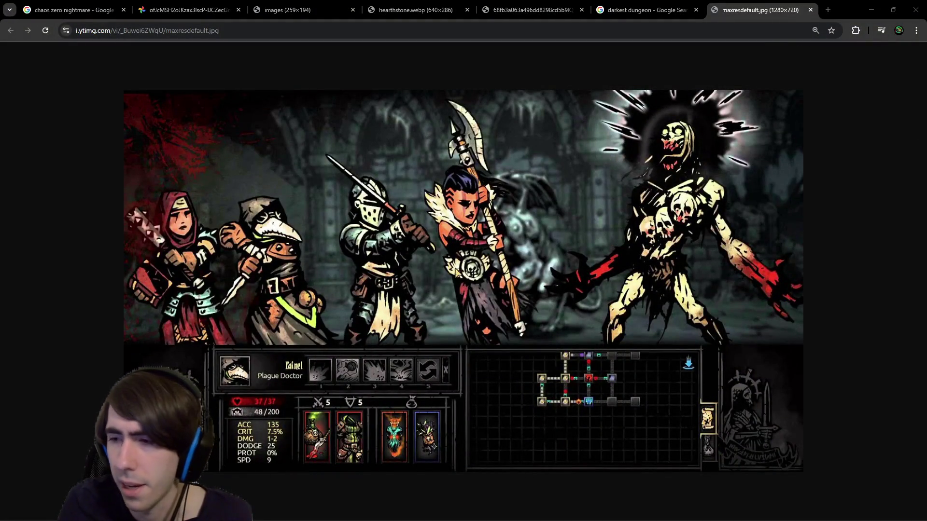
- Open the DarkenSceneVFX node's darkenSceneVfx.gd script from the playerView2D scene
click(871, 10)
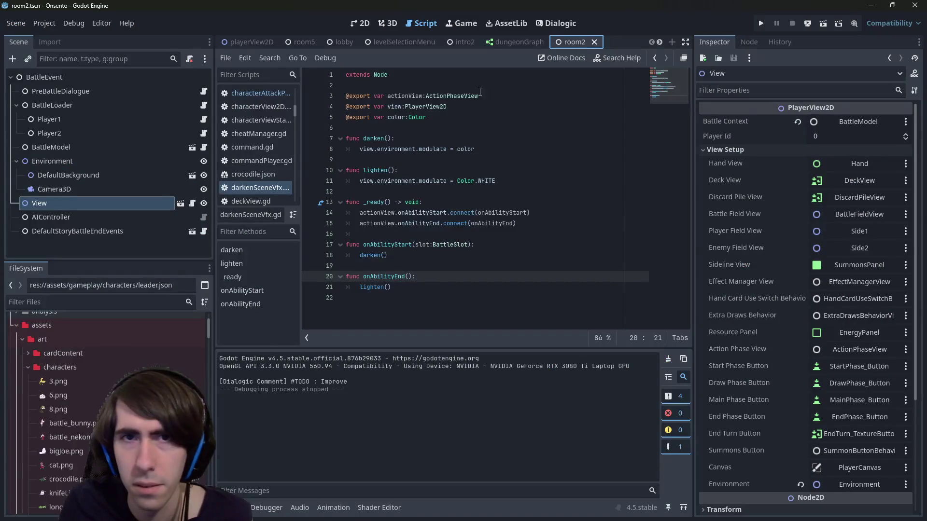
click(360, 23)
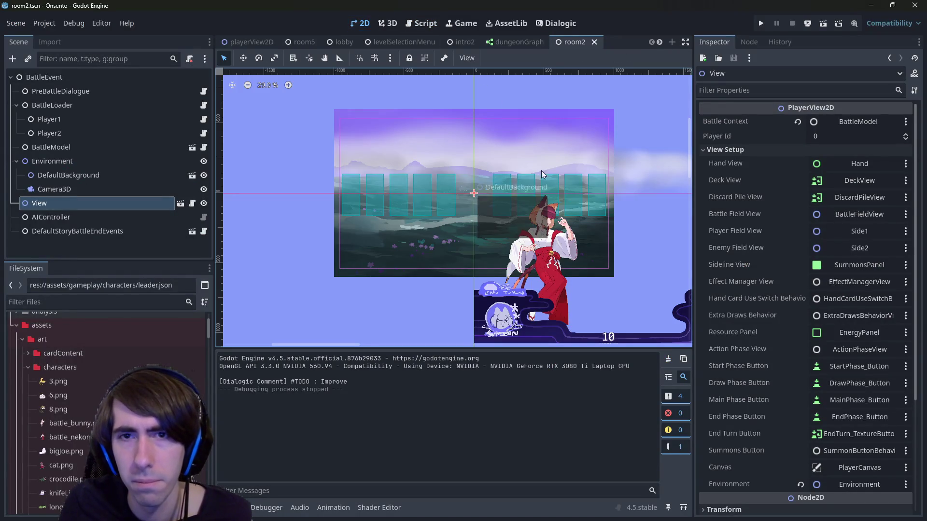
click(180, 203)
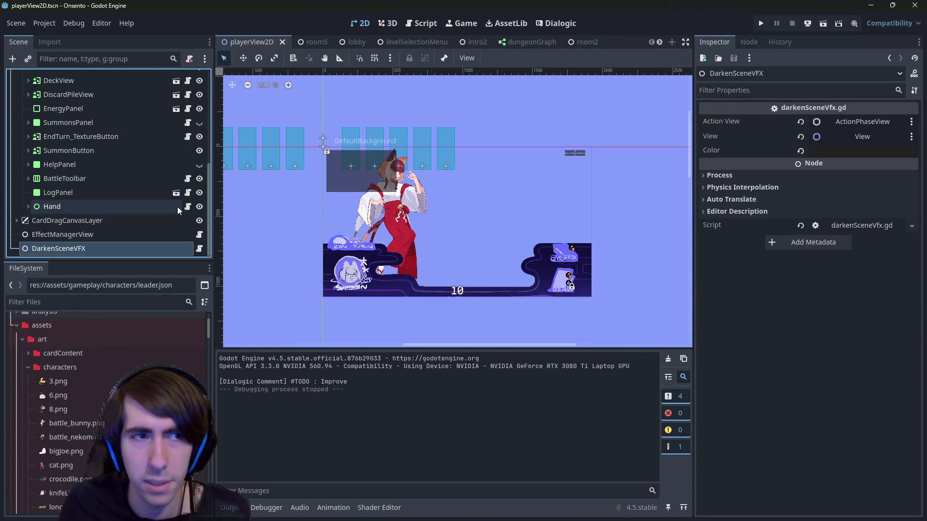
scroll(179, 168, up, 5)
scroll(179, 169, down, 5)
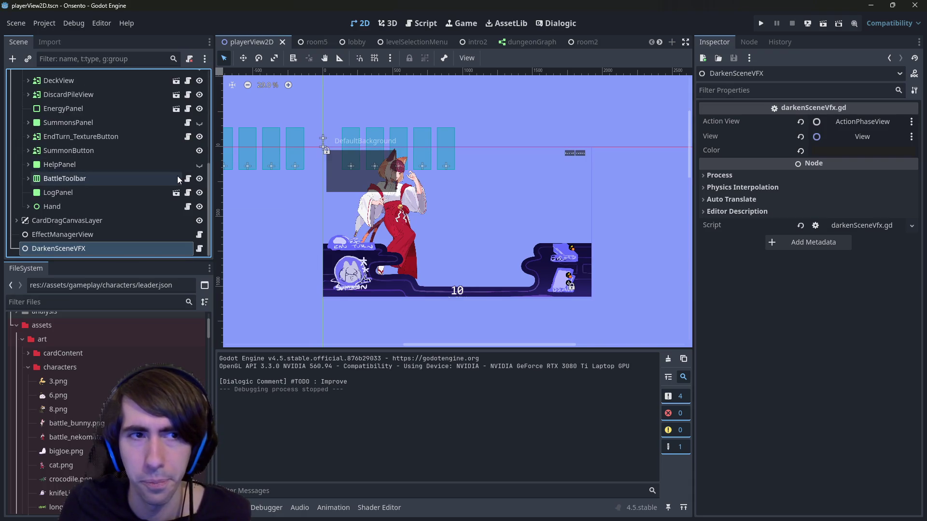
click(198, 248)
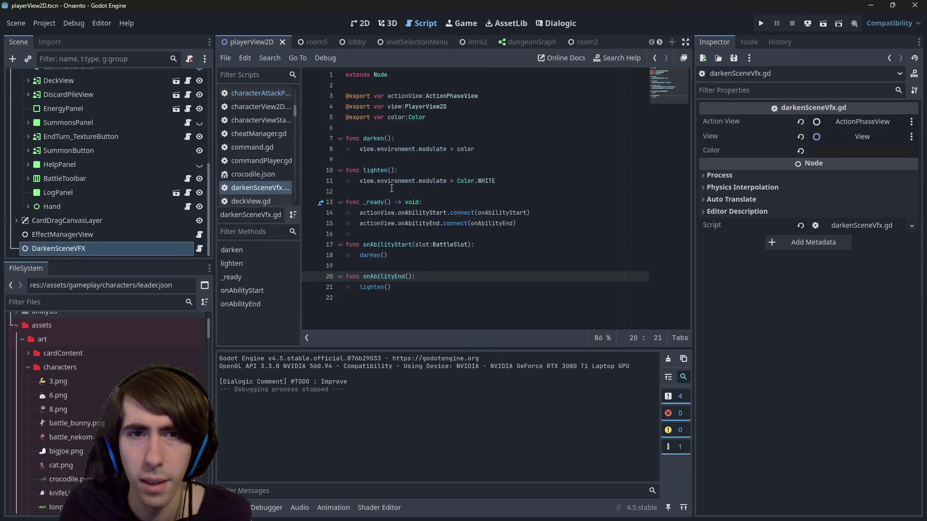
click(544, 226)
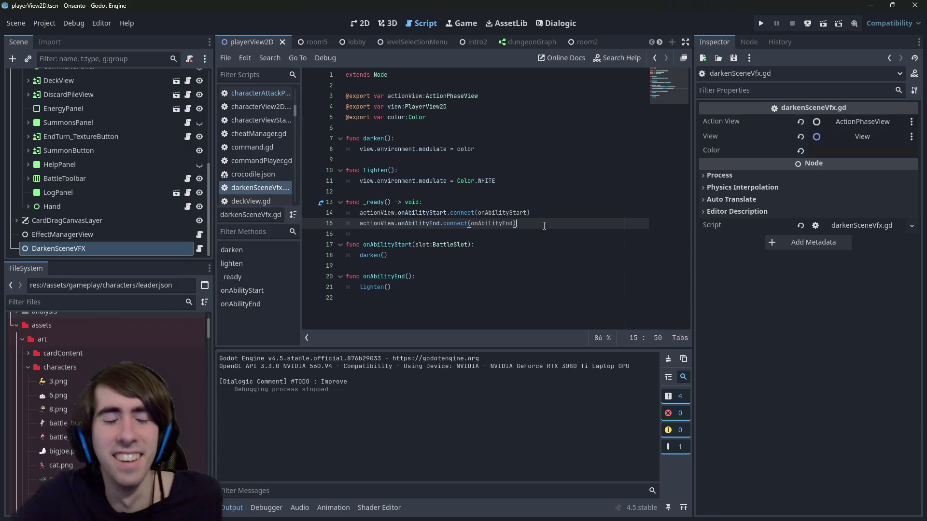
- Compare darkenSceneVfx.gd with the 2D scene, then open actionPhaseView.gd from the Inspector
click(364, 24)
scroll(449, 264, up, 3)
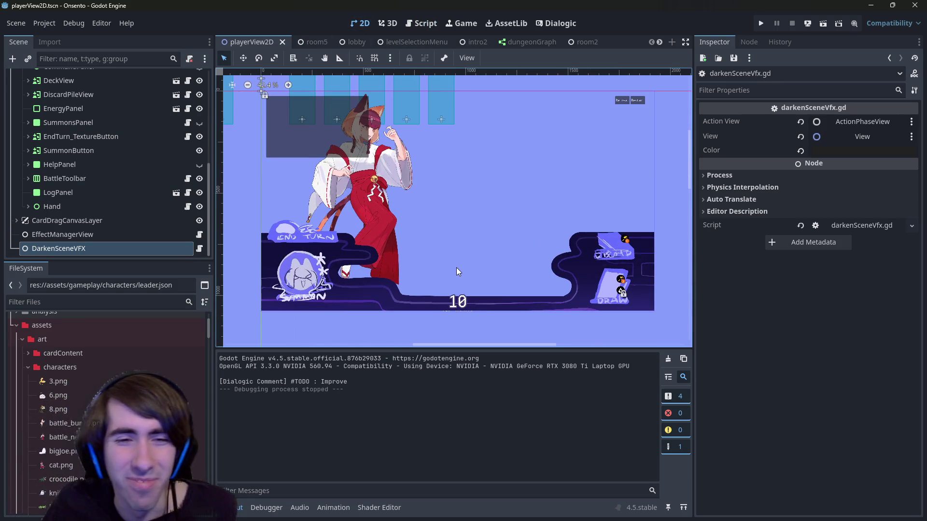
scroll(456, 262, down, 1)
click(421, 23)
click(354, 22)
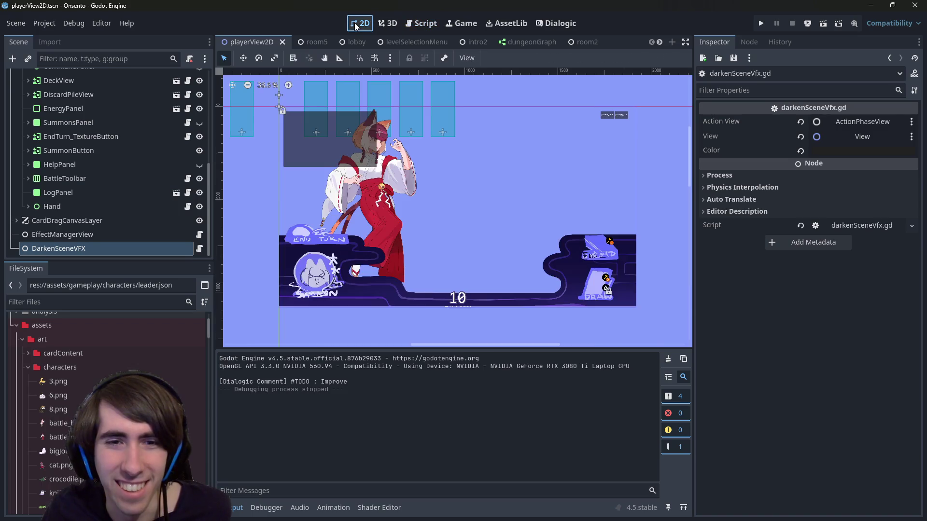
click(420, 23)
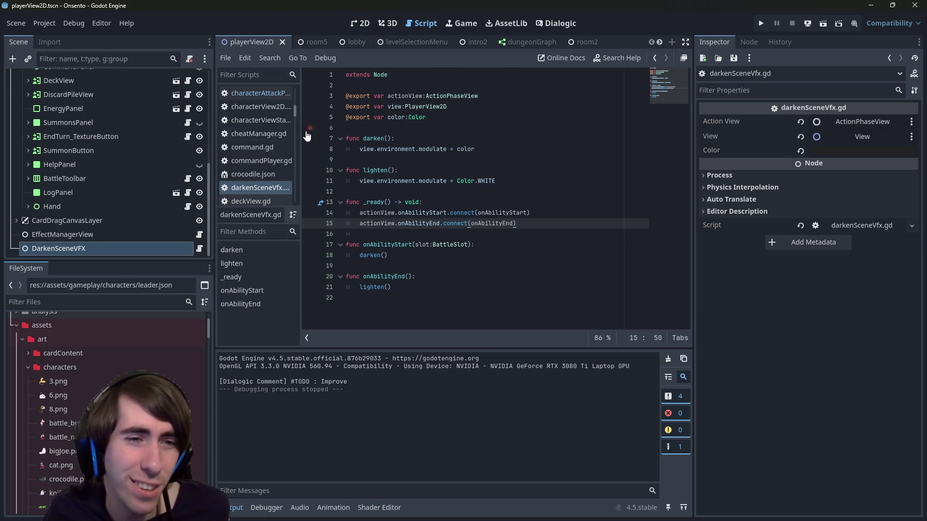
click(405, 308)
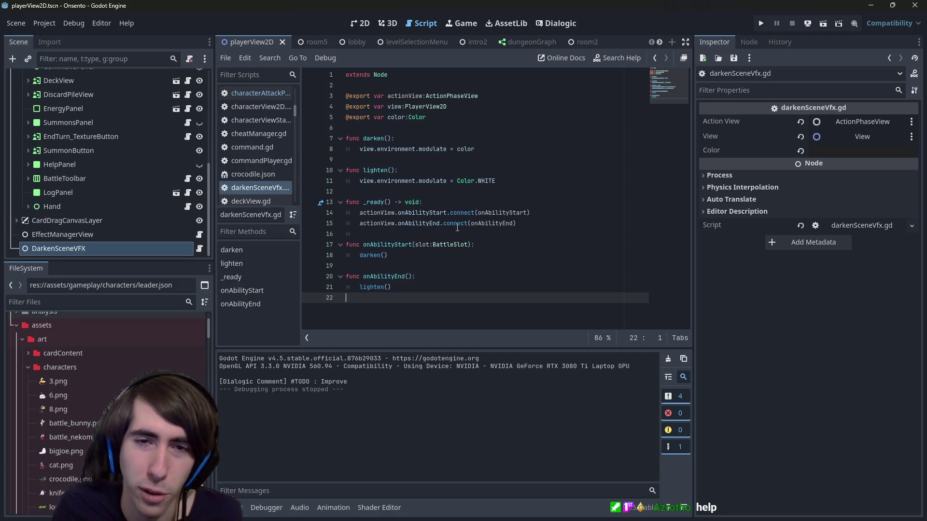
click(544, 235)
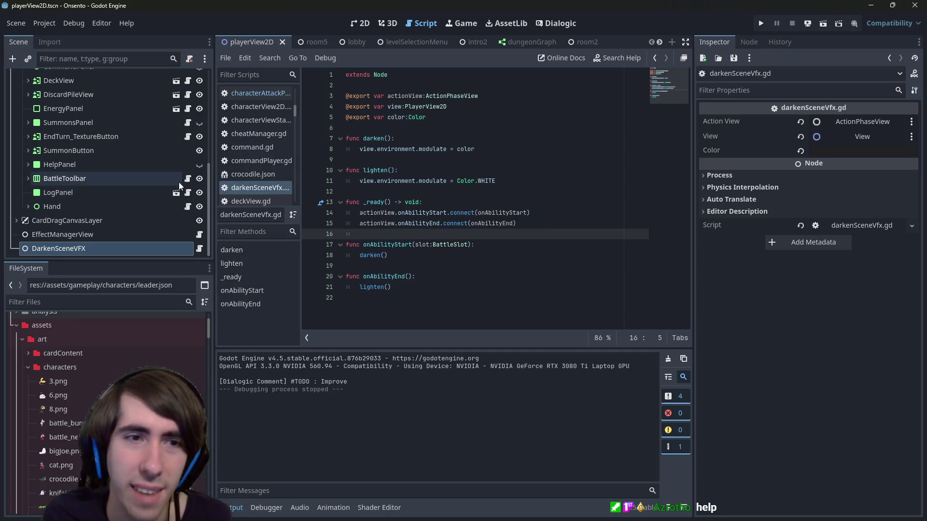
scroll(178, 181, up, 10)
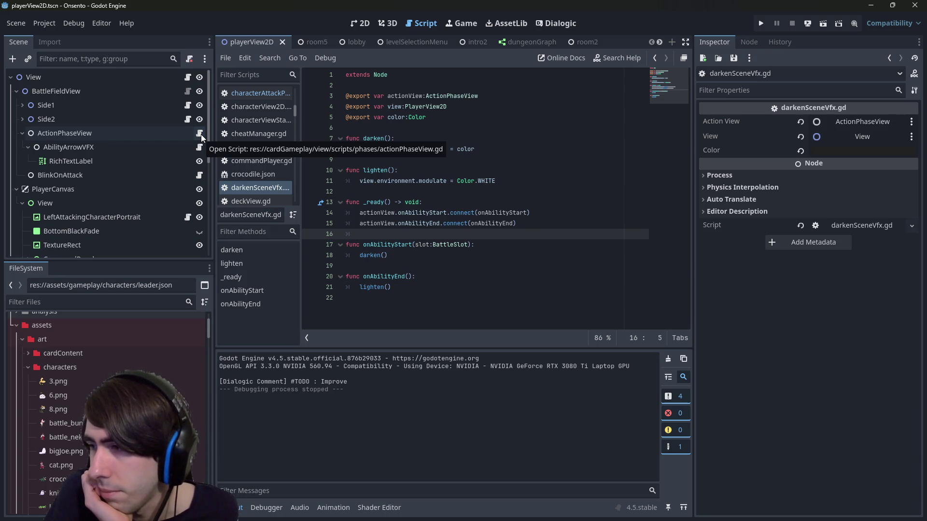
click(201, 134)
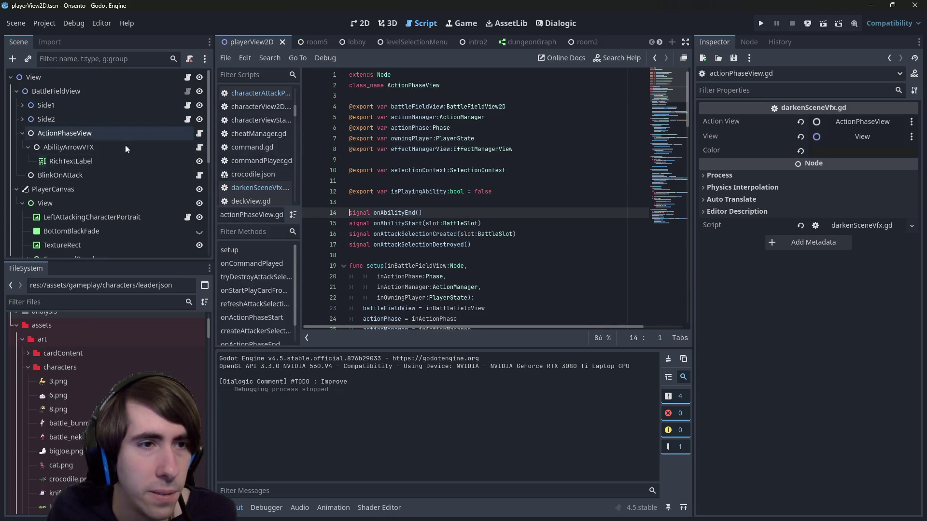
- Open characterAttackPortrait.gd and look over its _process function
scroll(142, 217, down, 2)
click(187, 193)
scroll(455, 227, down, 2)
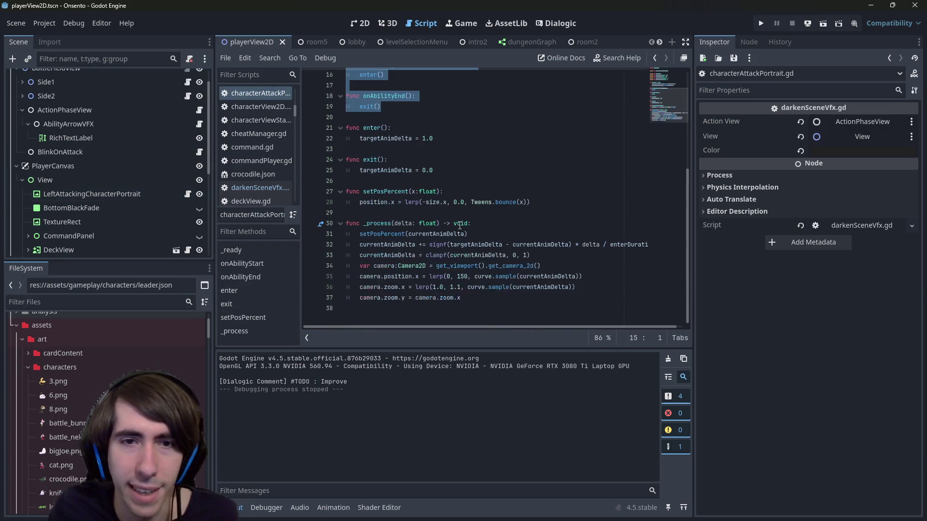
scroll(454, 227, up, 3)
scroll(454, 227, down, 3)
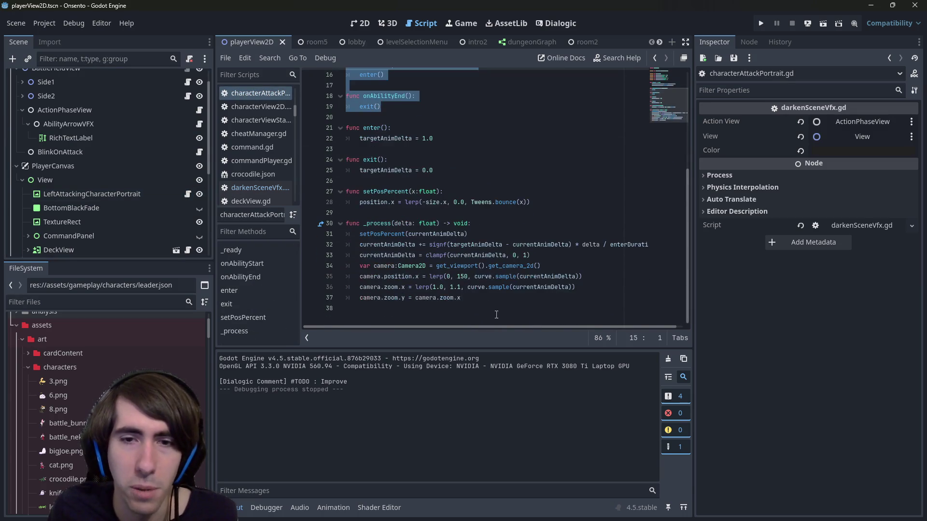
drag(463, 309, 313, 243)
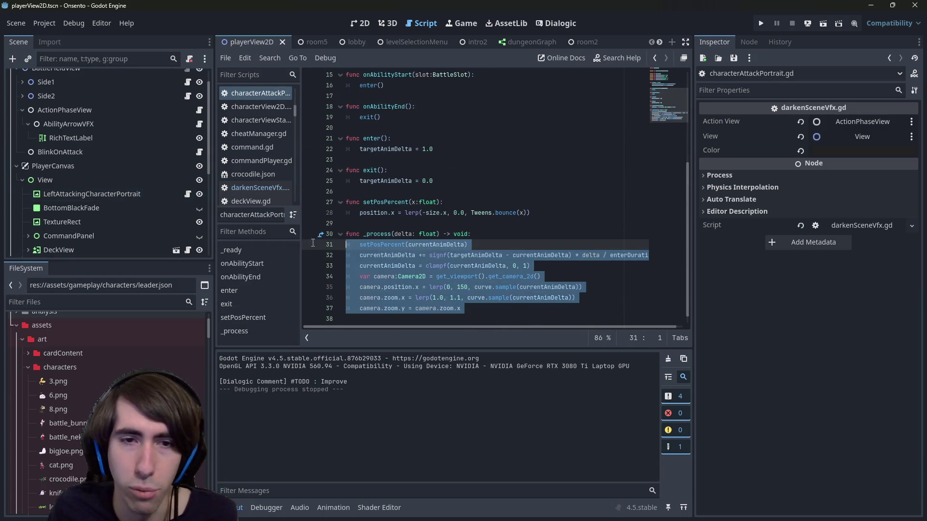
click(463, 222)
- Select the entire _process function and collapse the characters art folder in FileSystem
scroll(463, 221, down, 1)
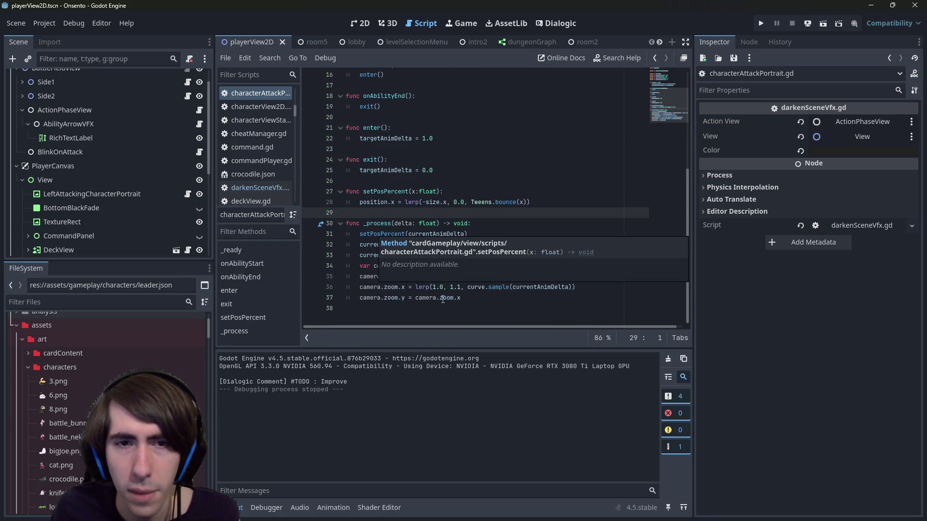
scroll(374, 232, up, 1)
mouse_move(464, 308)
mouse_down()
mouse_move(318, 241)
mouse_move(316, 224)
mouse_up()
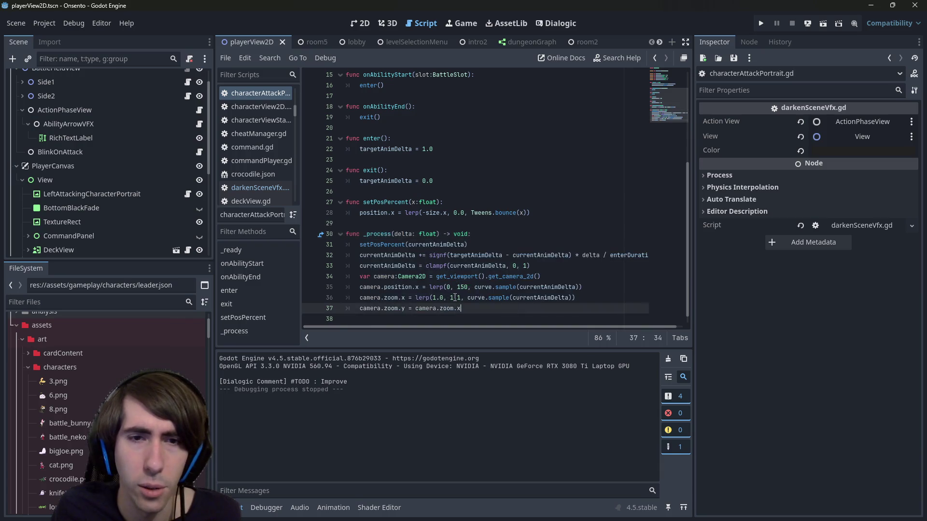
drag(462, 309, 288, 231)
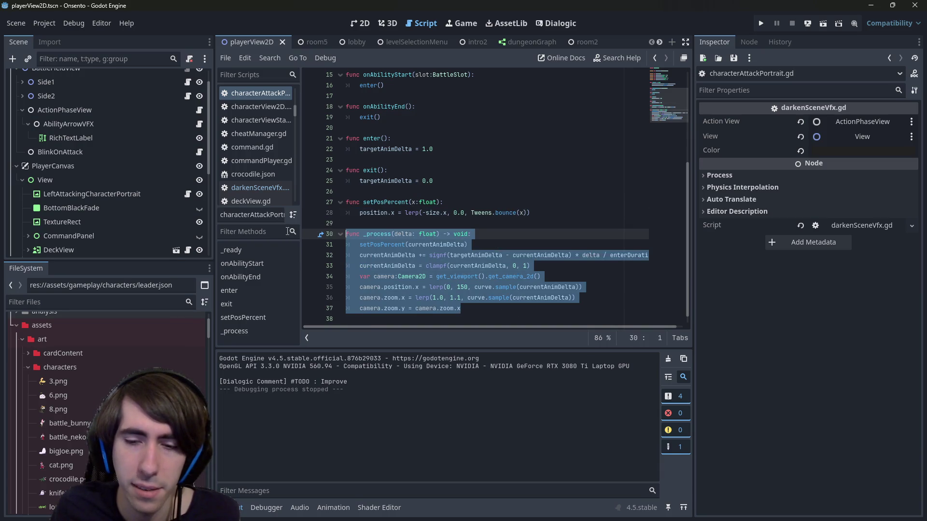
click(66, 367)
double_click(66, 366)
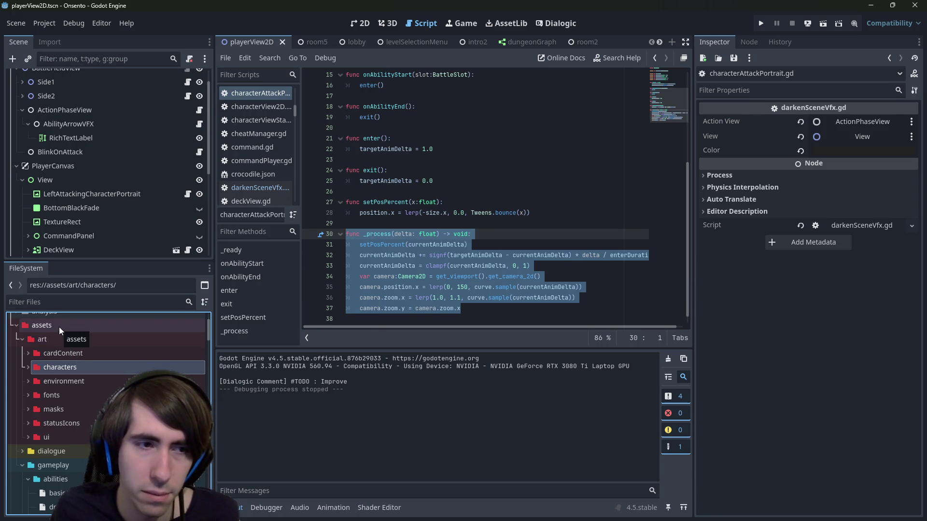
- Tidy the FileSystem tree by collapsing the assets, model, character scripts and view folders
click(59, 326)
double_click(48, 325)
double_click(49, 325)
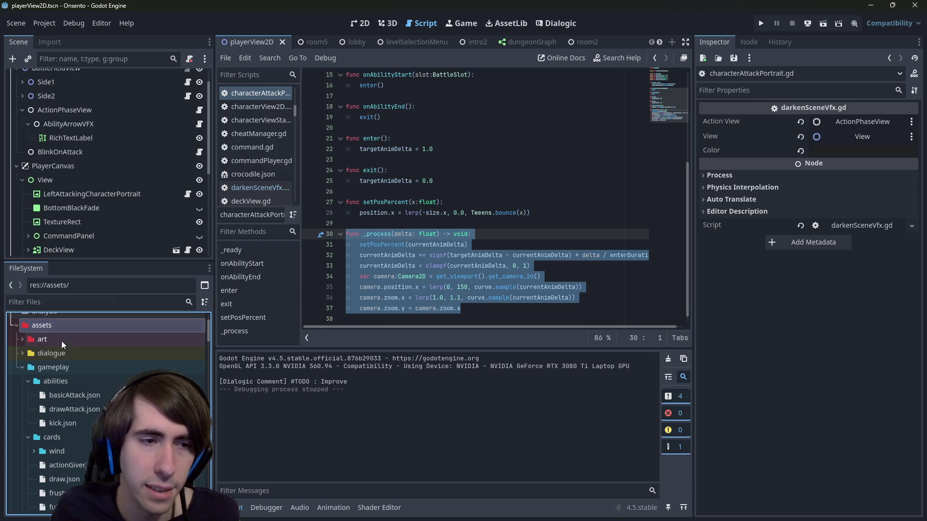
double_click(60, 328)
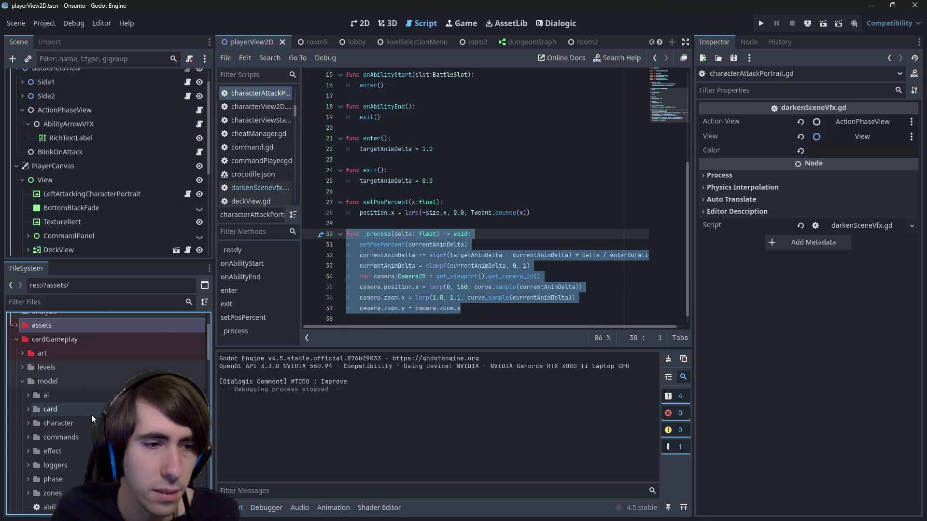
click(22, 381)
click(59, 382)
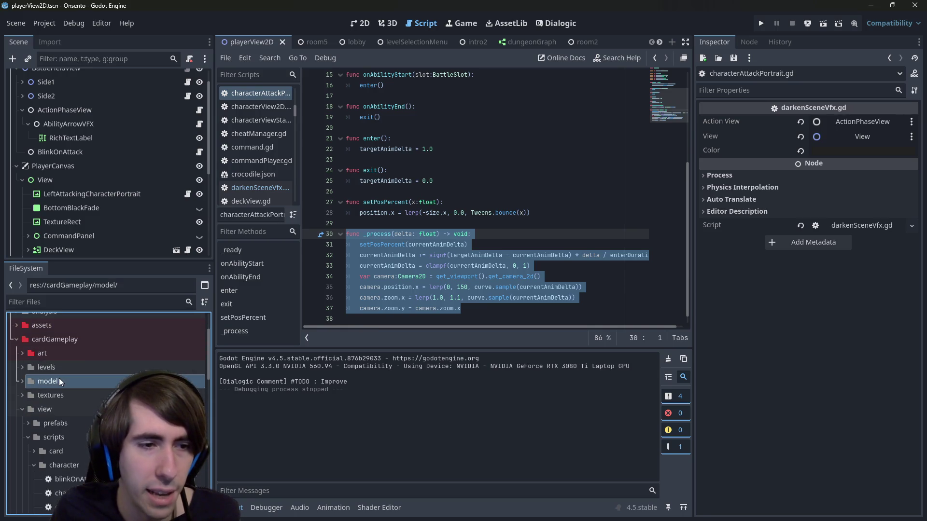
key(Left)
double_click(69, 363)
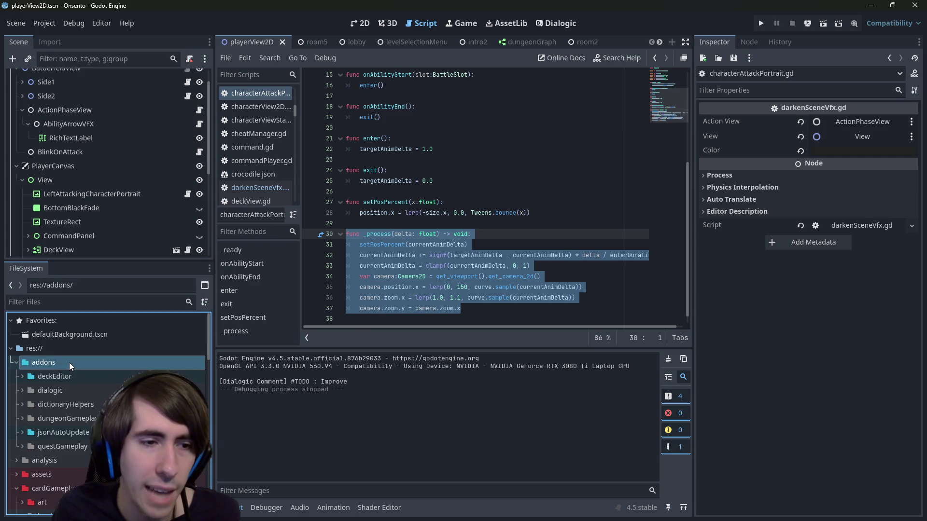
scroll(65, 381, down, 10)
double_click(65, 388)
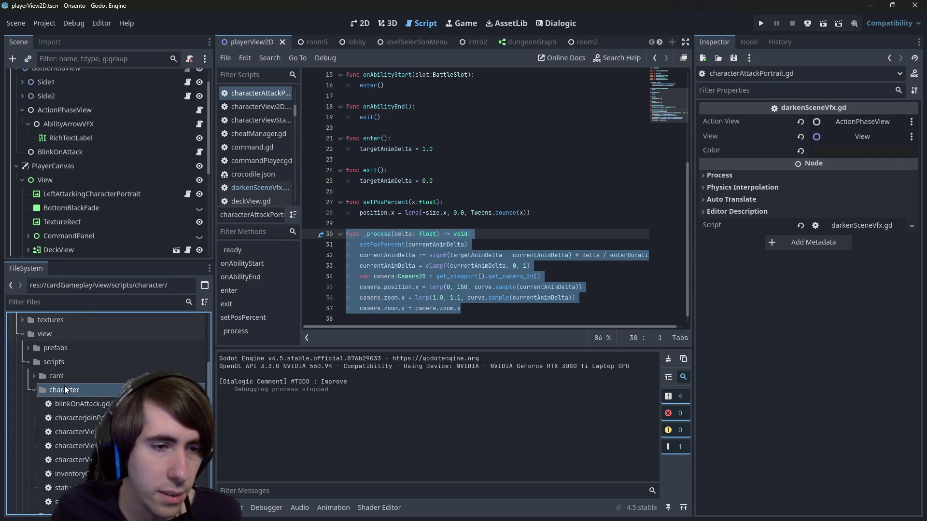
double_click(59, 332)
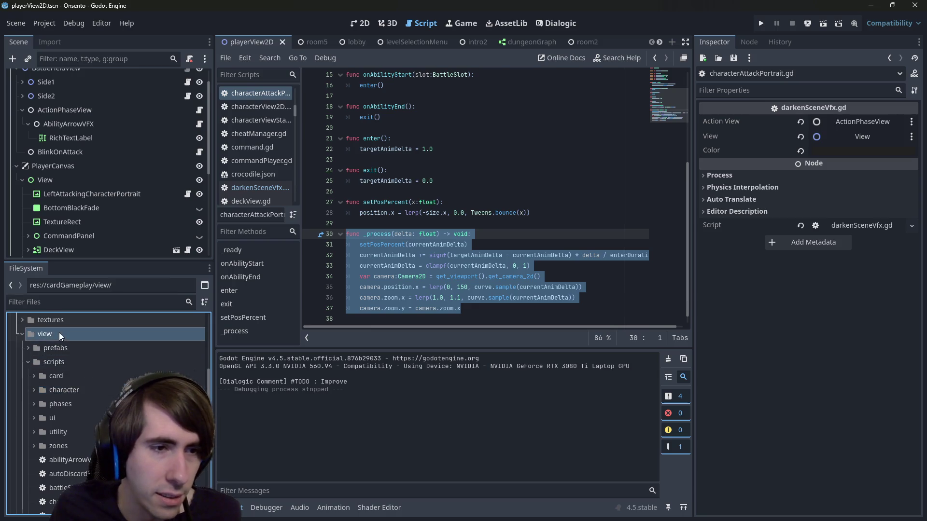
scroll(59, 338, up, 5)
- Expand view down to cardGameplay/view/scripts/utility and bring up the utility folder's context menu
double_click(66, 384)
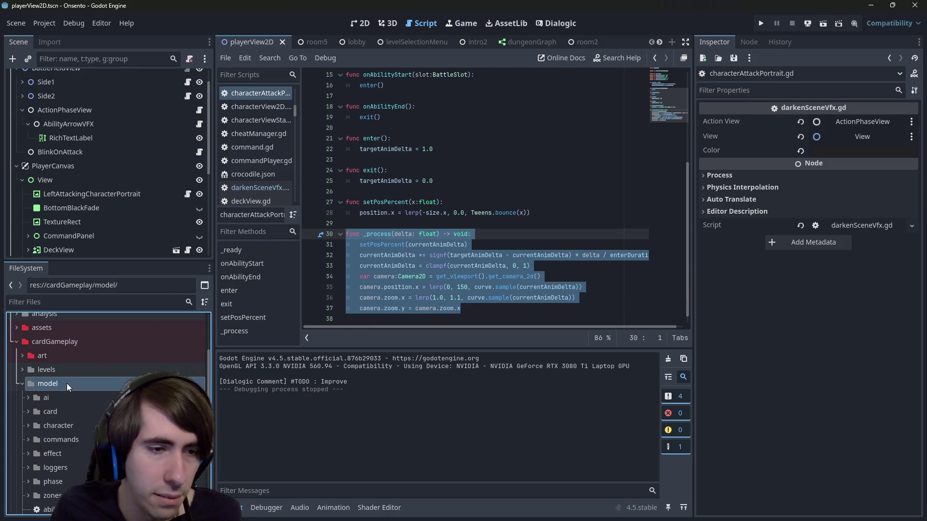
scroll(67, 383, down, 3)
scroll(67, 383, up, 3)
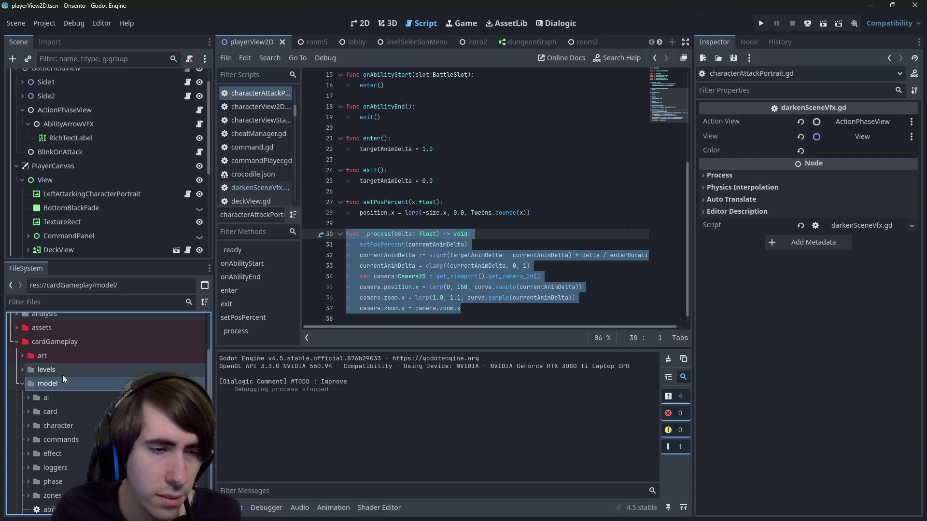
double_click(66, 381)
scroll(66, 378, down, 2)
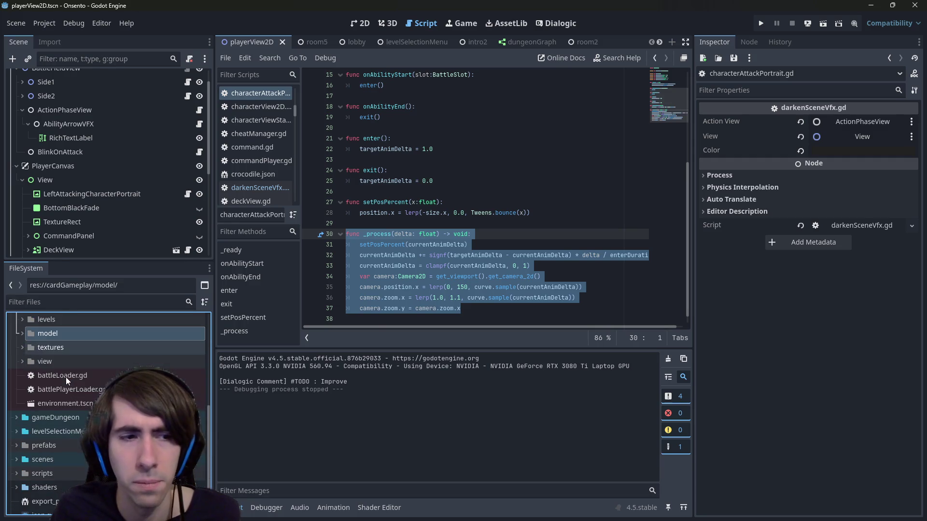
double_click(60, 361)
scroll(60, 361, down, 2)
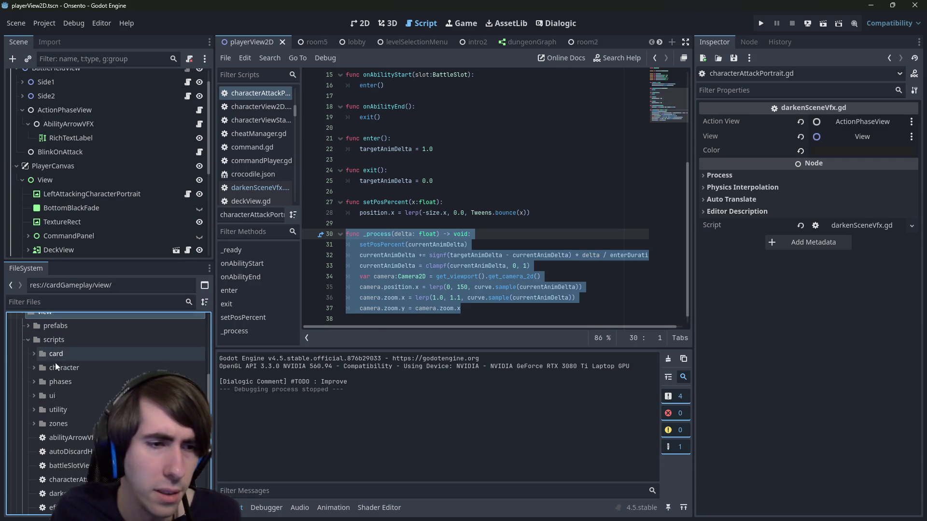
click(69, 426)
scroll(68, 426, up, 2)
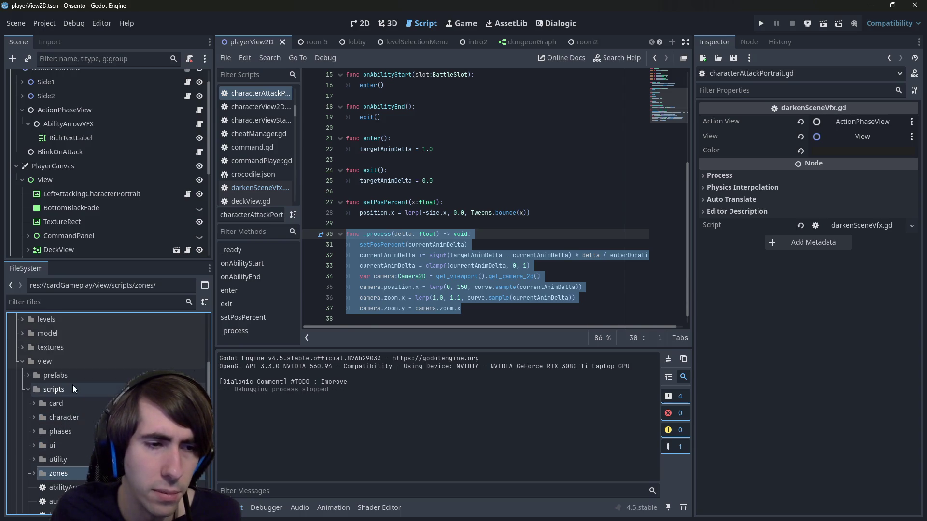
double_click(77, 459)
scroll(78, 458, down, 2)
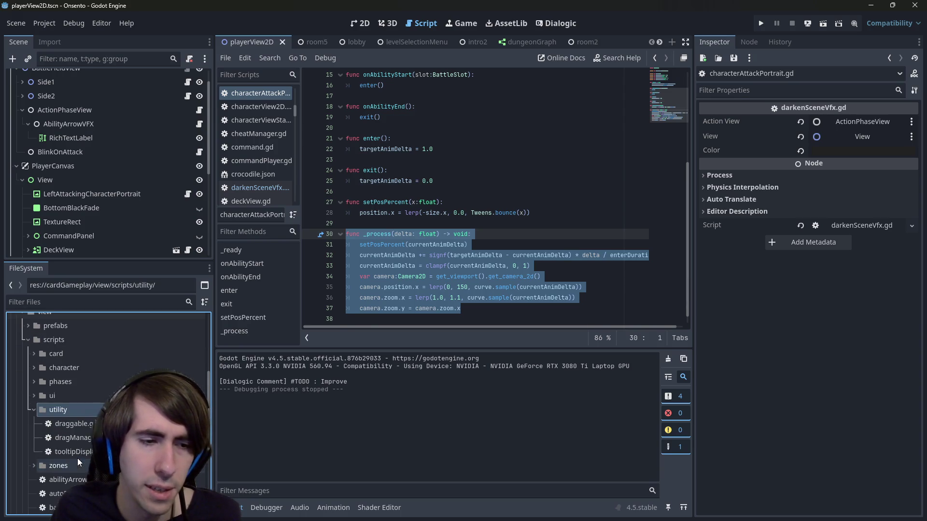
right_click(90, 411)
mouse_move(144, 317)
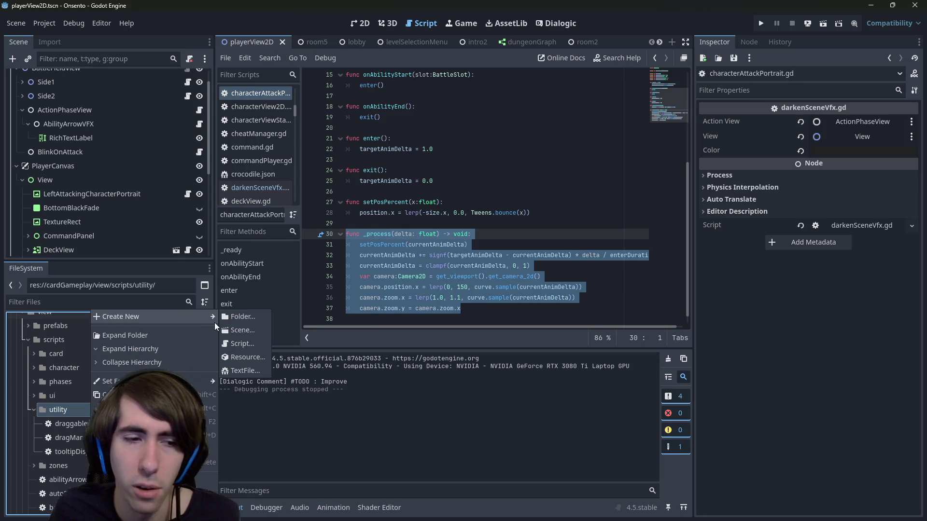
click(246, 344)
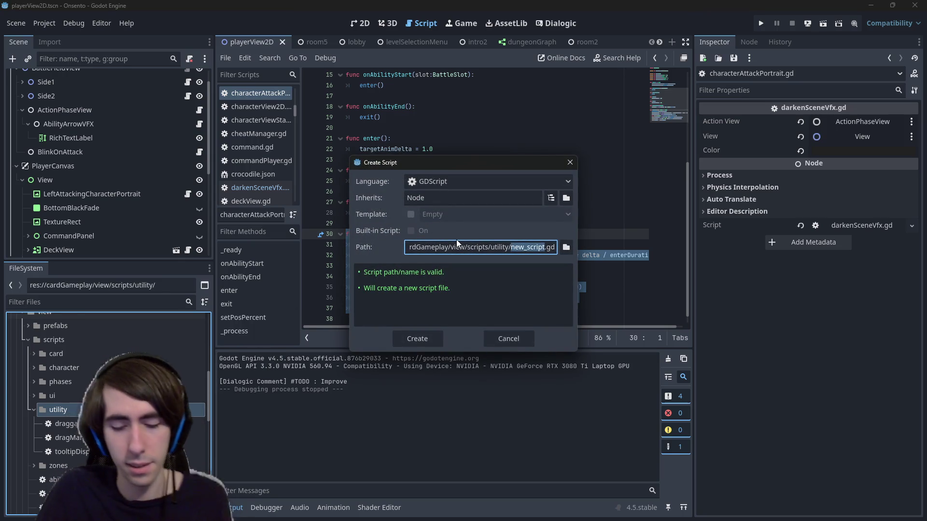
text(animation)
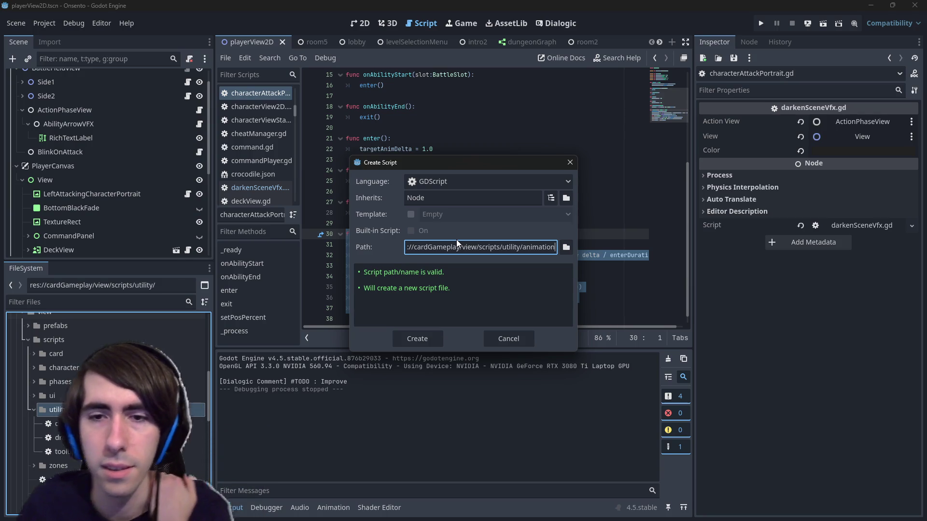
key(ctrl+BackSpace)
text(anim)
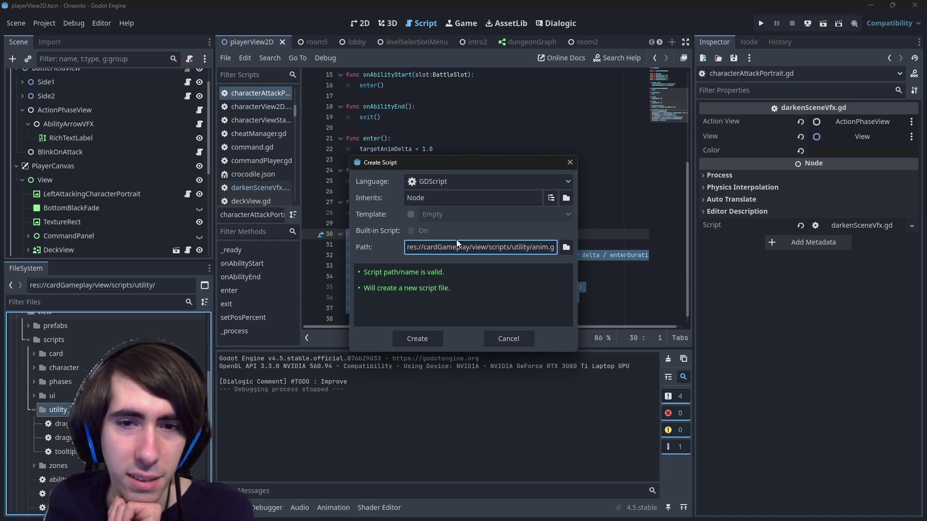
click(519, 338)
click(150, 114)
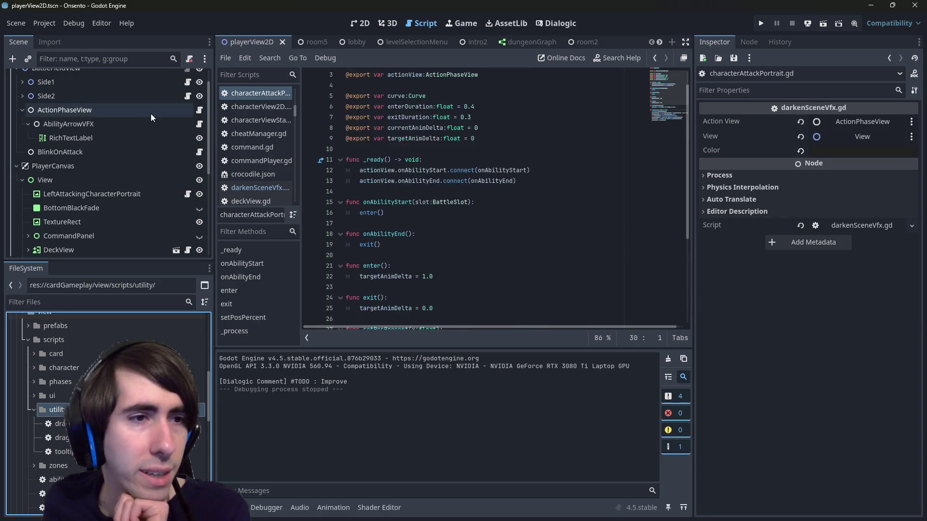
scroll(128, 172, down, 3)
scroll(128, 172, down, 5)
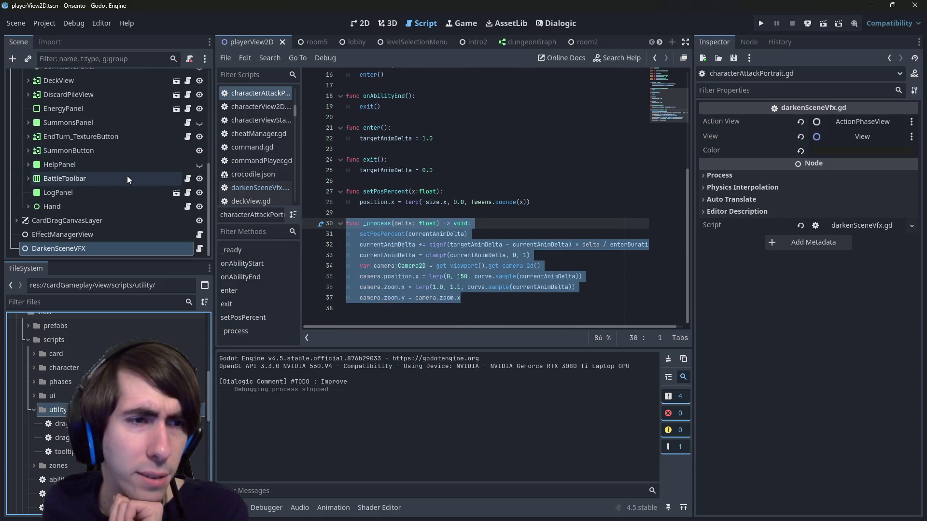
right_click(80, 247)
click(114, 202)
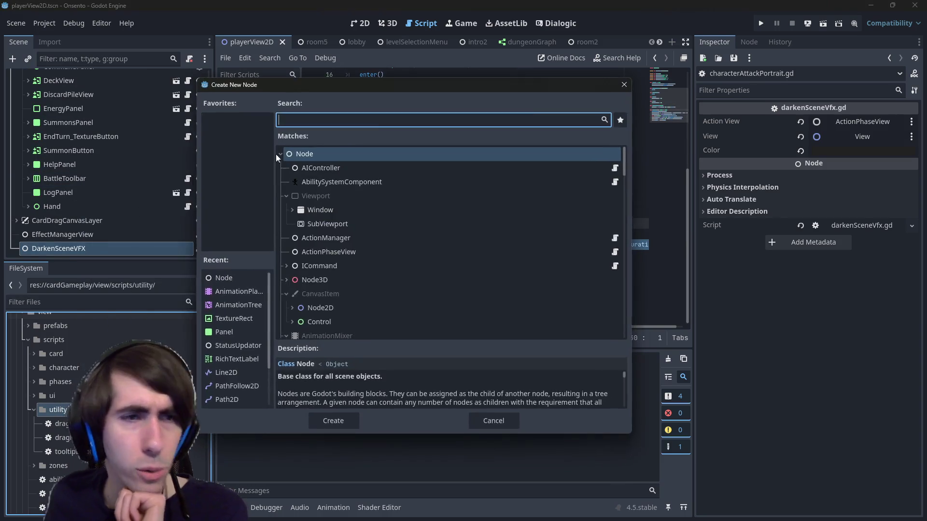
click(625, 88)
scroll(137, 164, up, 10)
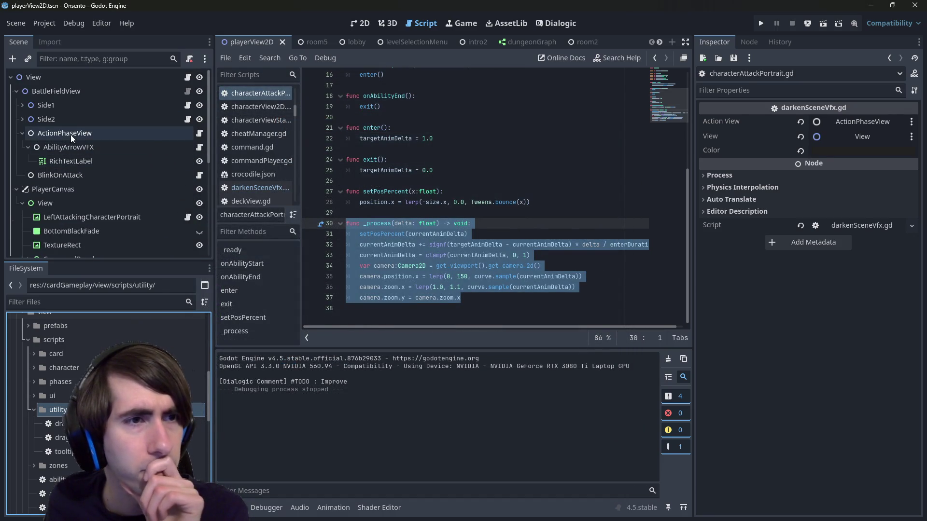
click(82, 219)
right_click(82, 221)
click(143, 200)
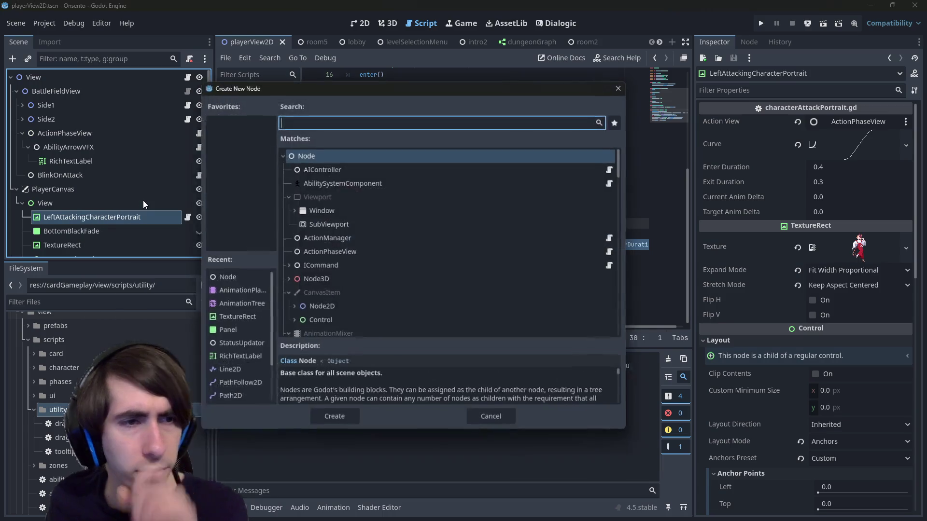
text(timer)
key(Return)
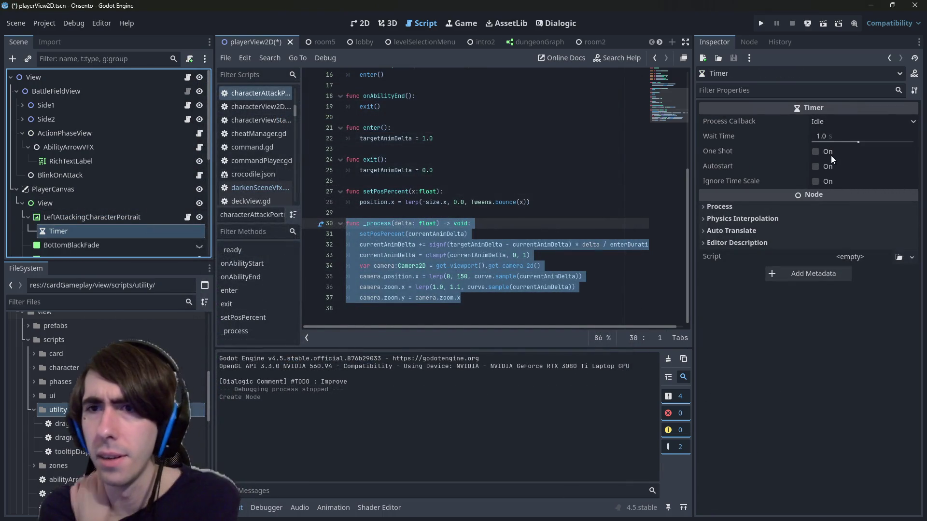
drag(857, 144, 907, 141)
key(ctrl+z)
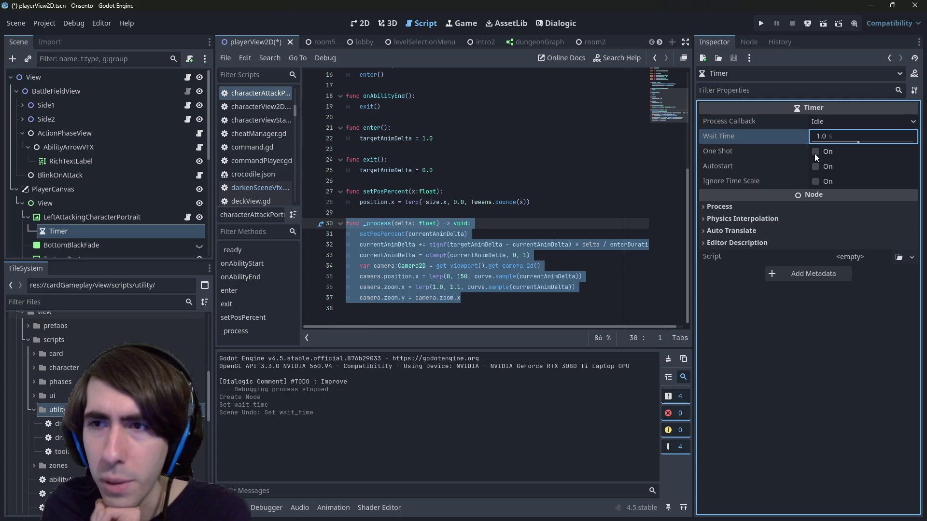
scroll(417, 203, up, 5)
scroll(534, 318, down, 5)
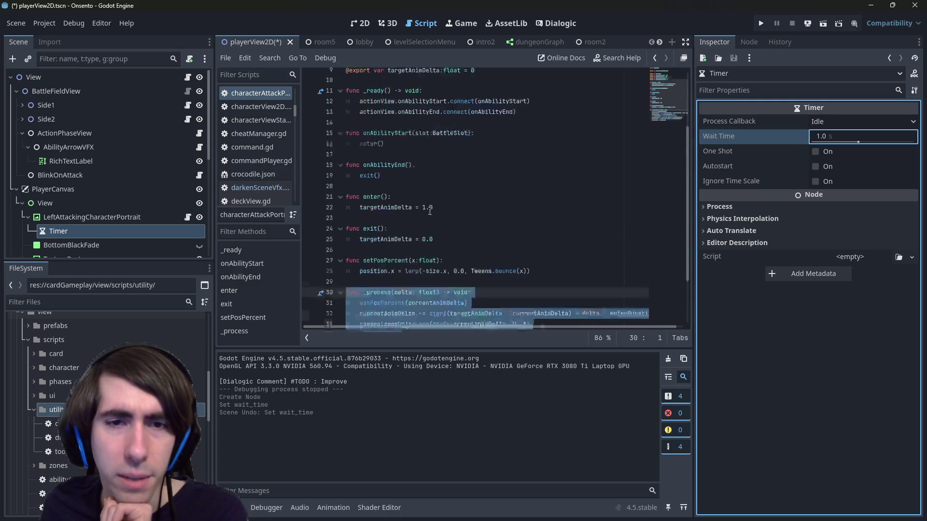
click(510, 297)
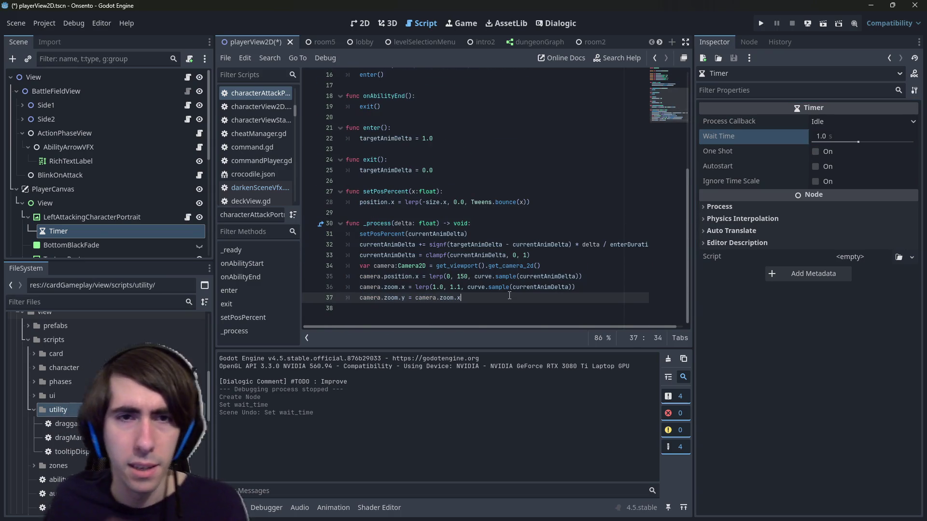
click(462, 128)
- Add 'var timer:Timer' and an unfinished 'timer.' line inside enter()
scroll(462, 139, up, 3)
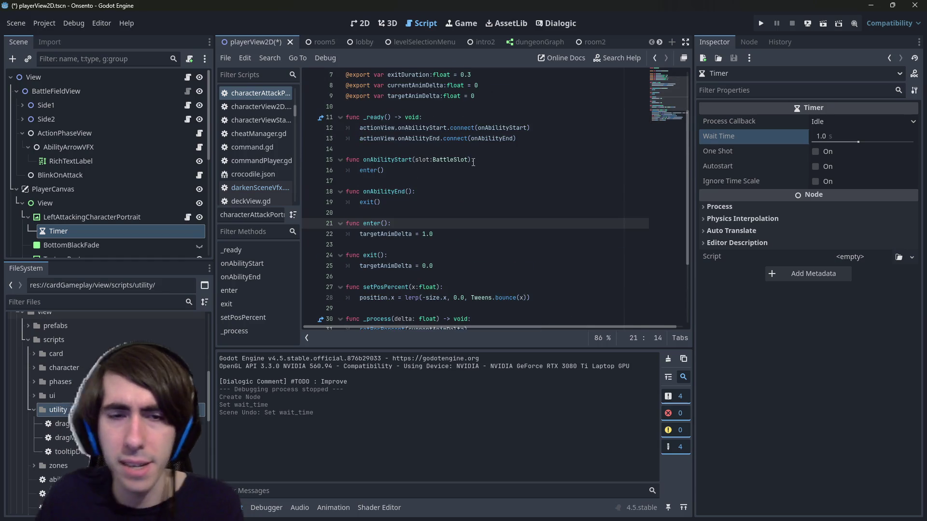
key(Return)
text(var ti)
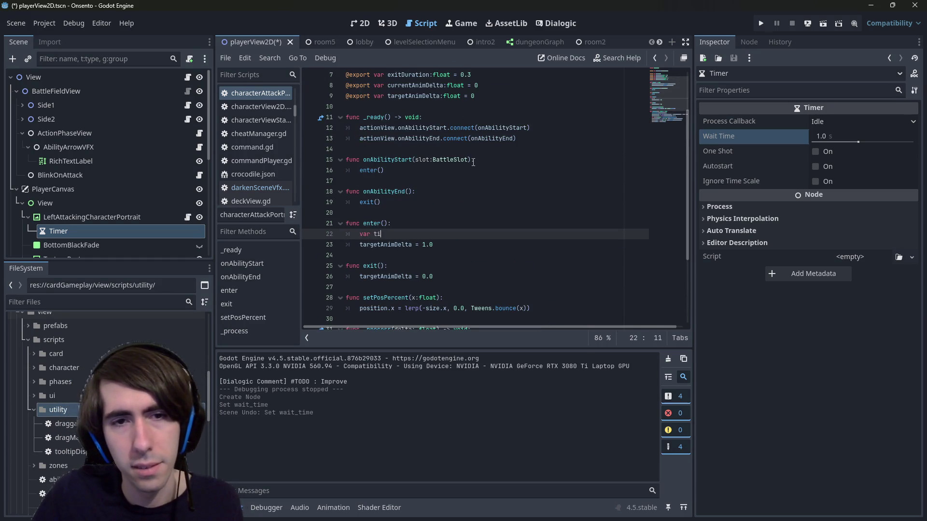
text(mer)
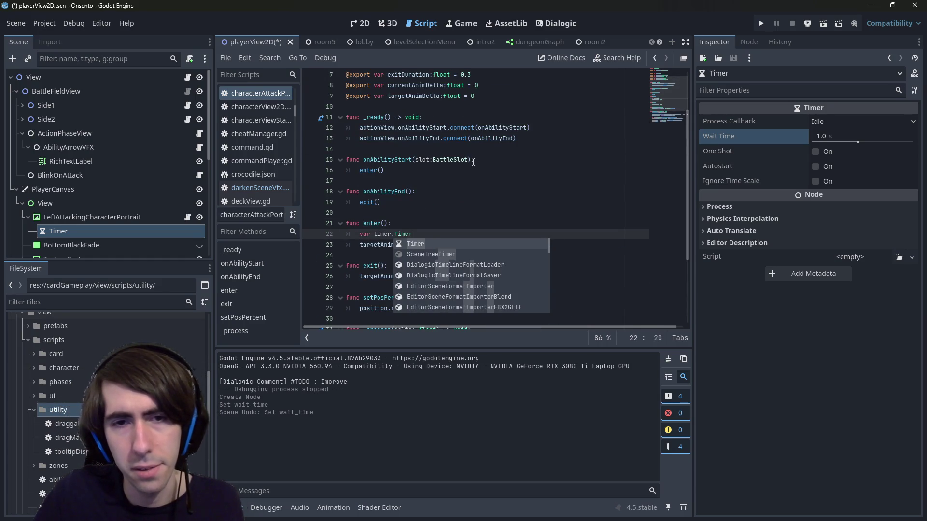
key(Return)
key(Return)
text(timer.)
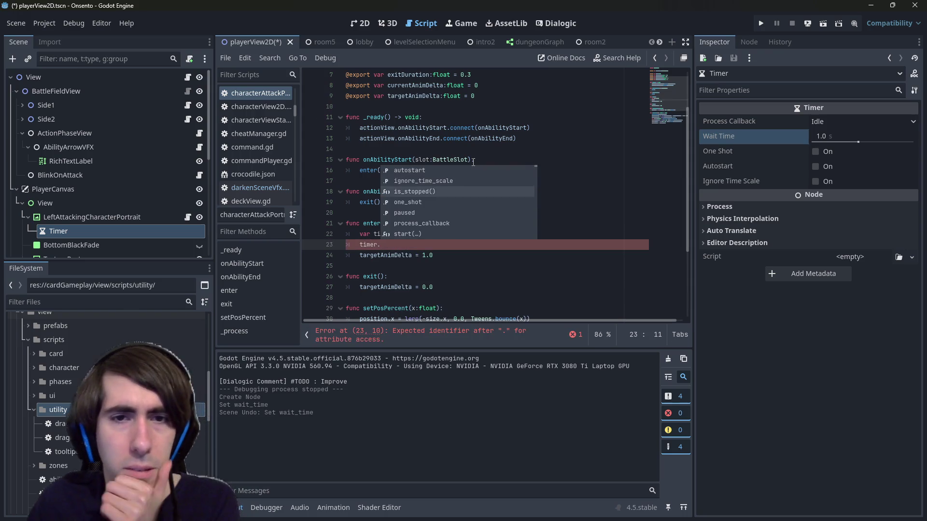
- Browse the Timer member suggestions, including timeout, wait_time and TimerProcessCallback
key(Down)
key(Down)
key(Down)
key(Down)
key(Down)
key(Down)
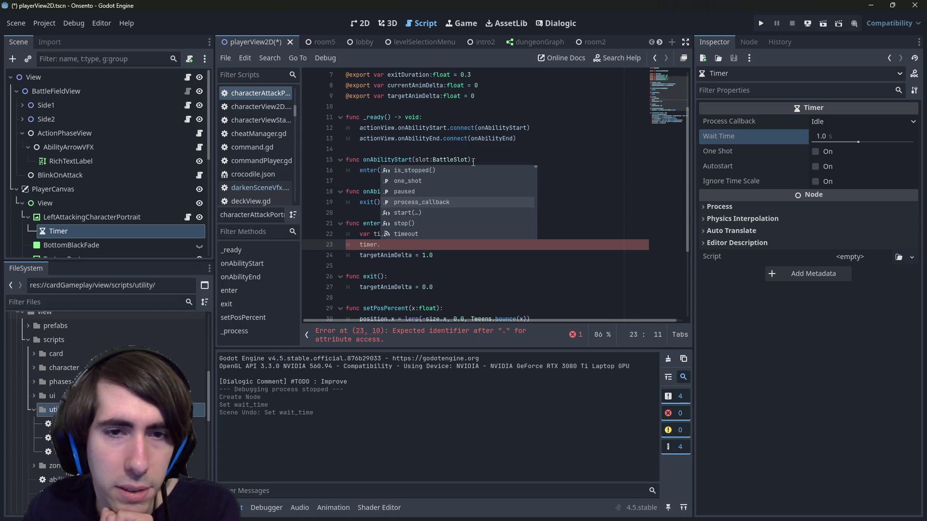
key(Down)
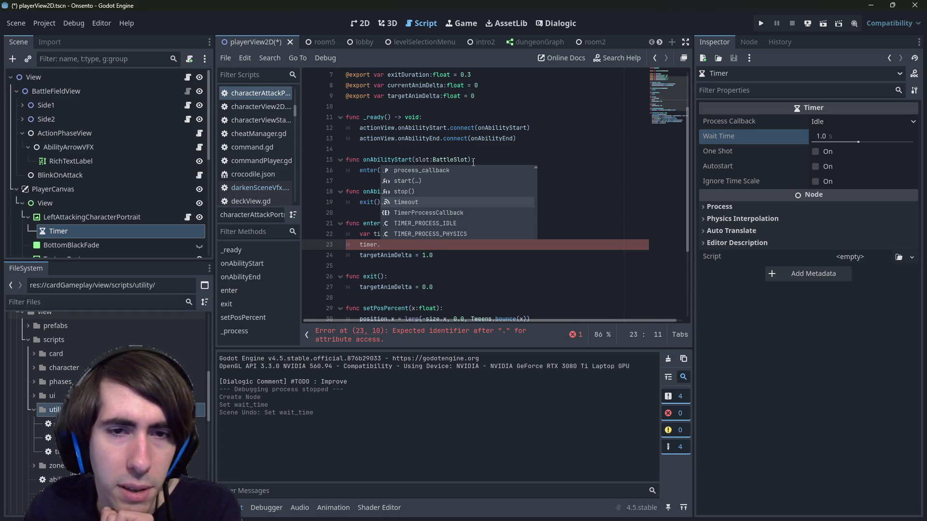
key(Down)
key(Down)
key(Down)
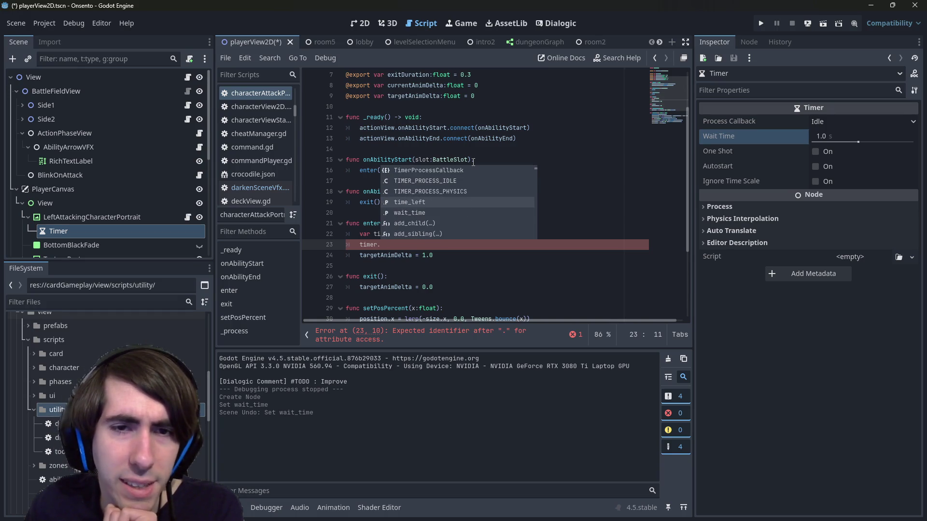
key(Down)
key(Up)
key(Down)
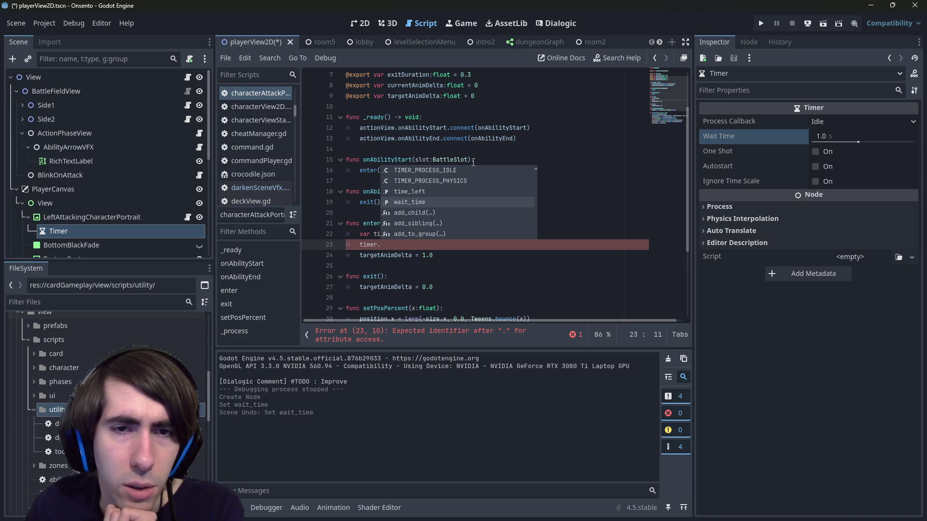
key(Up)
key(Up)
key(Up)
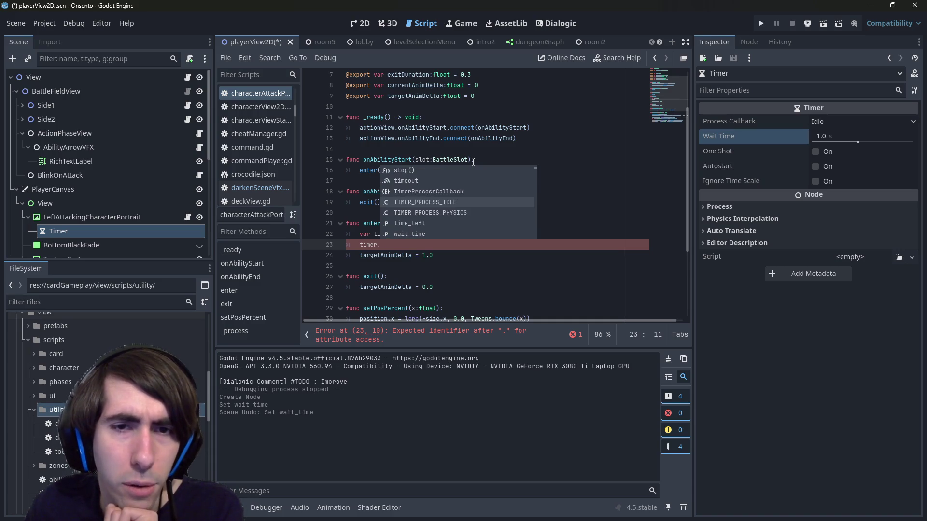
key(Up)
key(Up)
key(Up)
key(Up)
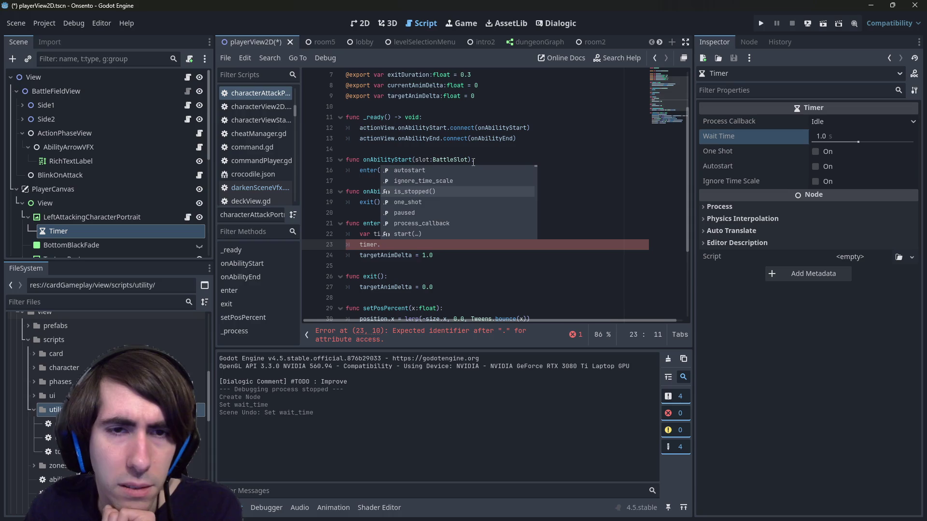
key(Down)
key(Down)
key(Down)
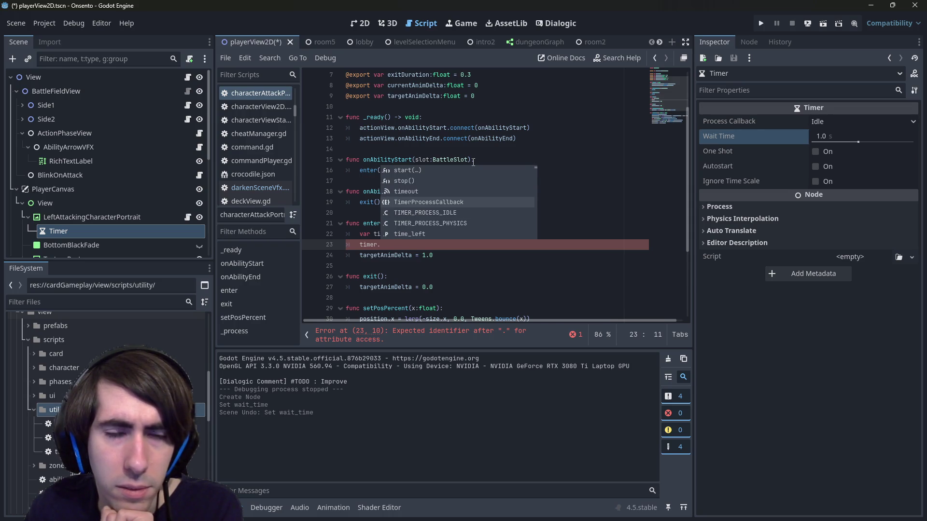
click(360, 202)
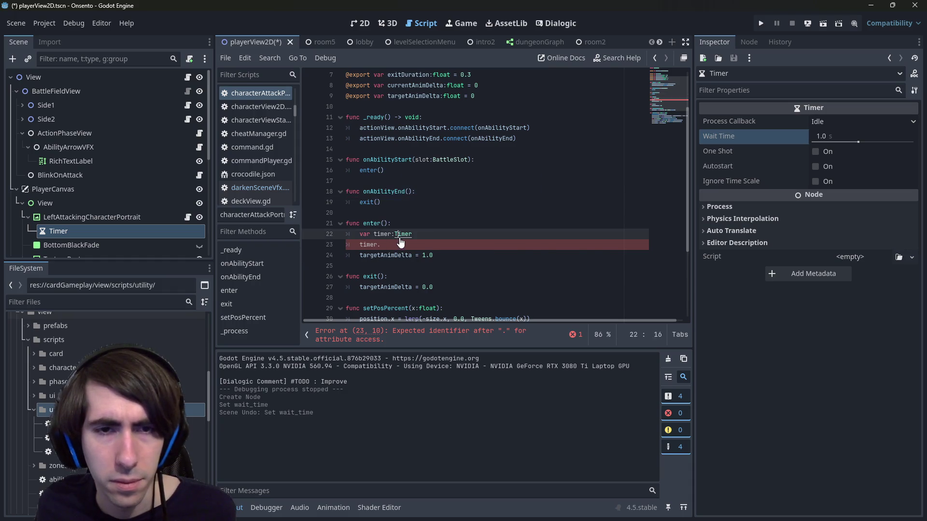
- Read the Timer class reference, then return to characterAttackPortrait.gd
ctrl+click(399, 234)
scroll(398, 238, down, 5)
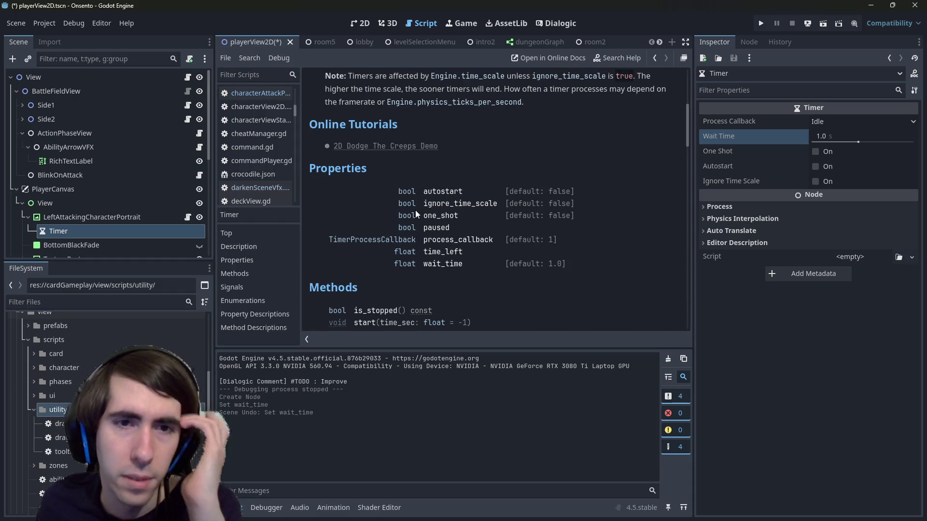
scroll(416, 208, down, 5)
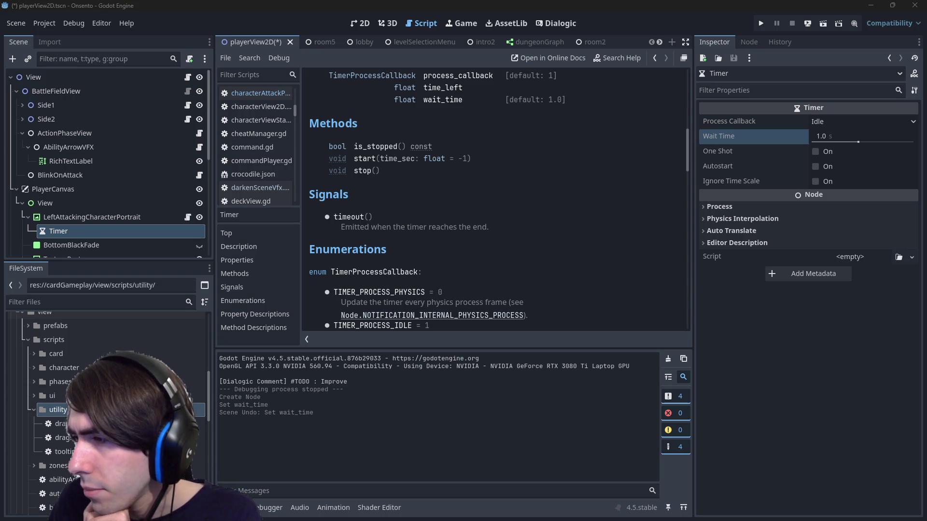
scroll(426, 196, down, 2)
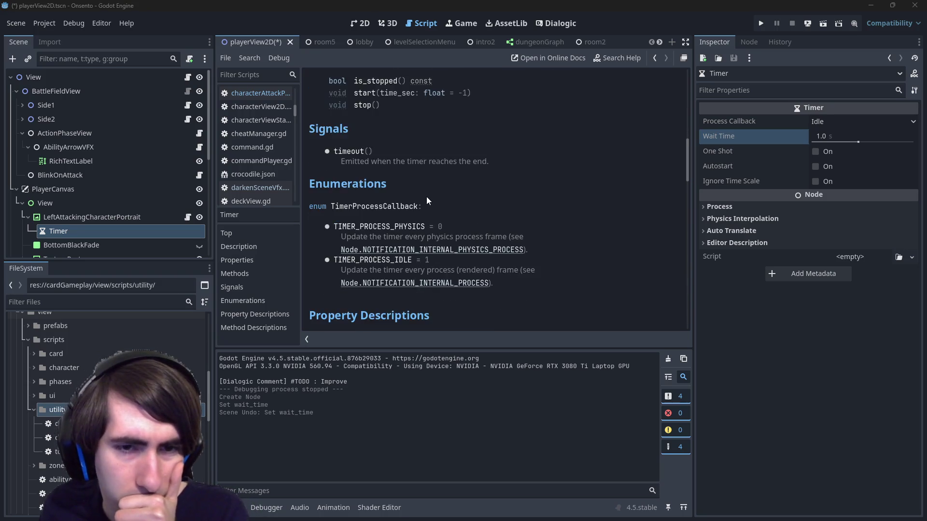
scroll(427, 196, up, 5)
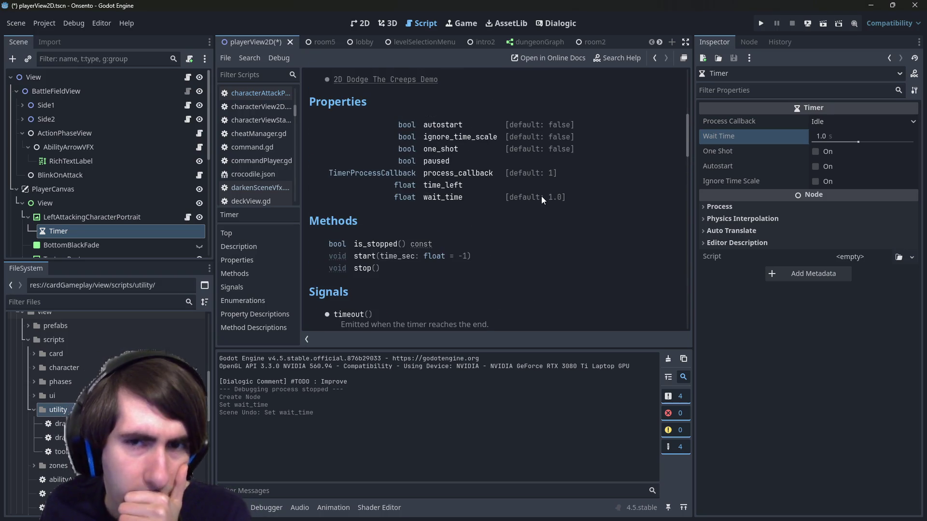
key(alt+Left)
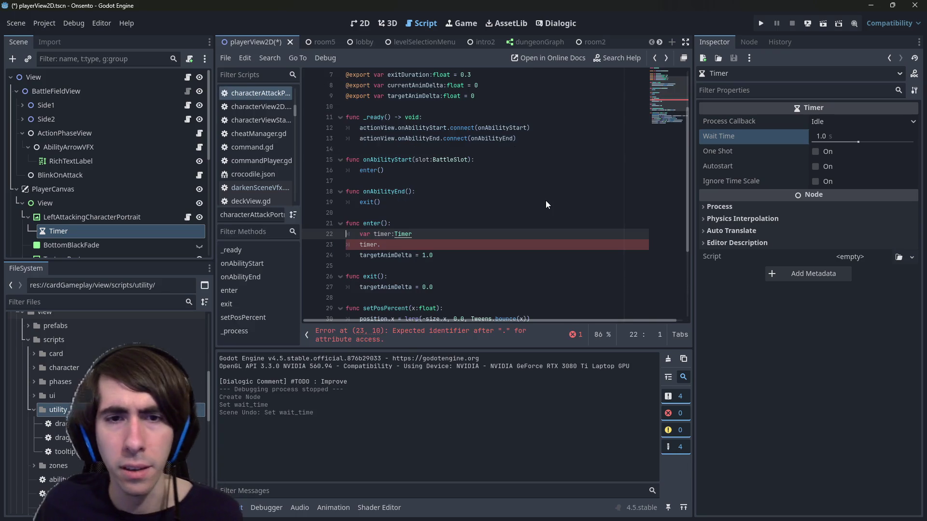
- Delete the two unfinished timer lines from enter() and save
mouse_move(435, 255)
mouse_down()
mouse_move(367, 243)
mouse_move(338, 227)
mouse_move(296, 234)
mouse_up()
drag(411, 245, 306, 239)
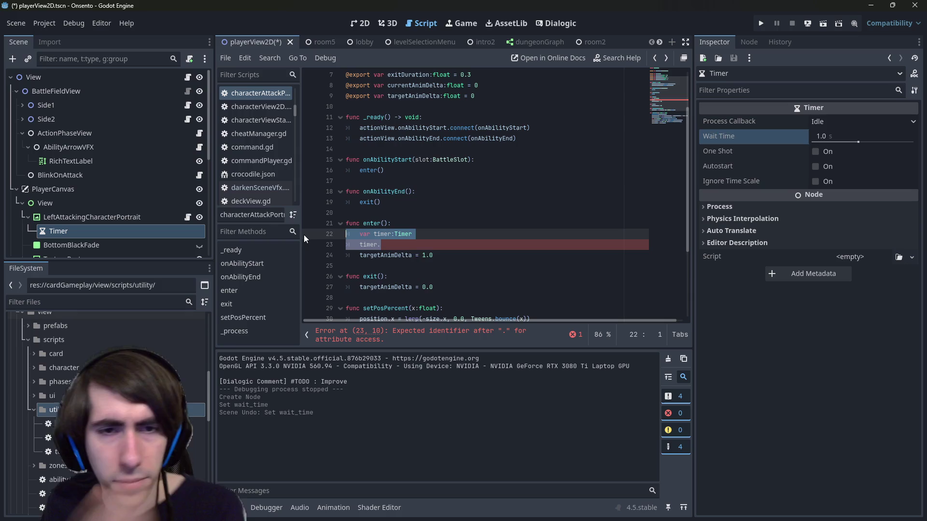
key(BackSpace)
key(BackSpace)
key(ctrl+s)
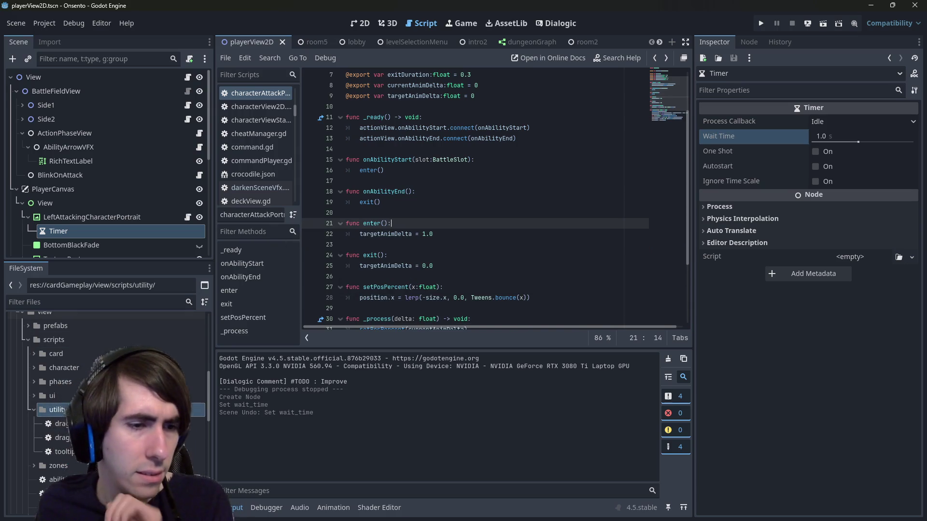
- Create a new script named anim.gd in the utility folder
right_click(111, 409)
mouse_move(145, 316)
click(259, 348)
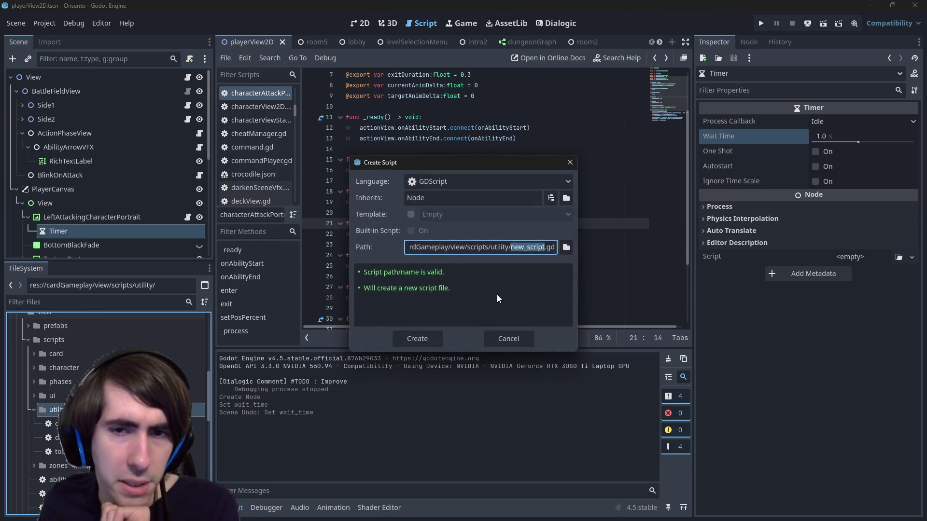
text(anim)
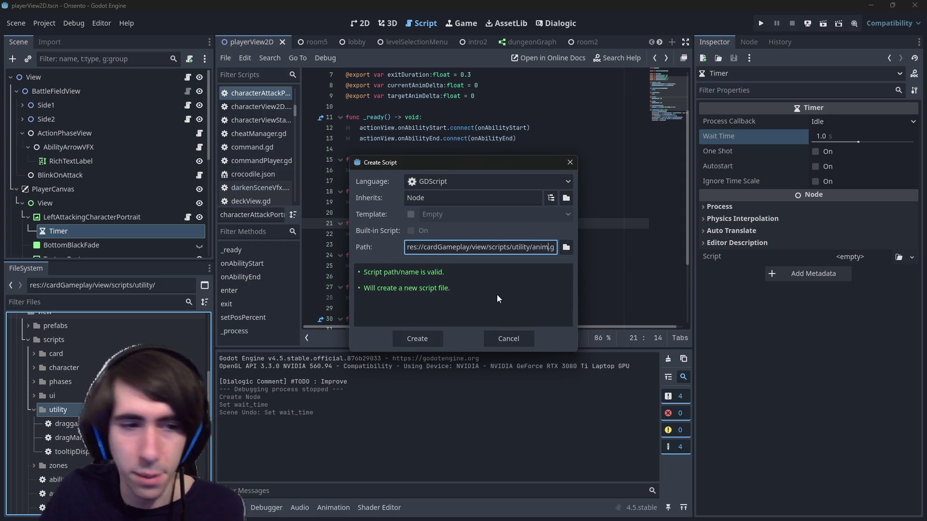
key(Return)
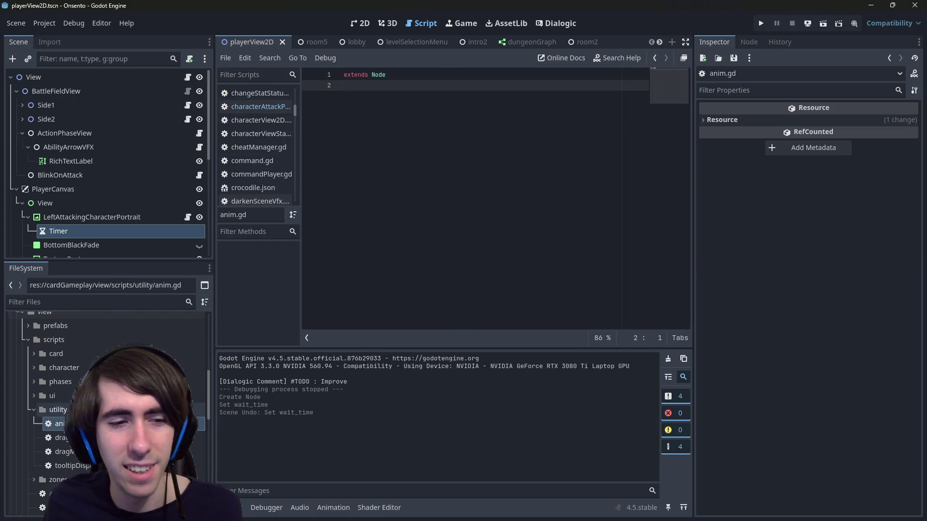
key(F2)
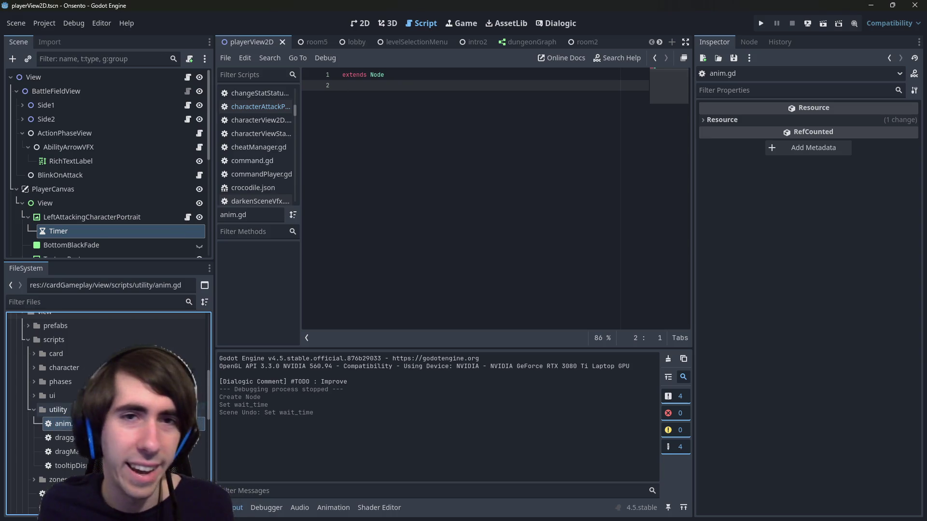
- Declare 'class_name Anim' in anim.gd and add blank lines below it
click(419, 278)
text(_name Anim)
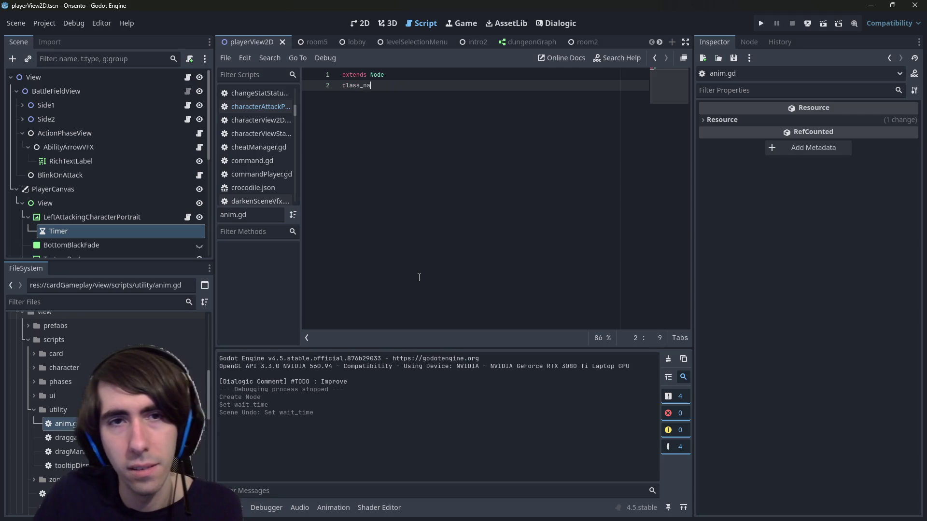
key(Return)
key(Return)
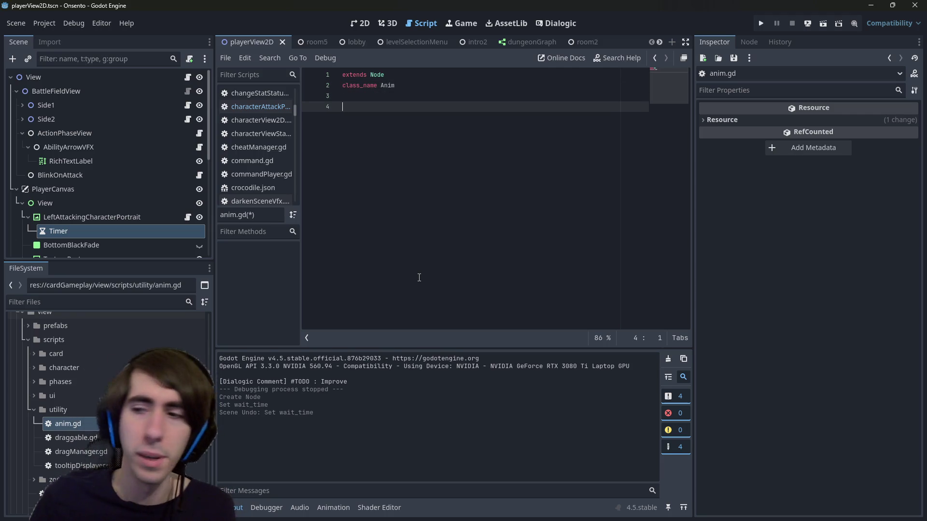
key(Return)
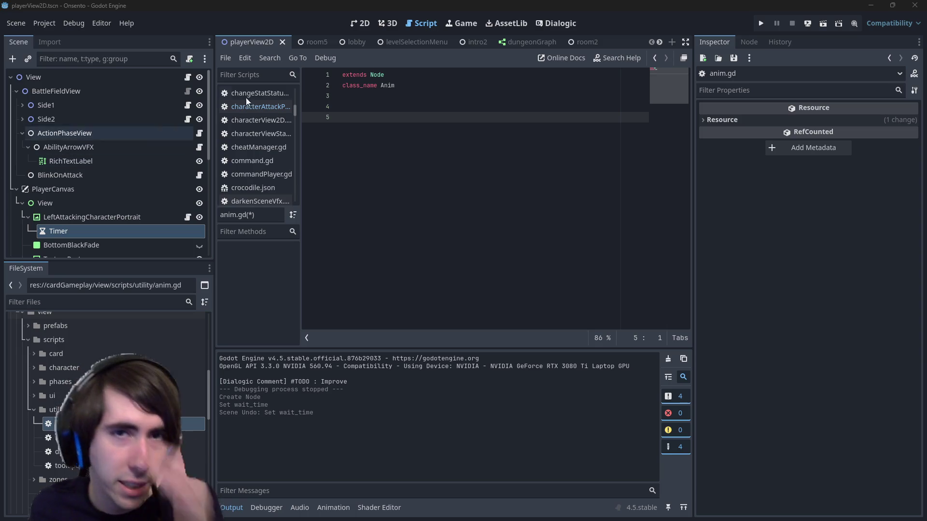
- Review anim.gd's 'extends Node' and 'class_name Anim' lines, leaving the caret on line 4
click(418, 107)
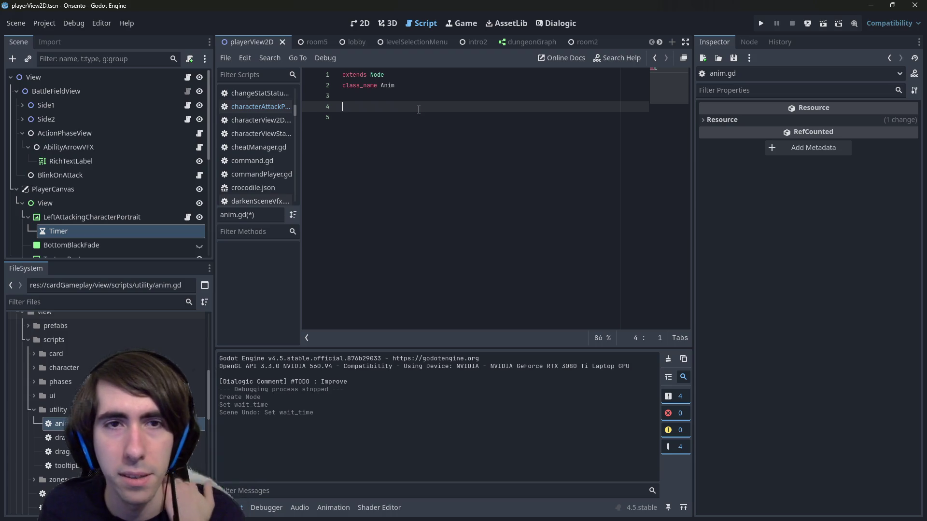
click(405, 76)
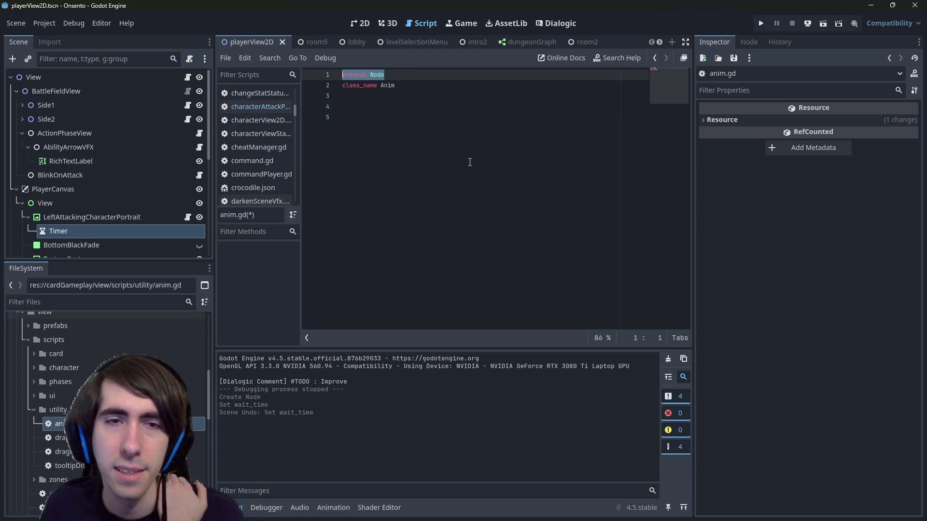
click(470, 159)
click(416, 95)
click(430, 107)
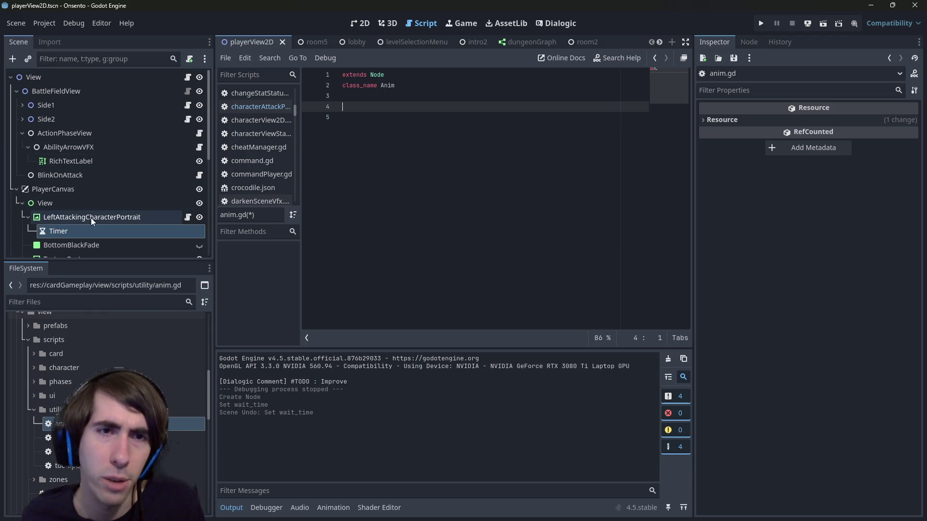
- Look through the characterAttackPortrait and changeStatStatus scripts, then the portrait node's script
click(248, 107)
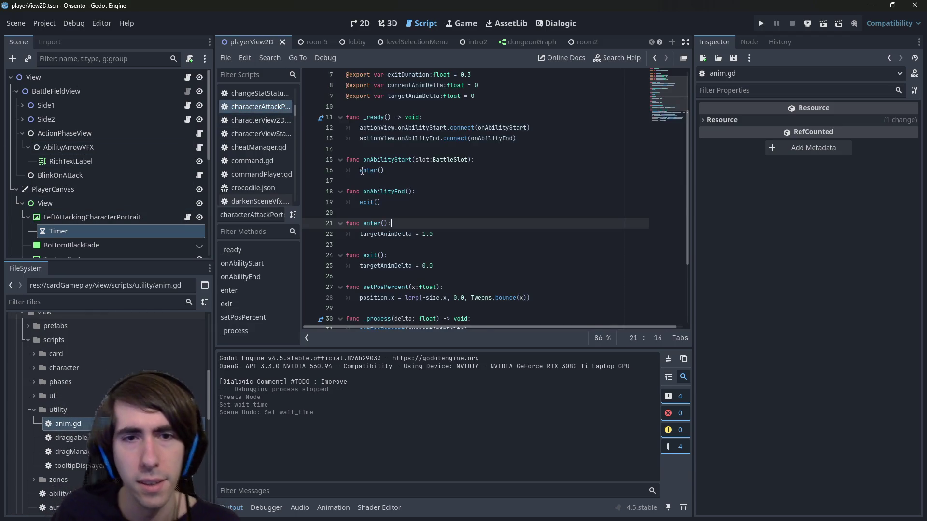
scroll(470, 186, down, 3)
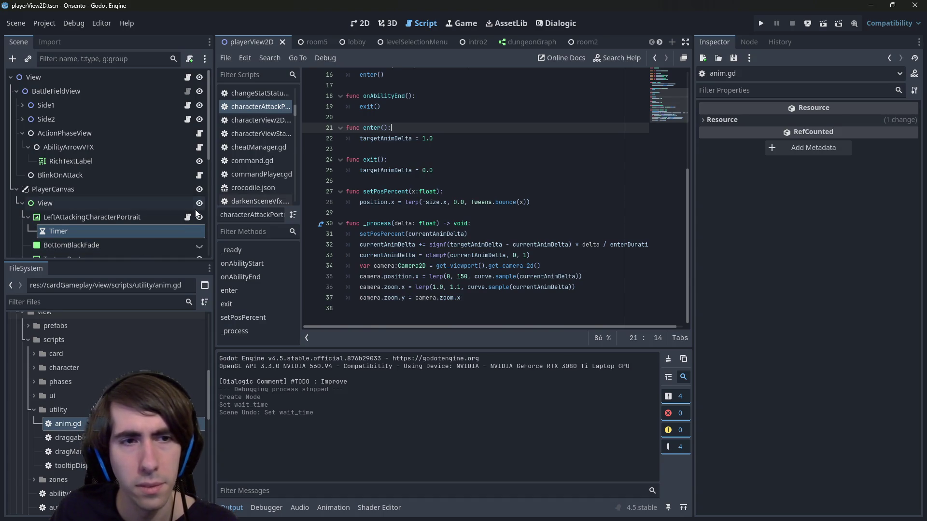
click(263, 95)
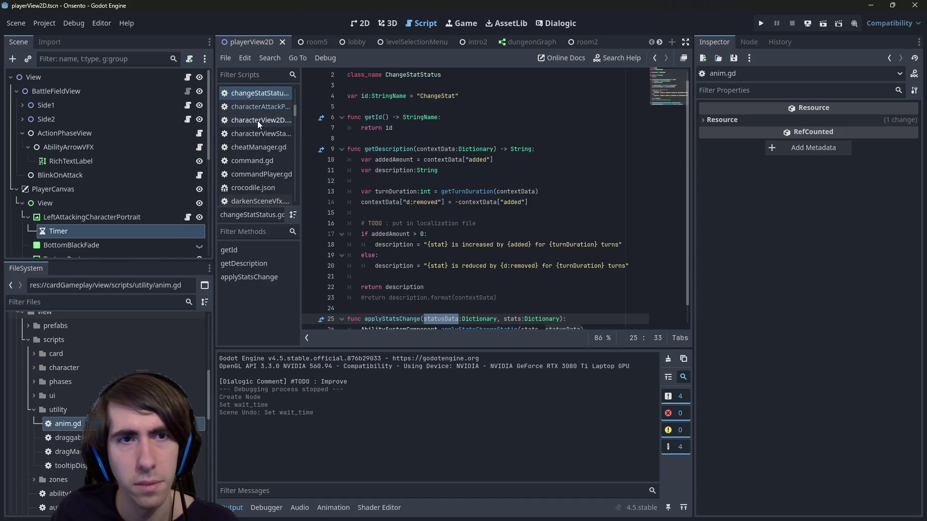
click(259, 107)
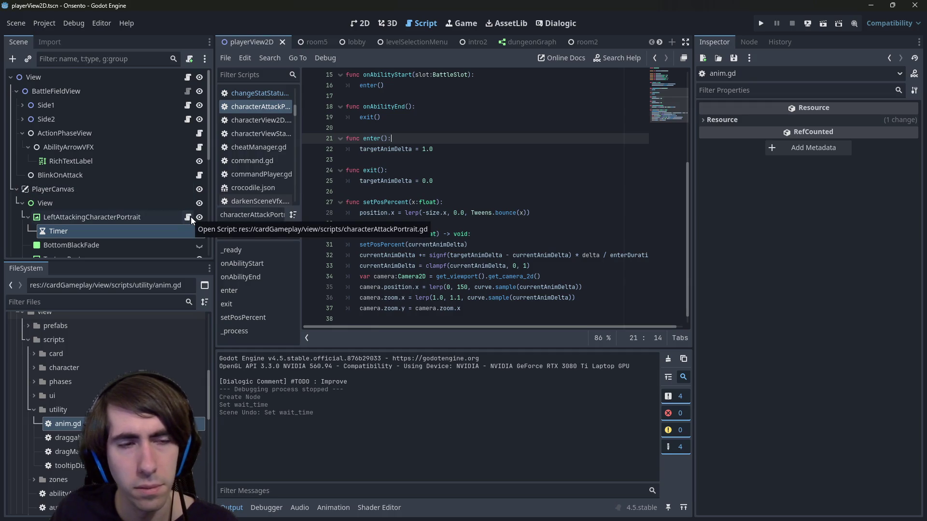
click(191, 217)
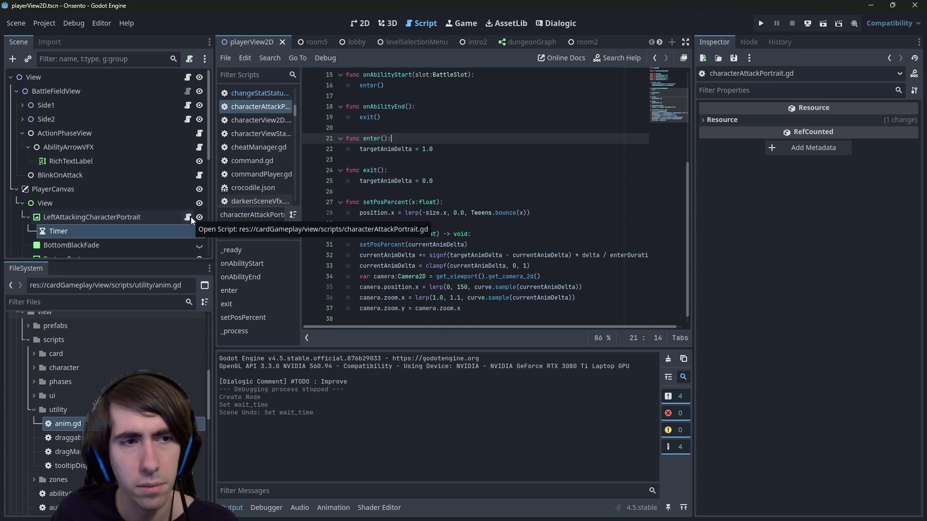
- Delete the Timer node under LeftAttackingCharacterPortrait and confirm the removal
mouse_move(478, 289)
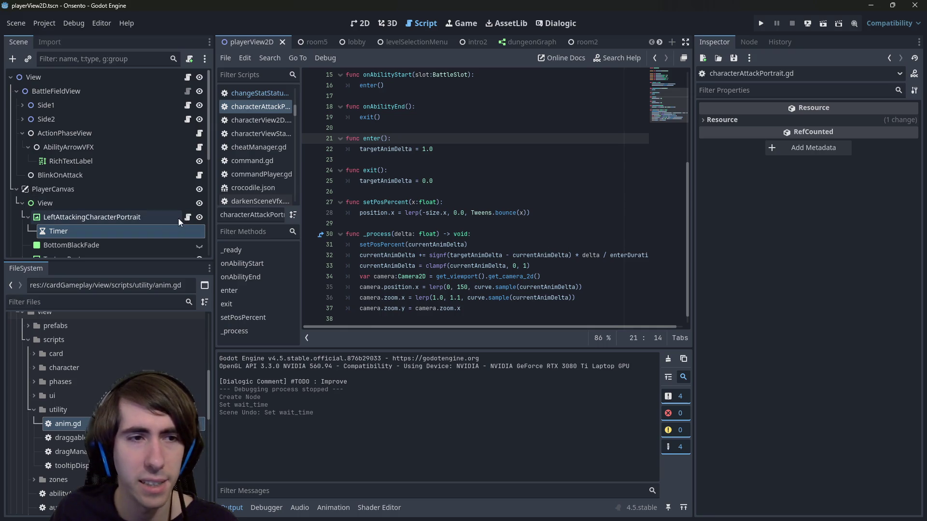
click(181, 232)
key(Delete)
key(Return)
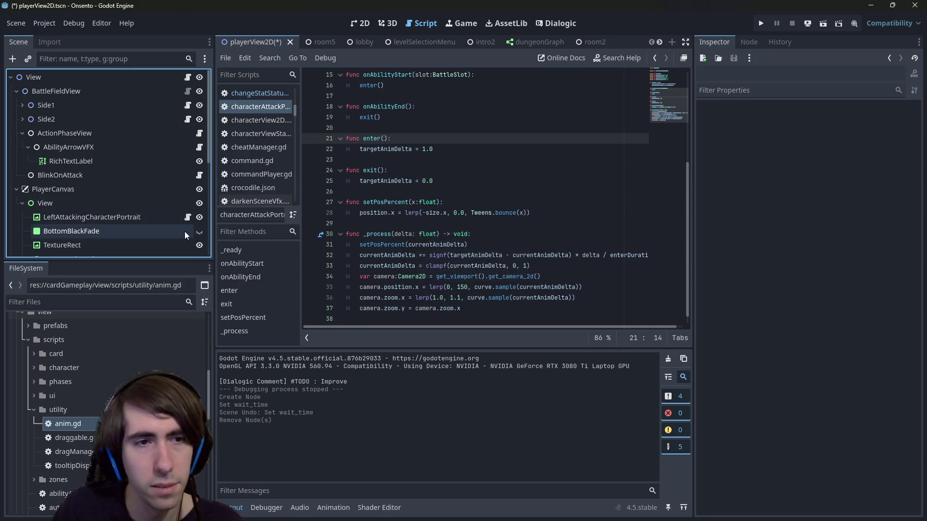
click(164, 222)
double_click(68, 423)
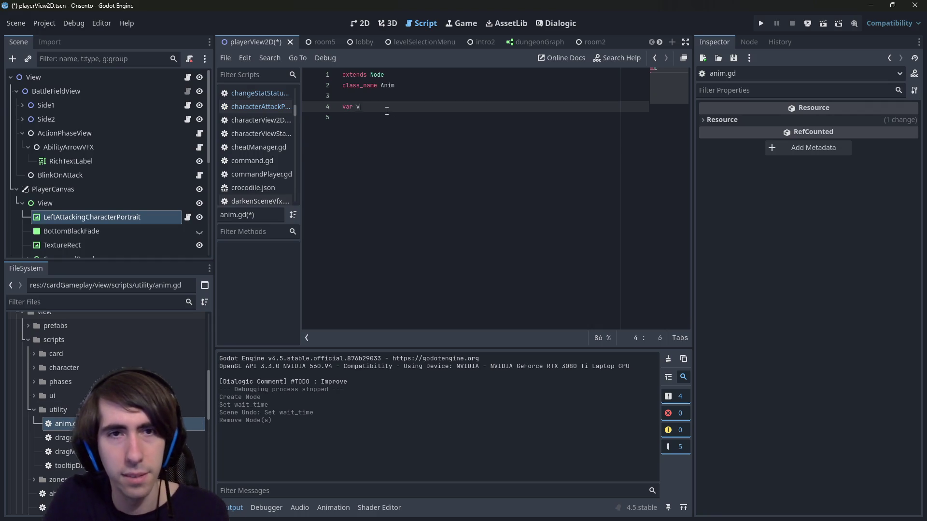
text(alue:float)
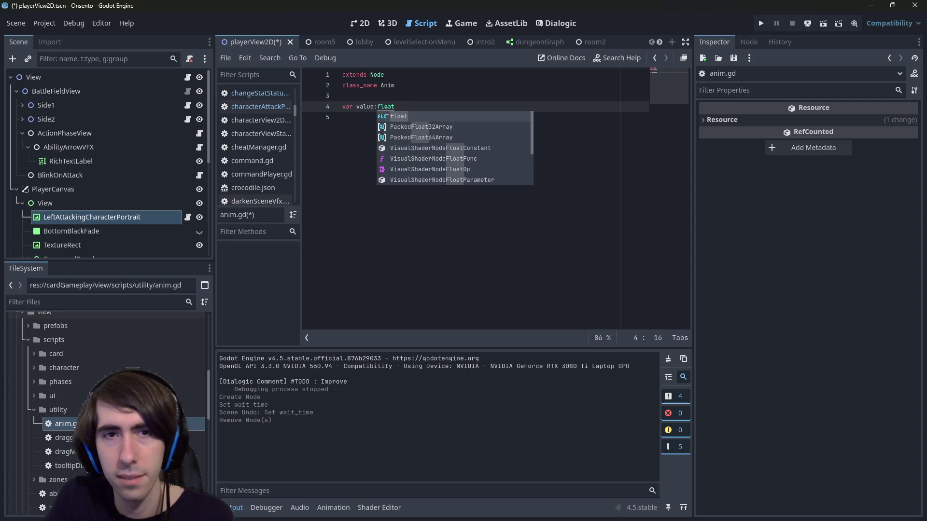
key(Home)
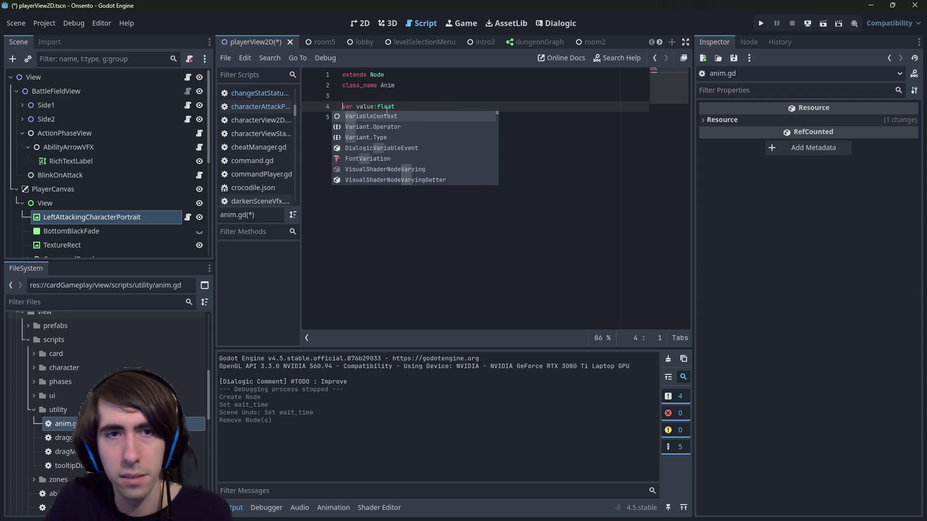
text(@export)
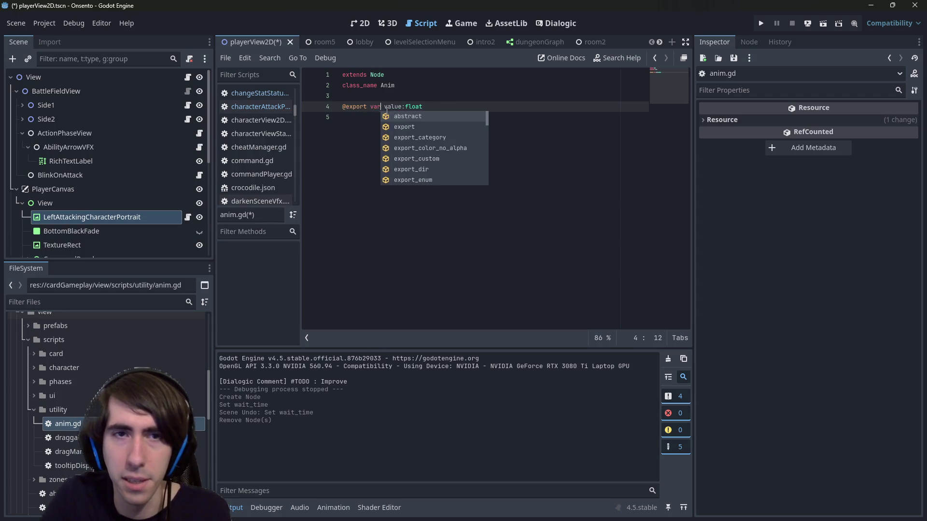
key(Return)
key(End)
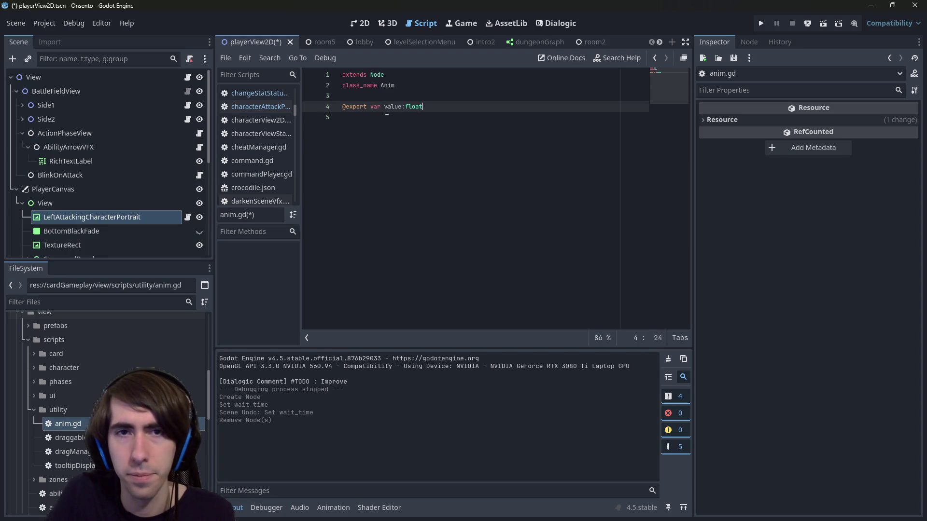
key(BackSpace)
text(= 0.0)
key(ctrl+s)
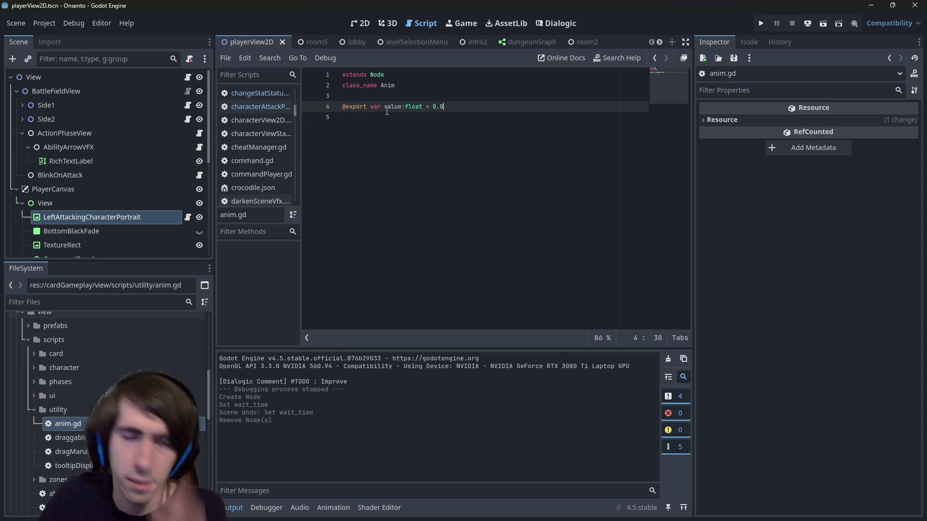
key(Return)
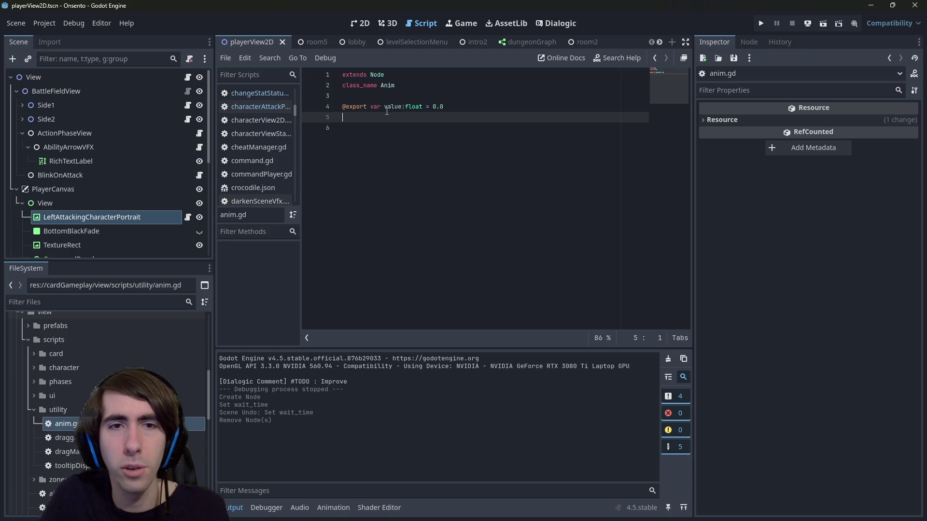
text(ort var duration"f)
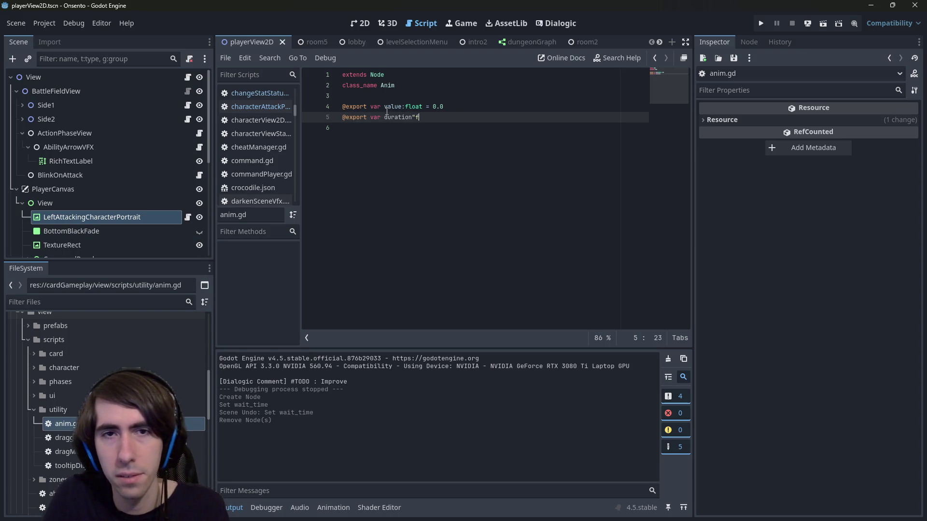
key(BackSpace)
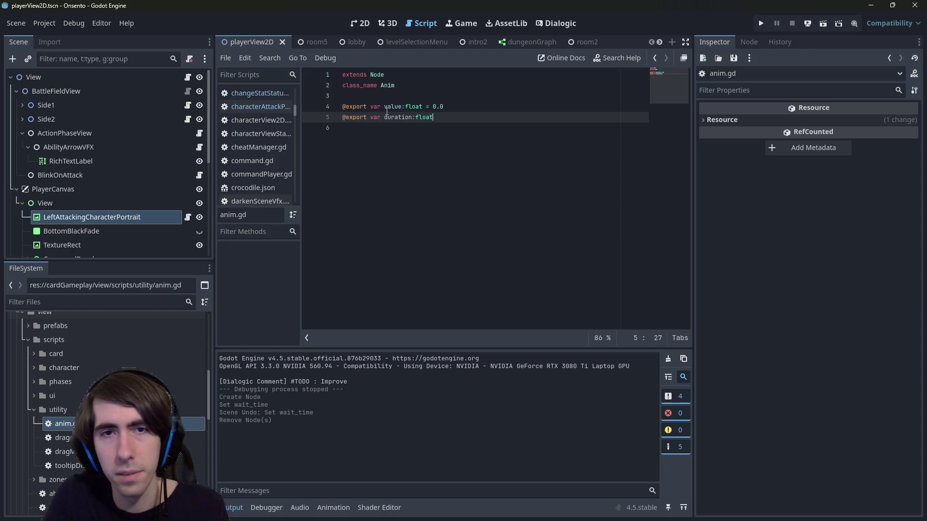
text(.0)
key(ctrl+s)
key(Return)
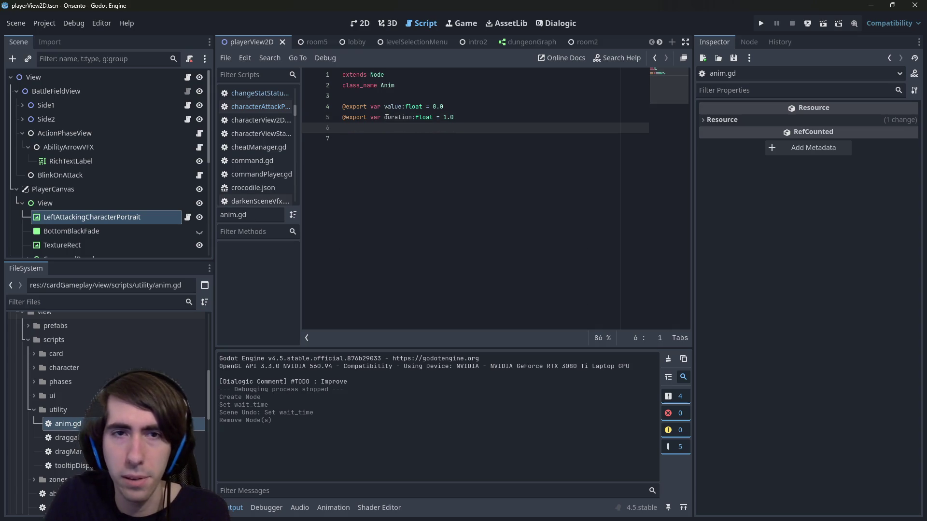
key(Return)
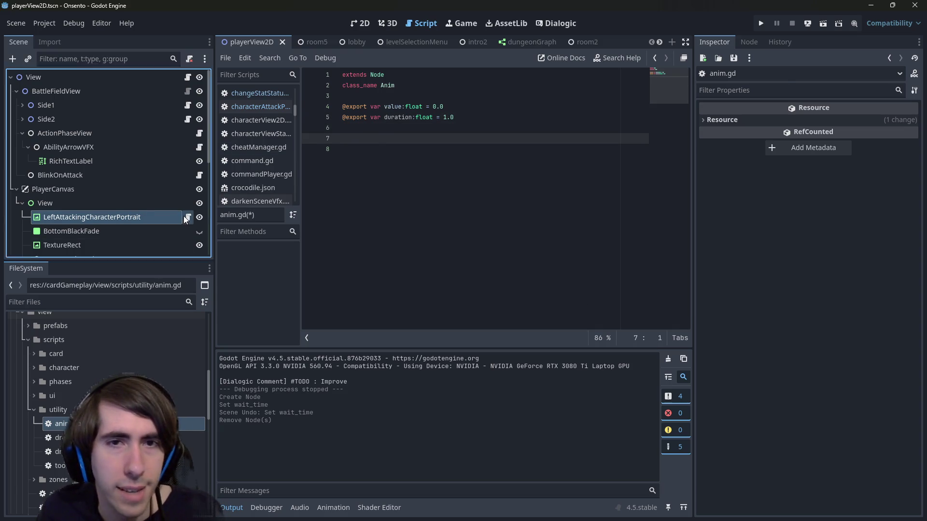
click(188, 216)
- Copy the _process code from characterAttackPortrait.gd and paste it into anim.gd
mouse_move(464, 308)
mouse_down()
mouse_move(328, 224)
mouse_move(328, 235)
mouse_up()
key(ctrl+c)
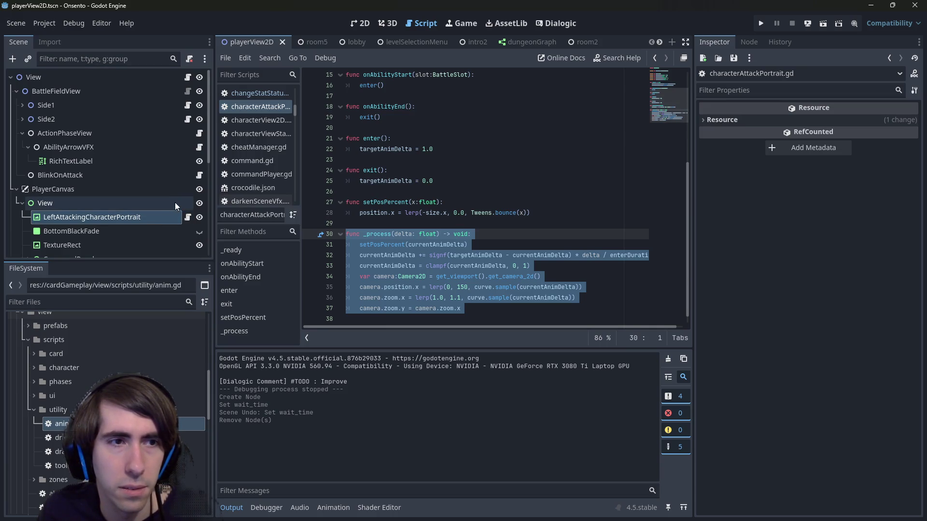
click(186, 218)
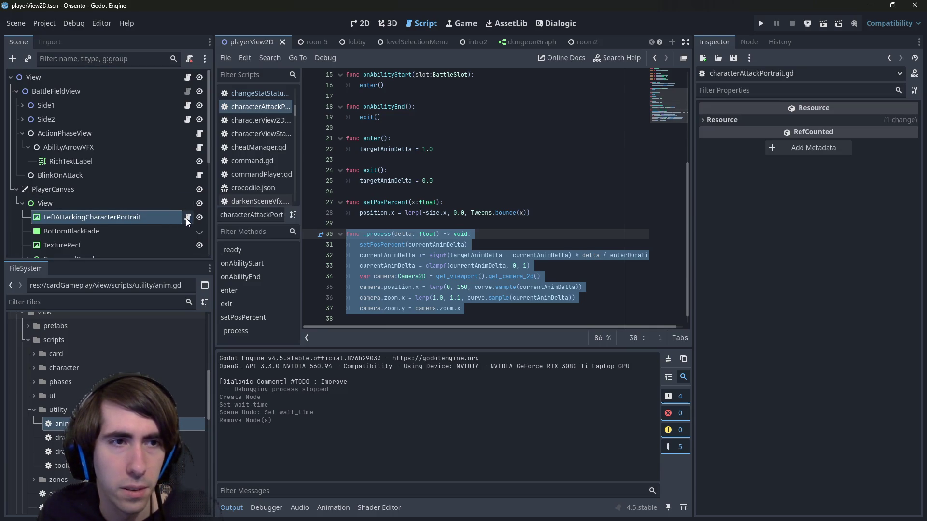
click(496, 213)
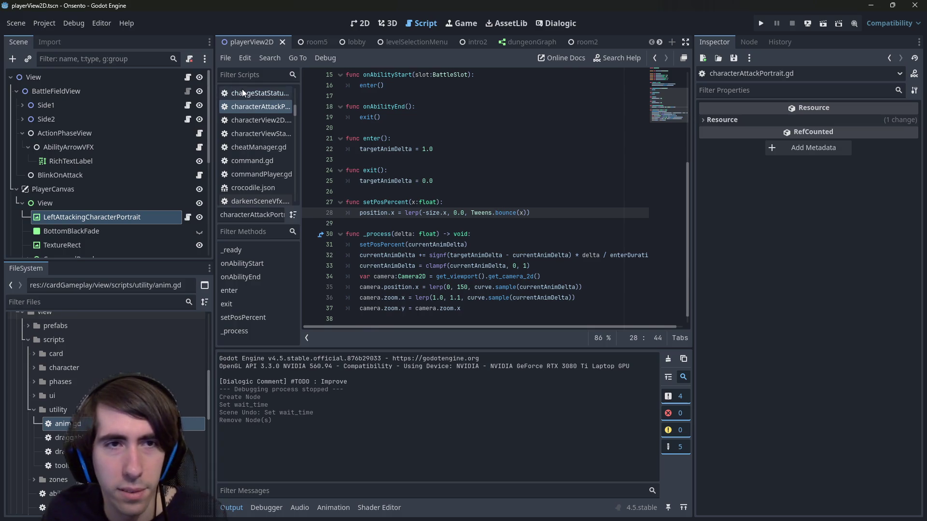
ctrl+click(369, 85)
key(alt+Left)
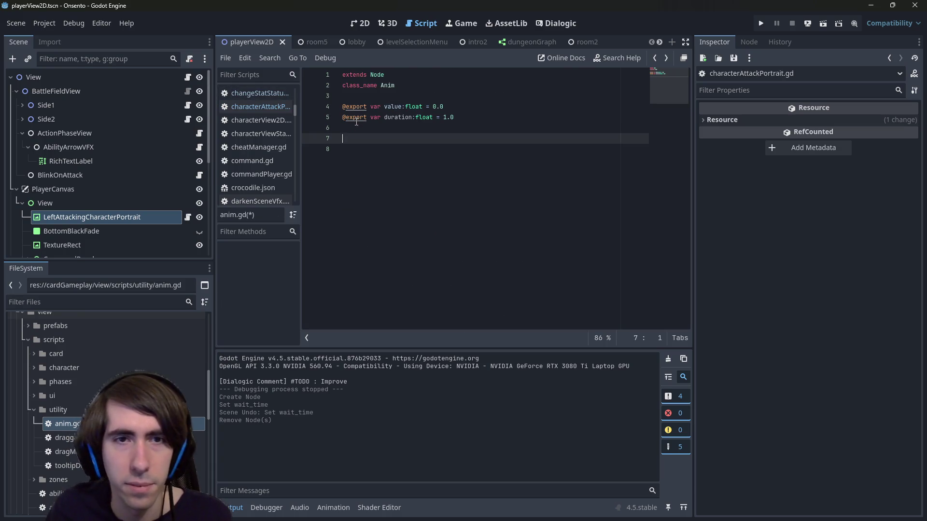
key(ctrl+v)
key(alt+Right)
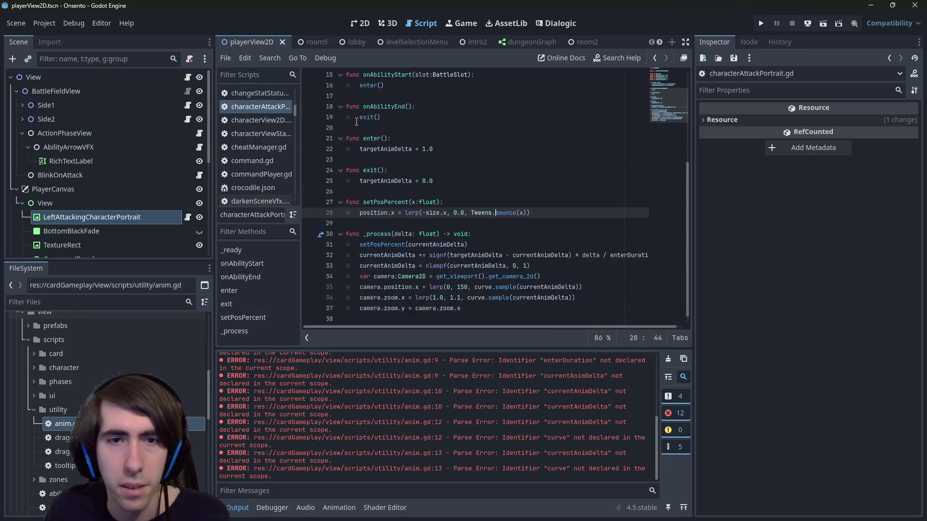
- Check setPosPercent and currentAnimDelta in the portrait script, save anim.gd and inspect its errors
scroll(407, 174, up, 2)
drag(531, 276, 327, 265)
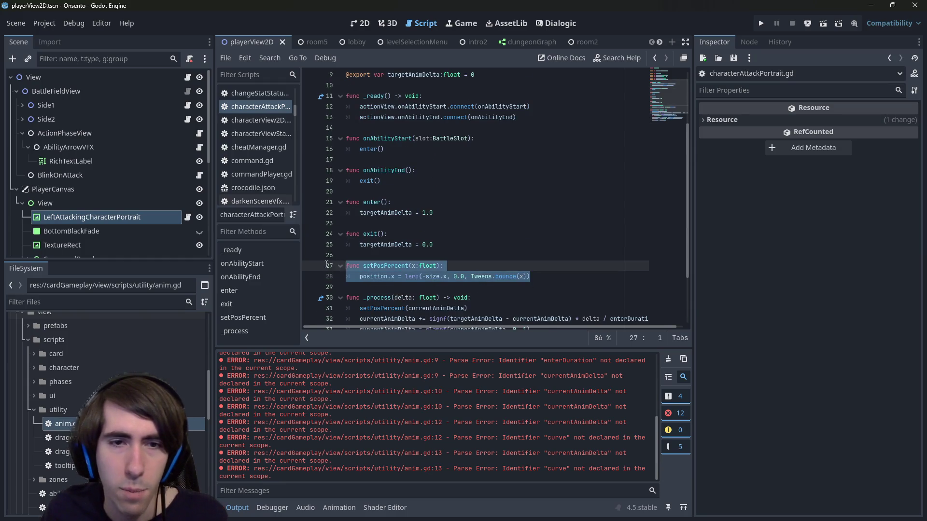
double_click(387, 265)
scroll(393, 264, down, 2)
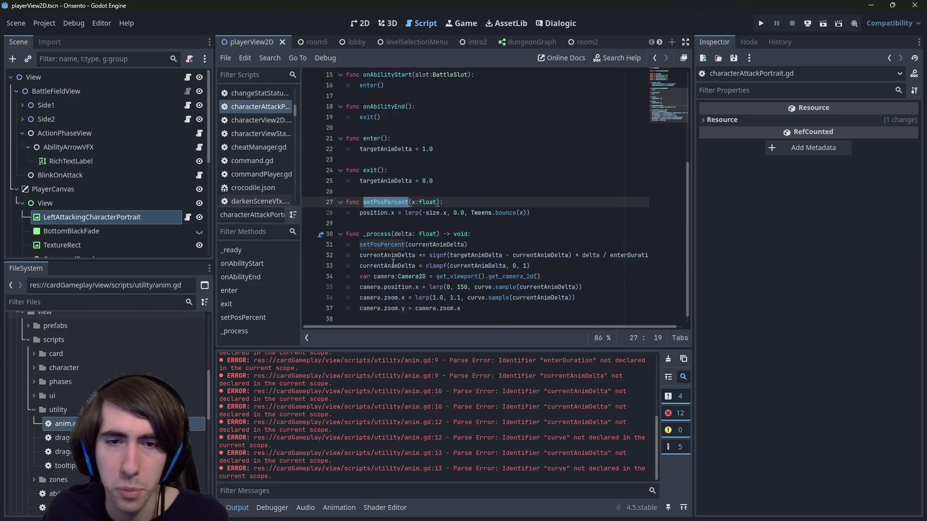
double_click(419, 244)
key(alt+Left)
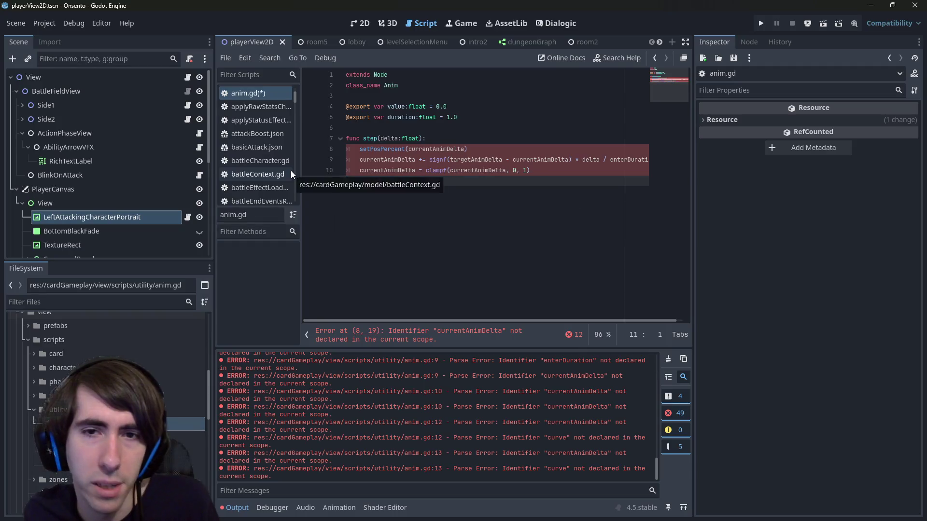
key(ctrl+s)
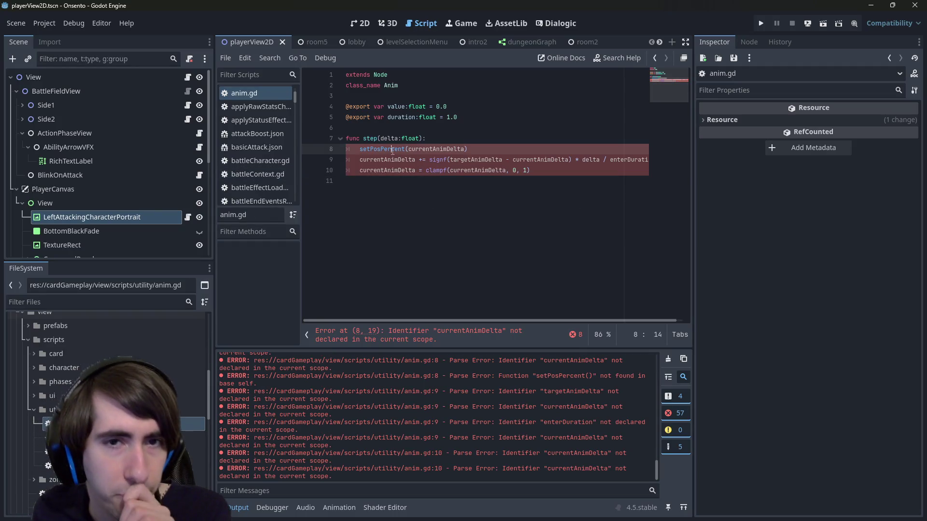
click(475, 333)
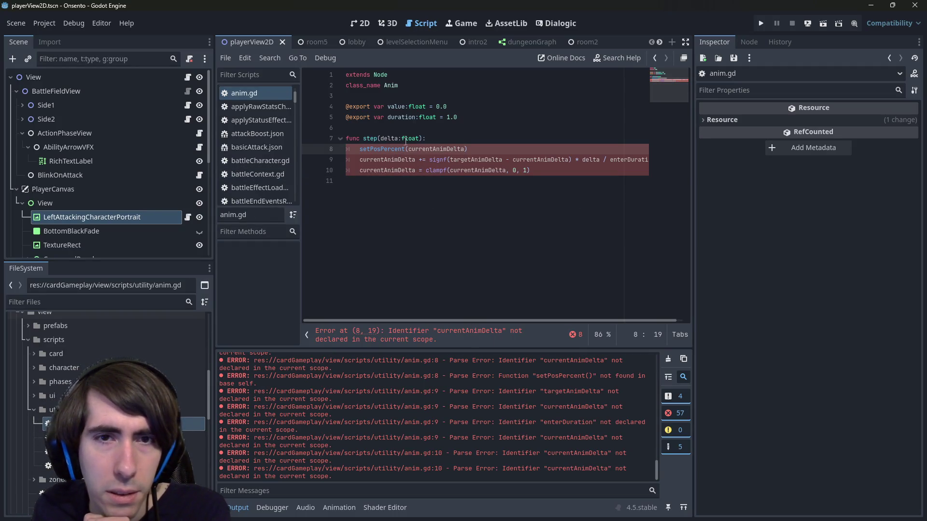
double_click(395, 107)
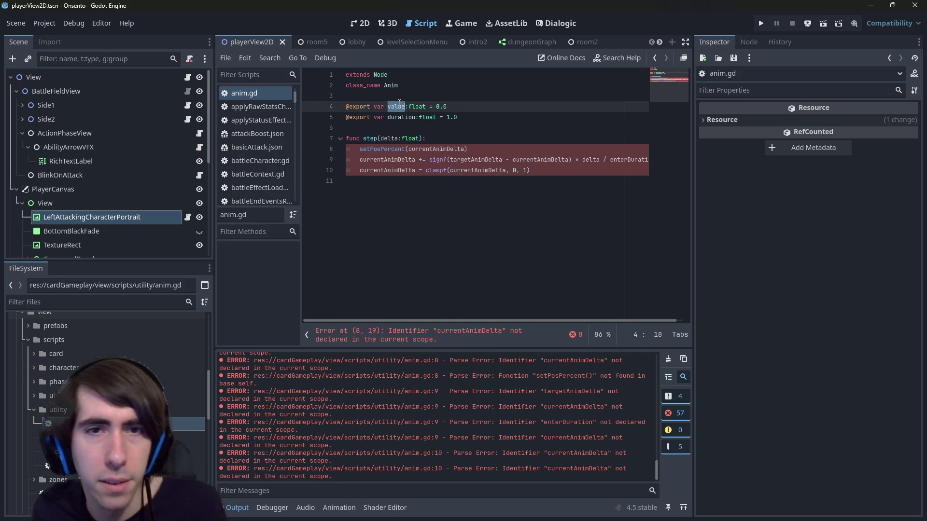
- Rename every currentAnimDelta in anim.gd's step() to value
double_click(440, 148)
key(ctrl+d)
key(ctrl+d)
key(ctrl+d)
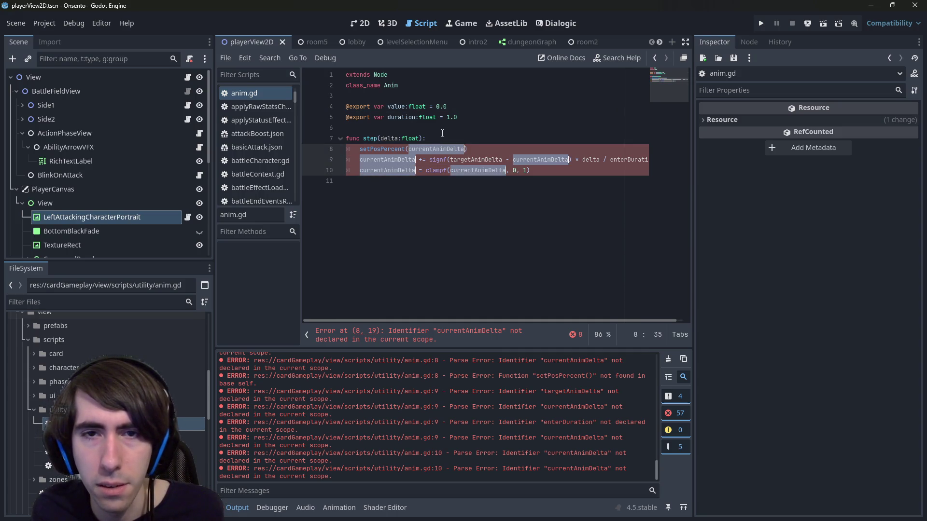
text(value)
key(ctrl+s)
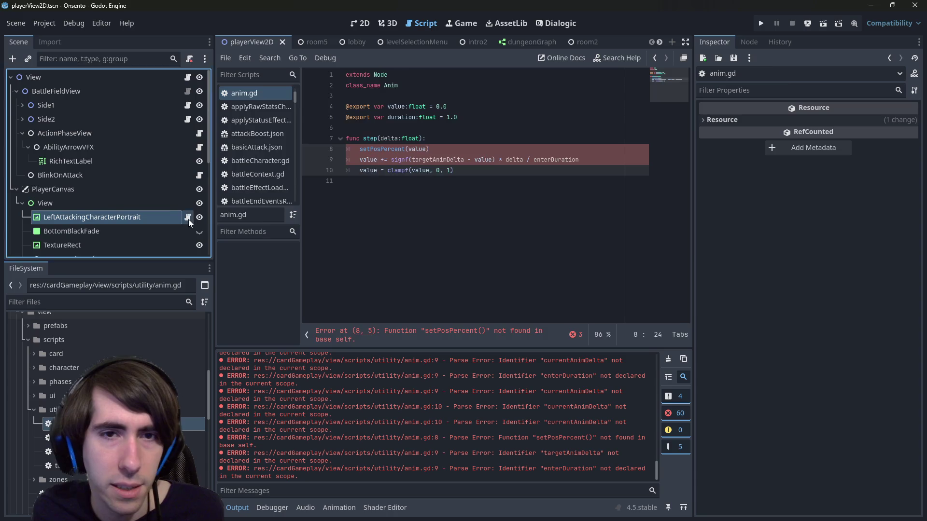
- Copy the targetAnimDelta export from characterAttackPortrait.gd into anim.gd beneath duration and save
click(188, 217)
drag(475, 159, 291, 160)
key(ctrl+c)
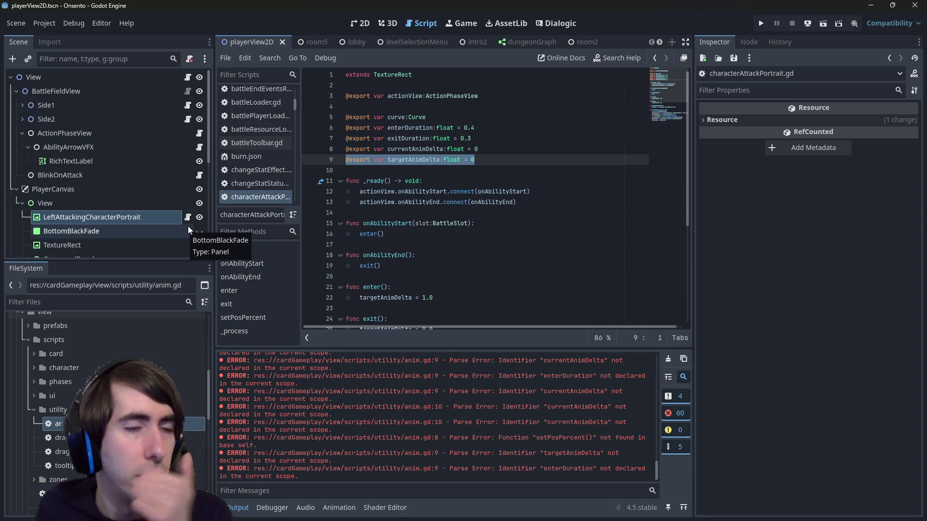
click(196, 423)
double_click(196, 423)
click(517, 116)
key(Return)
key(Return)
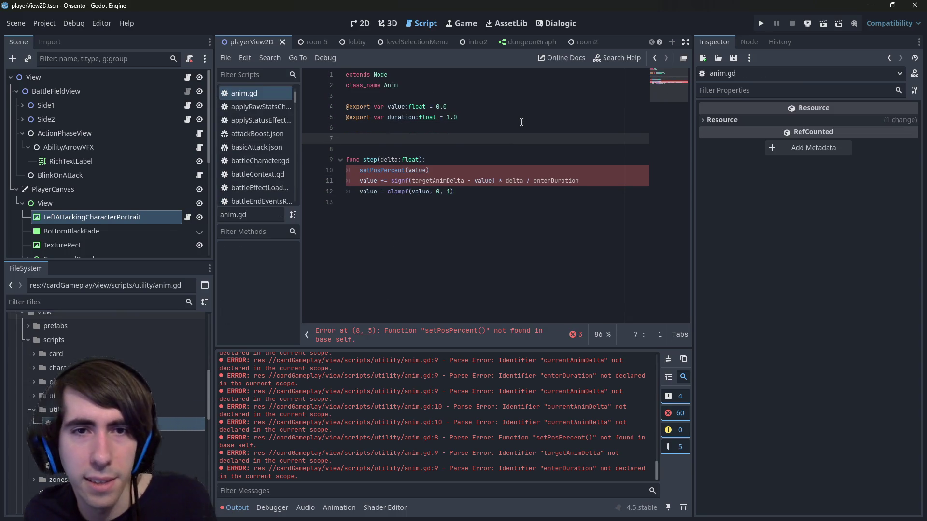
key(ctrl+v)
key(ctrl+s)
click(509, 127)
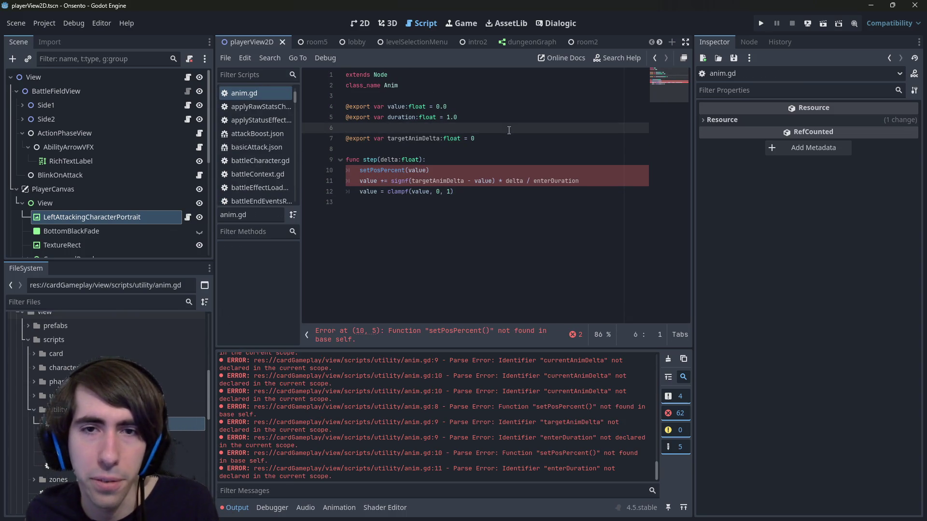
key(BackSpace)
key(ctrl+s)
click(513, 126)
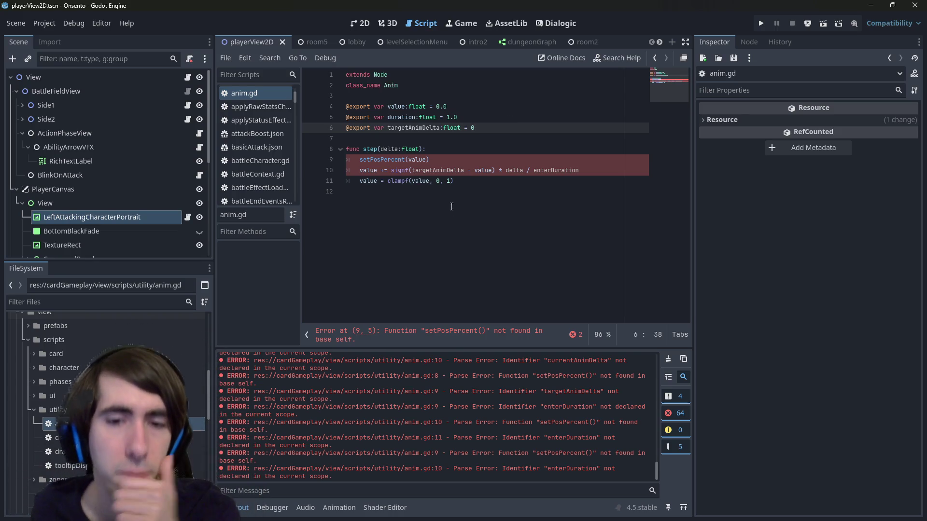
- Replace enterDuration with duration in step() so it divides by duration
click(395, 159)
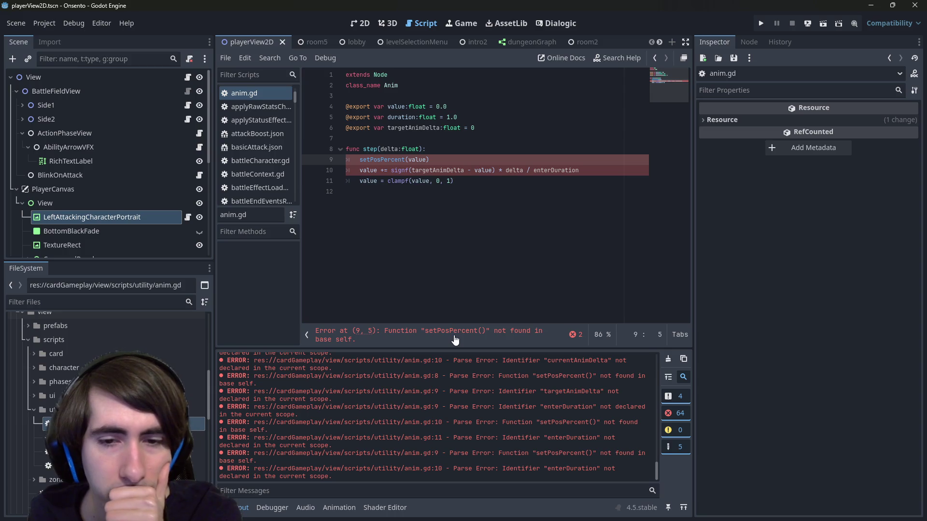
double_click(395, 159)
double_click(413, 127)
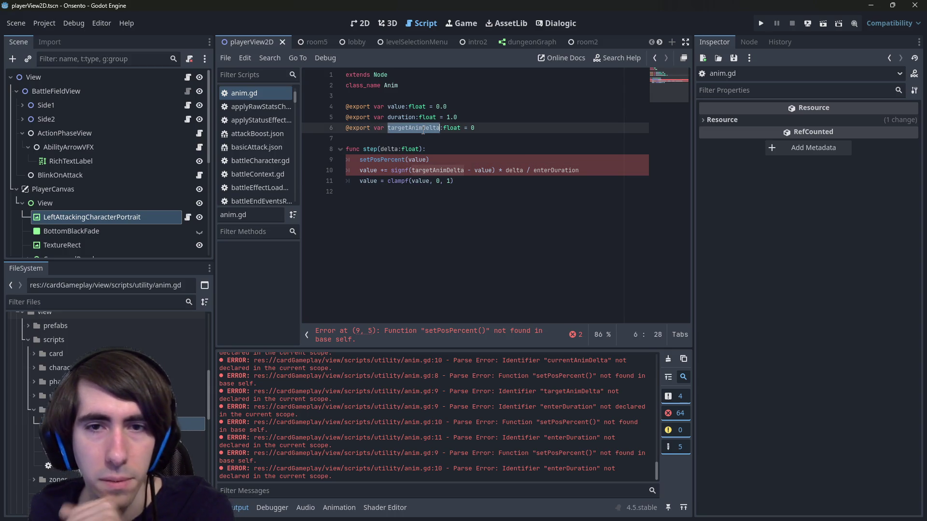
click(499, 332)
double_click(562, 170)
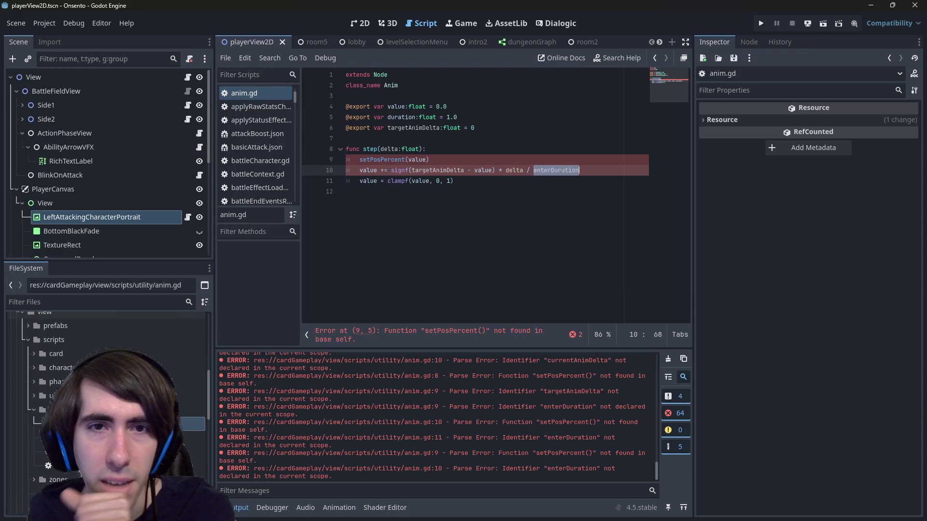
double_click(404, 117)
key(ctrl+c)
double_click(549, 170)
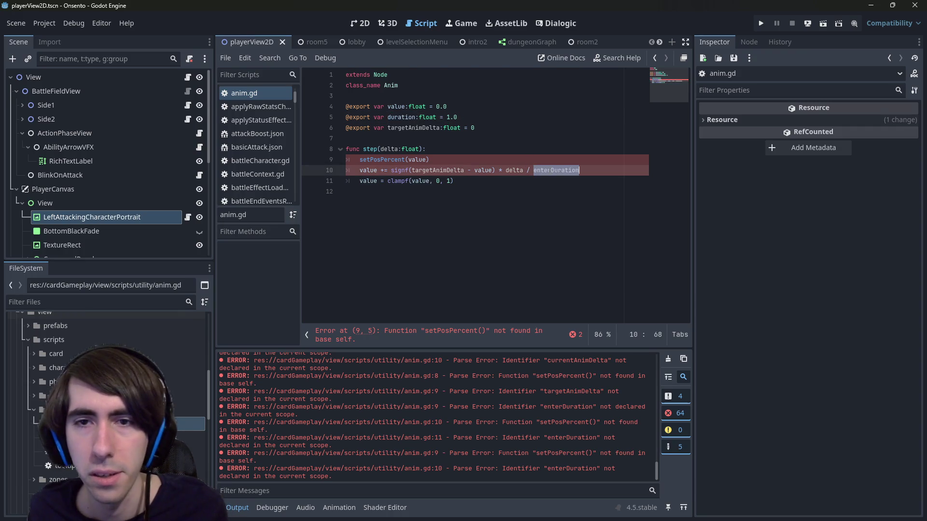
key(ctrl+v)
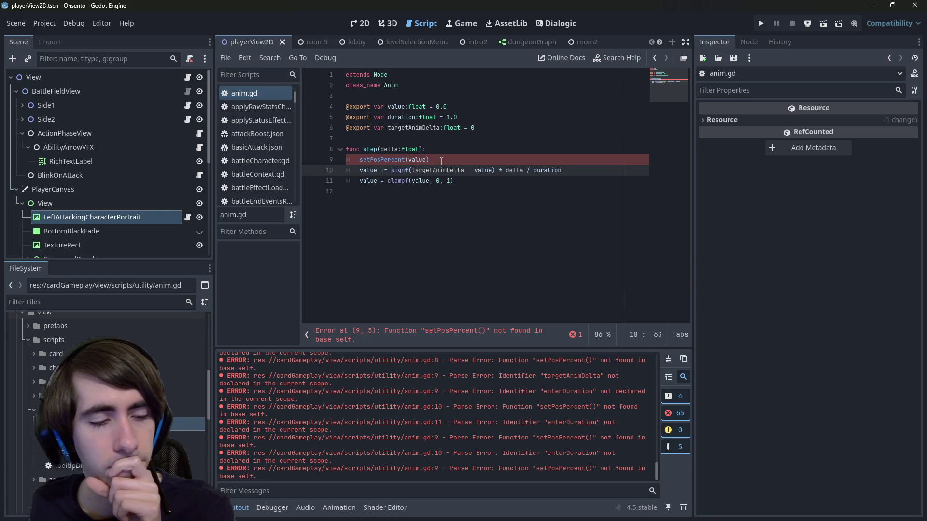
- Delete the setPosPercent(value) line from step() and save anim.gd
click(451, 159)
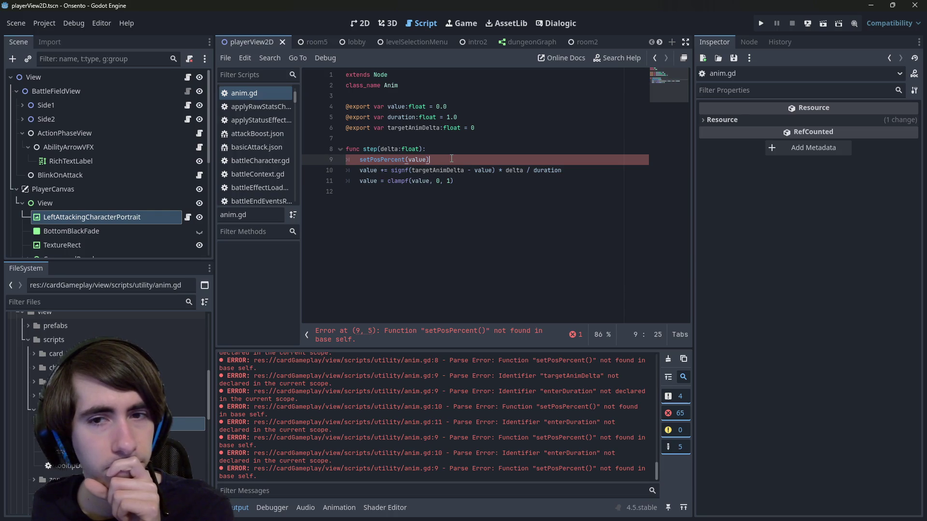
key(shift+Home)
key(shift+Home)
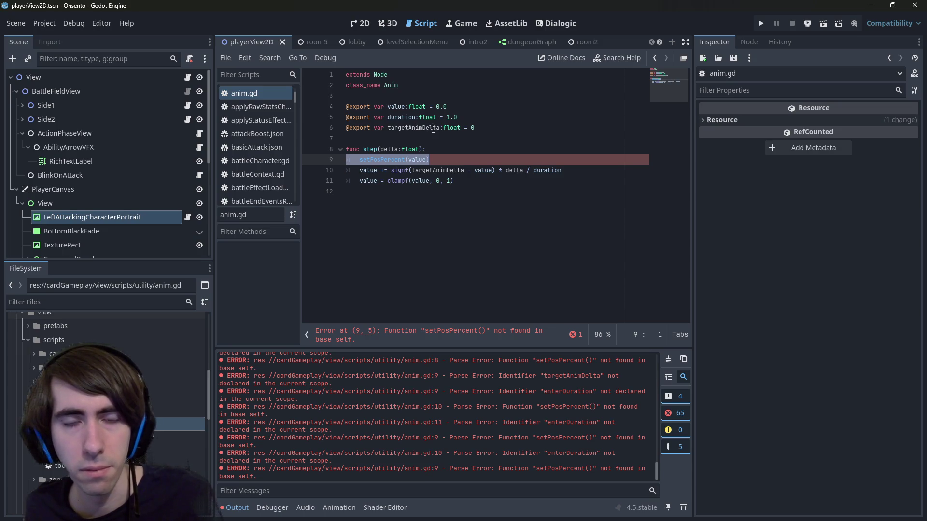
key(BackSpace)
key(BackSpace)
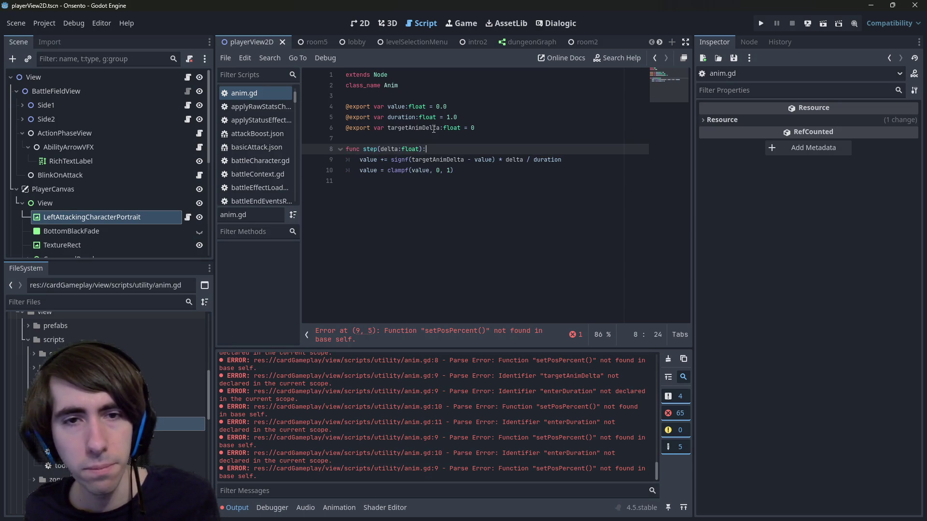
key(ctrl+s)
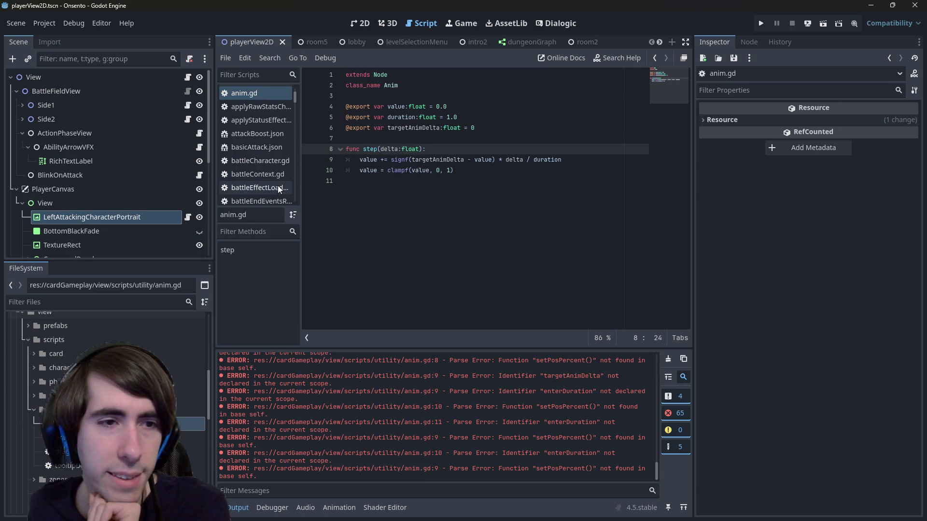
click(191, 221)
- Remove the currentAnimDelta and targetAnimDelta exports from characterAttackPortrait.gd
click(189, 218)
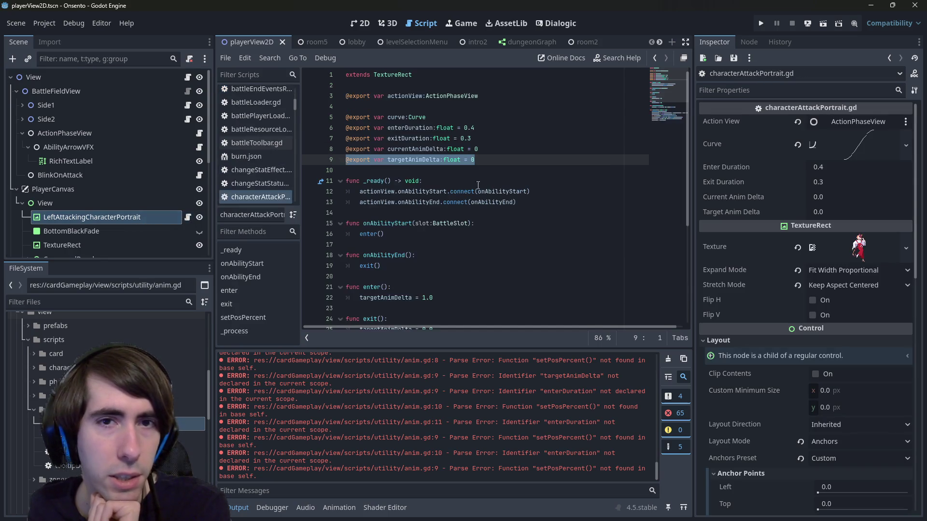
click(500, 157)
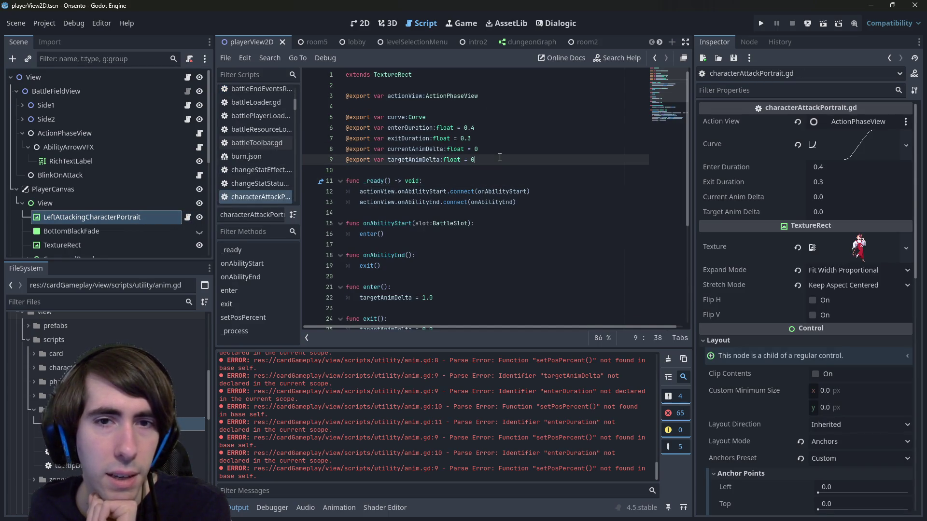
drag(508, 165, 296, 153)
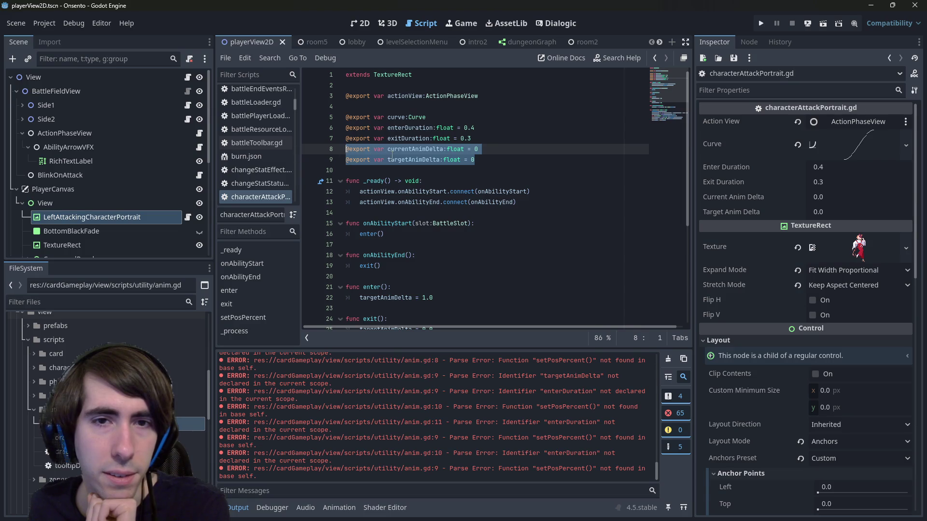
key(Return)
key(ctrl+z)
key(Return)
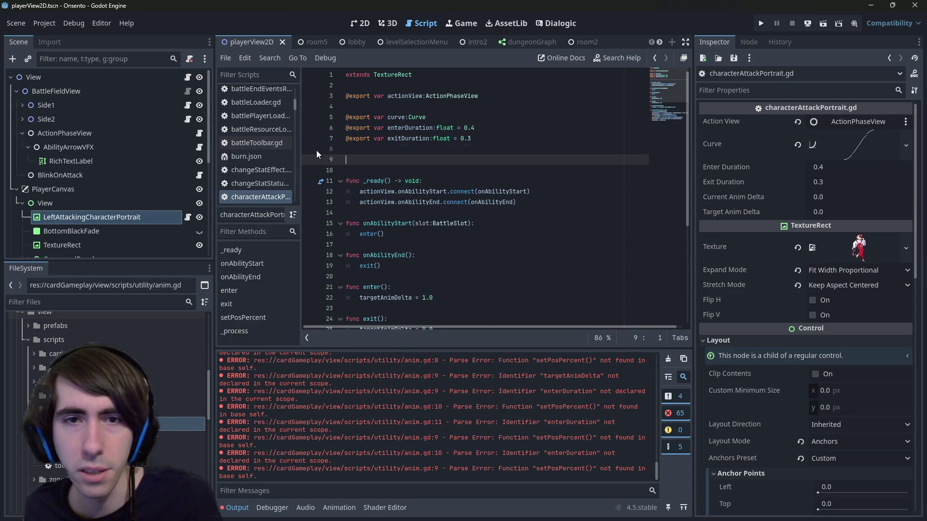
key(BackSpace)
- Check where exitDuration and enterDuration are used in the script
drag(473, 139, 291, 129)
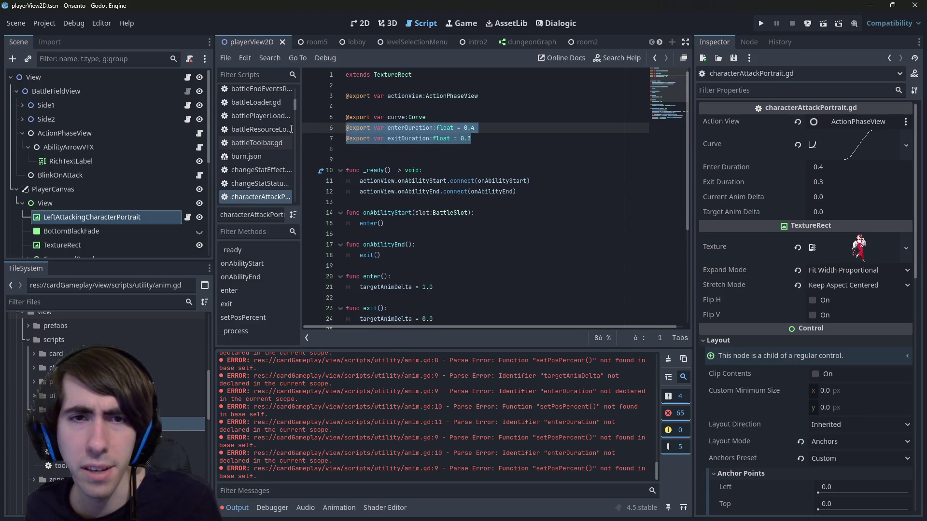
click(473, 139)
double_click(409, 140)
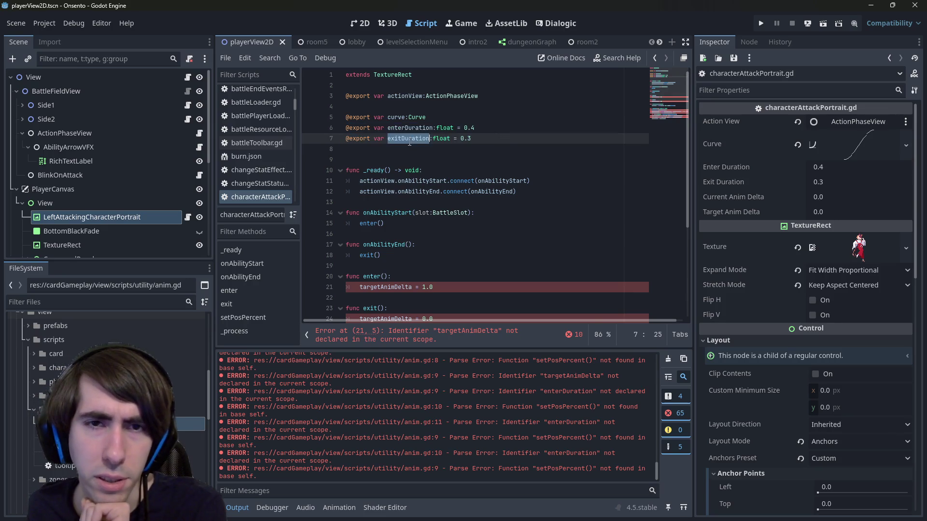
scroll(449, 222, down, 5)
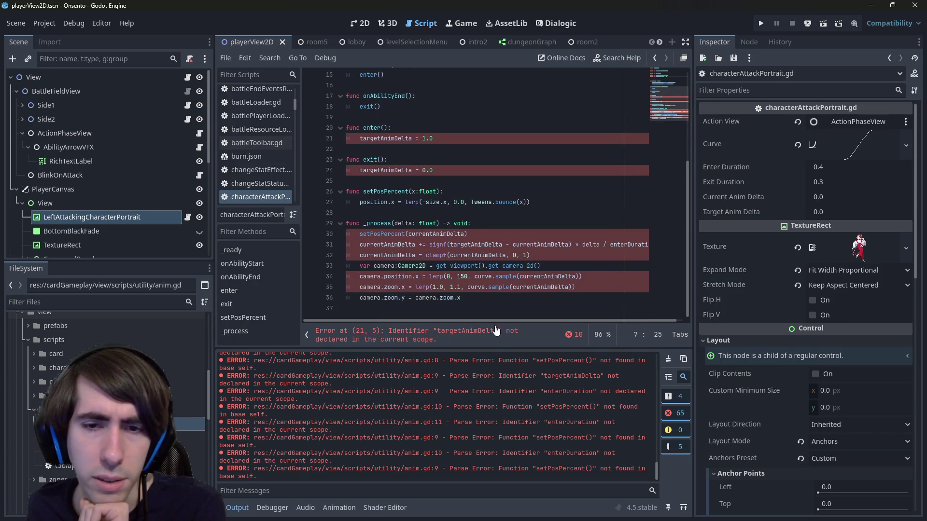
drag(543, 319, 561, 319)
click(644, 245)
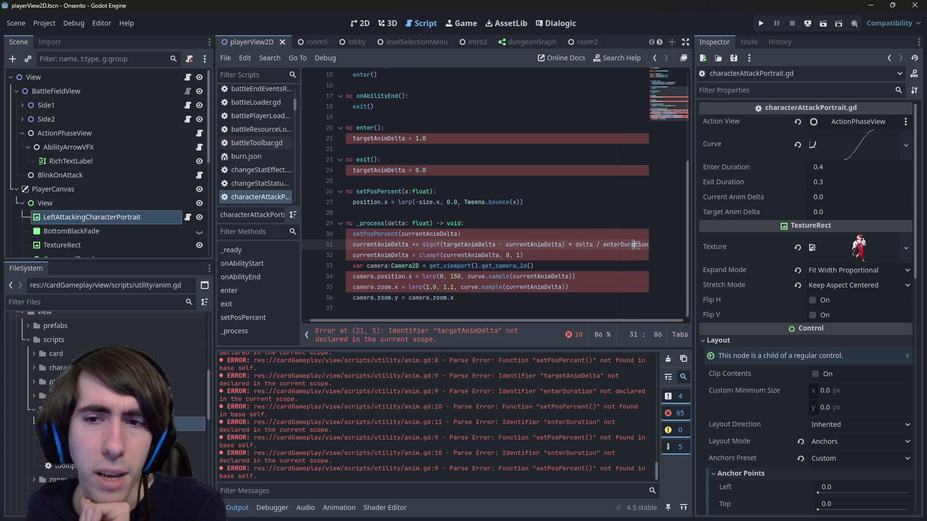
double_click(625, 244)
scroll(593, 256, up, 4)
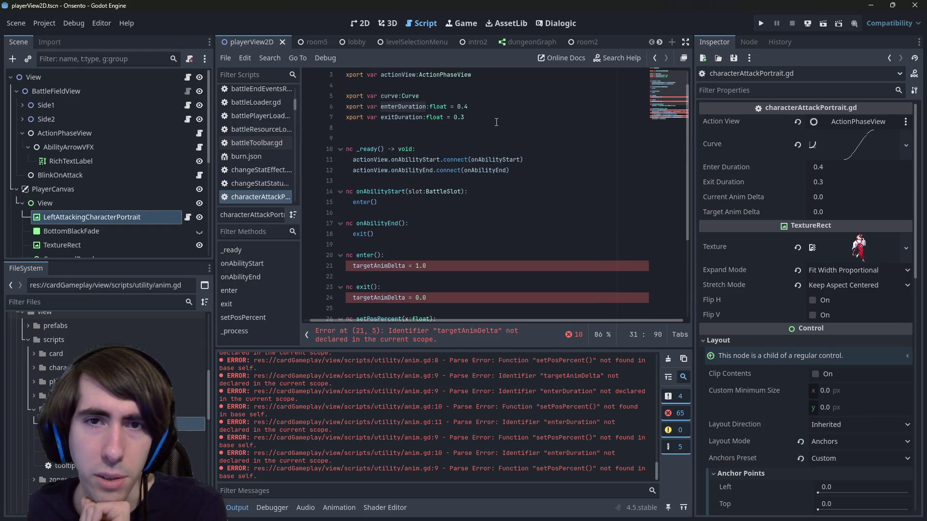
- Rename enterDuration to duration, delete the curve and exitDuration exports, and save
drag(496, 122, 247, 122)
double_click(427, 103)
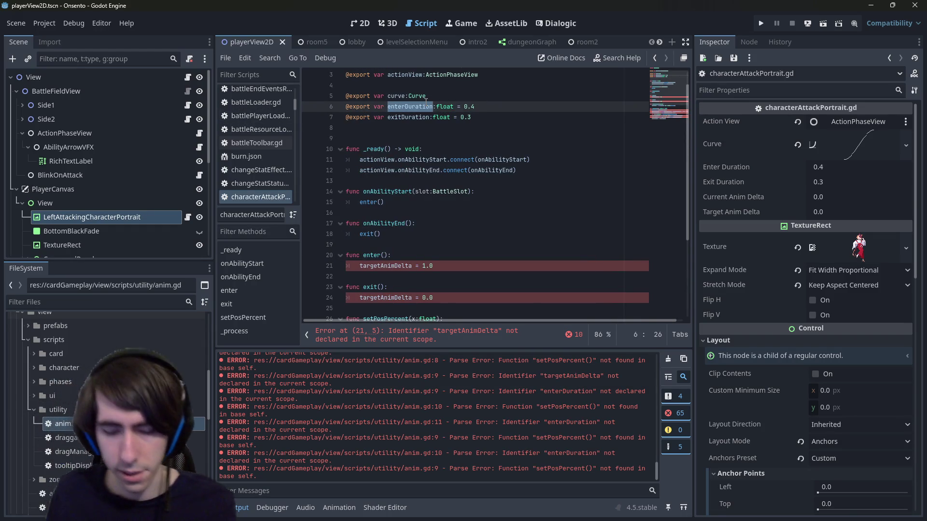
text(duration)
key(Up)
key(ctrl+shift+Left)
key(ctrl+shift+Left)
key(ctrl+shift+Left)
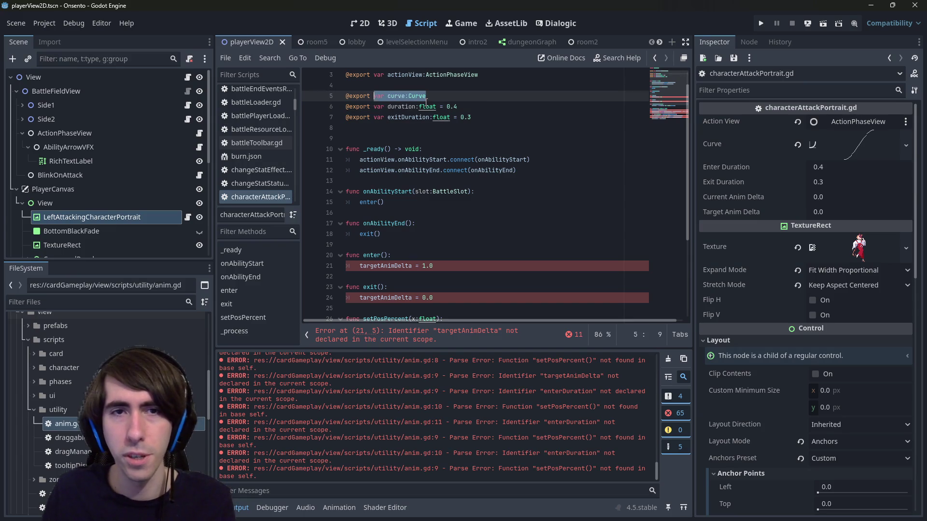
key(ctrl+shift+k)
key(BackSpace)
key(BackSpace)
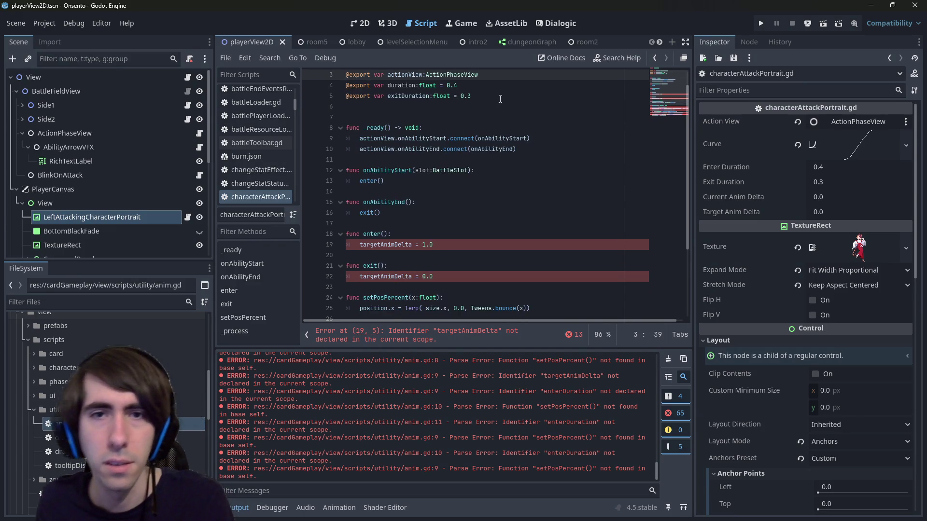
key(Down)
key(shift+Down)
key(BackSpace)
key(ctrl+s)
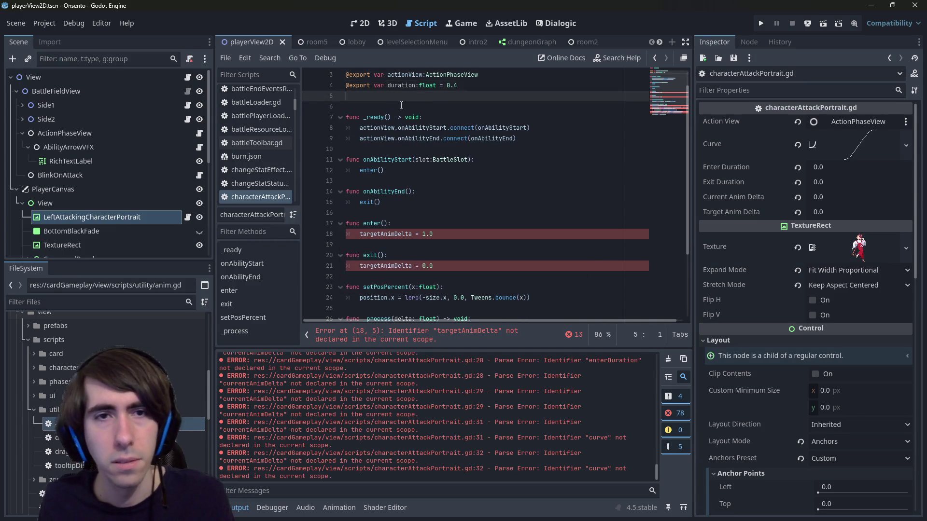
key(Delete)
key(ctrl+s)
click(451, 225)
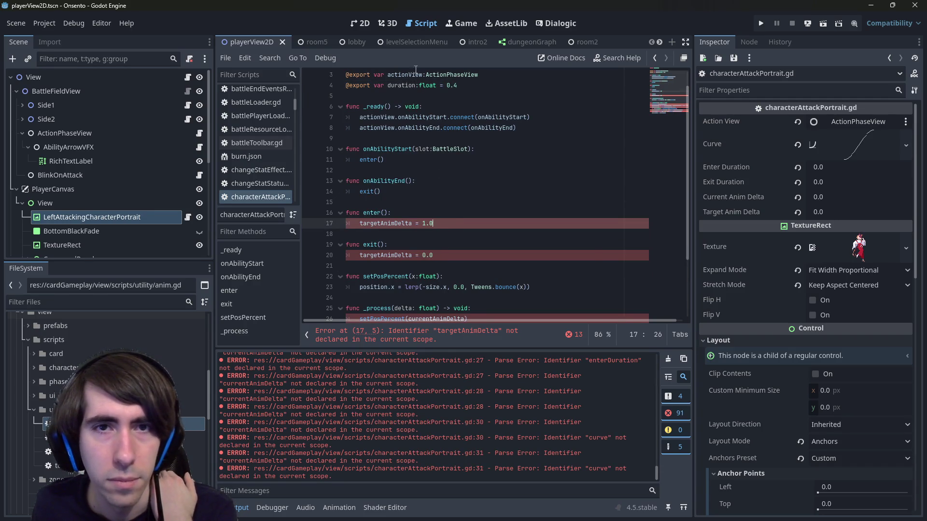
scroll(415, 70, up, 2)
click(471, 107)
key(Return)
text(@)
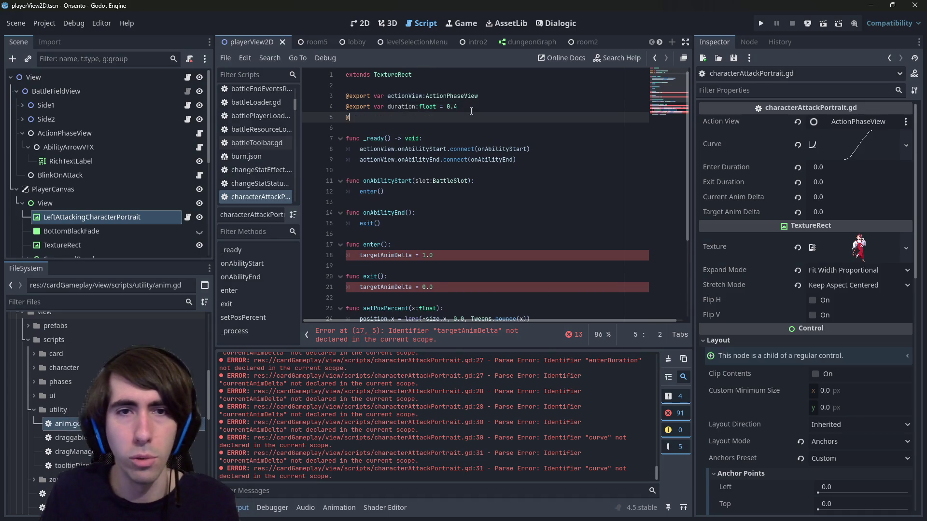
text(export var a)
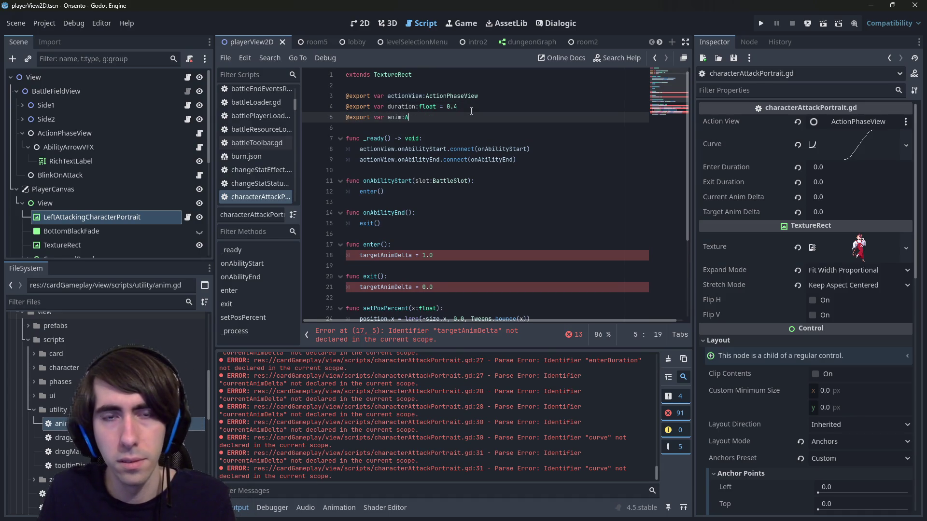
text(nim)
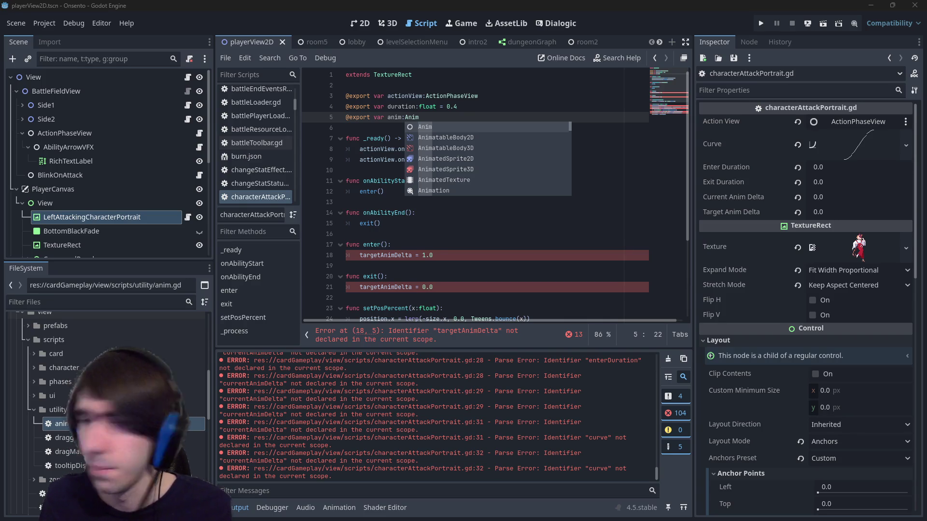
- Try adding a Timeline line at the top of _ready, then undo it
double_click(398, 118)
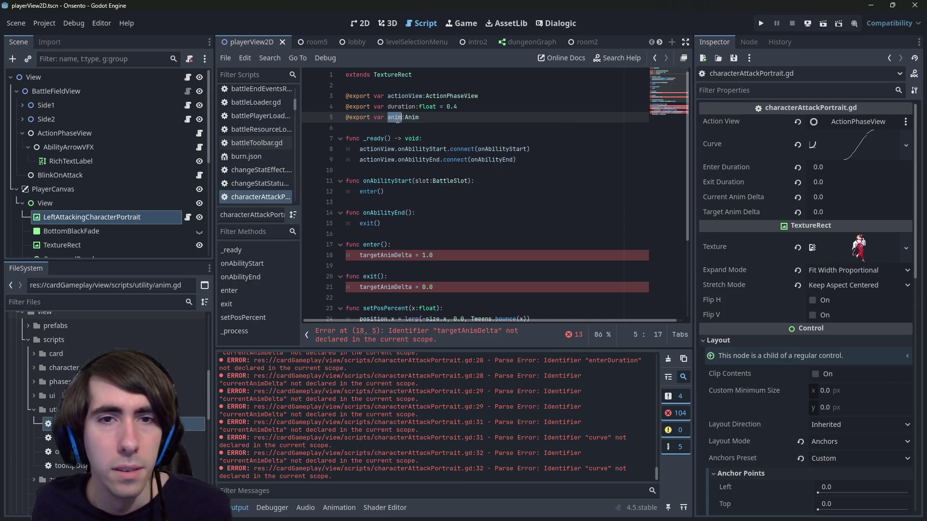
click(429, 122)
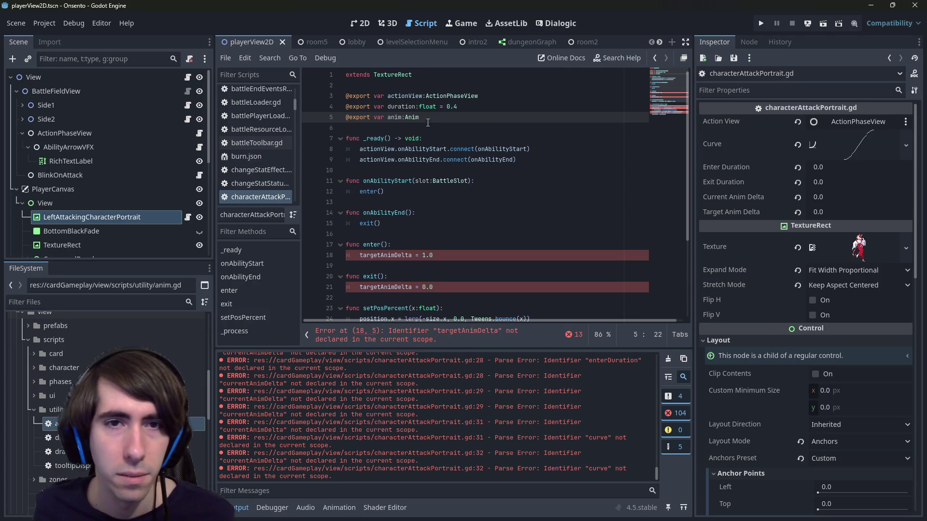
key(Down)
key(Down)
key(Down)
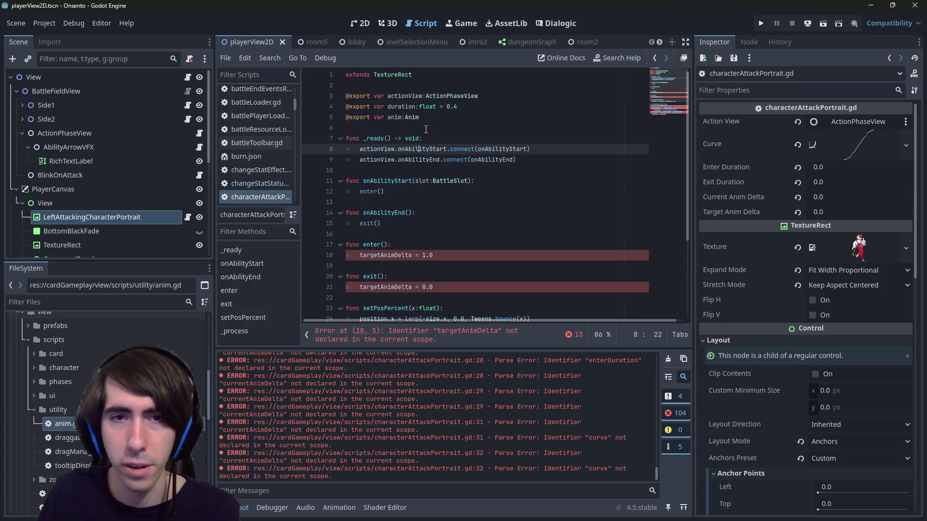
key(Home)
key(Up)
key(End)
key(Return)
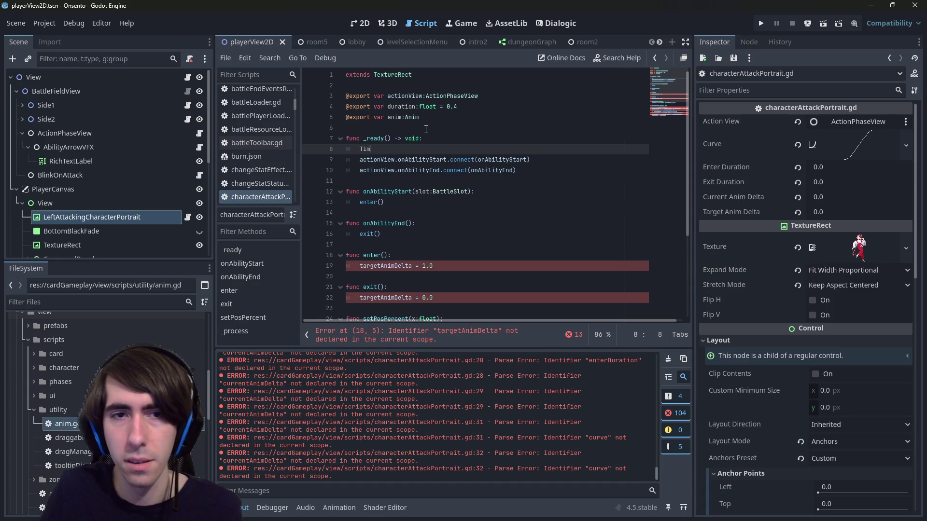
text(eline)
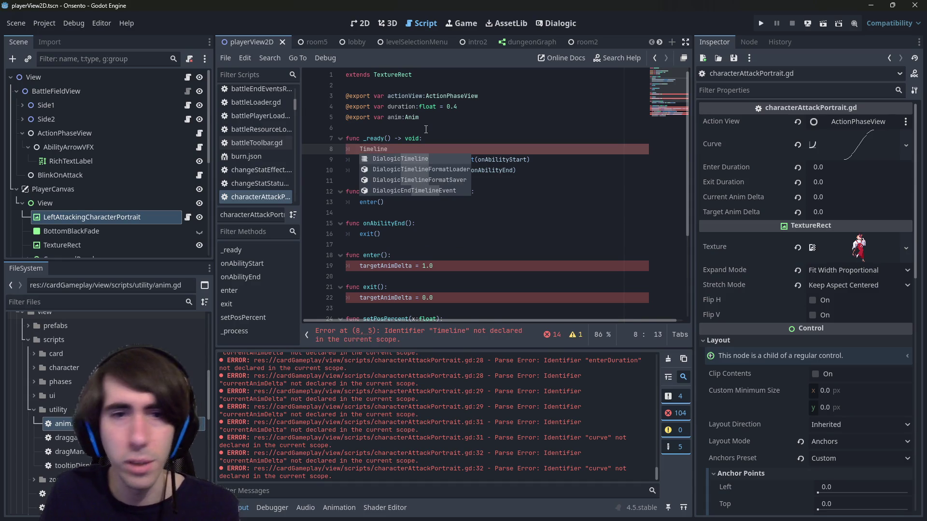
key(Escape)
key(ctrl+z)
key(ctrl+z)
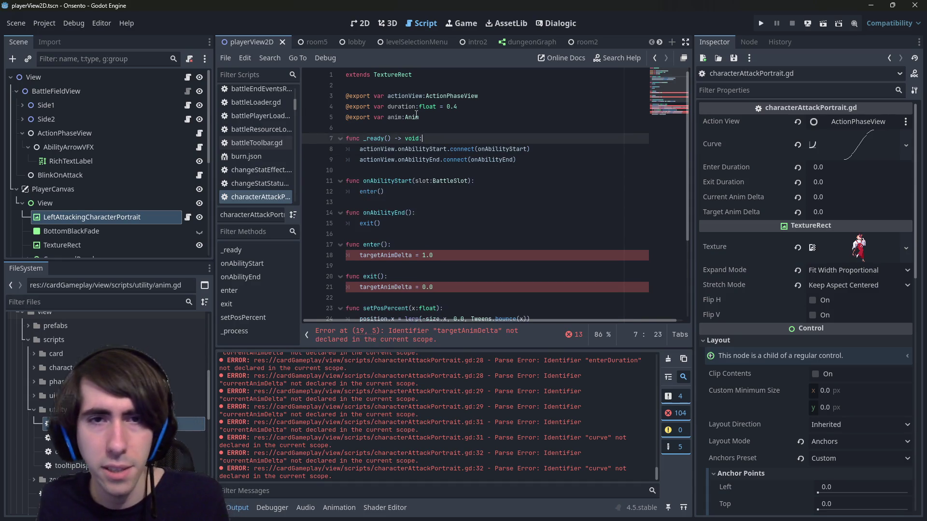
- Change the anim export's type from Anim to Timeline
double_click(416, 116)
text(Timeline)
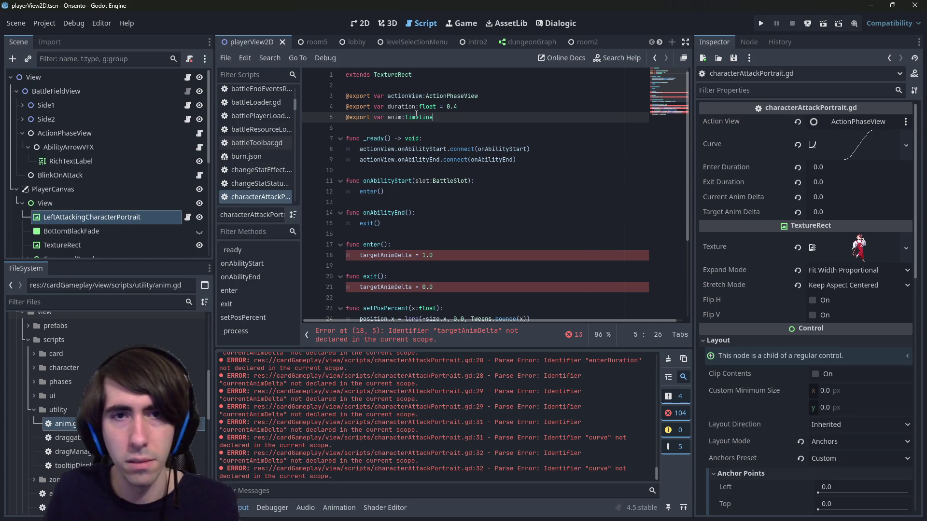
key(Escape)
double_click(416, 117)
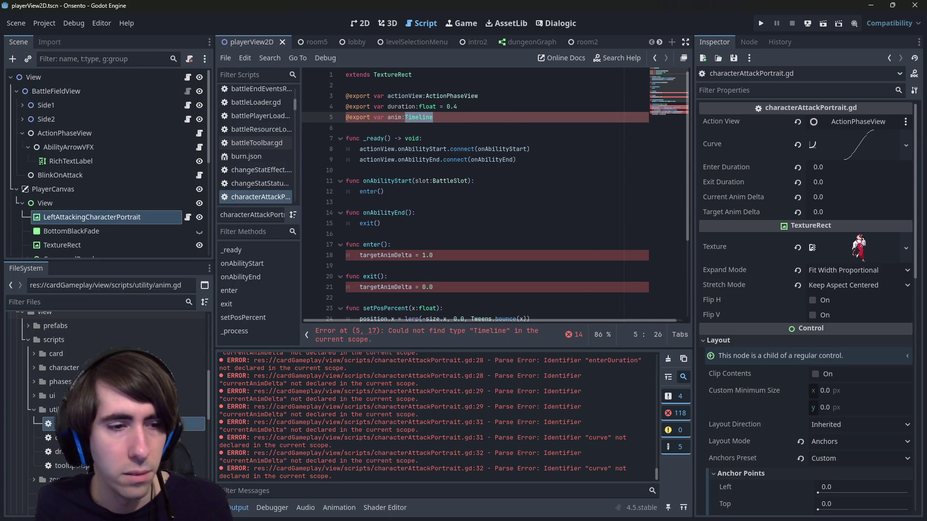
- Rename anim.gd to timeline.gd, set class_name to Timeline, and save
key(F2)
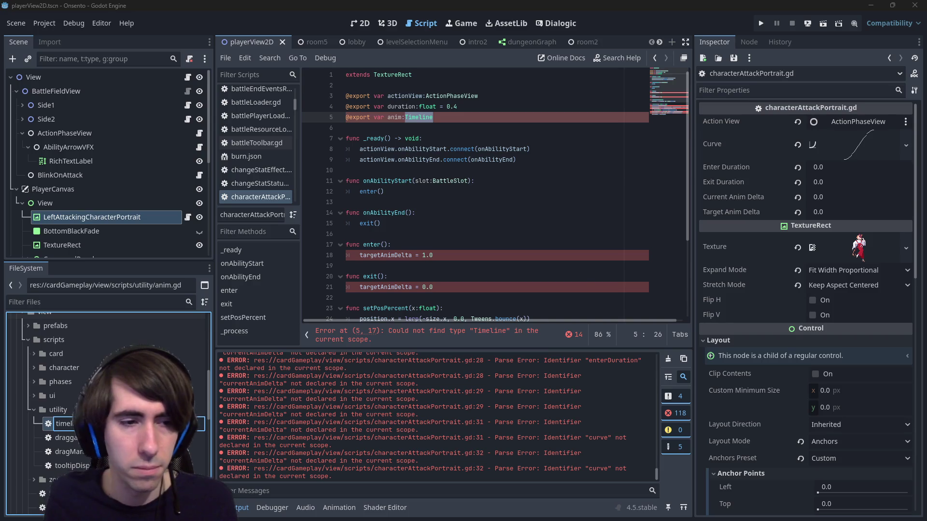
key(Return)
key(Return)
click(391, 85)
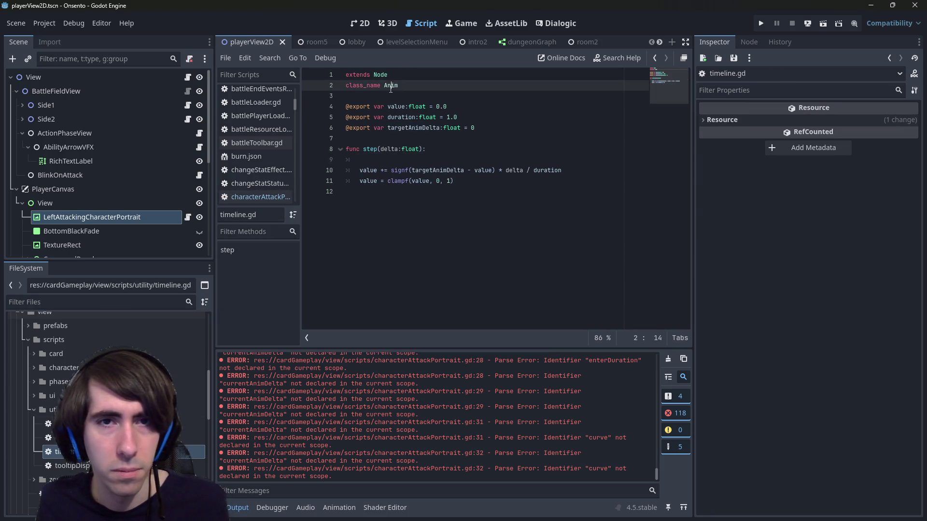
key(ctrl+s)
key(Down)
key(Down)
key(Down)
key(BackSpace)
key(BackSpace)
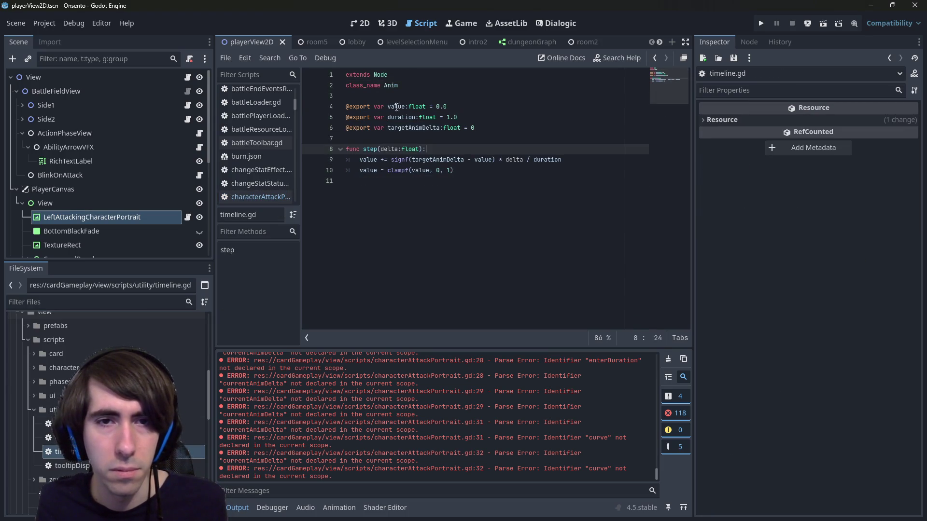
double_click(392, 85)
text(Timeline)
key(ctrl+s)
- In characterAttackPortrait.gd, copy the anim name and insert it before targetAnimDelta in enter()
click(189, 223)
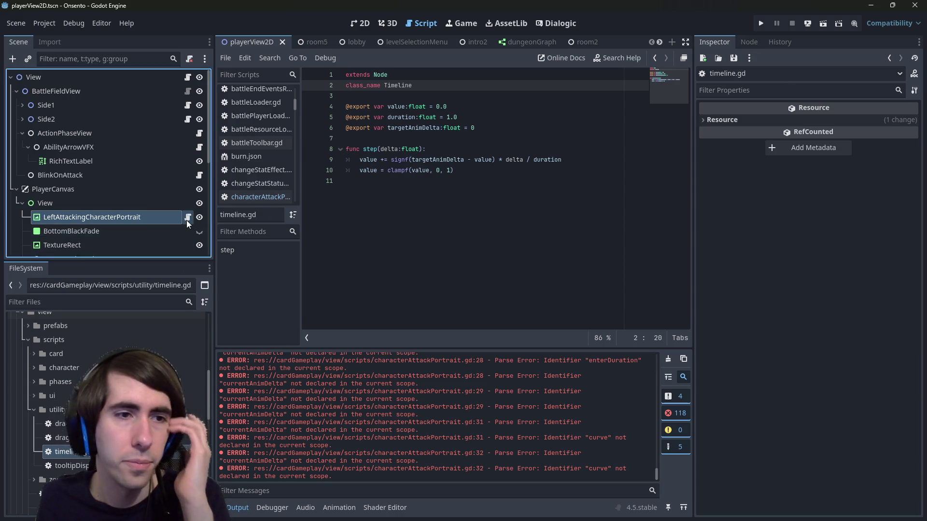
click(188, 218)
double_click(396, 117)
key(ctrl+c)
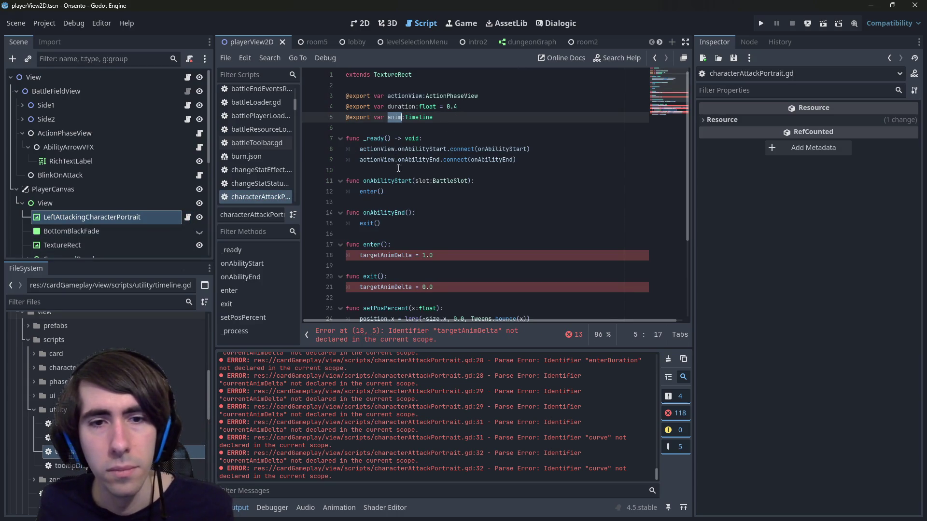
click(360, 256)
key(ctrl+v)
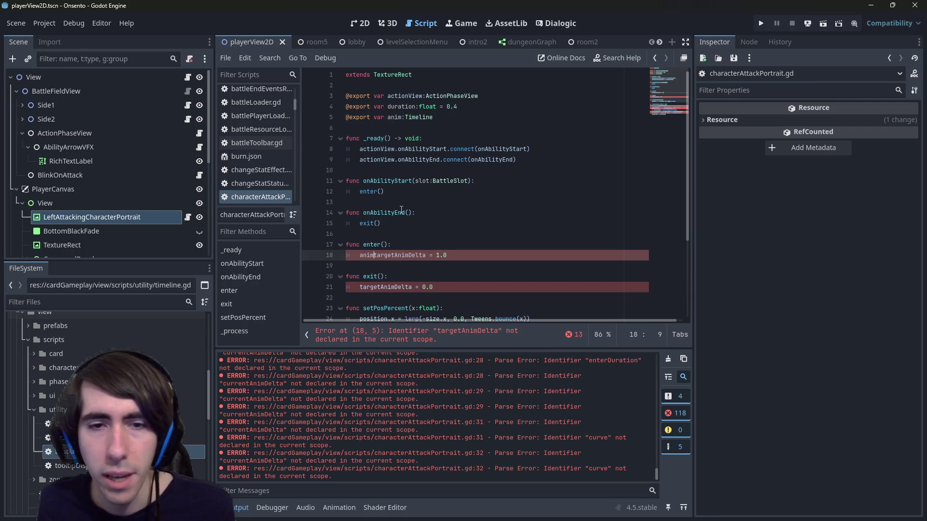
- Prefix targetAnimDelta with 'anim.' in both the enter and exit assignments
text(.)
key(Down)
key(Down)
key(Down)
key(Home)
key(ctrl+v)
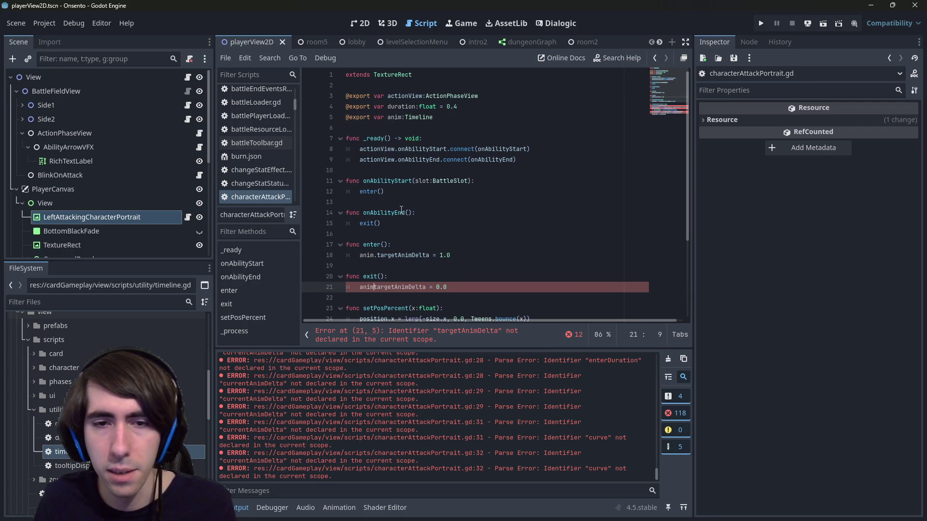
text(.)
key(Escape)
- Call anim.step(delta) at the top of _process, delete the old delta update lines, and save
scroll(401, 182, down, 3)
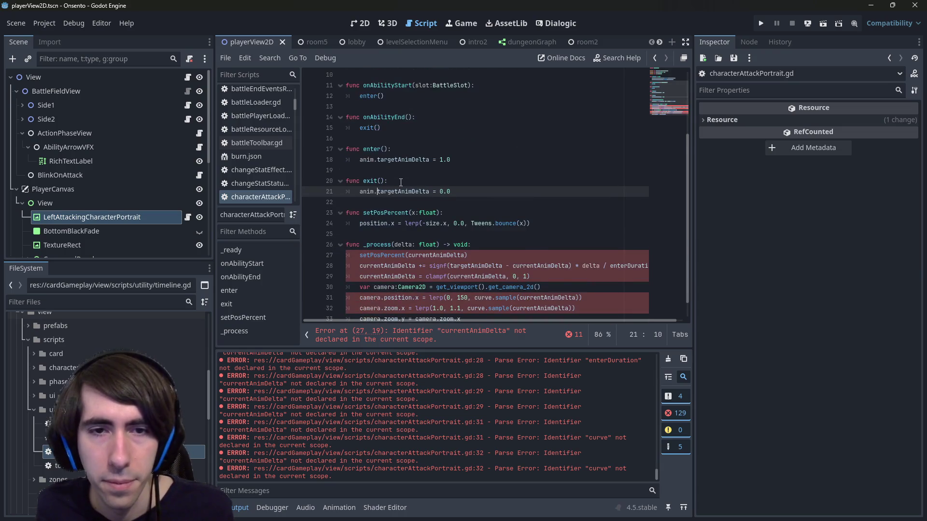
scroll(446, 227, down, 1)
click(468, 227)
key(Return)
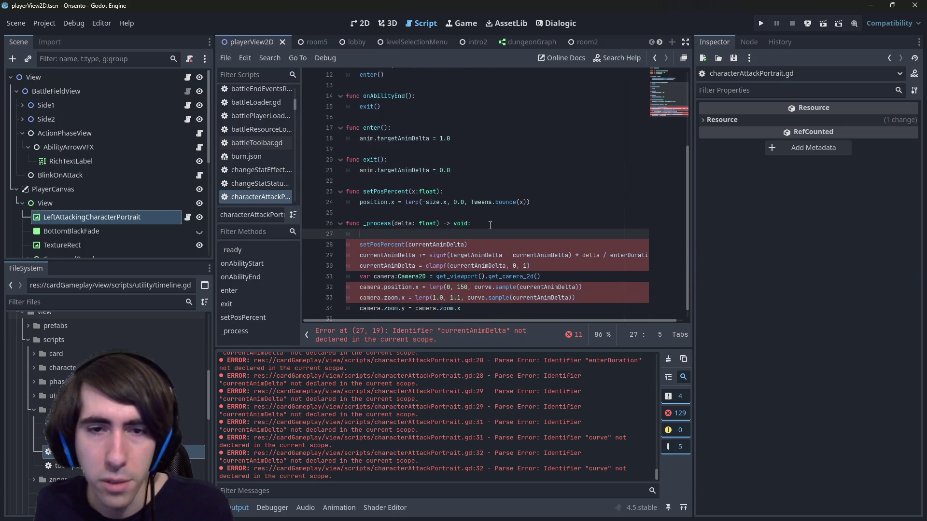
text(anim.st)
key(Return)
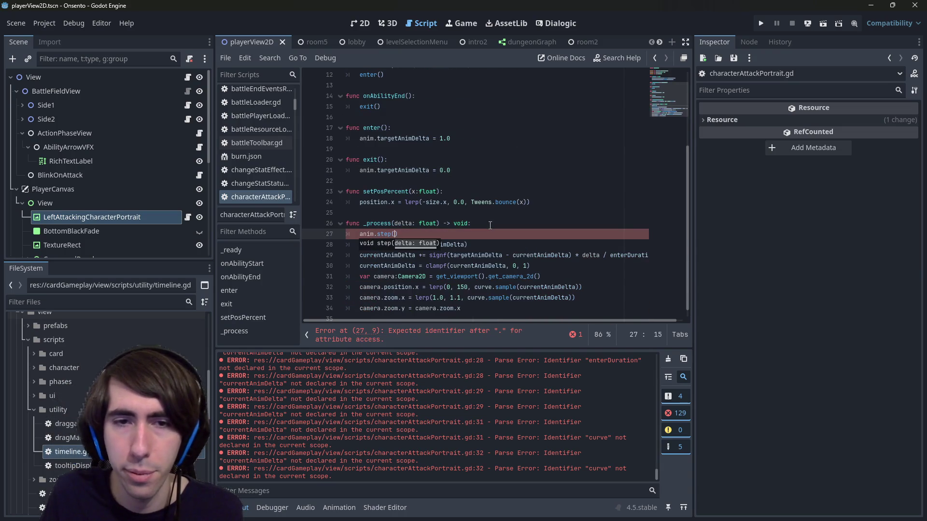
text(delta)
key(Escape)
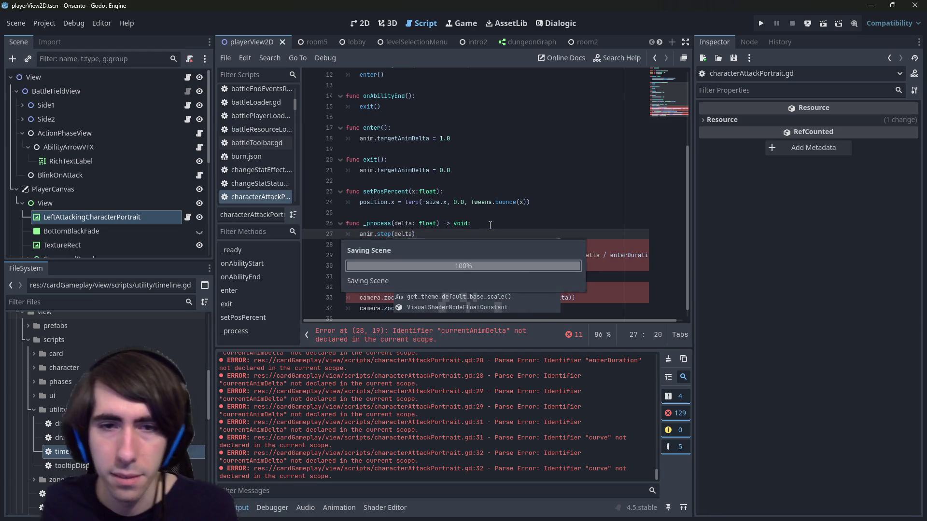
drag(530, 266, 271, 238)
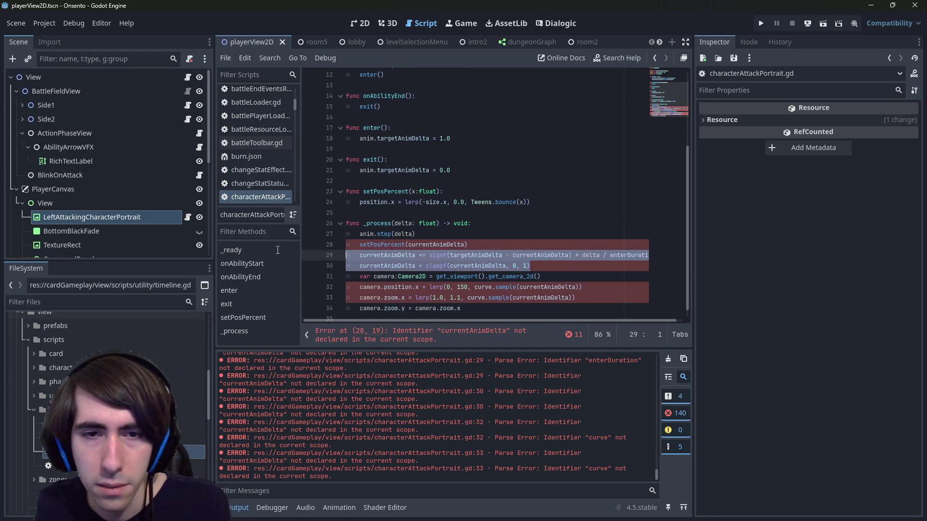
key(shift+End)
key(BackSpace)
key(ctrl+s)
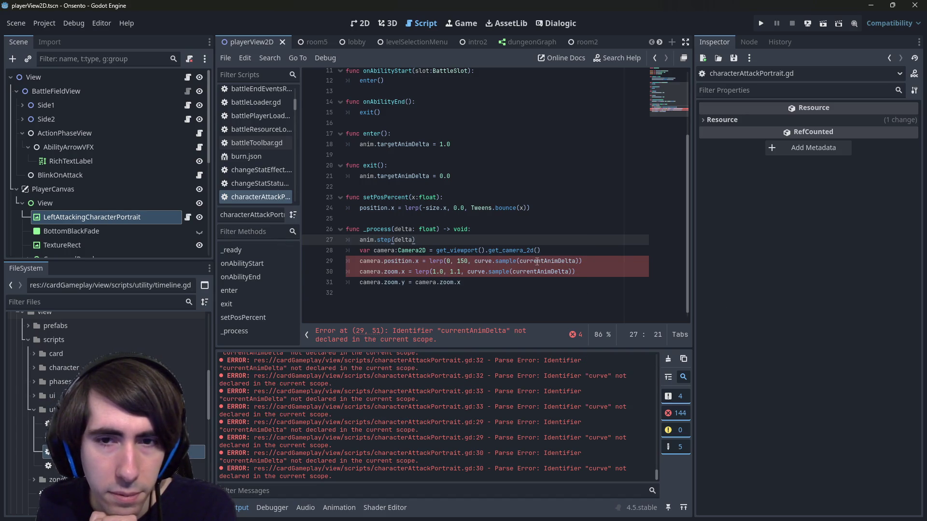
- Prefix both currentAnimDelta uses in _process with 'anim.' and save
click(470, 338)
key(ctrl+d)
key(Left)
text(anim.)
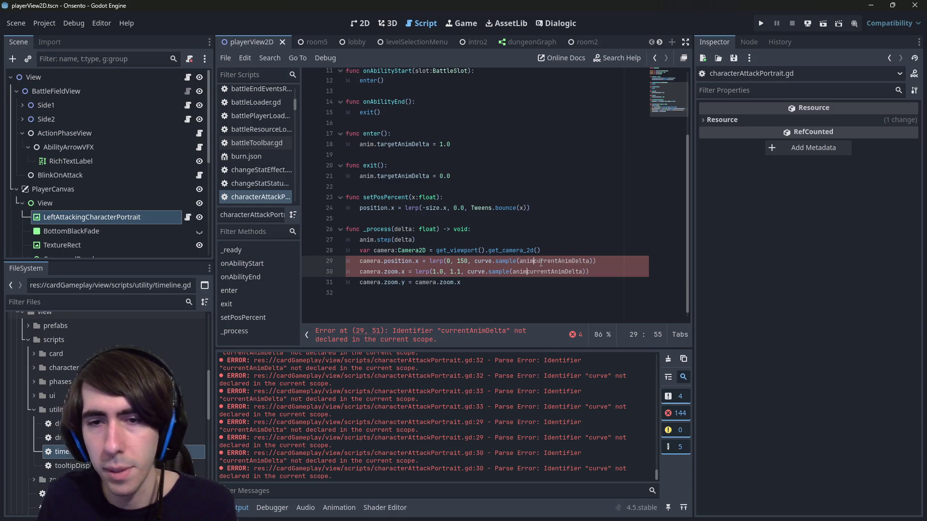
key(ctrl+s)
right_click(539, 261)
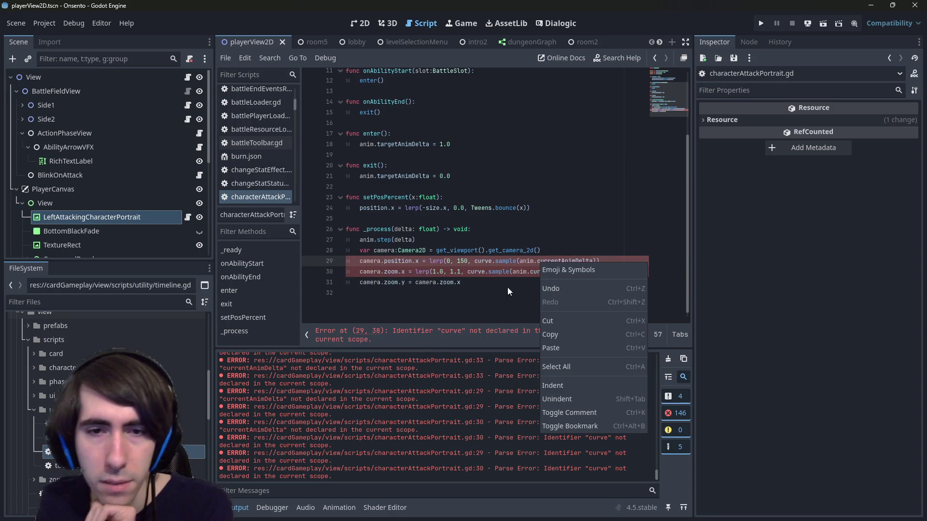
key(Escape)
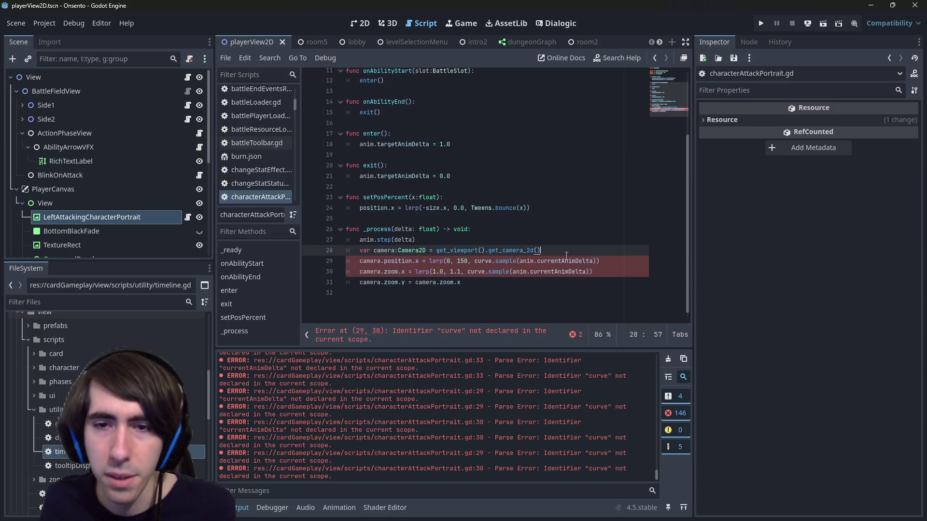
- Replace currentAnimDelta with value in the camera position and zoom lines
double_click(564, 261)
text(value)
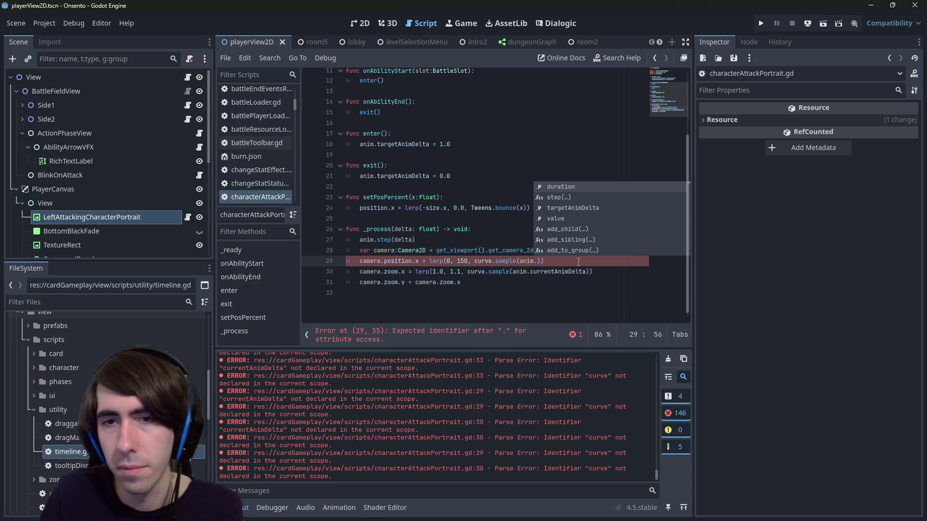
key(Down)
key(ctrl+Left)
key(ctrl+shift+Right)
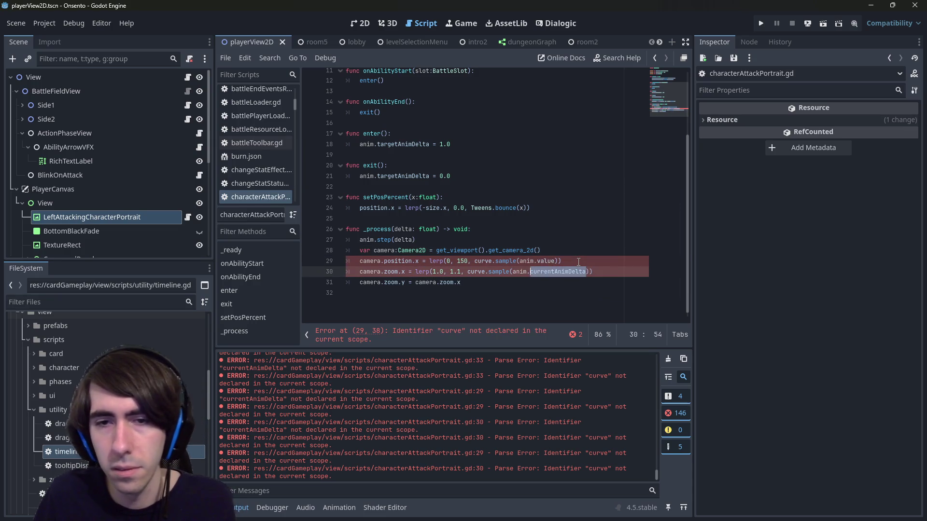
text(value)
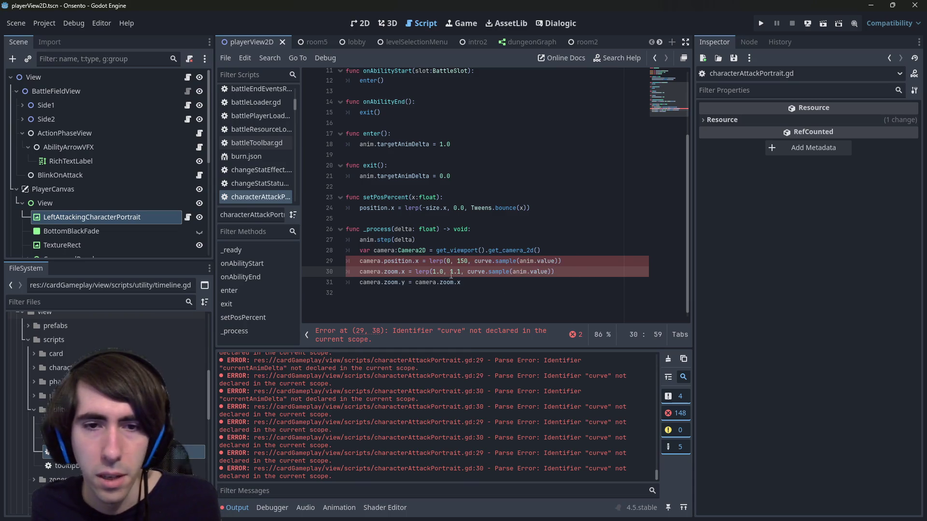
click(480, 172)
- Add a blank line after anim.step(delta) in _process
scroll(479, 172, up, 4)
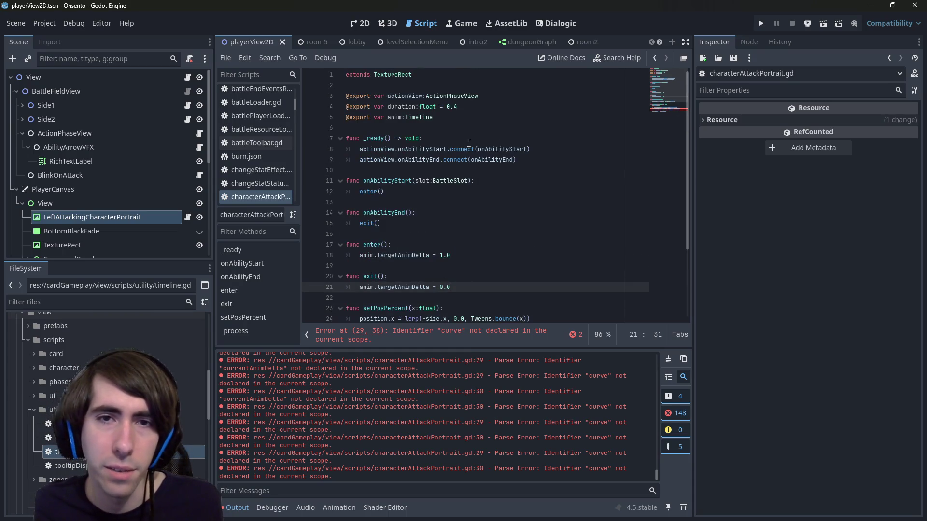
scroll(433, 150, down, 3)
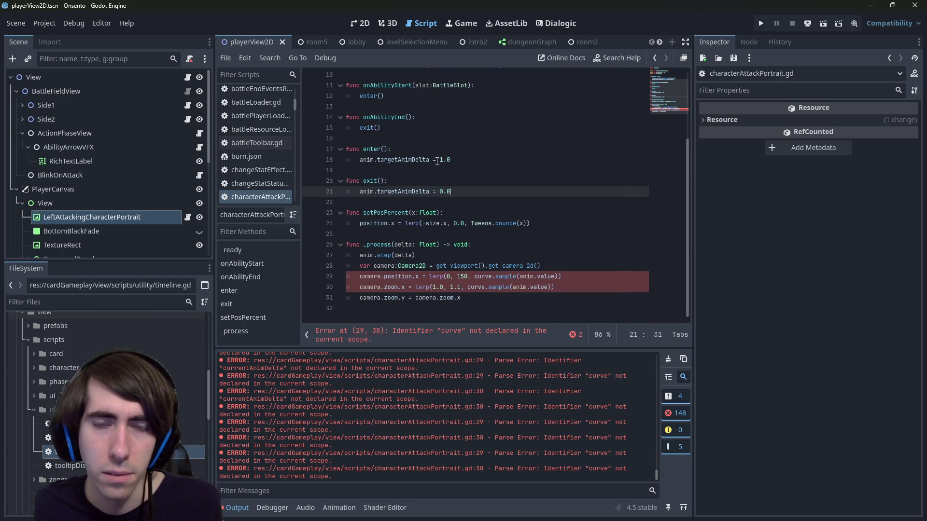
scroll(437, 161, up, 3)
scroll(562, 260, down, 3)
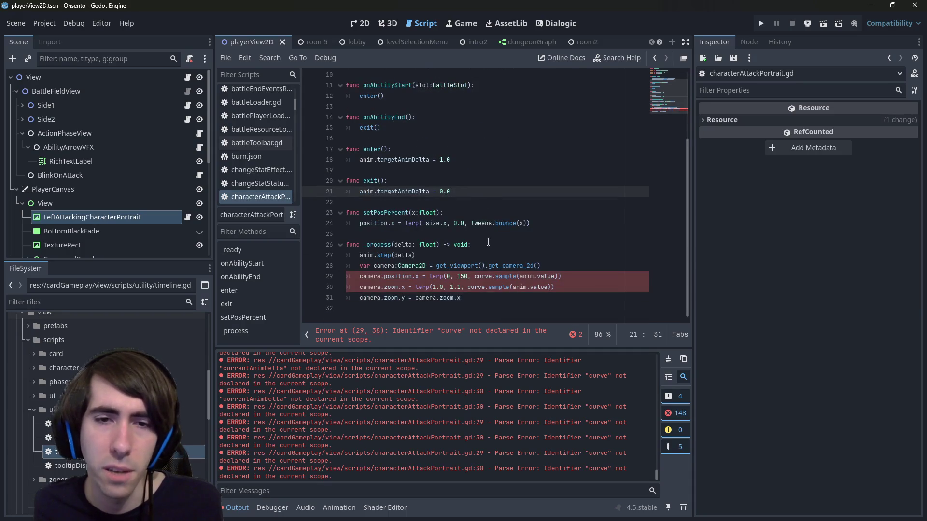
click(562, 260)
key(Return)
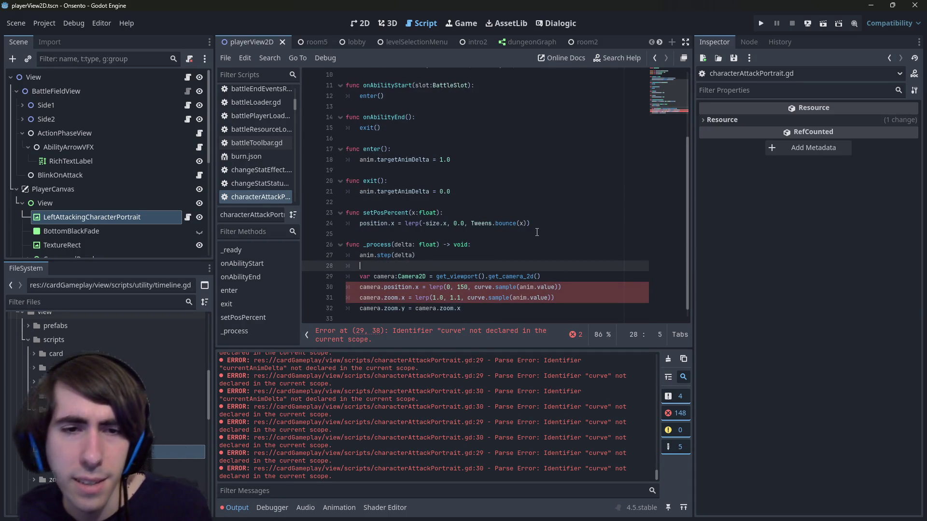
- Replace the stray '=' on the actionView export with a default of ActionPhaseView.new() and save
scroll(512, 223, up, 3)
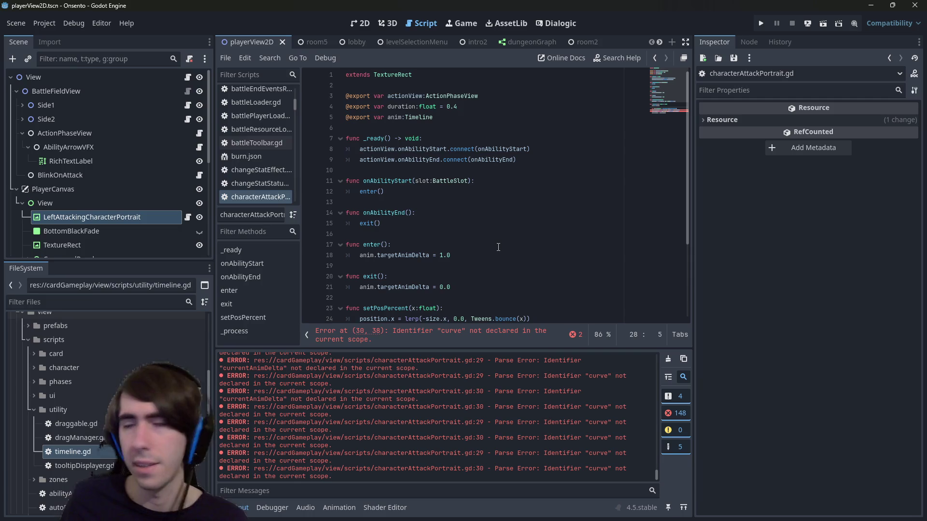
scroll(443, 192, down, 3)
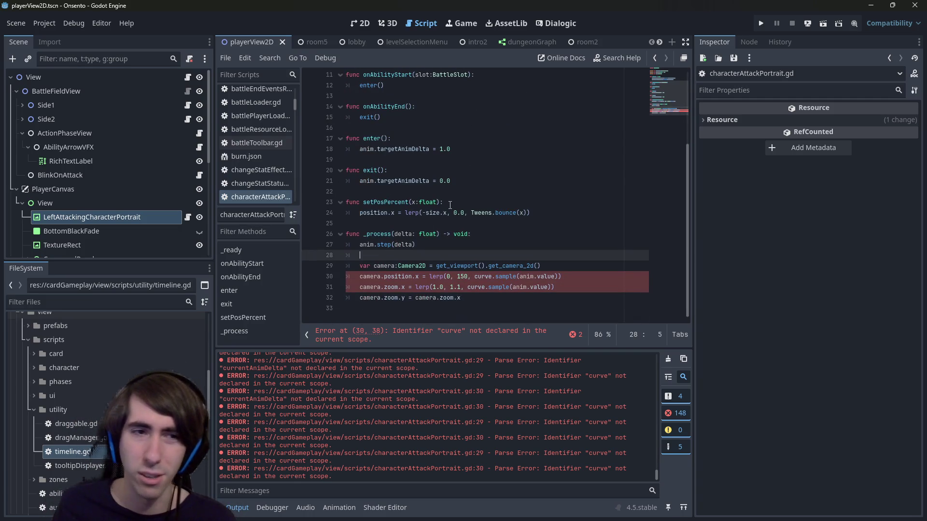
scroll(66, 164, down, 3)
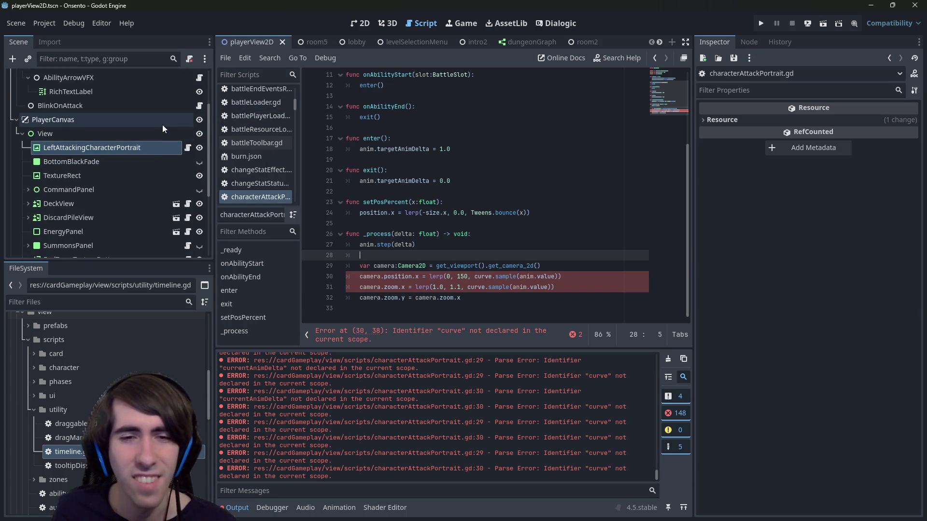
scroll(593, 253, up, 4)
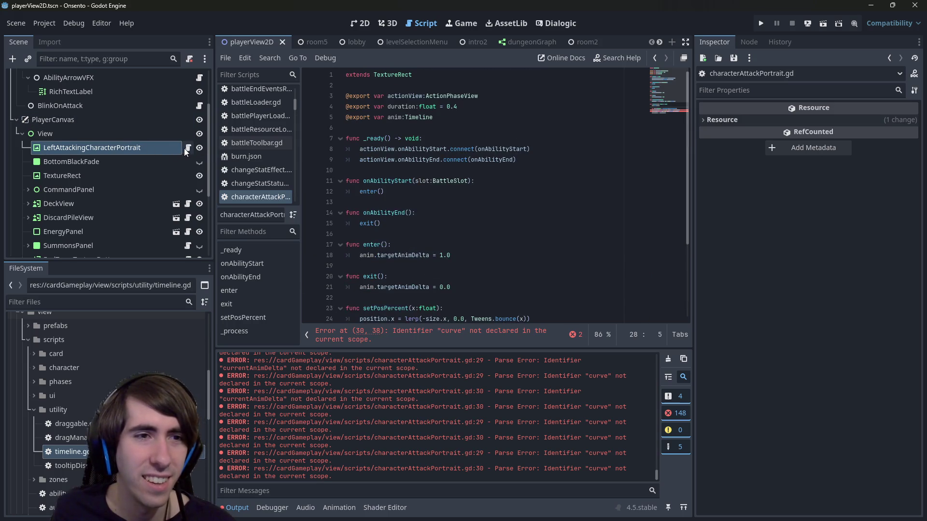
click(411, 96)
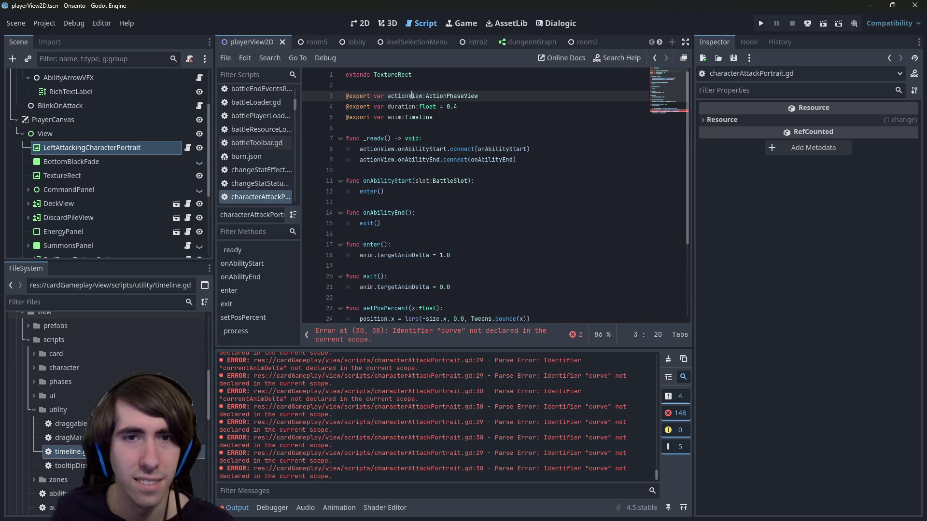
click(515, 98)
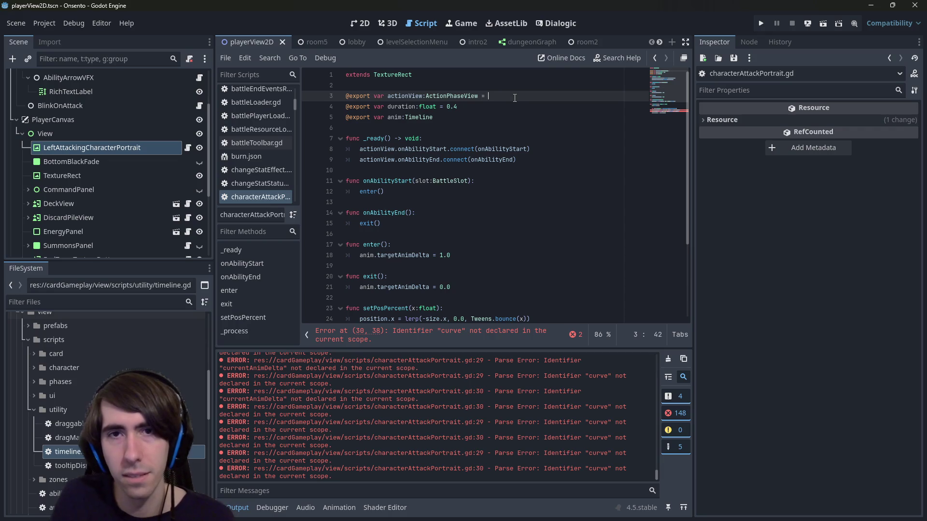
key(BackSpace)
key(BackSpace)
key(BackSpace)
key(ctrl+s)
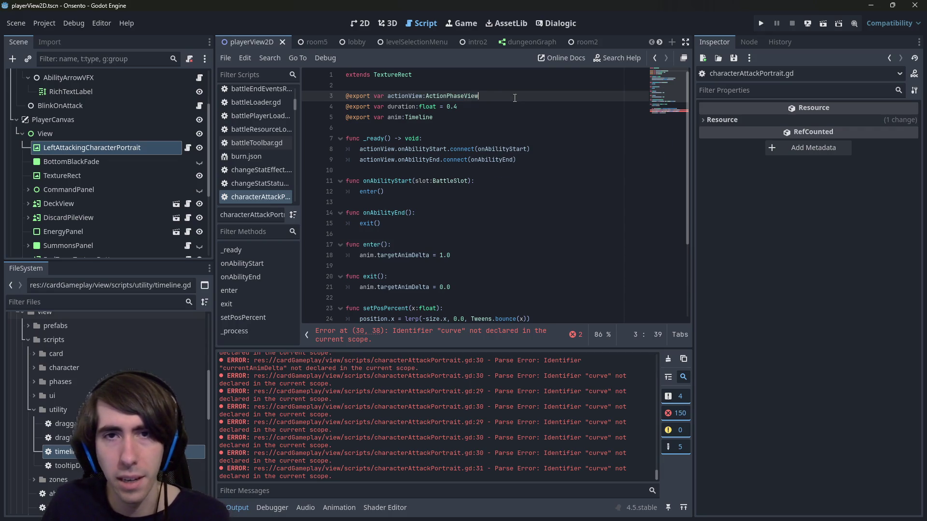
text(ActionPhaseView.new())
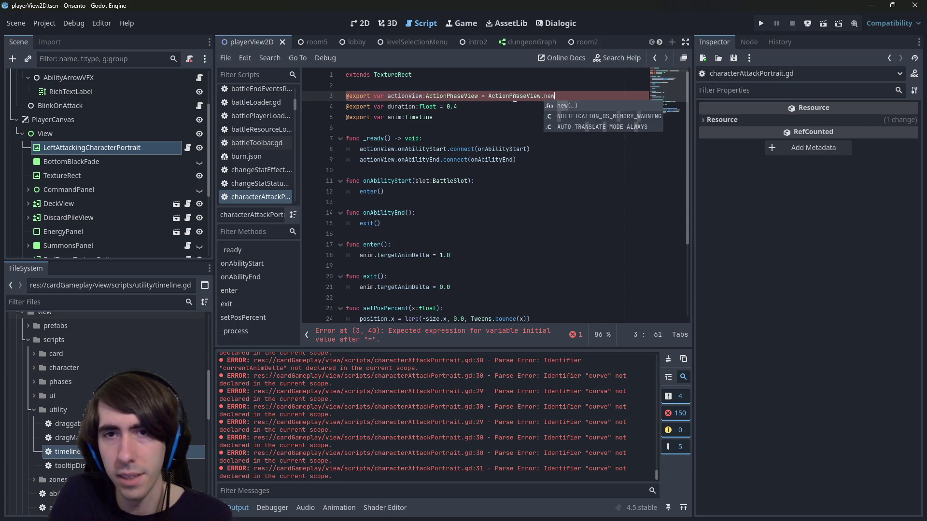
key(ctrl+s)
- Select the LeftAttackingCharacterPortrait node to view its script properties in the inspector
key(Down)
key(Down)
key(Down)
scroll(497, 193, down, 4)
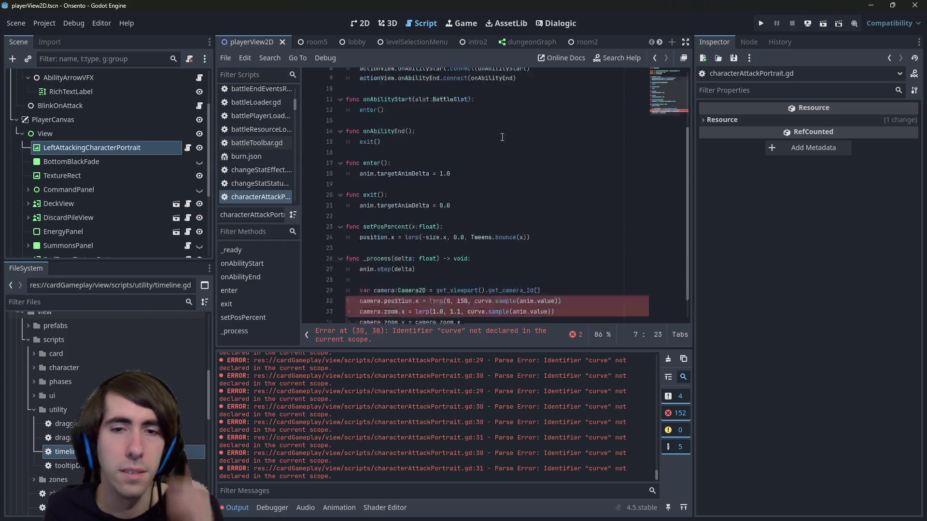
click(542, 298)
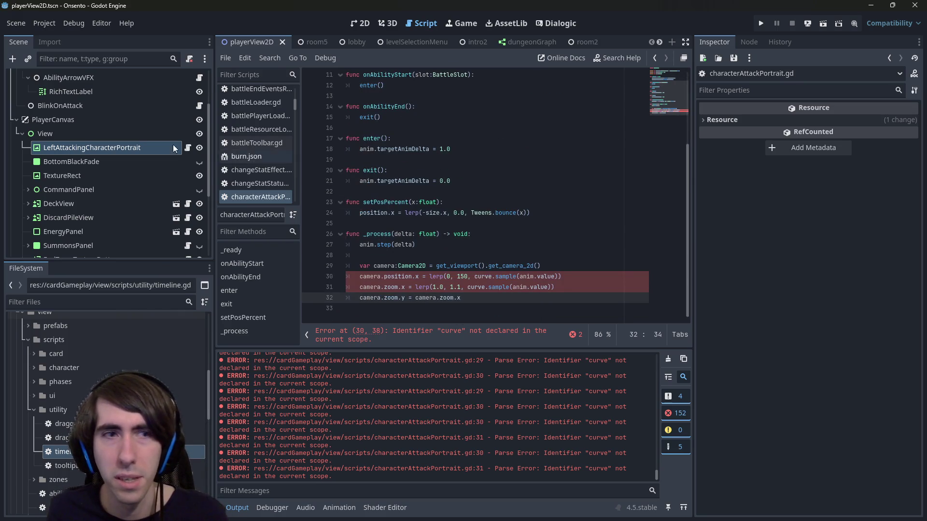
click(104, 148)
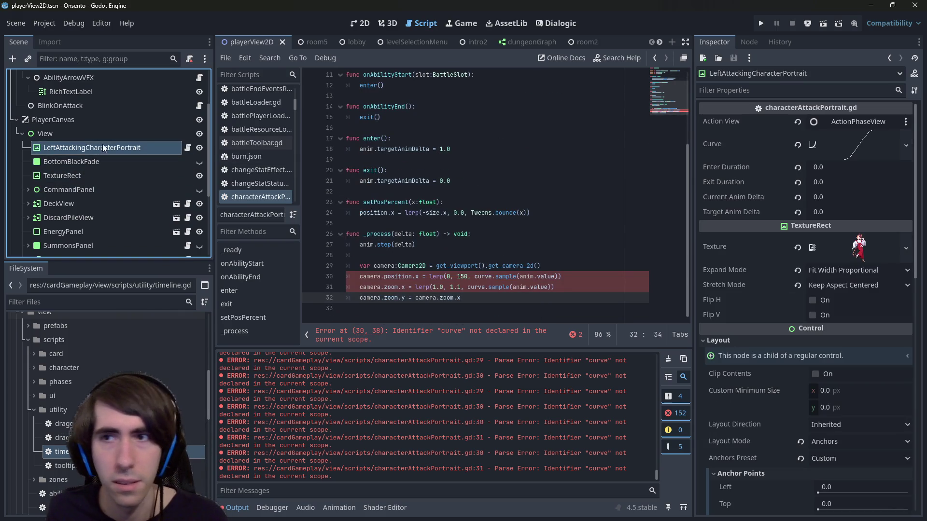
- Check the Action View target, then comment out the four camera lines in _process and save
click(829, 125)
click(540, 85)
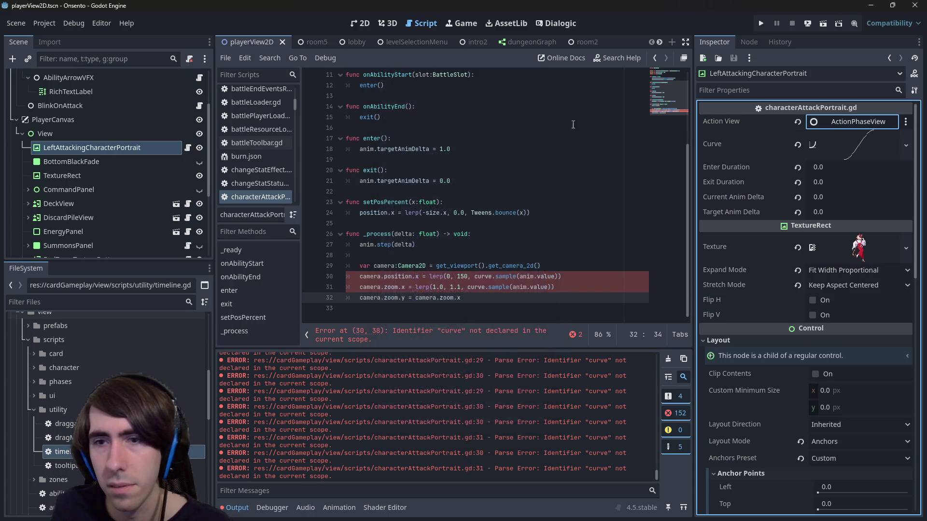
drag(499, 306, 309, 275)
key(ctrl+k)
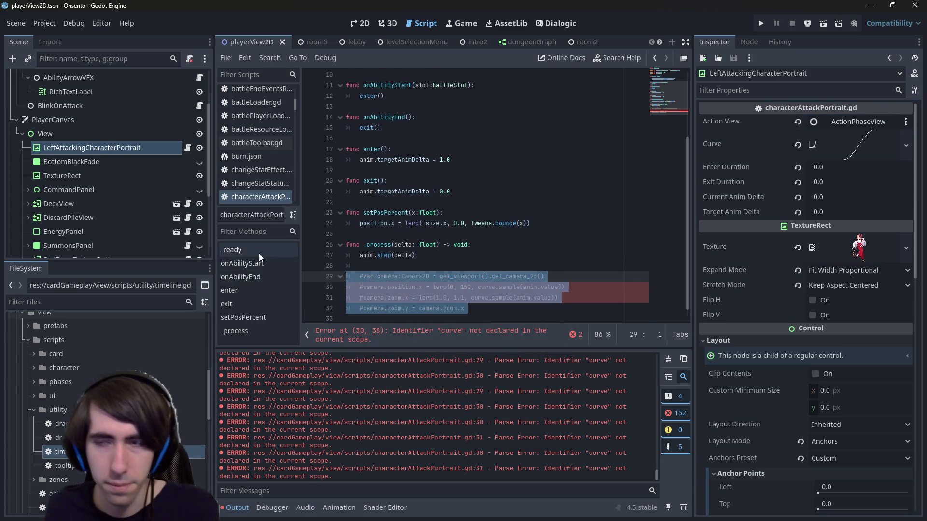
key(ctrl+s)
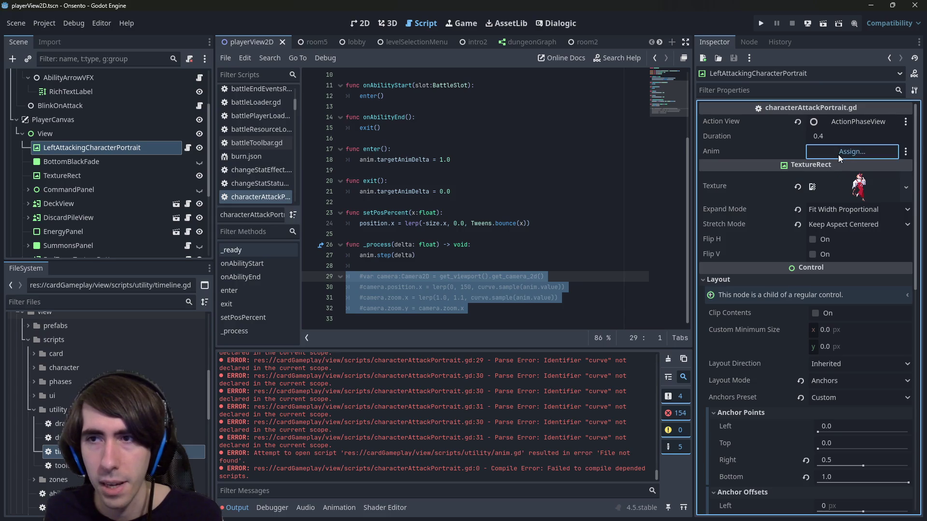
- Cut the ActionPhaseView.new() default from the actionView declaration
click(838, 154)
click(541, 85)
scroll(489, 198, up, 2)
scroll(490, 198, up, 2)
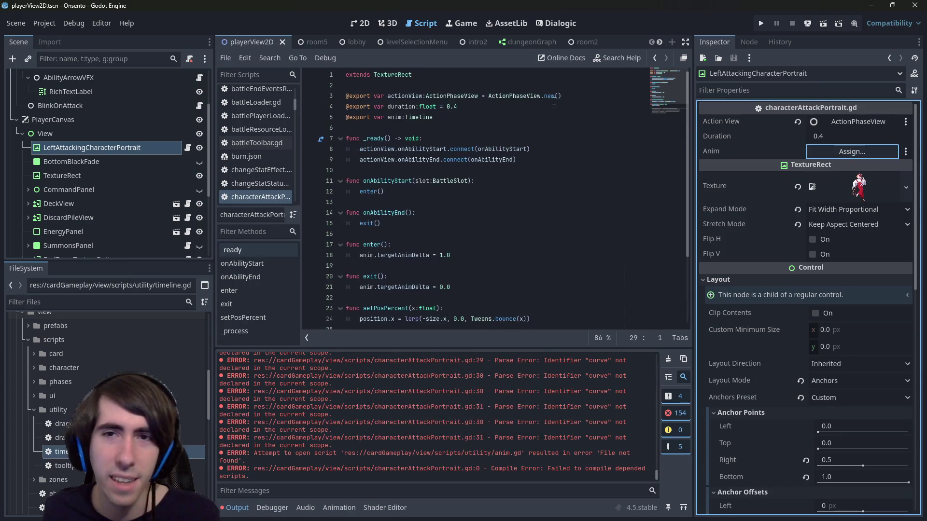
drag(561, 96, 479, 95)
key(ctrl+c)
key(BackSpace)
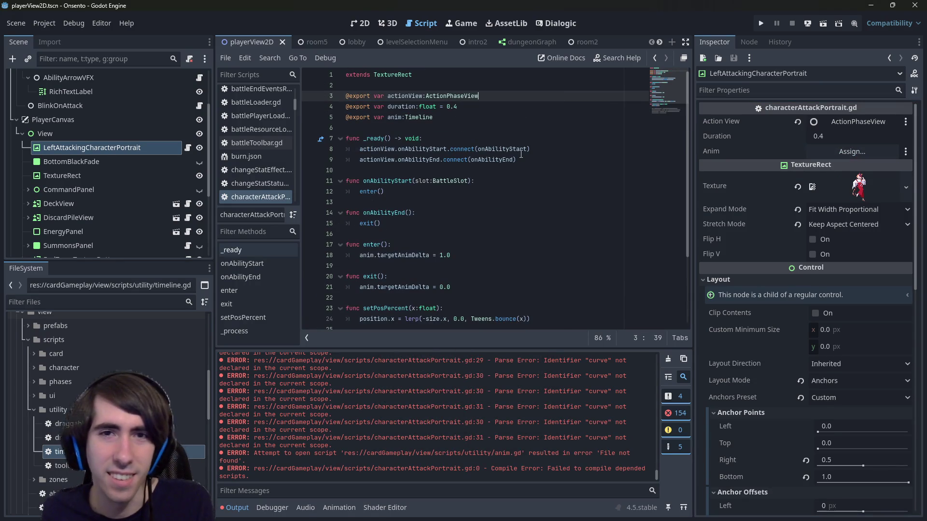
- Try an actionView = ActionPhaseView.new() assignment in _ready, then remove it and save
click(548, 155)
key(Return)
text(actionView =)
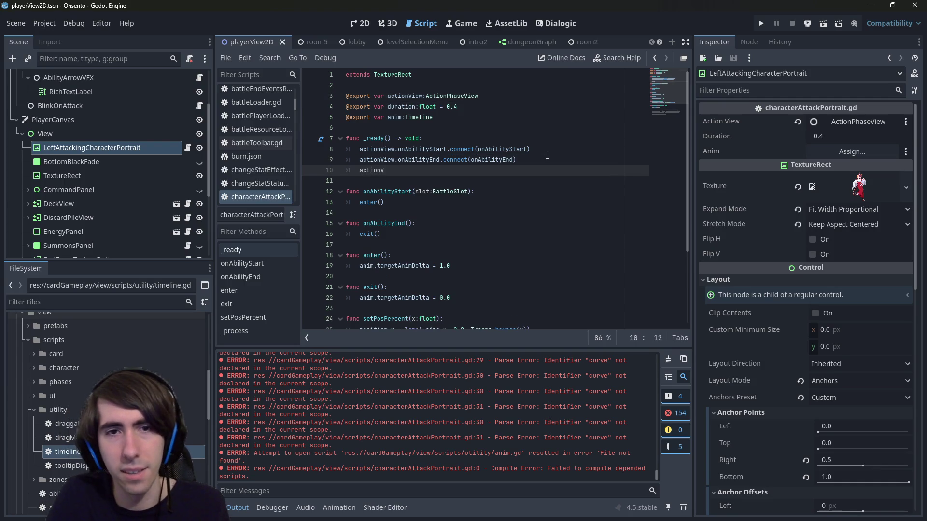
key(ctrl+v)
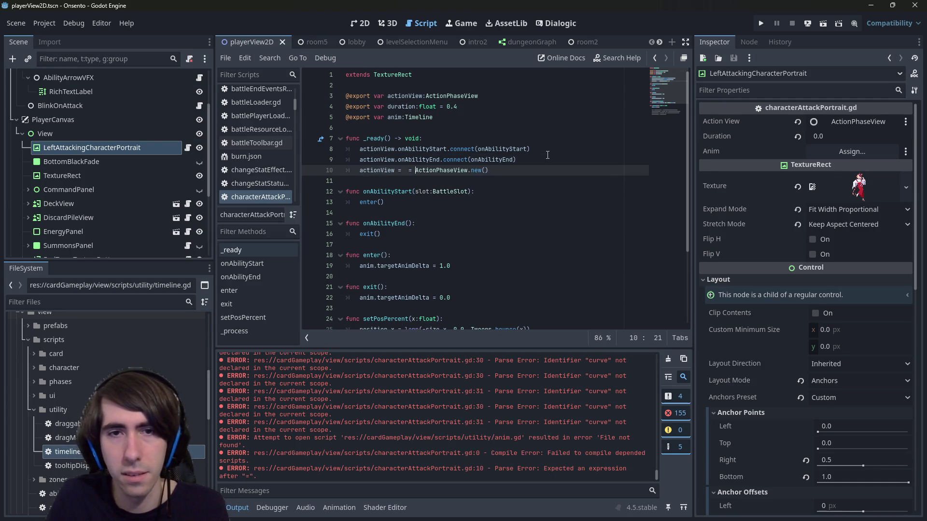
key(BackSpace)
key(BackSpace)
key(BackSpace)
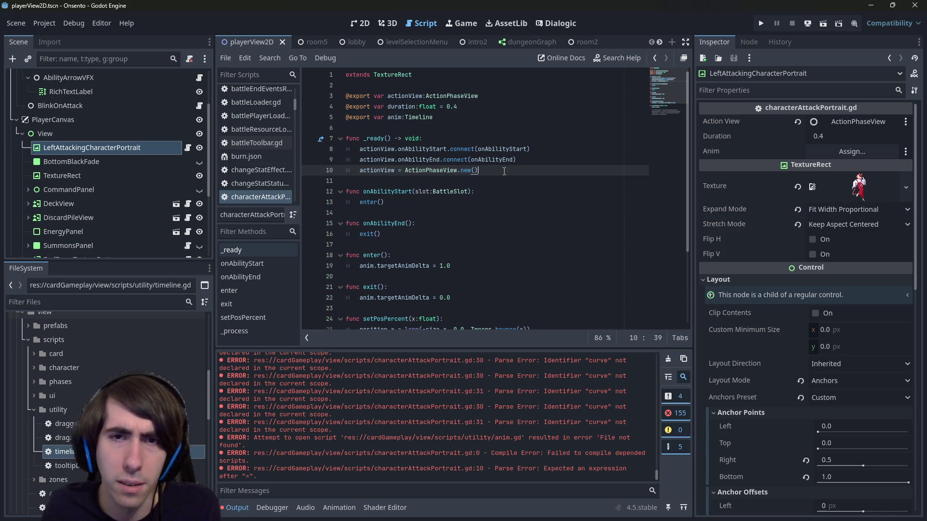
key(shift+Up)
key(shift+End)
key(BackSpace)
key(ctrl+s)
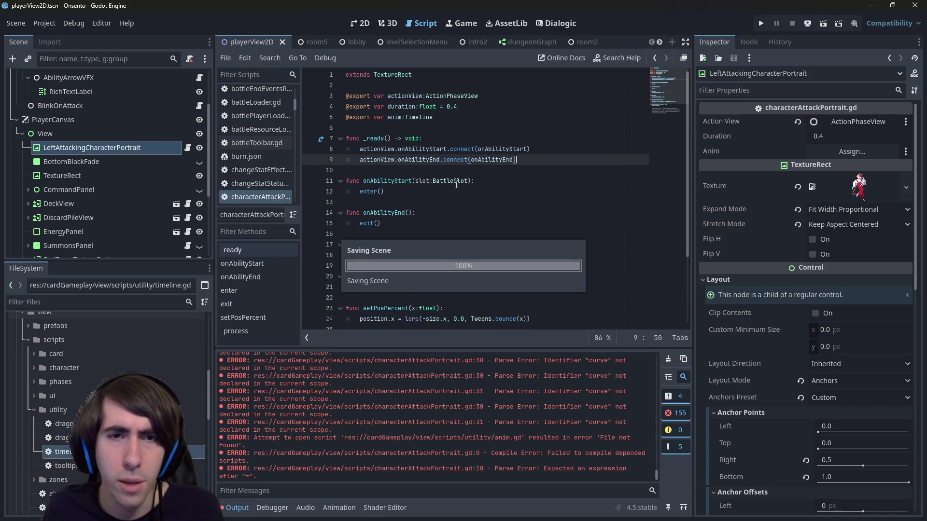
- Start an 'if anim == null:' check in enter() with the pasted assignment beneath it
click(481, 184)
key(Return)
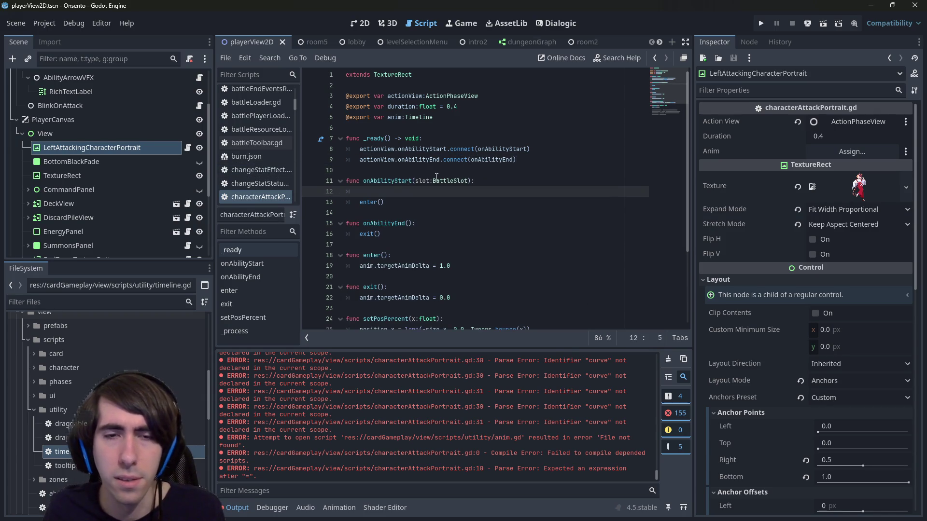
key(ctrl+shift+k)
key(ctrl+d)
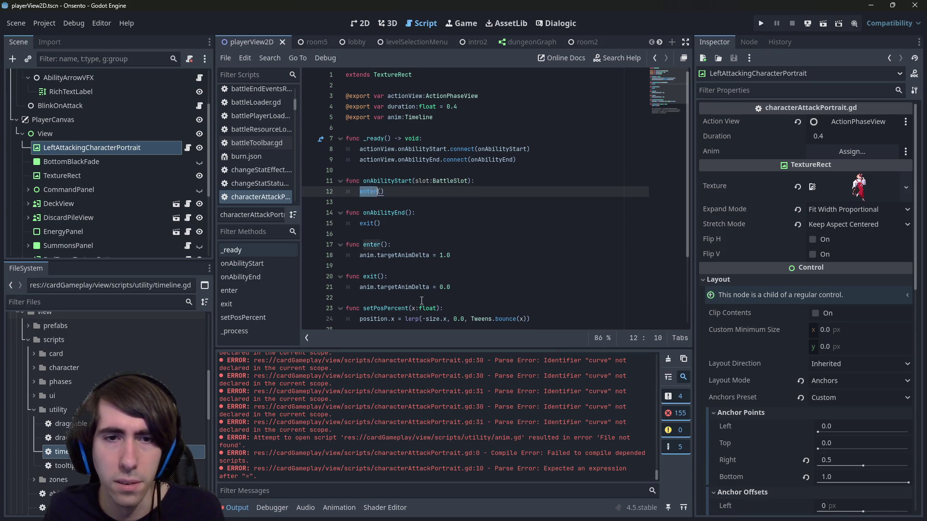
click(406, 250)
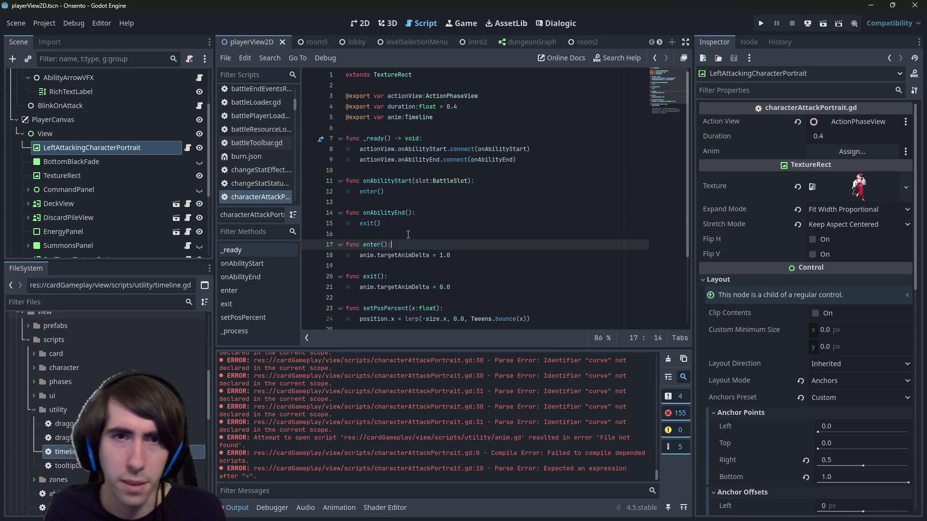
key(Return)
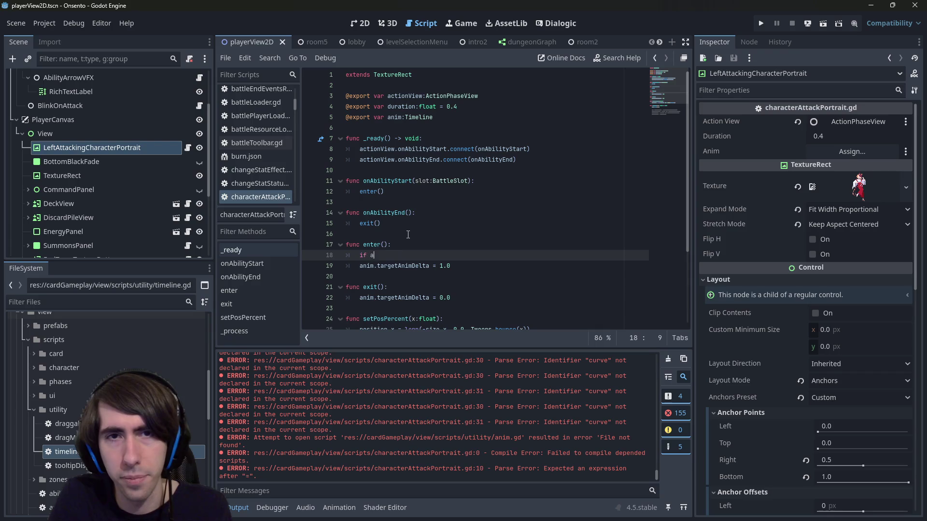
text(nim == )
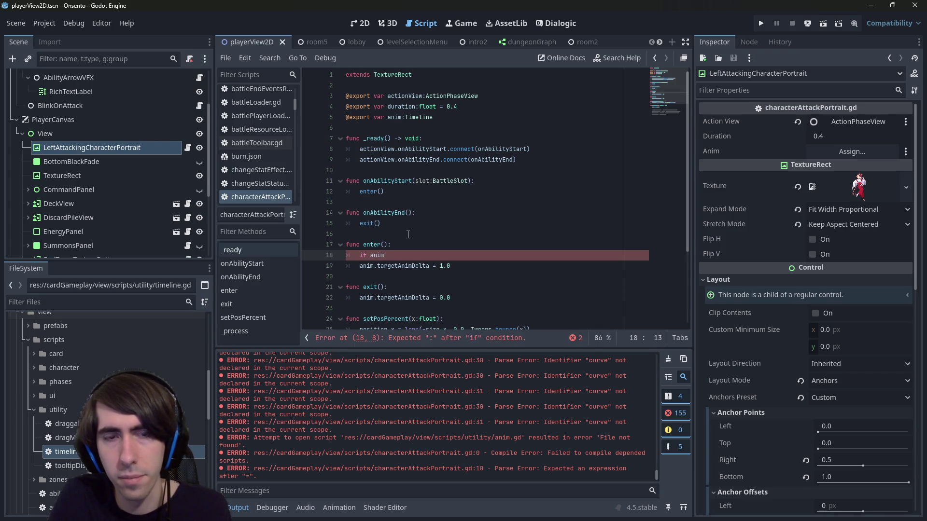
text(null:)
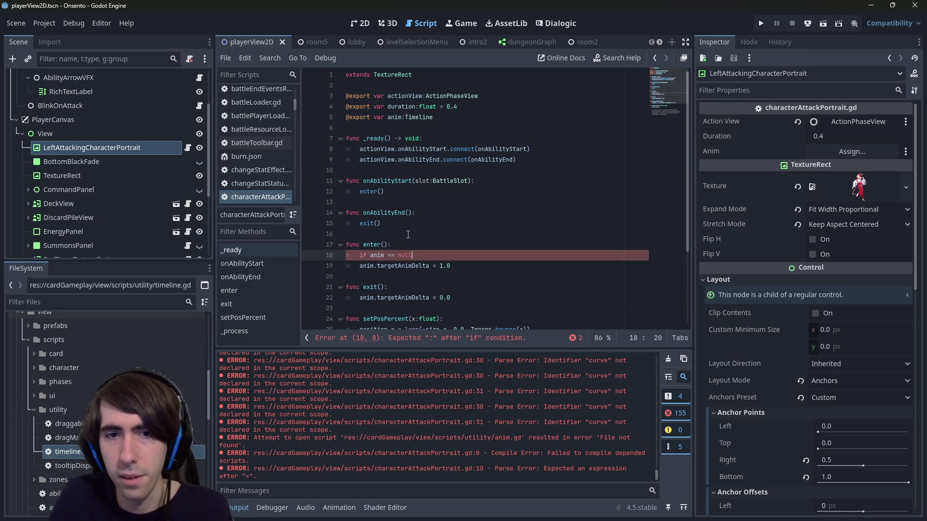
key(Return)
key(ctrl+v)
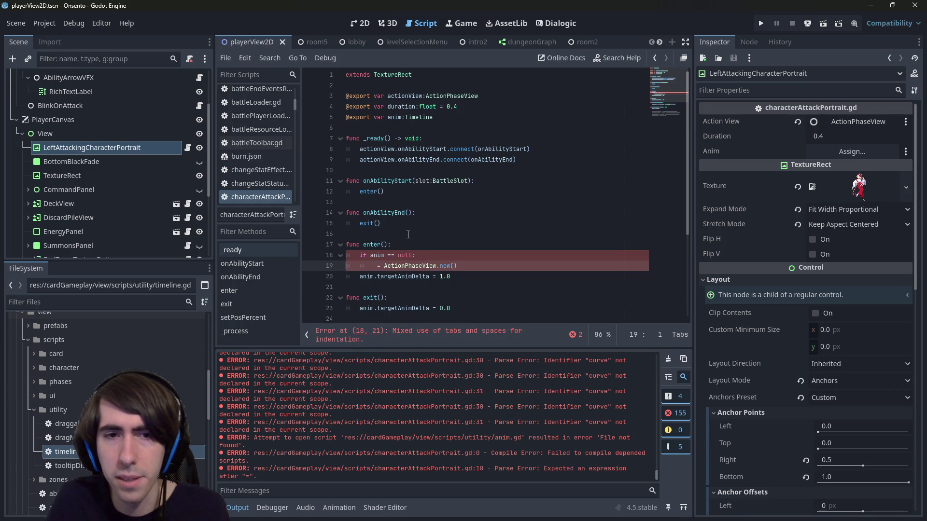
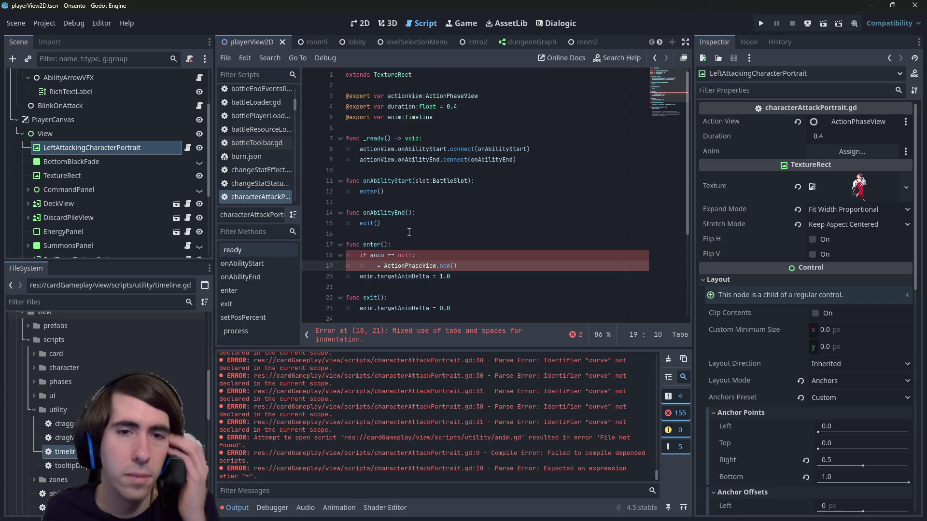
- Fix the mixed tab/space indentation of the if-block on lines 18–19 in enter()
text(anim)
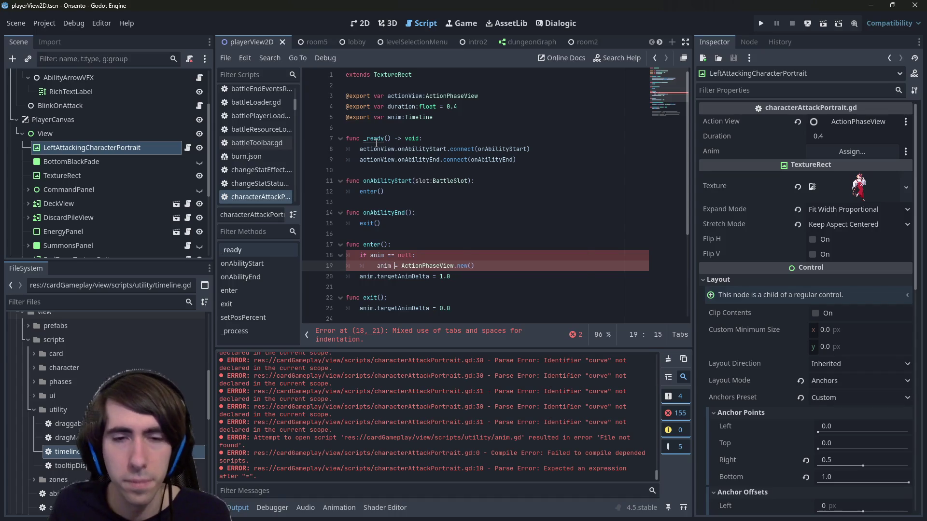
scroll(389, 170, down, 2)
triple_click(495, 205)
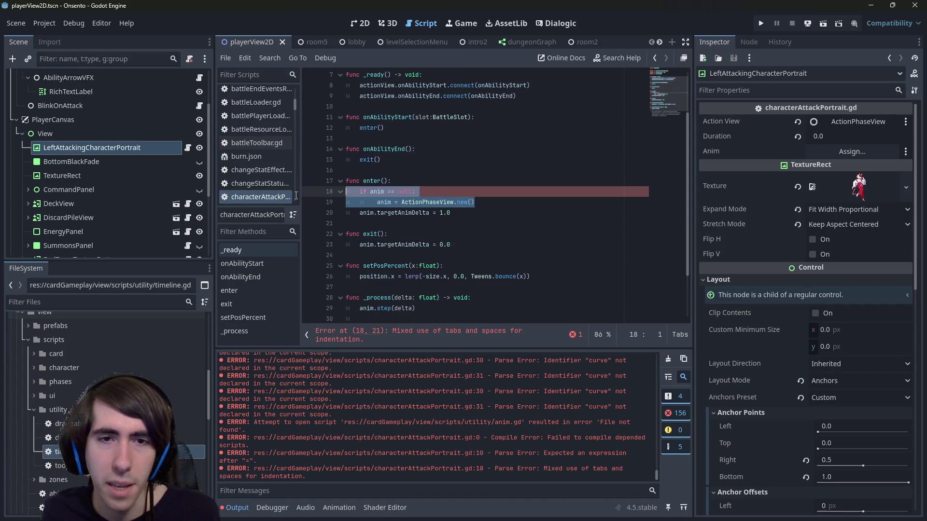
click(427, 333)
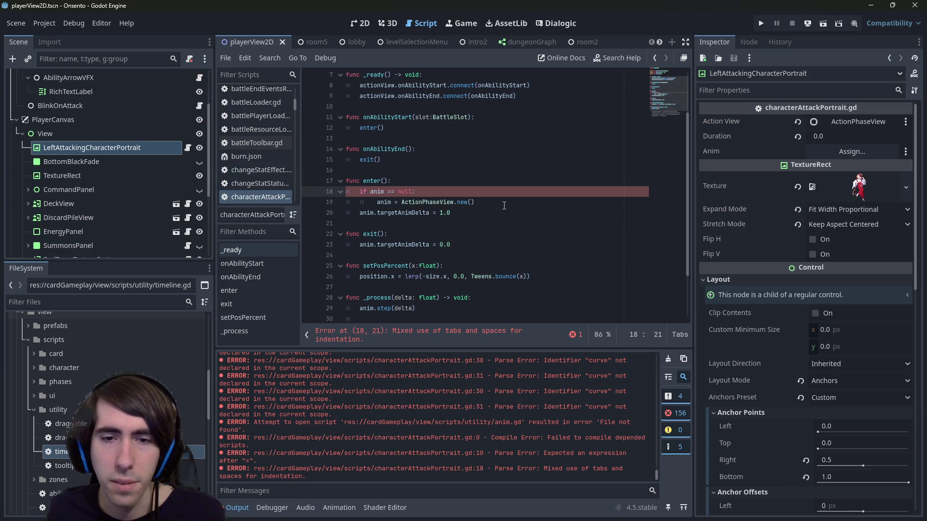
drag(507, 196, 252, 192)
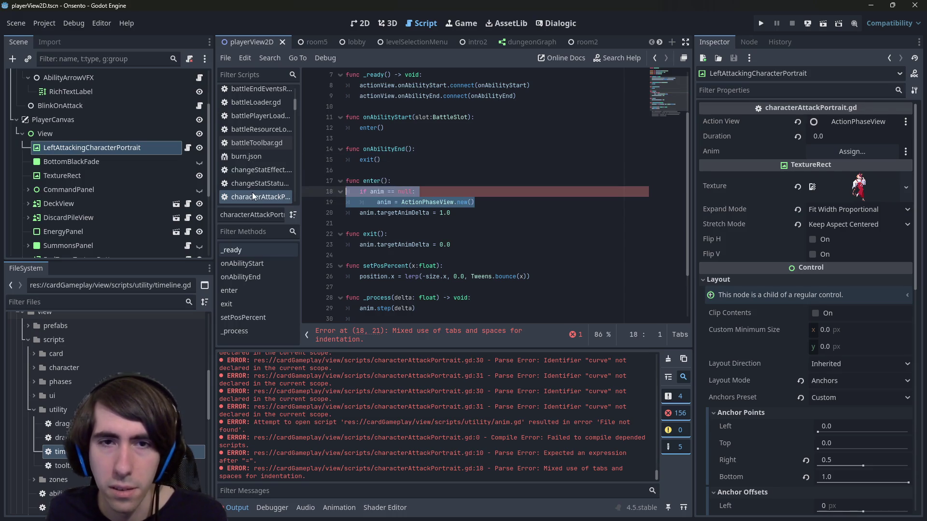
key(shift+Tab)
key(shift+Tab)
key(shift+Tab)
key(Tab)
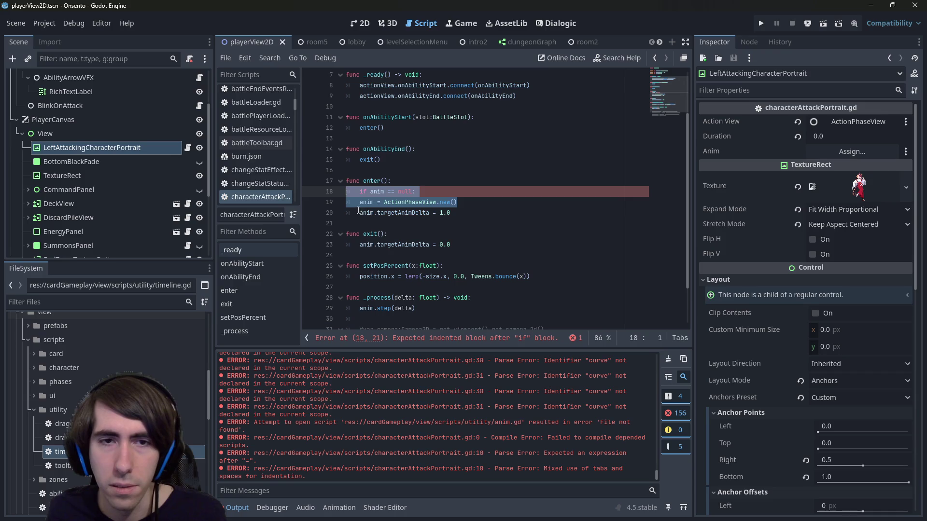
click(360, 199)
key(Tab)
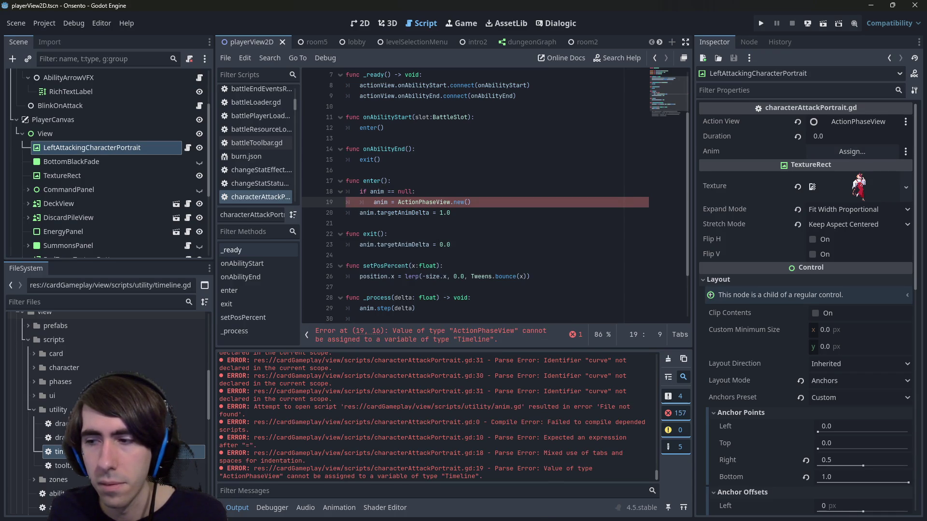
- Replace ActionPhaseView.new() with Timeline.new() in enter() and save the script
click(499, 208)
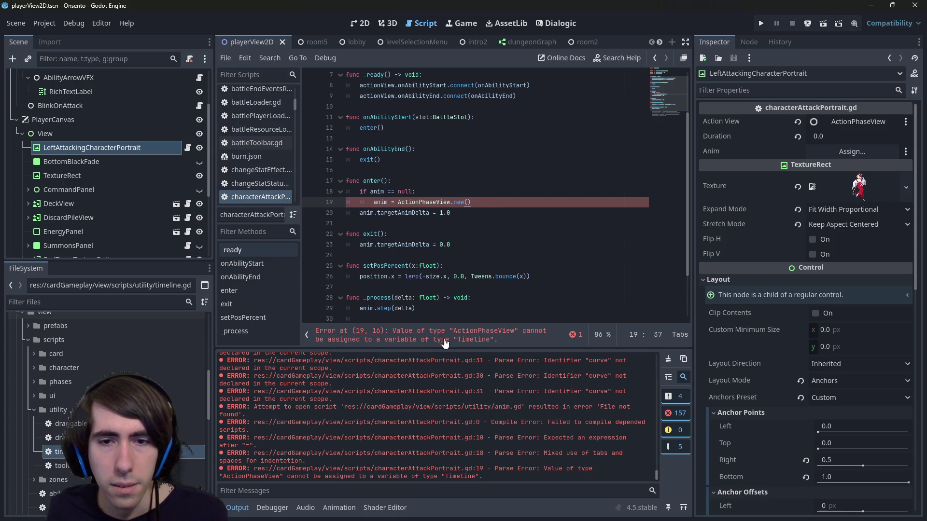
scroll(467, 257, up, 2)
double_click(452, 96)
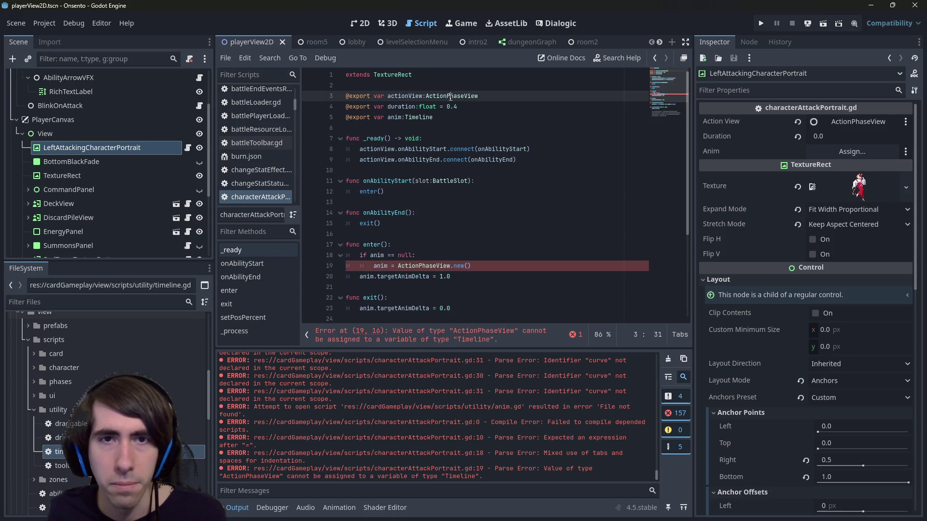
double_click(394, 115)
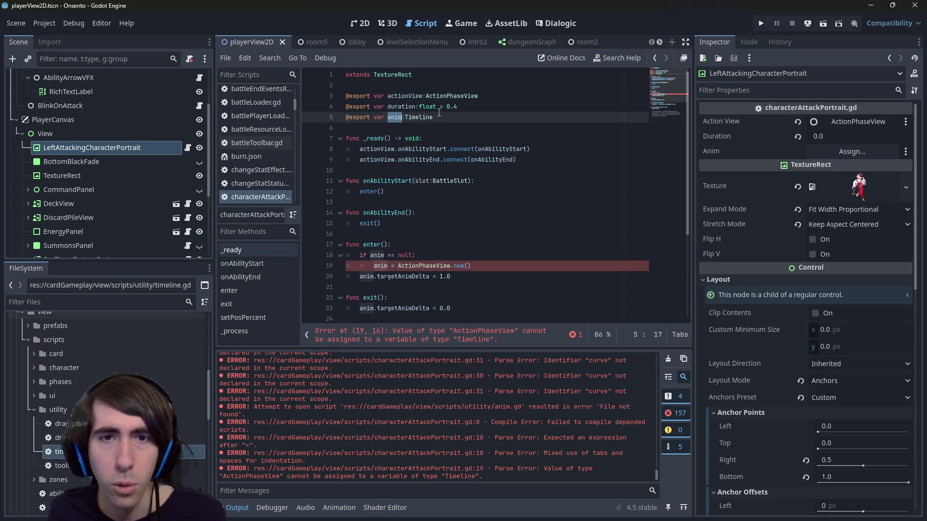
double_click(446, 266)
click(446, 266)
key(ctrl+s)
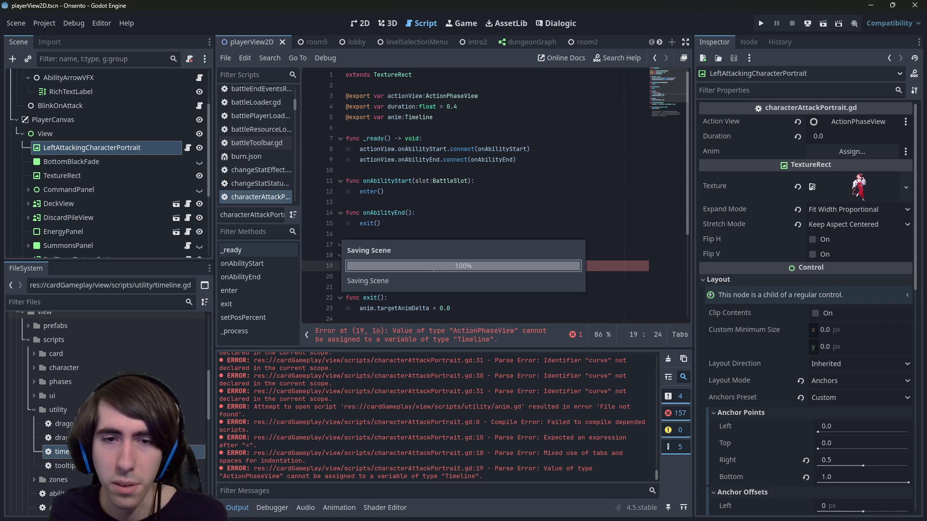
click(451, 247)
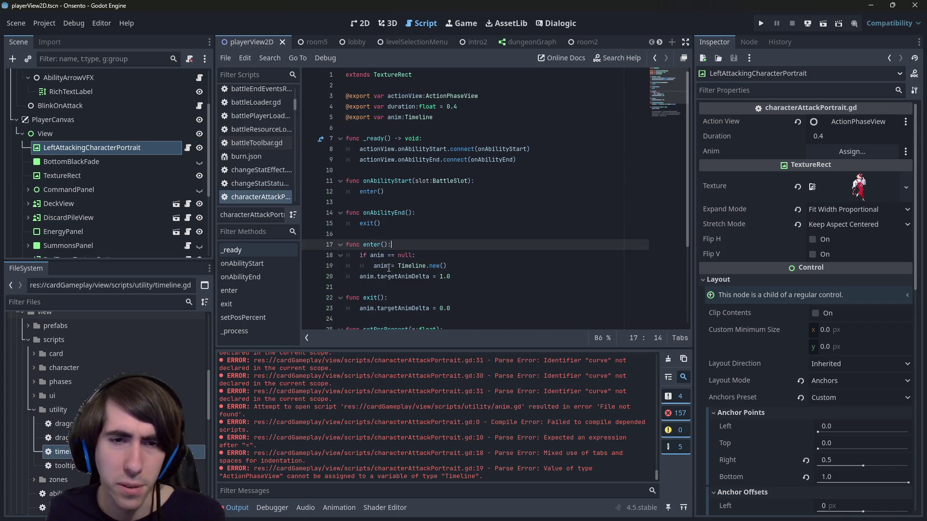
- Add 'add_child(anim)' on a new line below 'anim = Timeline.new()' in enter()
click(492, 260)
key(Return)
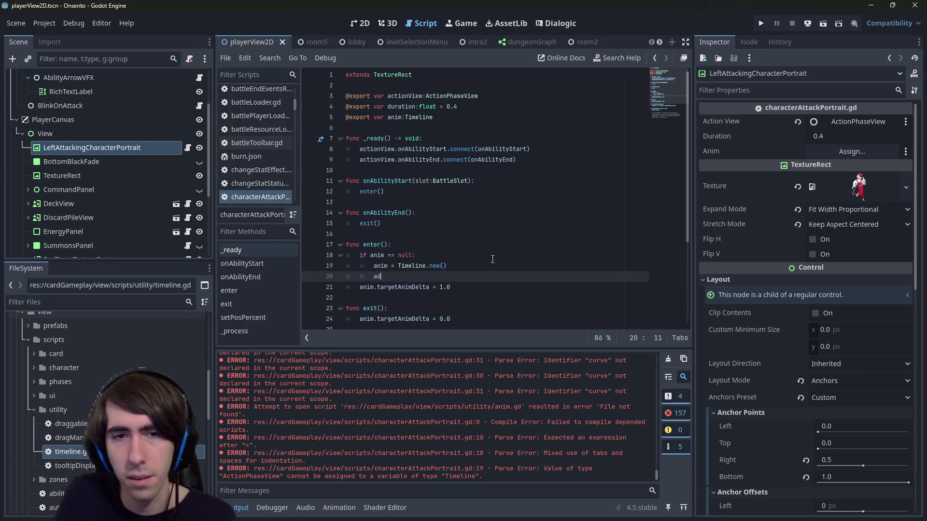
text(add_child(anim)
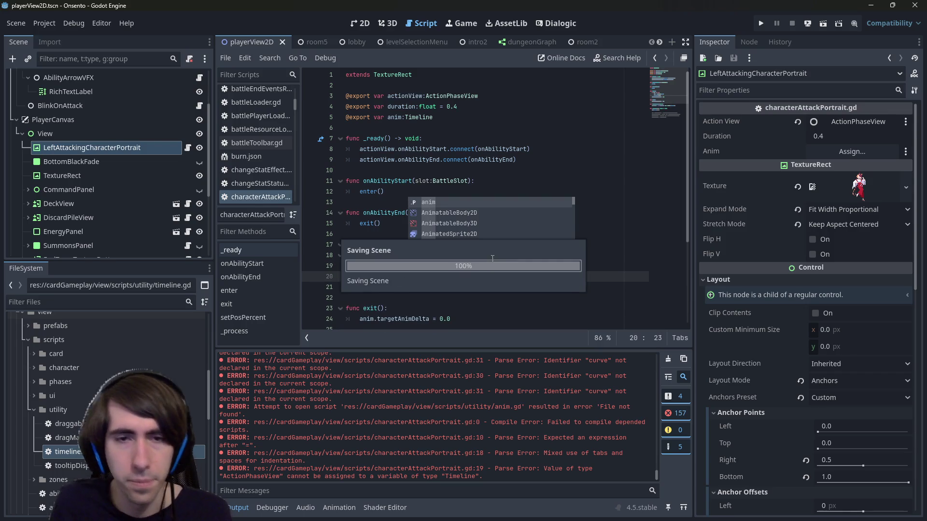
click(398, 255)
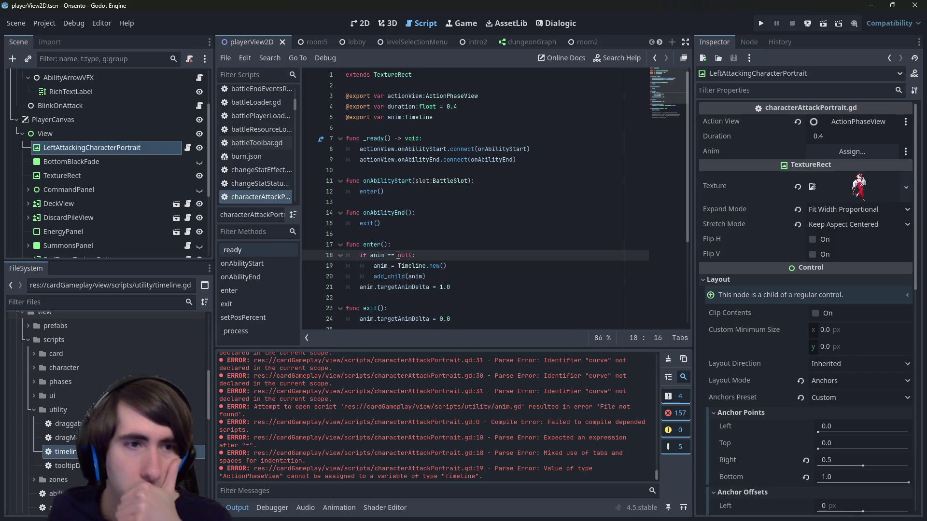
click(444, 277)
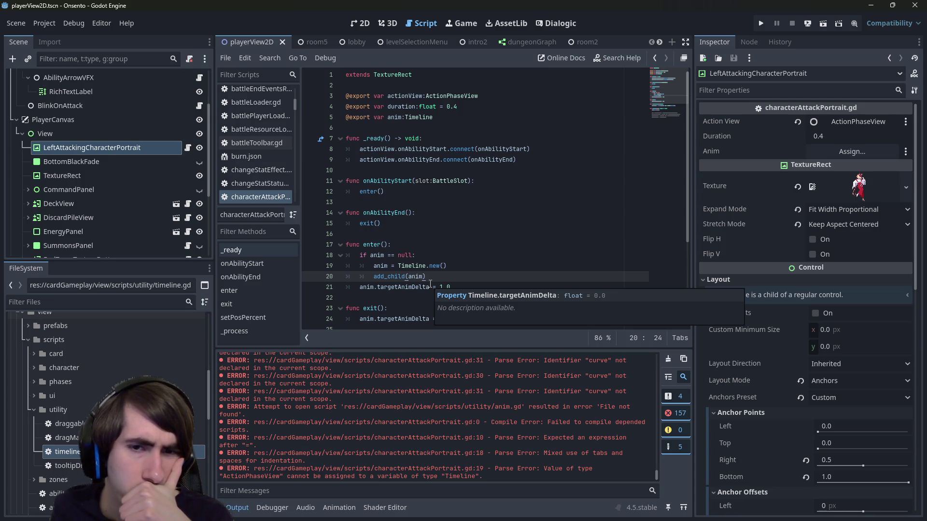
- Copy the three-line if-block from enter() and open an empty line at the top of exit()
scroll(433, 267, down, 1)
mouse_move(426, 245)
mouse_down()
mouse_move(323, 214)
mouse_move(321, 227)
mouse_up()
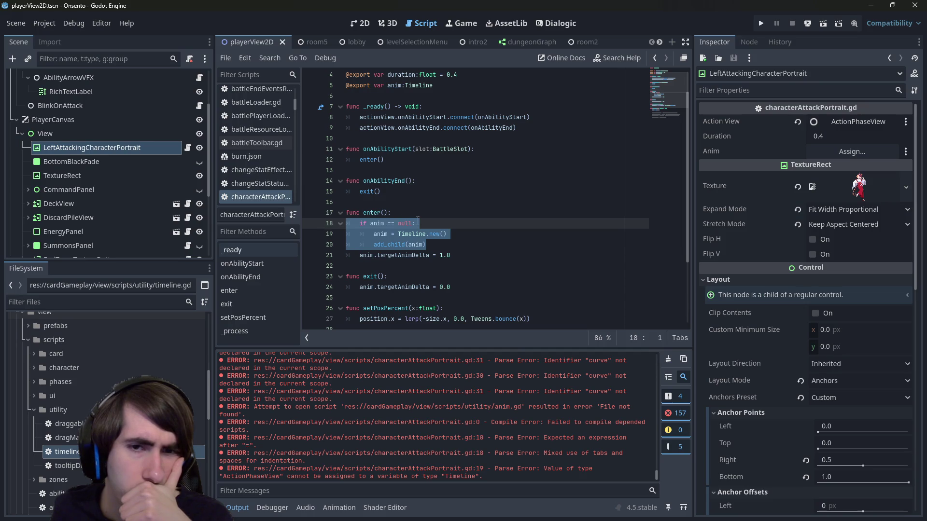
click(449, 245)
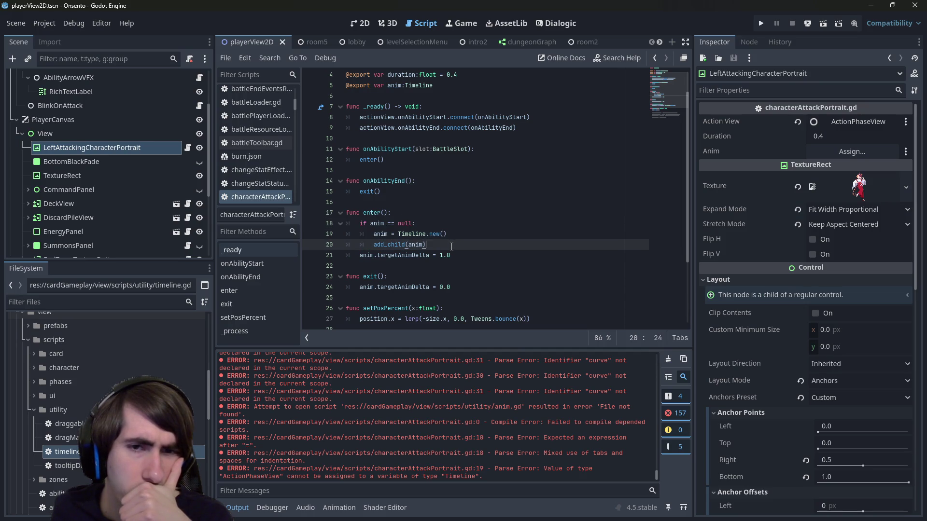
drag(452, 246, 305, 225)
key(ctrl+c)
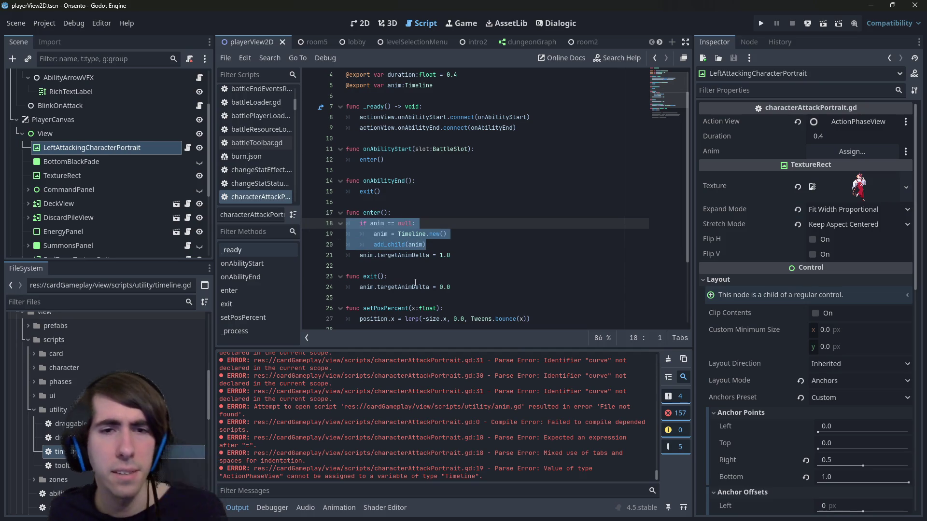
click(360, 287)
key(Return)
drag(359, 286, 314, 284)
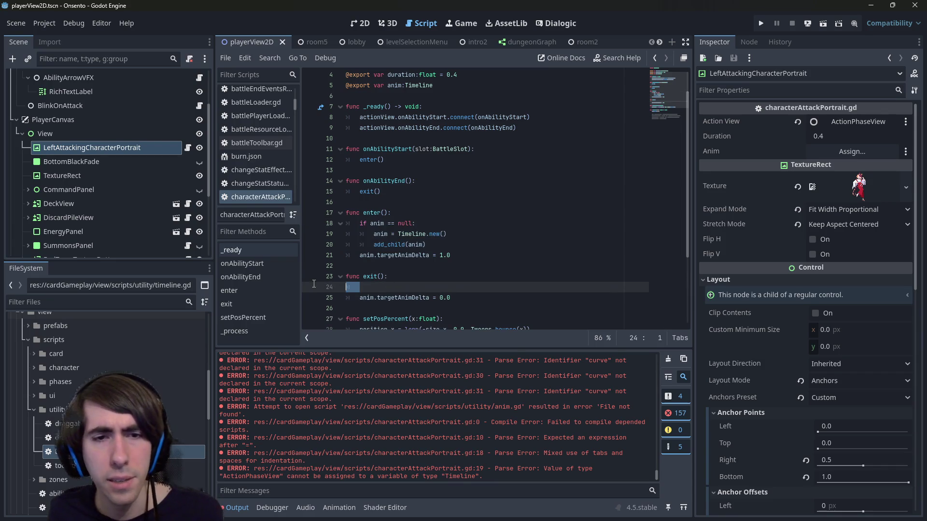
- Paste the Timeline-creation if-block into exit() and add 'anim.value = 1.0' there
key(ctrl+v)
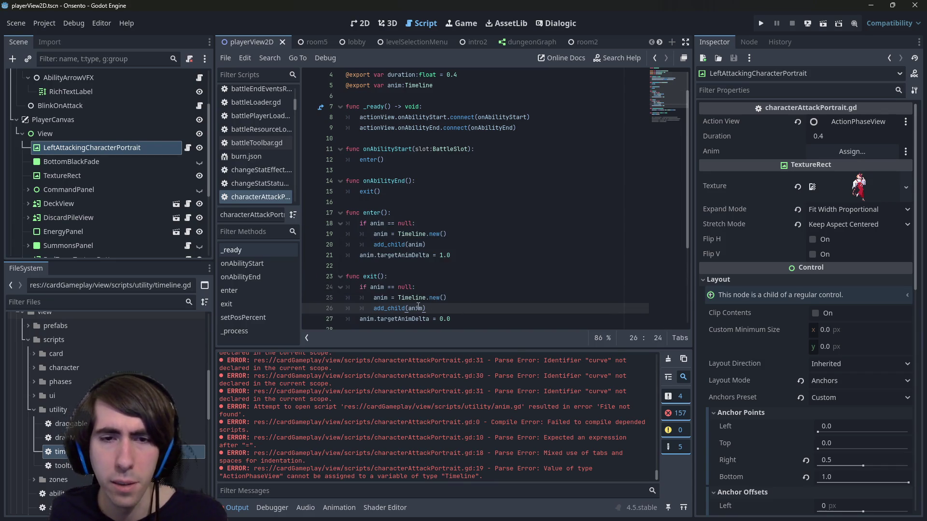
click(472, 297)
key(Return)
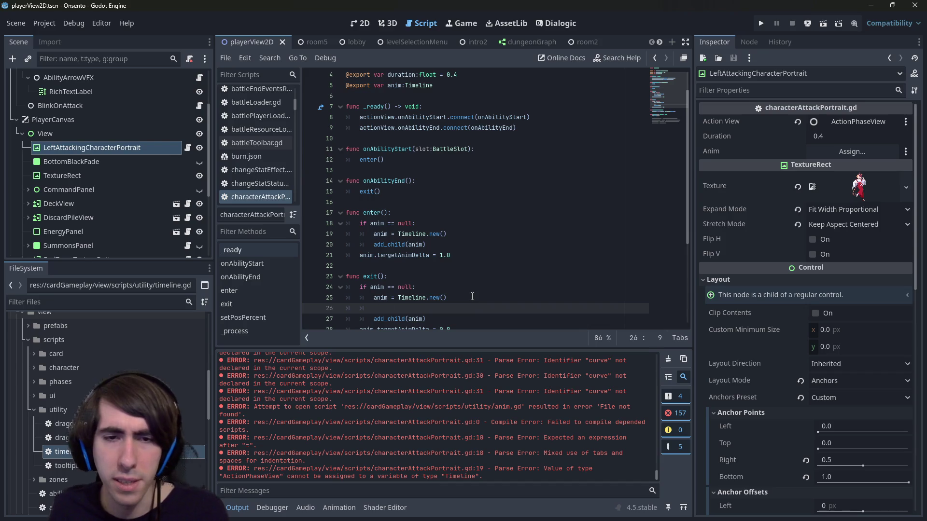
text(anim.value = 1)
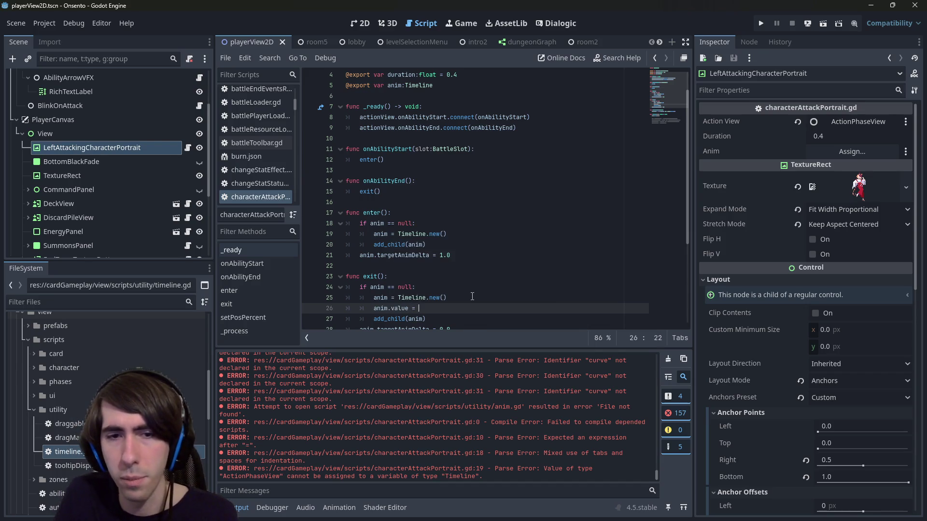
text(.0)
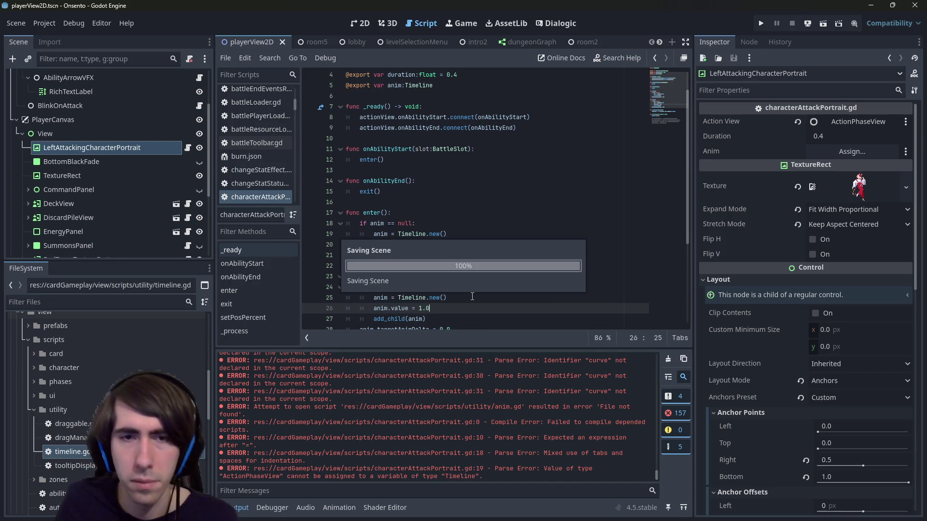
- Add 'anim.value = 0.0' after the Timeline creation in enter() and save
click(447, 234)
key(Return)
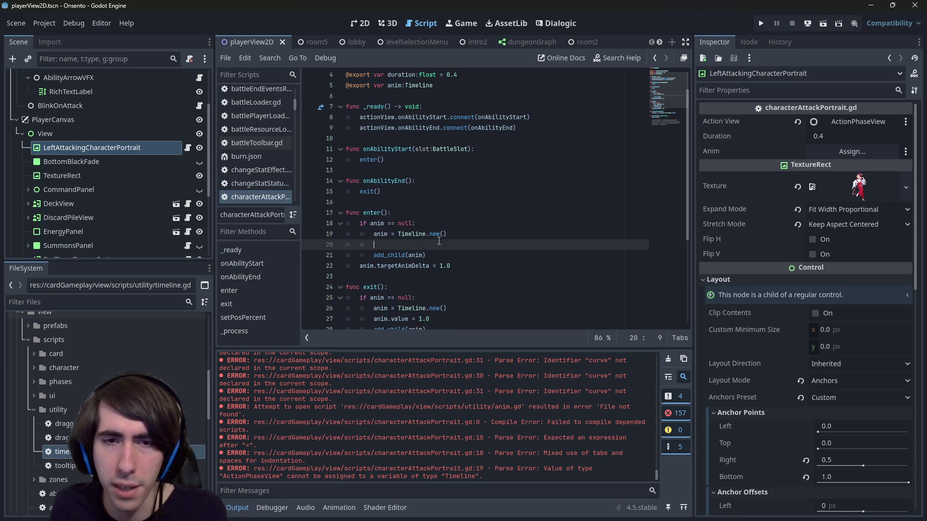
drag(374, 245, 335, 244)
text(anim.value = 0.0)
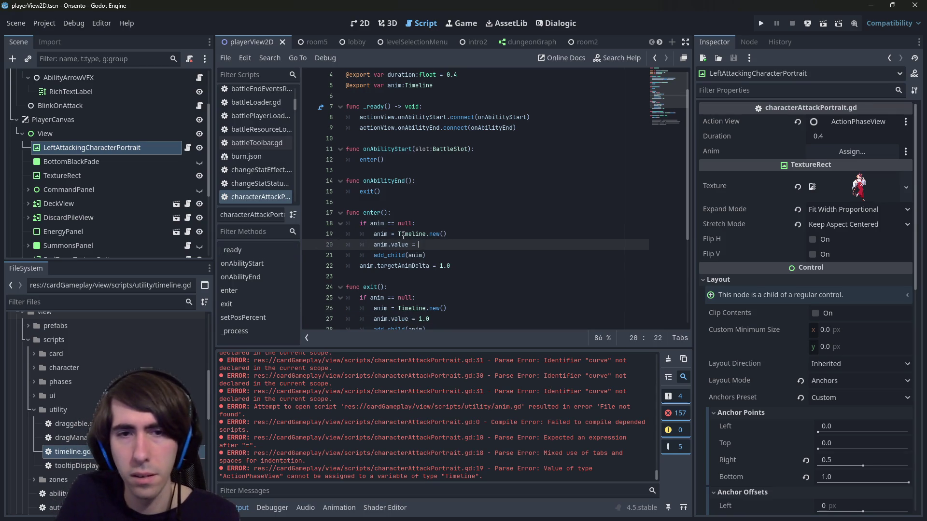
key(ctrl+s)
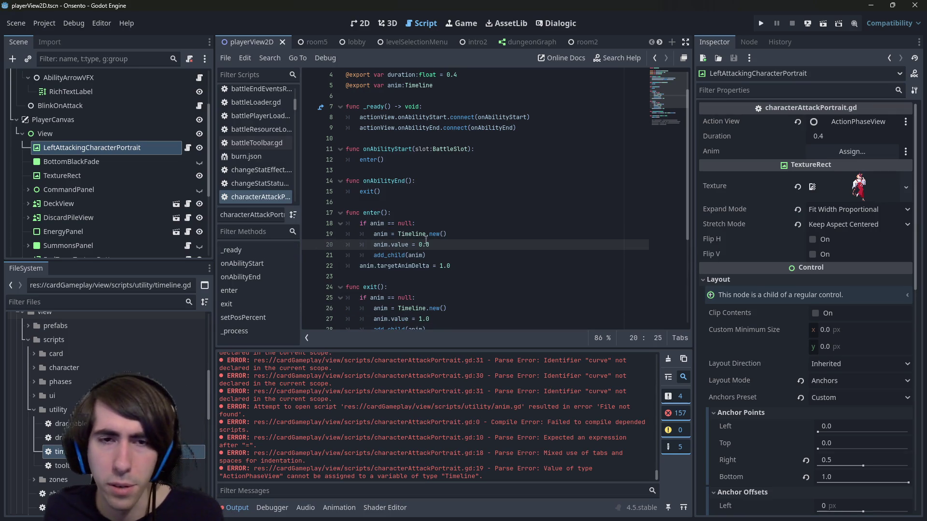
scroll(419, 246, down, 2)
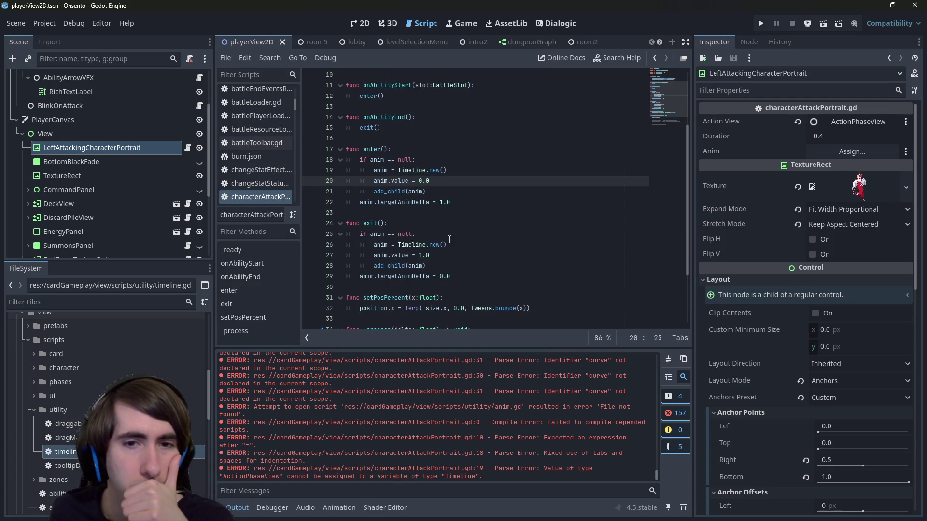
- Add 'anim.duration = 0.4' below the value line in enter() and save
scroll(451, 178, up, 2)
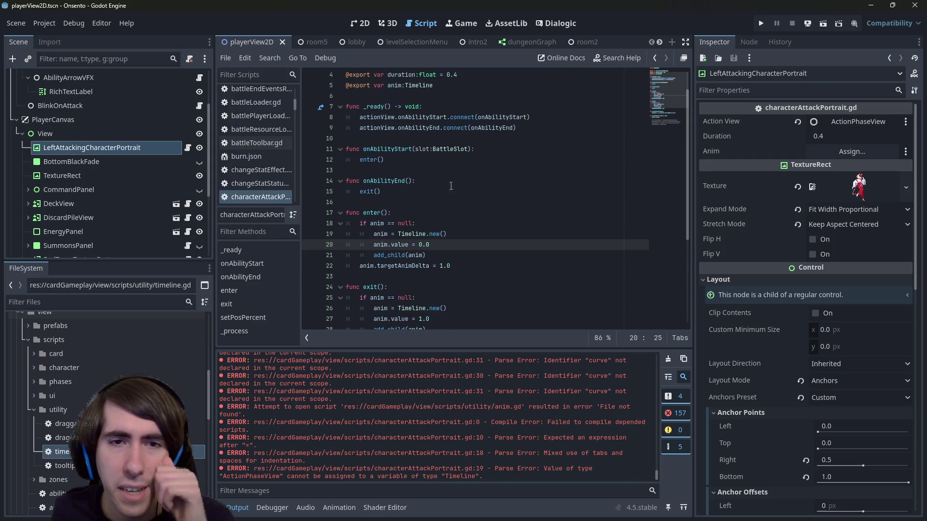
double_click(383, 244)
click(454, 244)
key(Return)
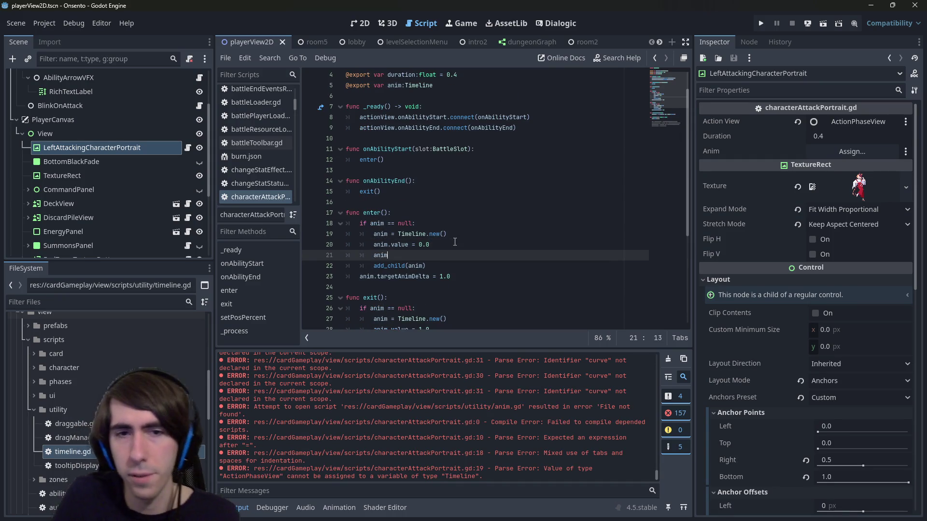
text(anim.duration = 0.4)
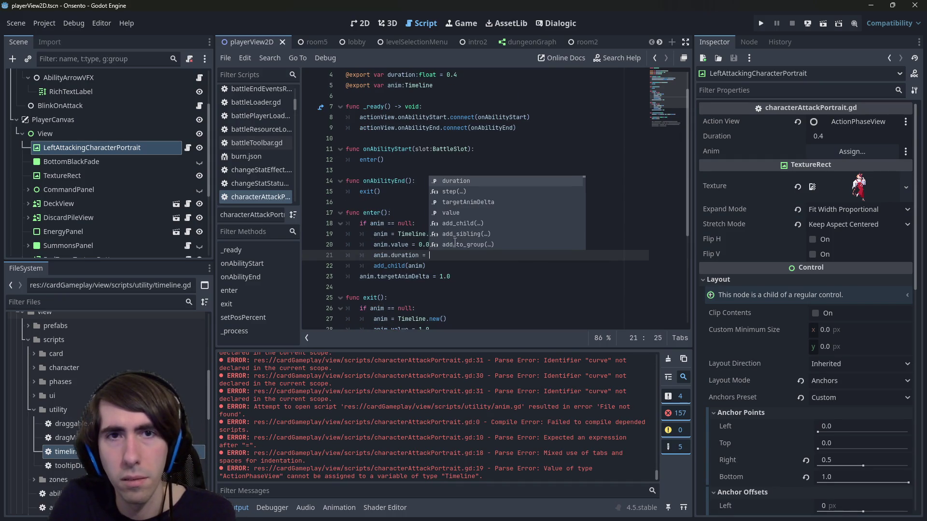
key(ctrl+s)
- Copy the 'anim.duration = 0.4' line into exit() with matching indentation and save
scroll(451, 239, down, 1)
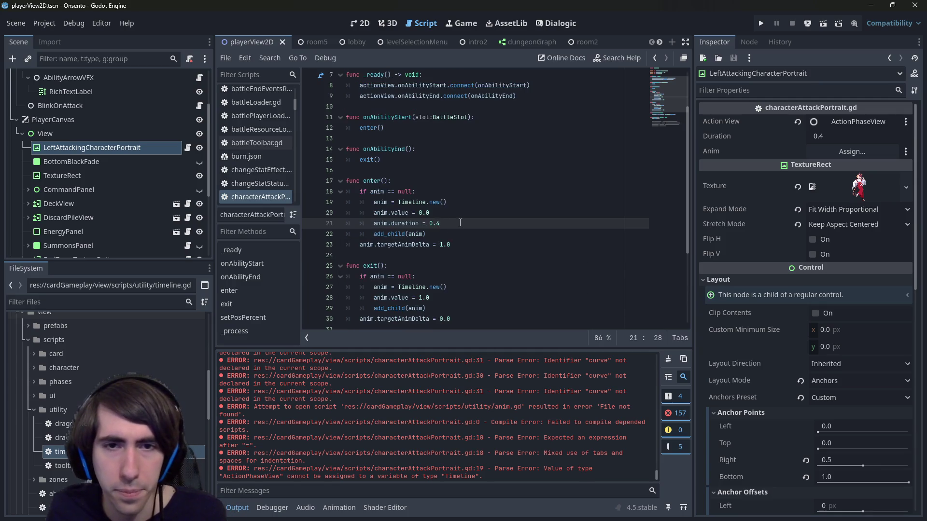
drag(440, 223, 295, 223)
key(ctrl+c)
click(475, 298)
key(Return)
key(ctrl+v)
drag(373, 308, 302, 305)
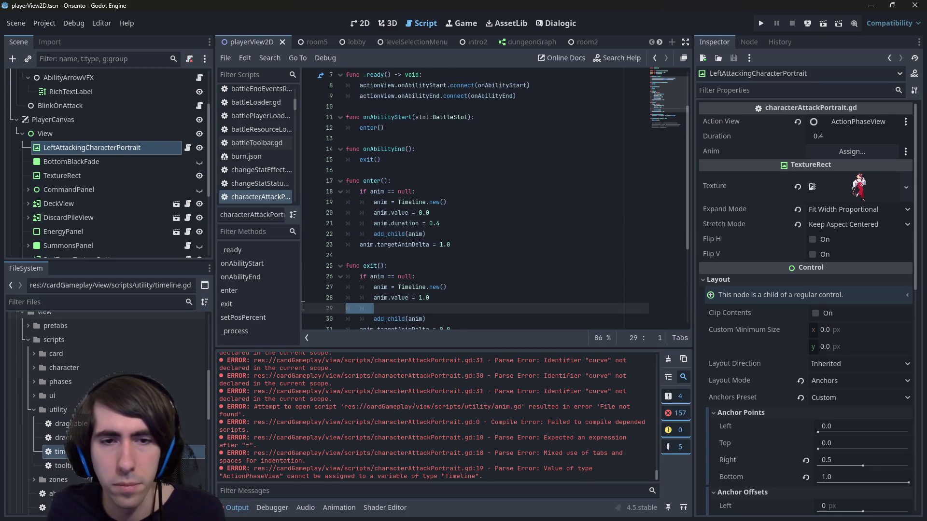
key(BackSpace)
key(ctrl+s)
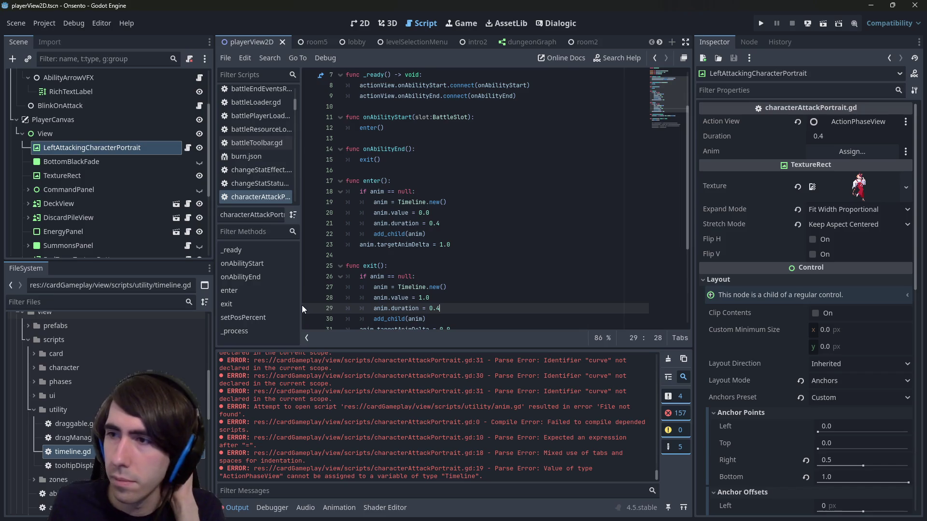
- Replace both 0.4 durations with the exported duration variable, save, and open timeline.gd
scroll(455, 250, down, 1)
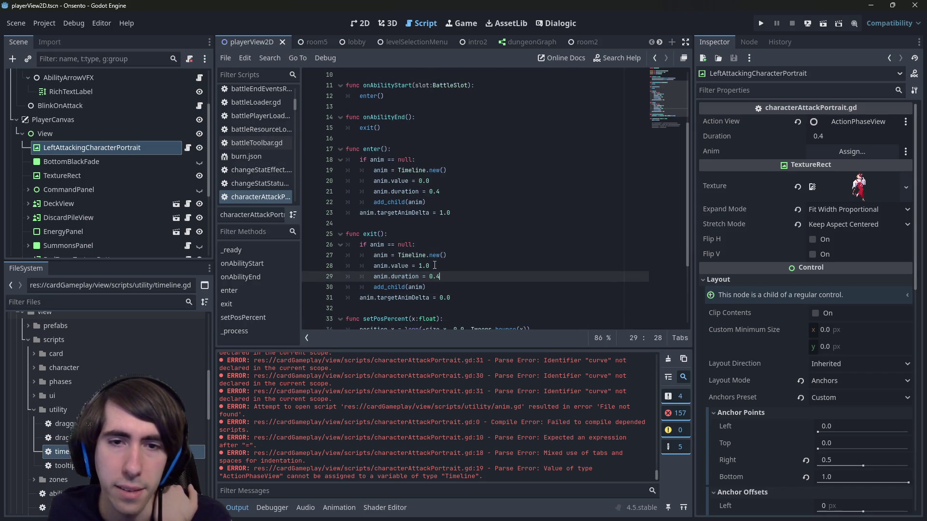
scroll(422, 221, up, 2)
scroll(423, 221, down, 1)
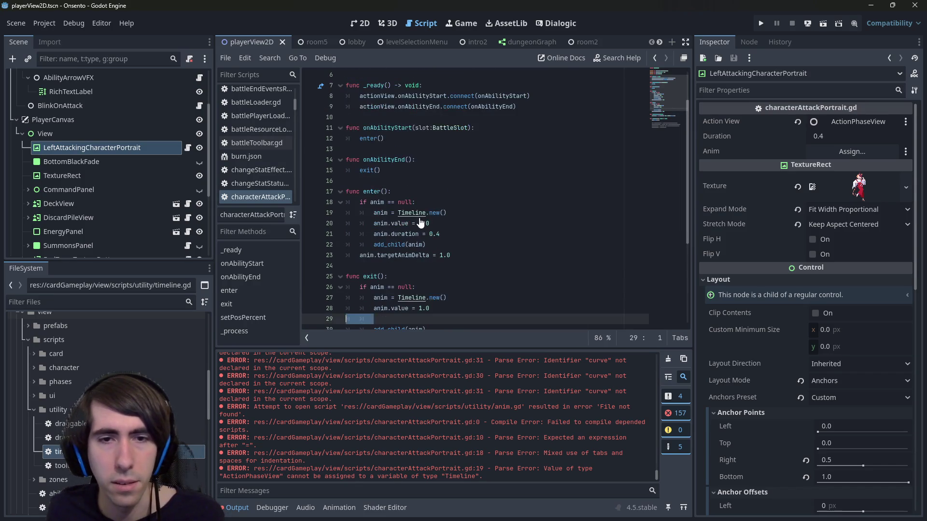
scroll(420, 222, up, 2)
double_click(404, 107)
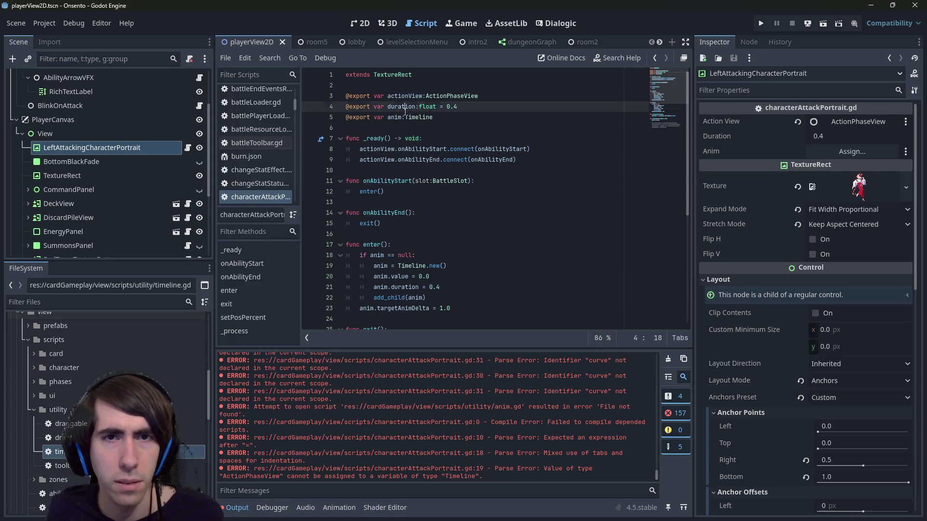
key(ctrl+c)
click(425, 287)
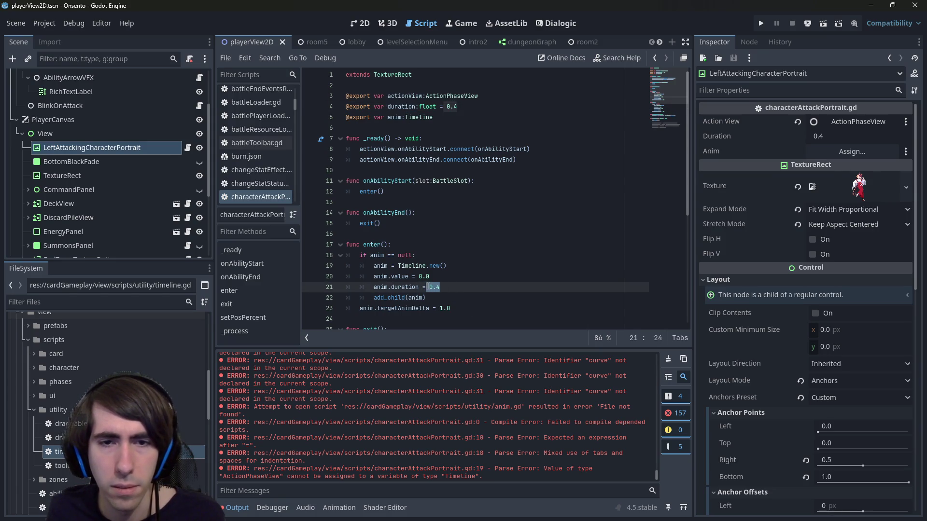
key(shift+End)
key(ctrl+d)
key(ctrl+v)
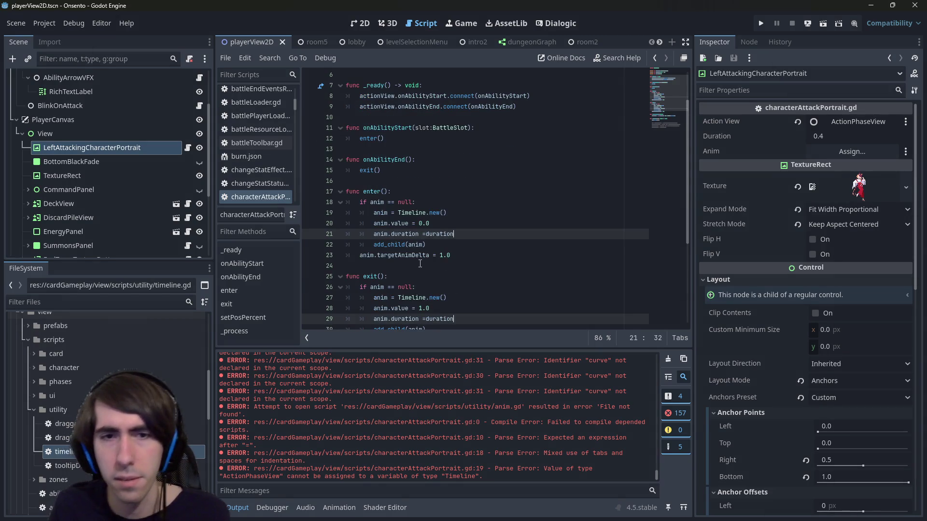
key(ctrl+Left)
key(ctrl+s)
scroll(404, 296, down, 1)
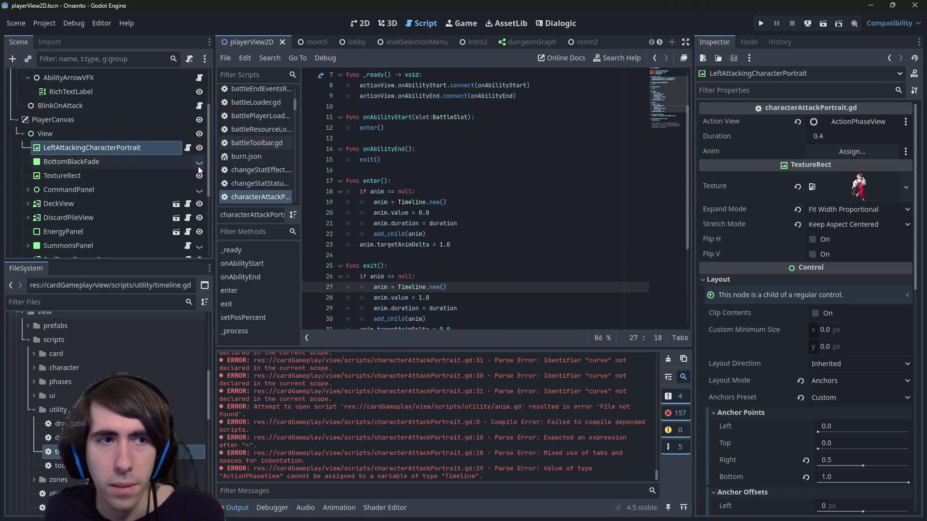
ctrl+click(411, 288)
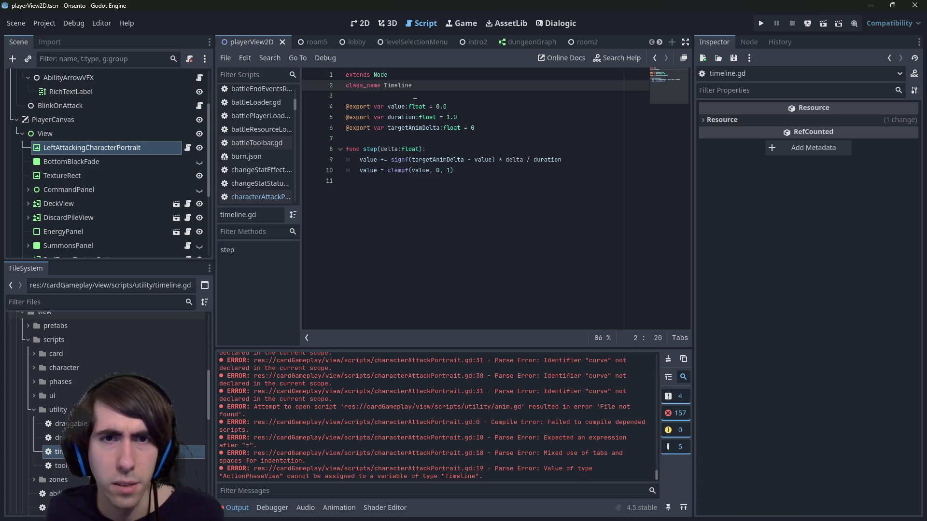
- Rename every targetAnimDelta in timeline.gd to targetValue, save, and return to characterAttackPortrait.gd
click(505, 125)
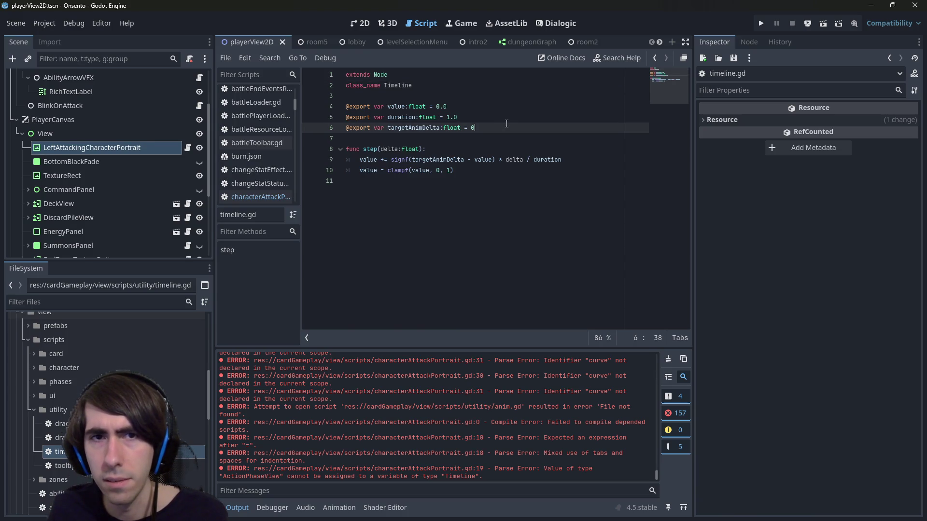
key(alt+Left)
key(alt+Right)
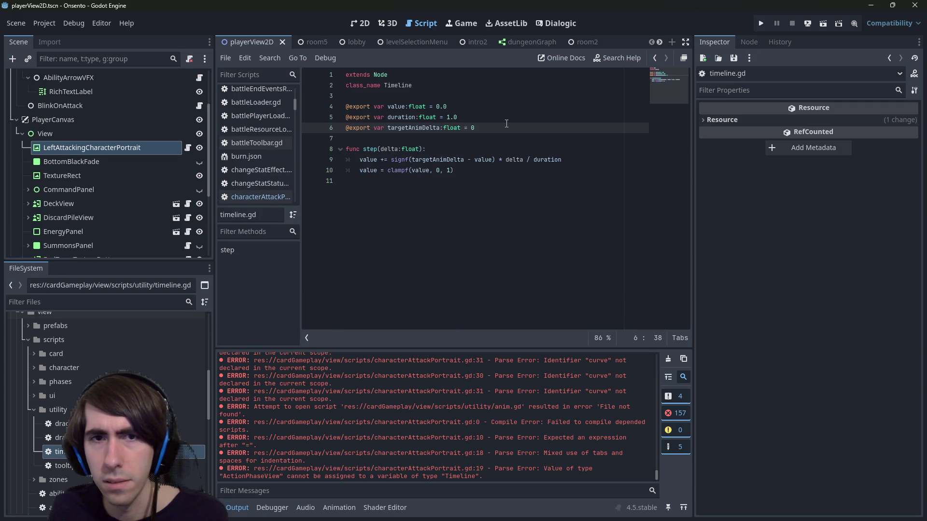
click(417, 121)
double_click(416, 125)
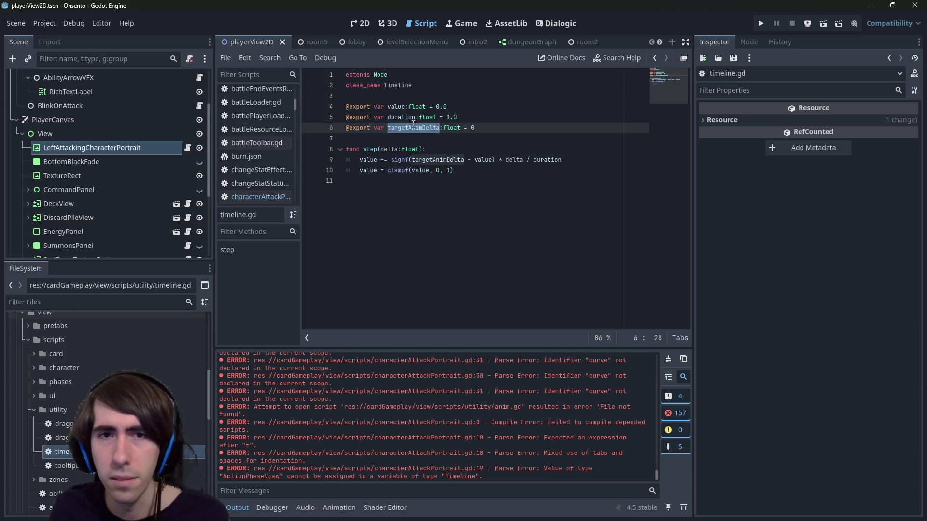
key(ctrl+d)
text(targetValu)
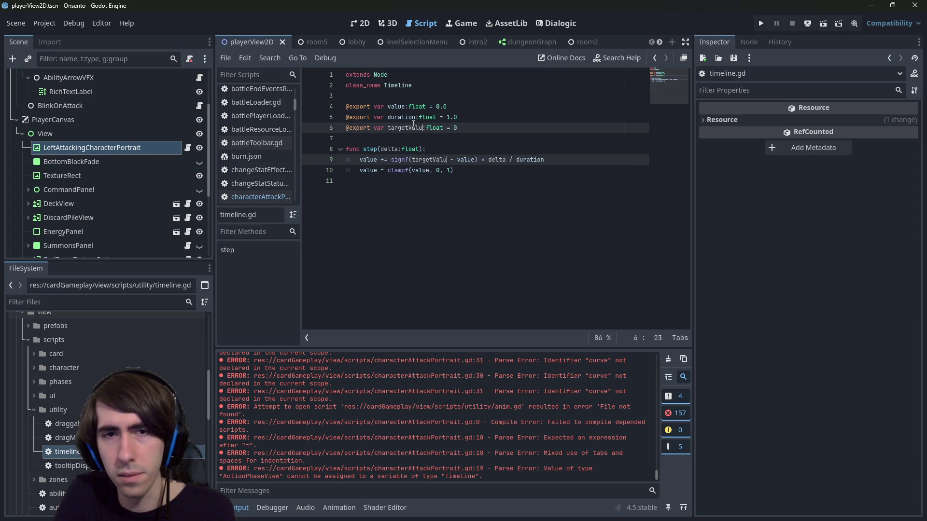
text(e)
key(ctrl+s)
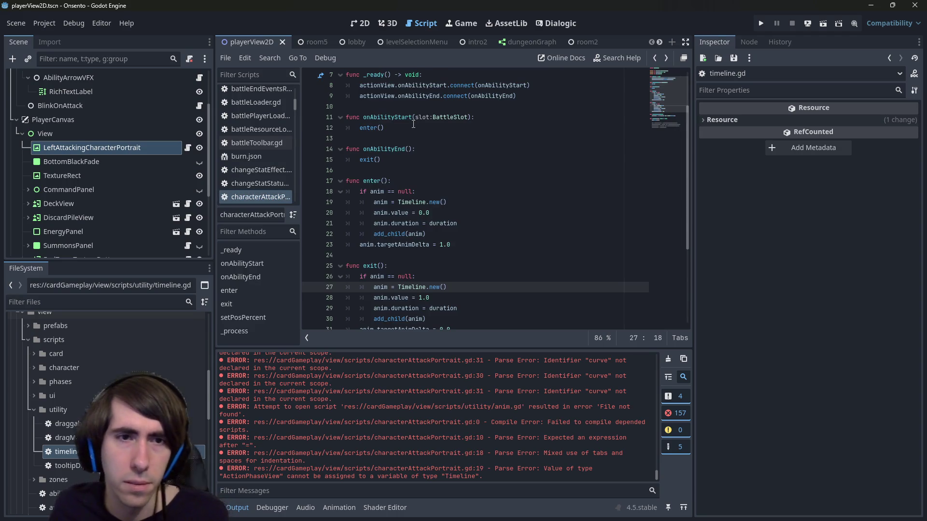
scroll(413, 125, down, 4)
scroll(453, 201, up, 6)
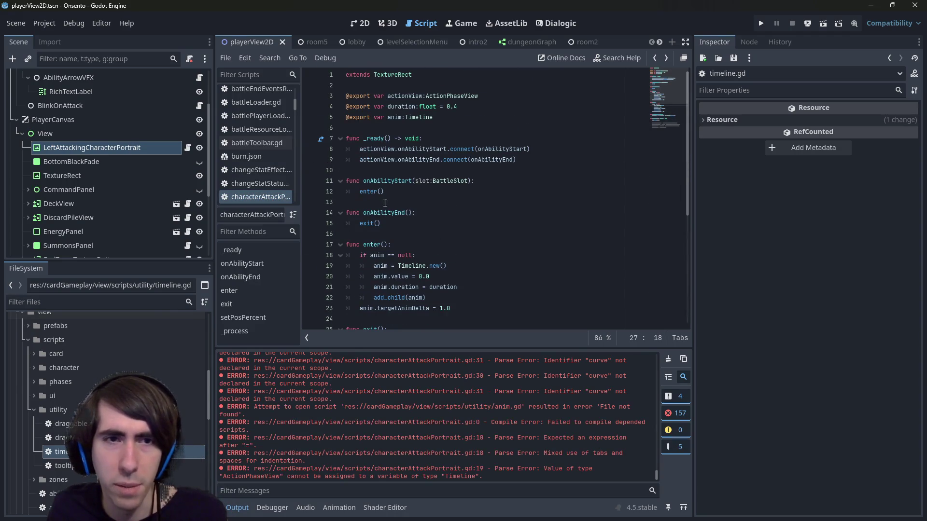
click(188, 148)
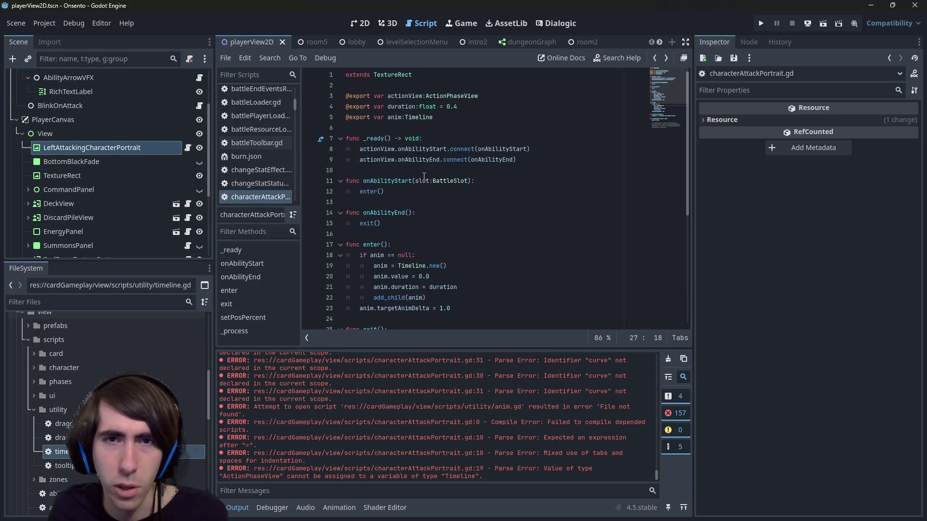
- After reviewing anim and setPosPercent usage, open an empty line below anim.step(delta) in _process()
click(492, 186)
scroll(493, 186, down, 6)
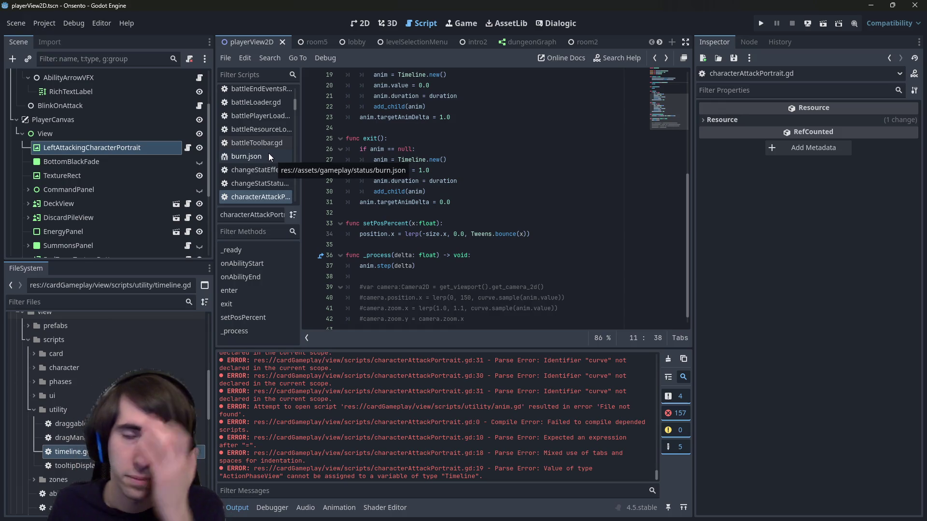
scroll(406, 161, up, 3)
scroll(406, 160, up, 2)
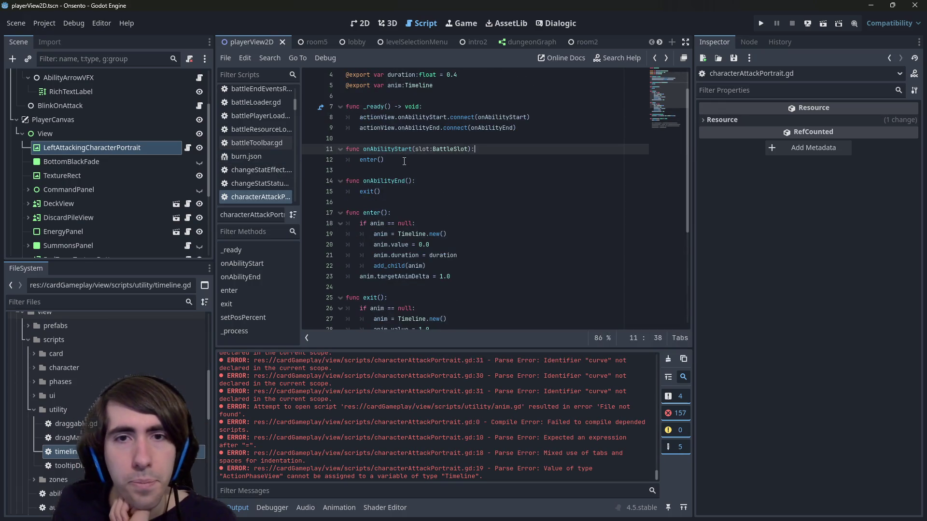
scroll(399, 156, down, 3)
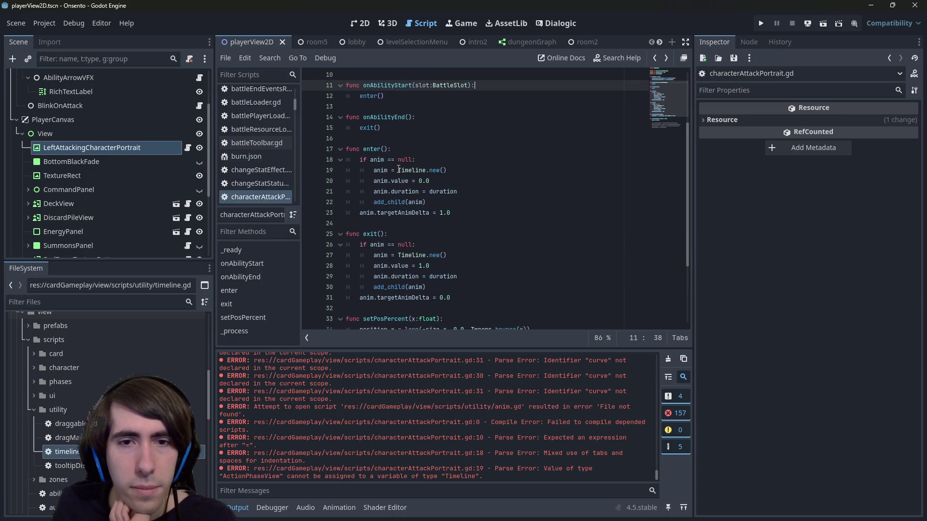
double_click(374, 128)
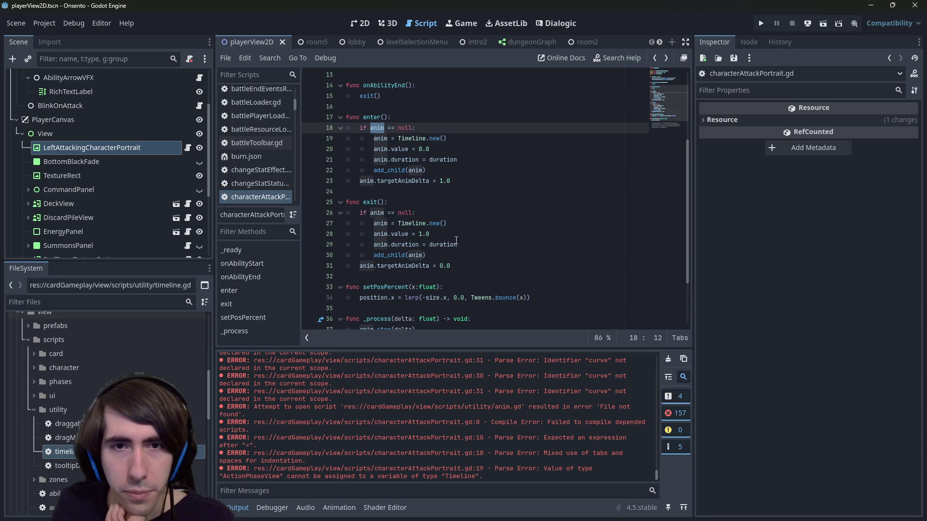
scroll(441, 213, down, 2)
scroll(472, 231, down, 1)
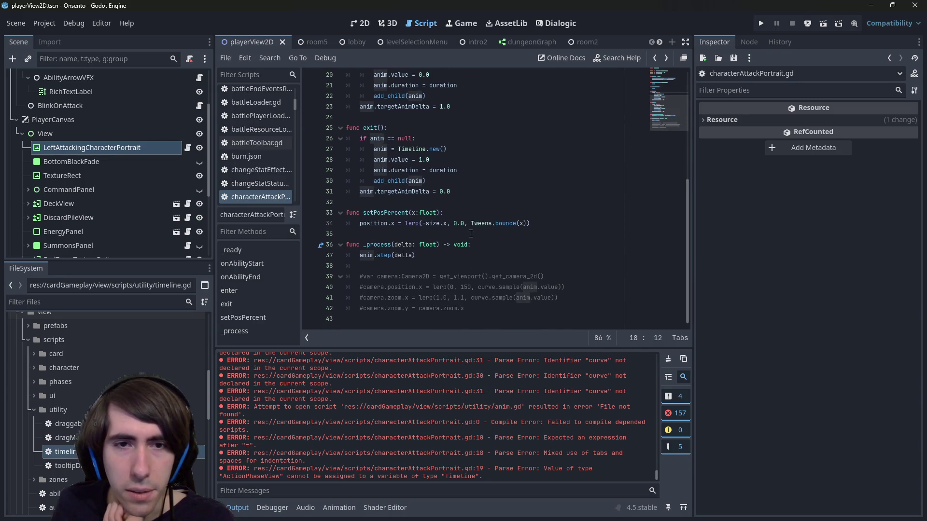
click(451, 249)
scroll(452, 250, up, 2)
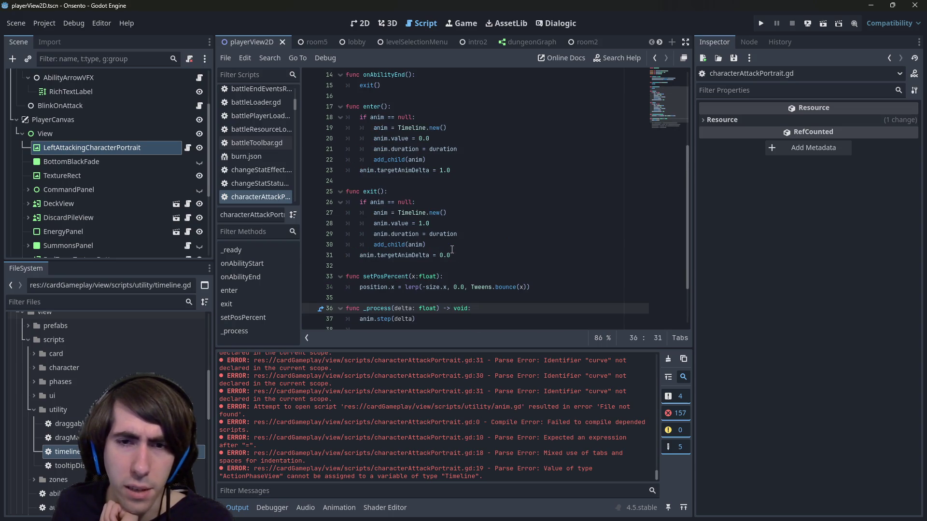
double_click(390, 276)
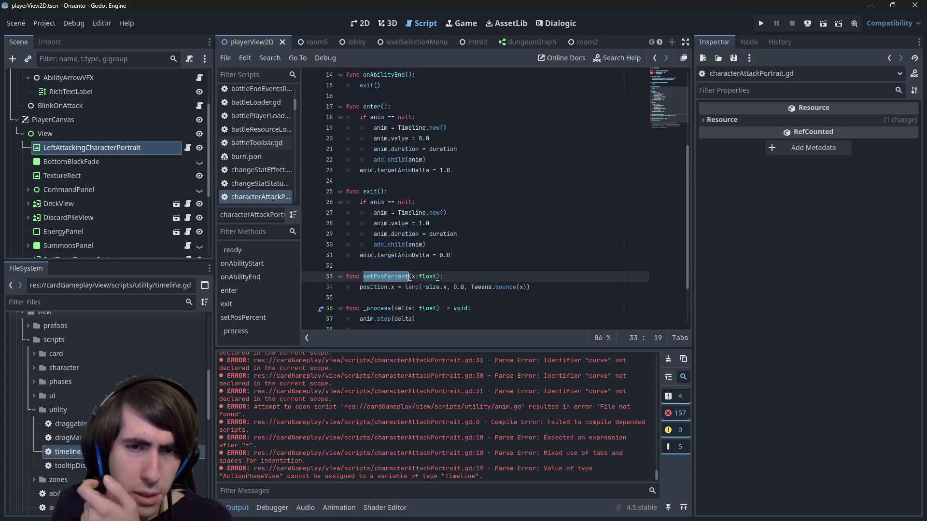
scroll(389, 275, down, 1)
click(448, 285)
key(Return)
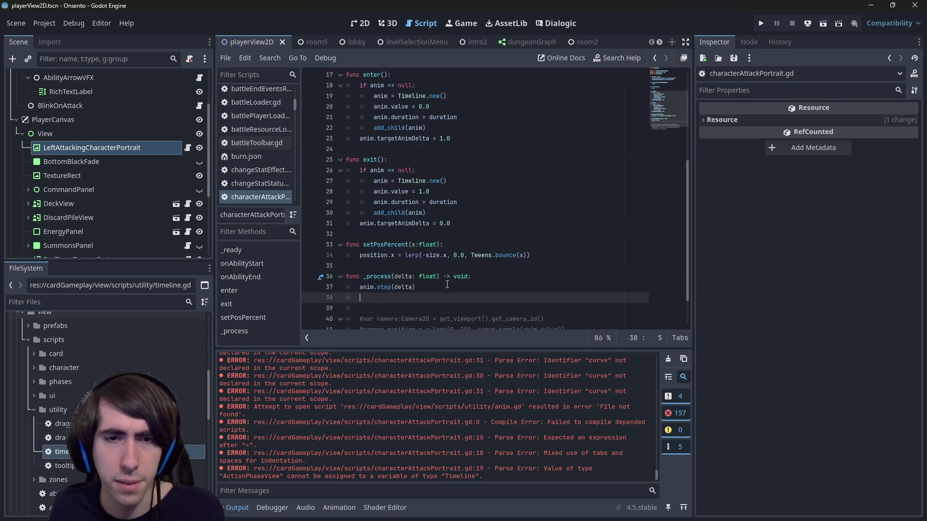
- Call setPosPercent(anim.value) on the new line in _process() and save
key(ctrl+v)
text(()
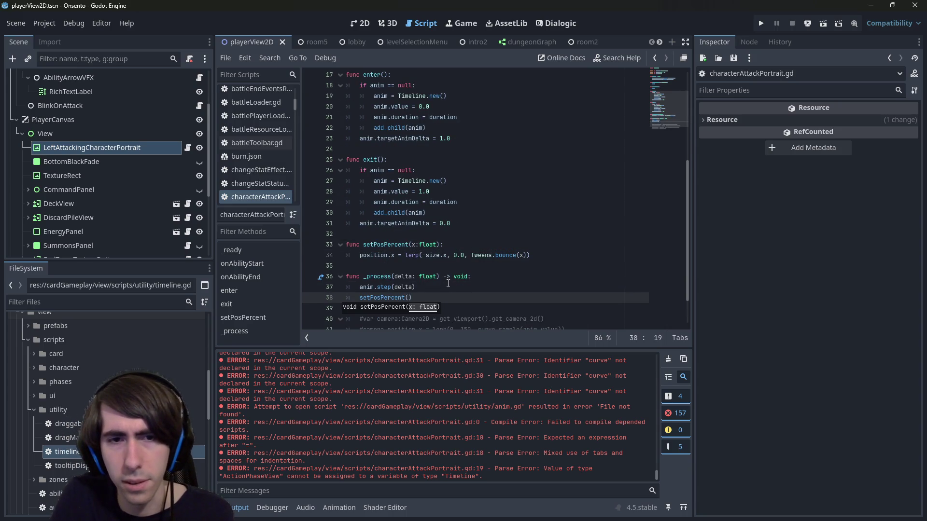
text(anim.value)
key(ctrl+s)
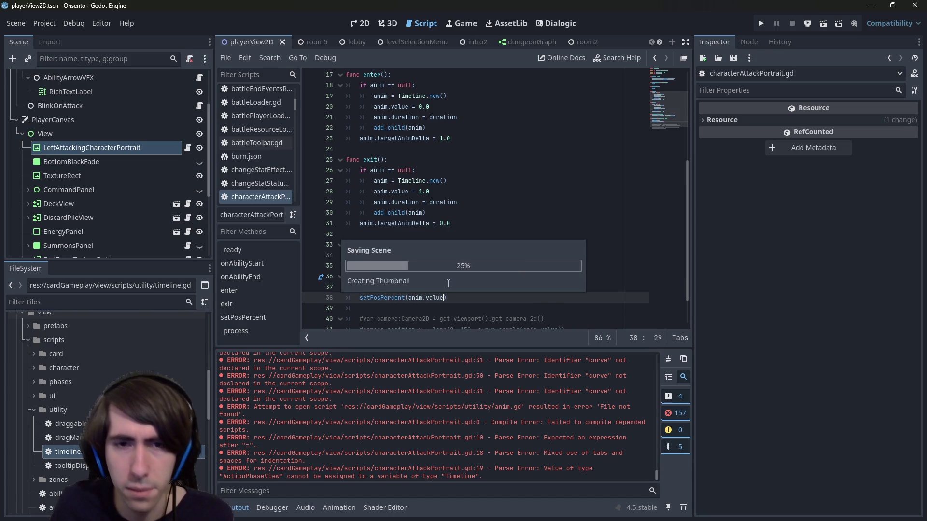
- Keep the setPosPercent(x) function setting position.x via Tweens.bounce and save the script
click(534, 253)
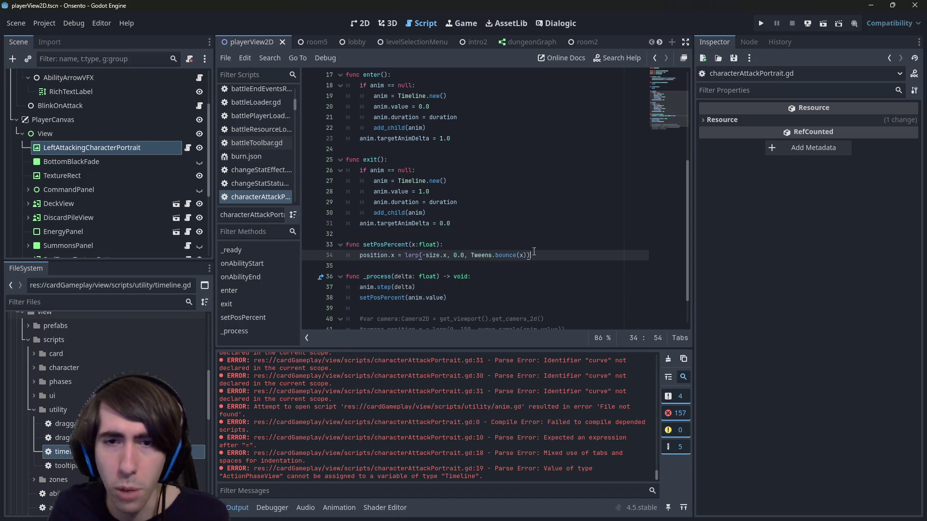
drag(534, 254, 272, 246)
click(367, 266)
scroll(504, 275, down, 2)
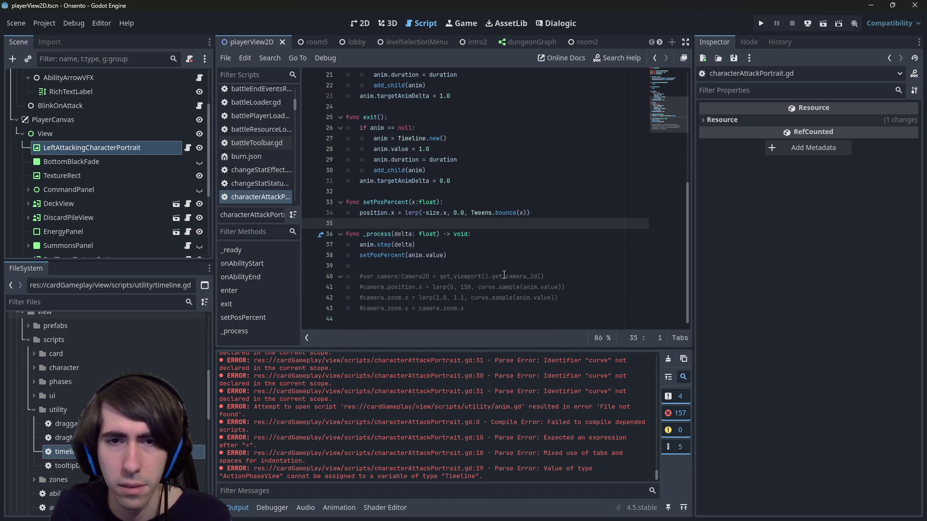
drag(552, 212, 306, 203)
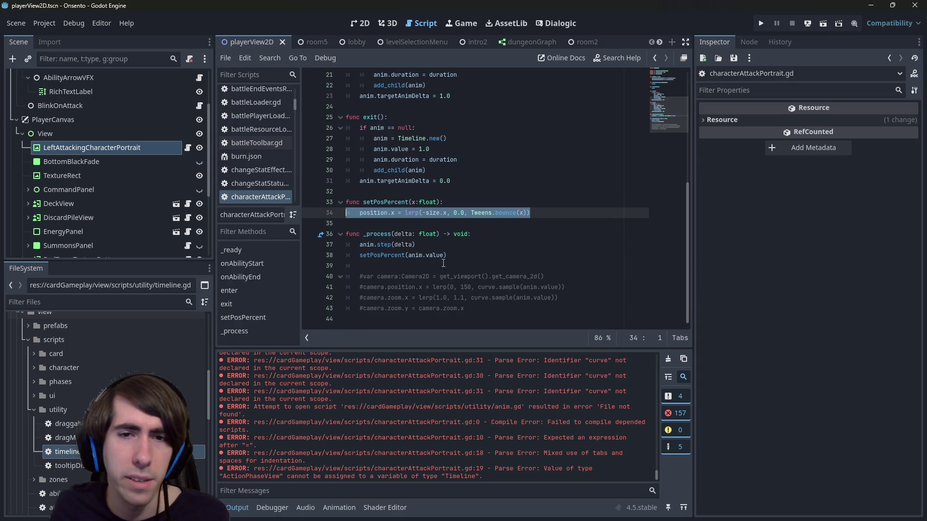
drag(448, 255, 292, 250)
key(ctrl+z)
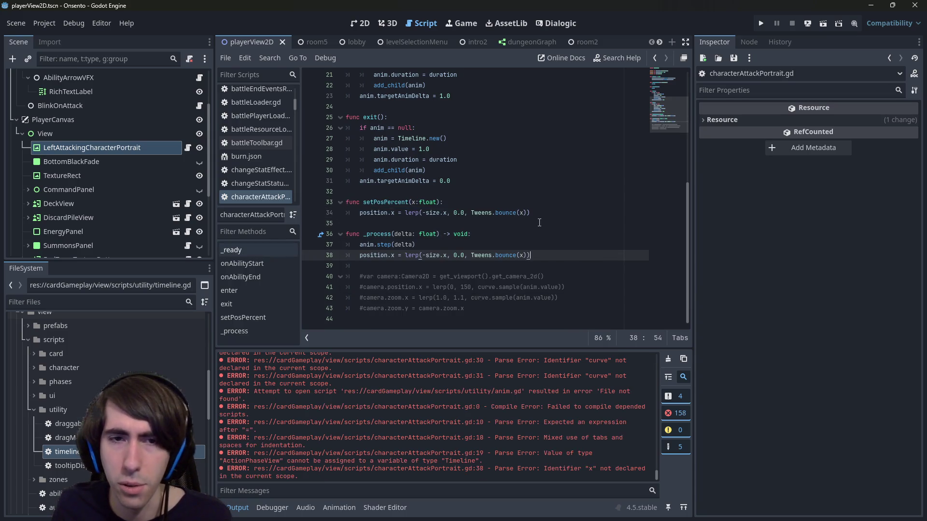
drag(531, 213, 332, 203)
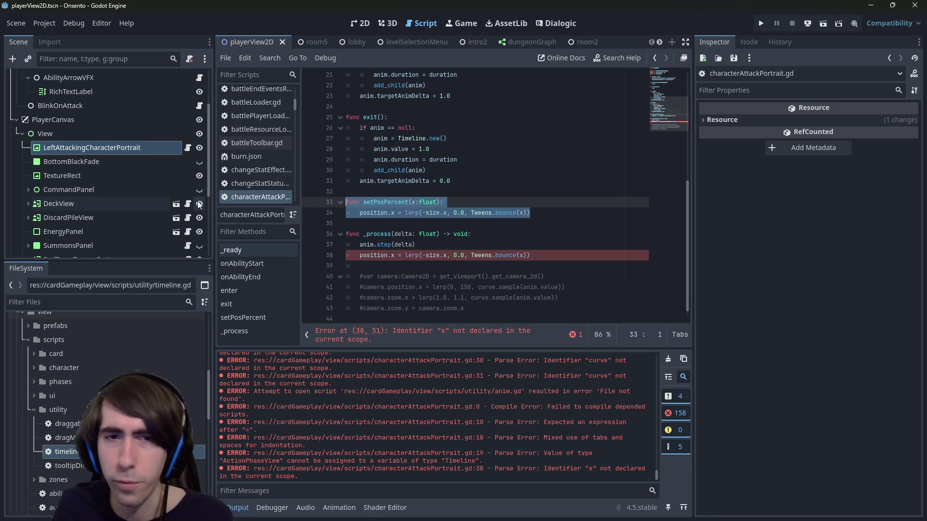
key(BackSpace)
key(BackSpace)
key(BackSpace)
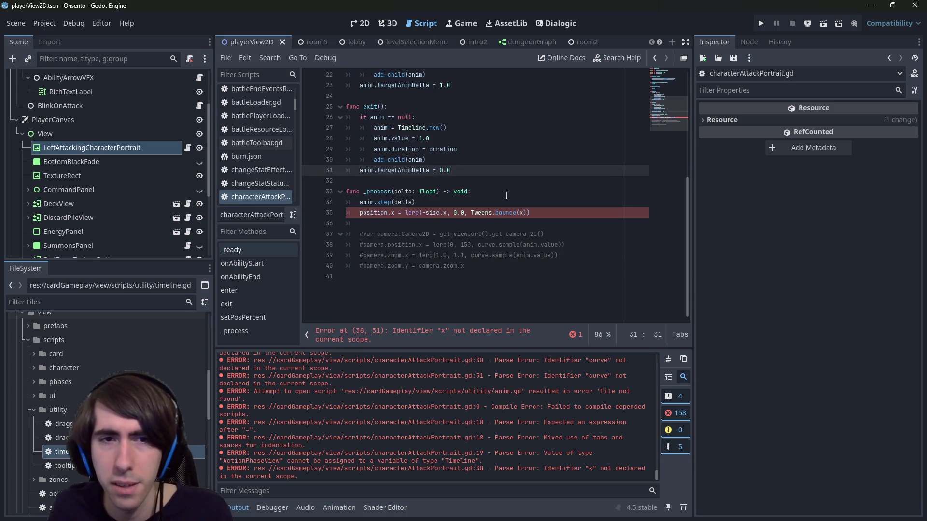
key(ctrl+s)
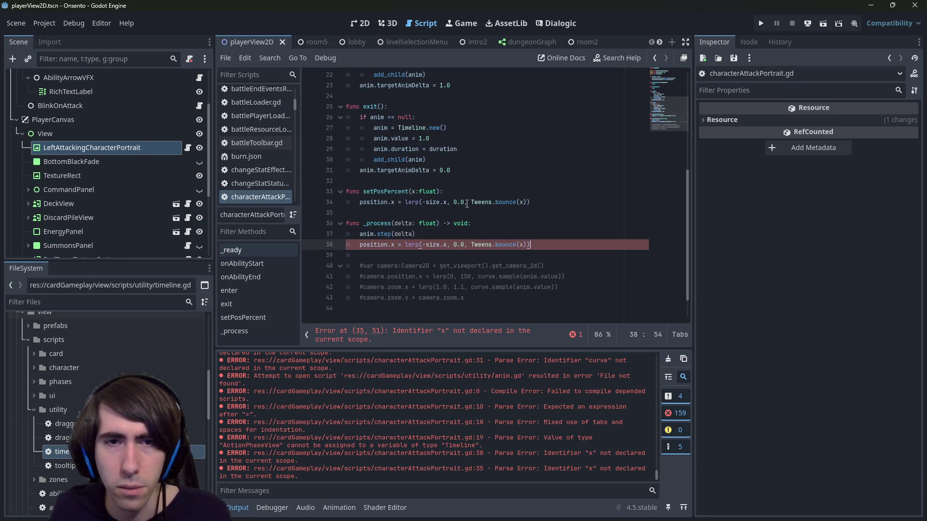
key(ctrl+z)
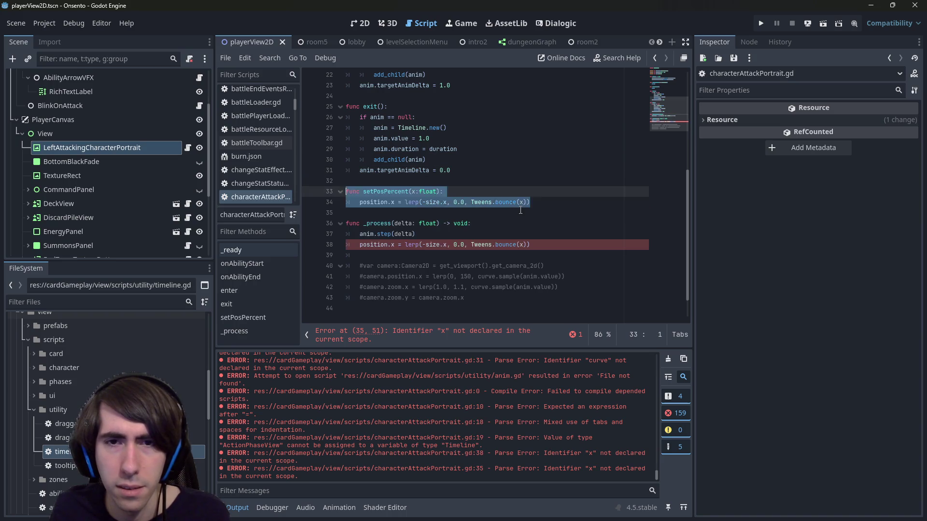
click(523, 243)
key(ctrl+s)
- Open timeline.gd from the Timeline reference in exit()
scroll(523, 244, up, 1)
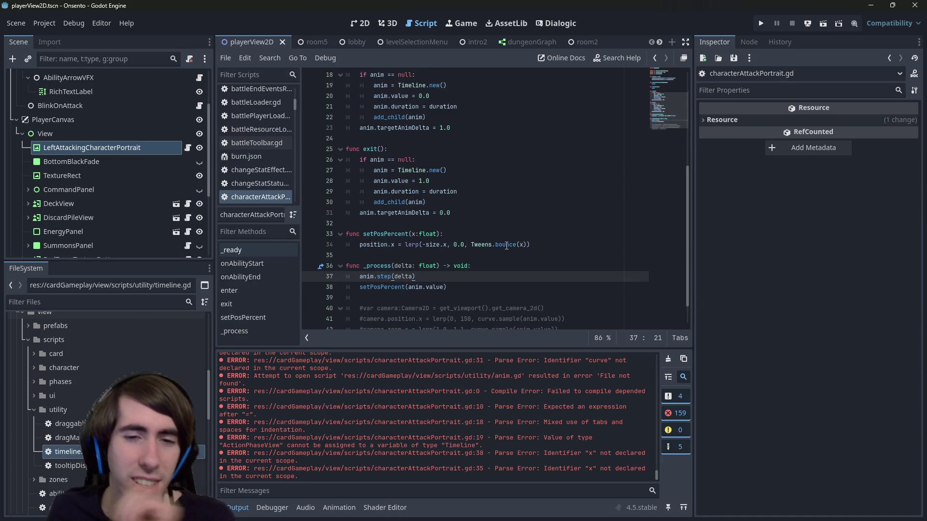
scroll(499, 247, down, 1)
scroll(434, 270, up, 1)
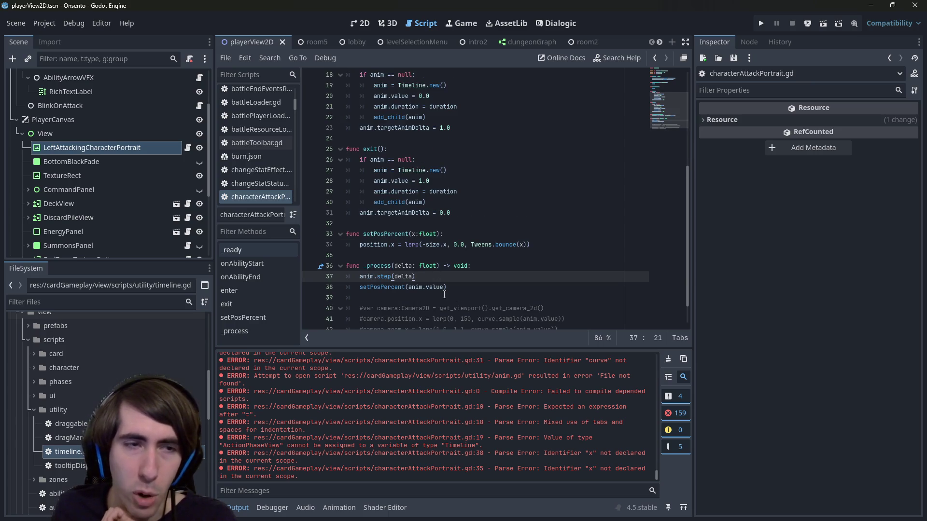
scroll(444, 294, up, 6)
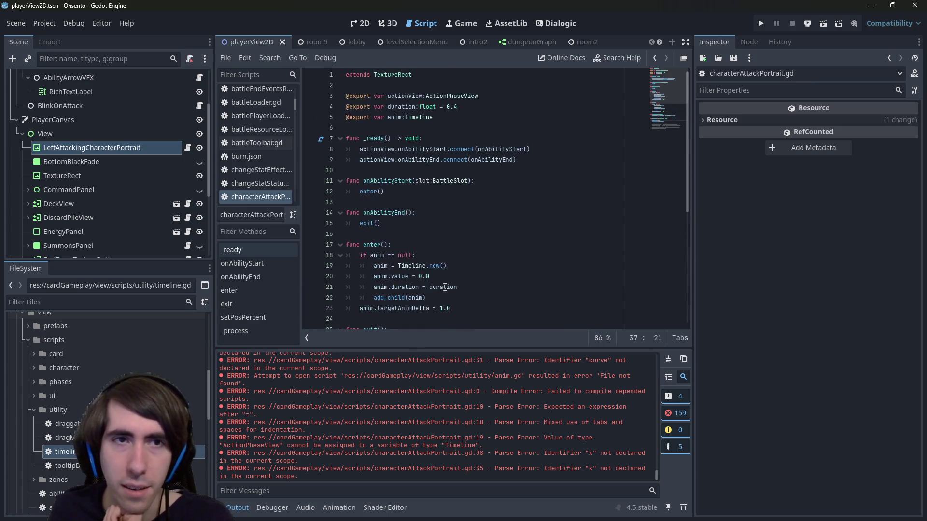
scroll(442, 280, down, 5)
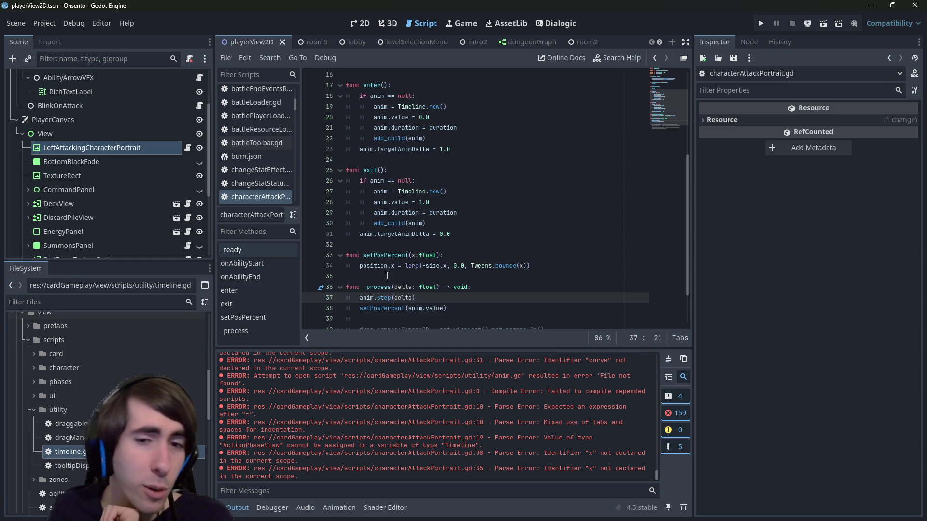
click(407, 191)
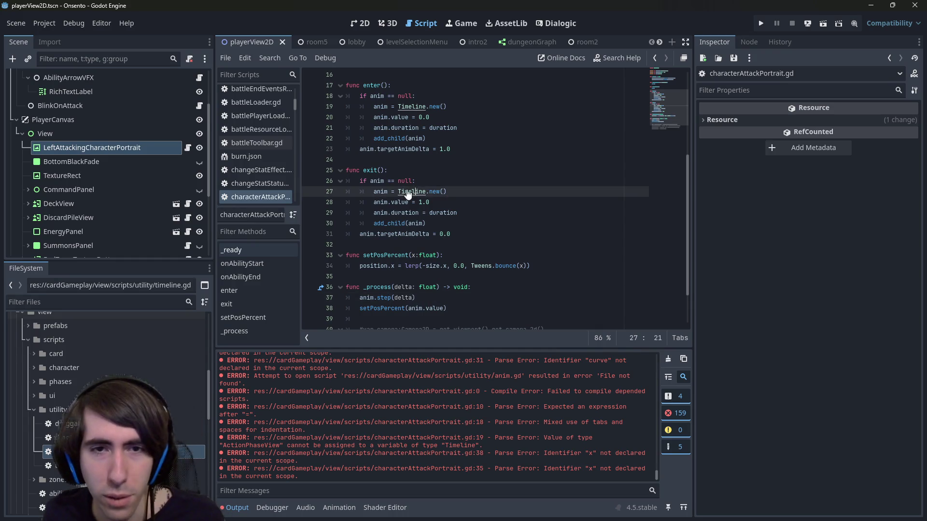
ctrl+click(408, 191)
click(512, 160)
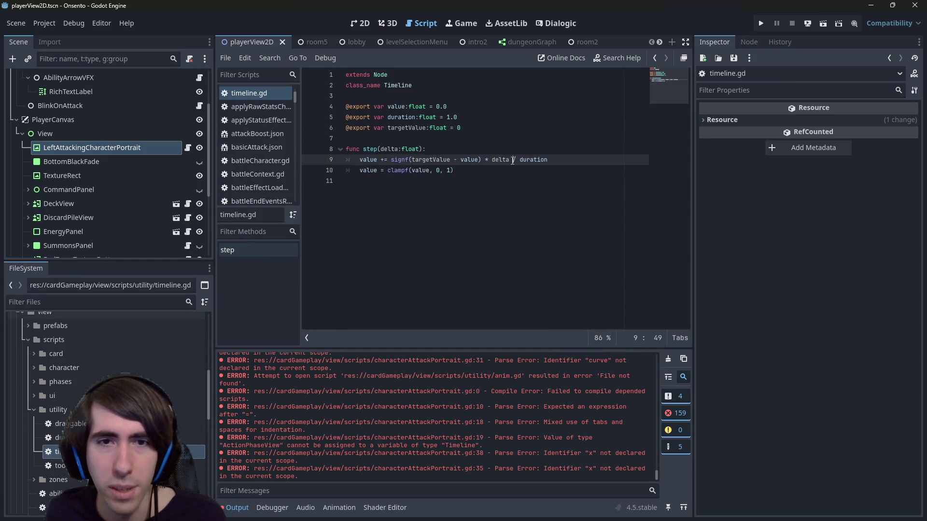
double_click(404, 168)
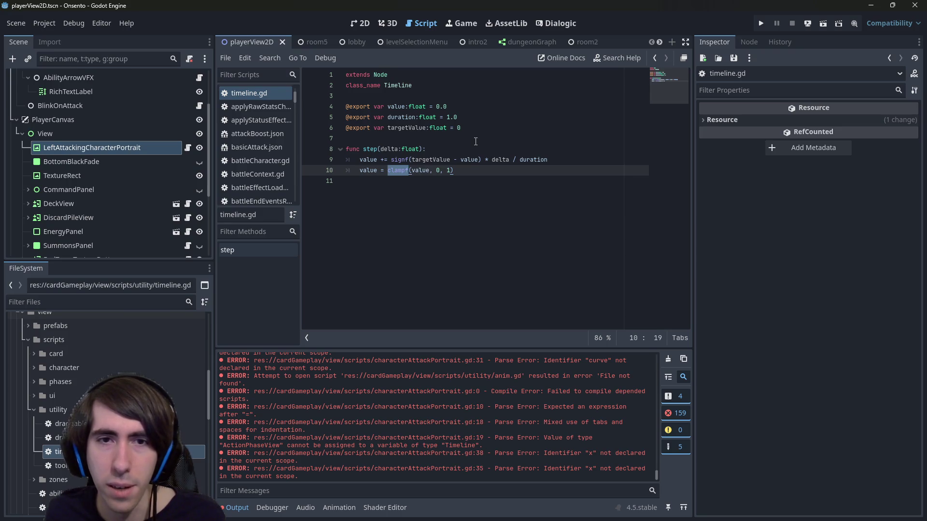
click(465, 176)
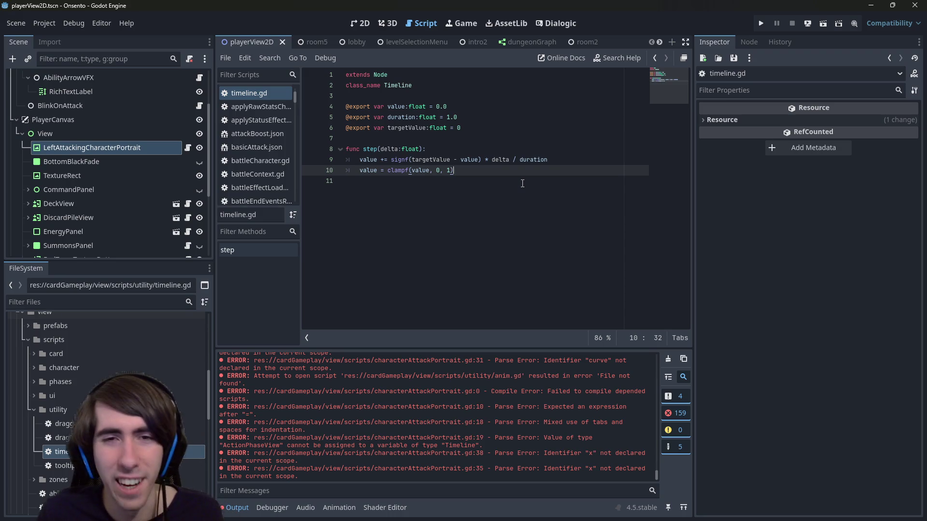
key(Return)
key(Return)
key(Up)
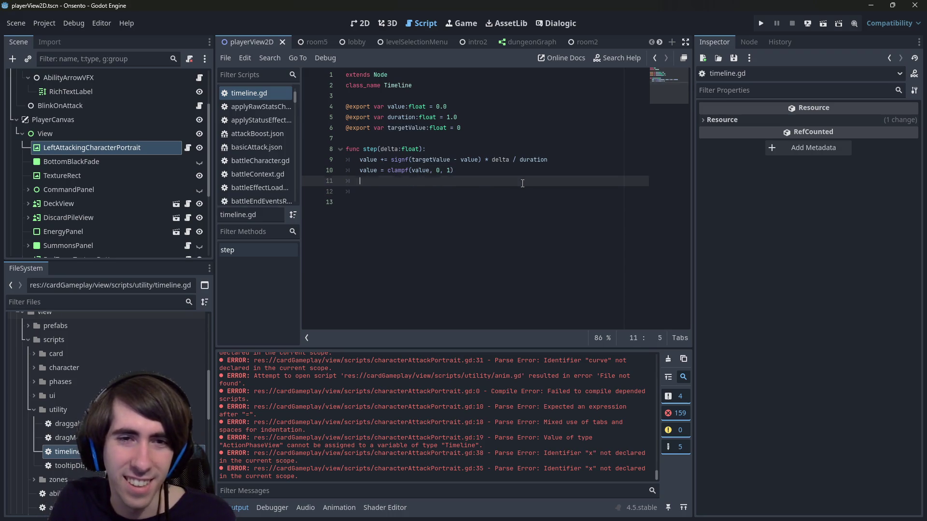
key(Down)
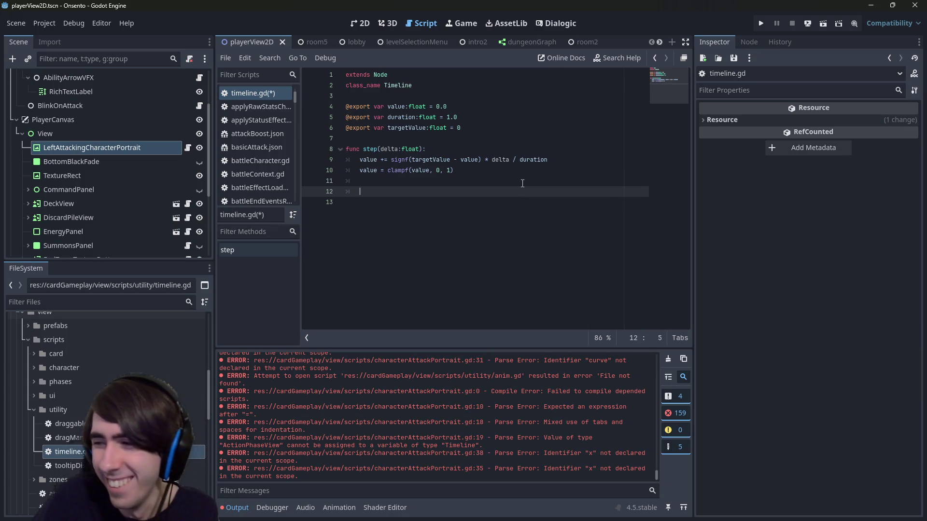
text(if)
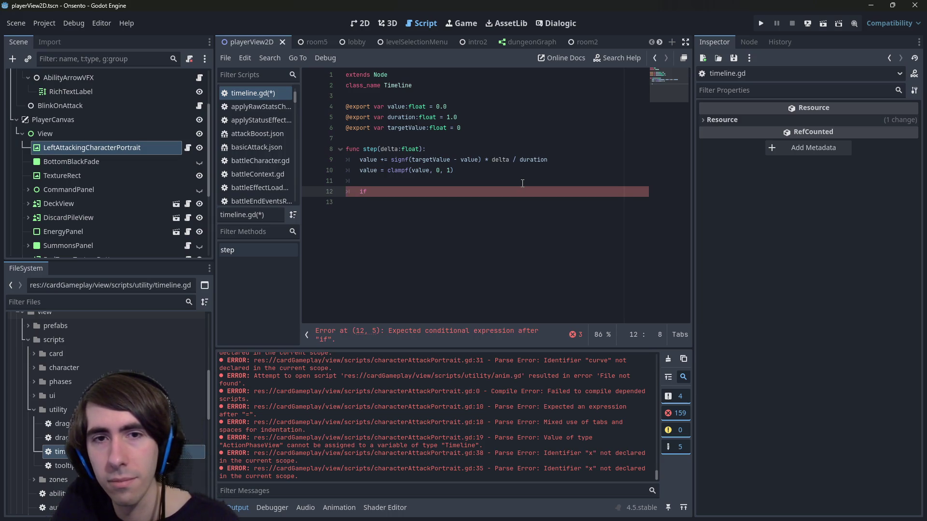
key(BackSpace)
key(BackSpace)
key(BackSpace)
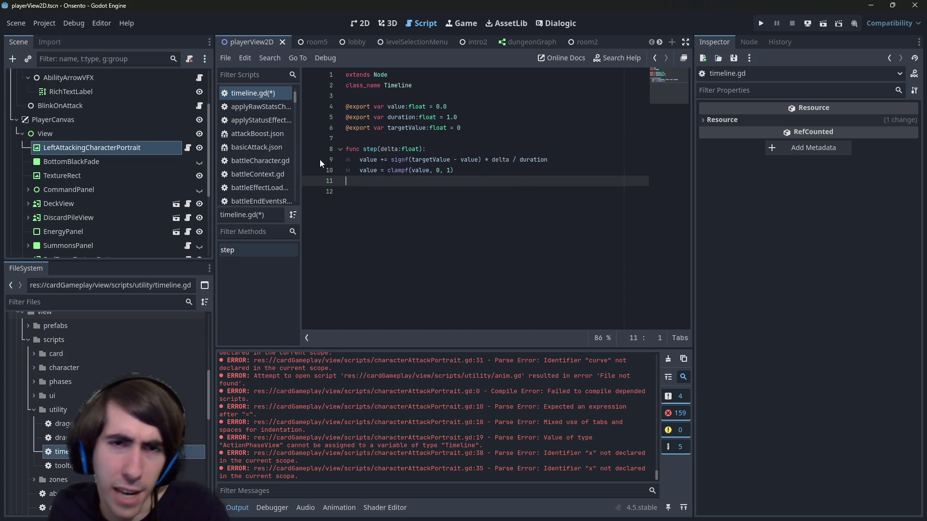
key(BackSpace)
click(476, 148)
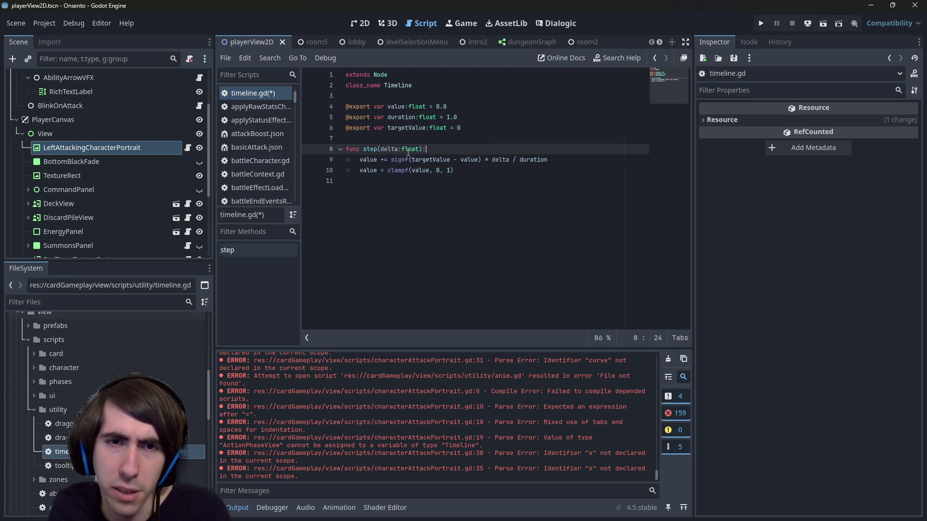
drag(391, 160, 480, 165)
- Add a 'var sign:int =' line at the top of step() holding the pasted signf expression
click(467, 148)
key(Return)
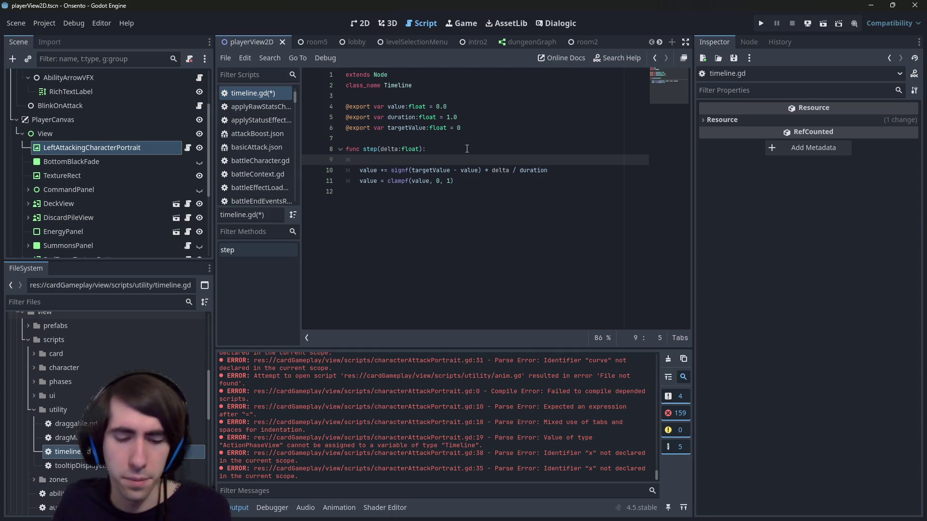
text(var sign:int =)
text(signf(targetValue - value))
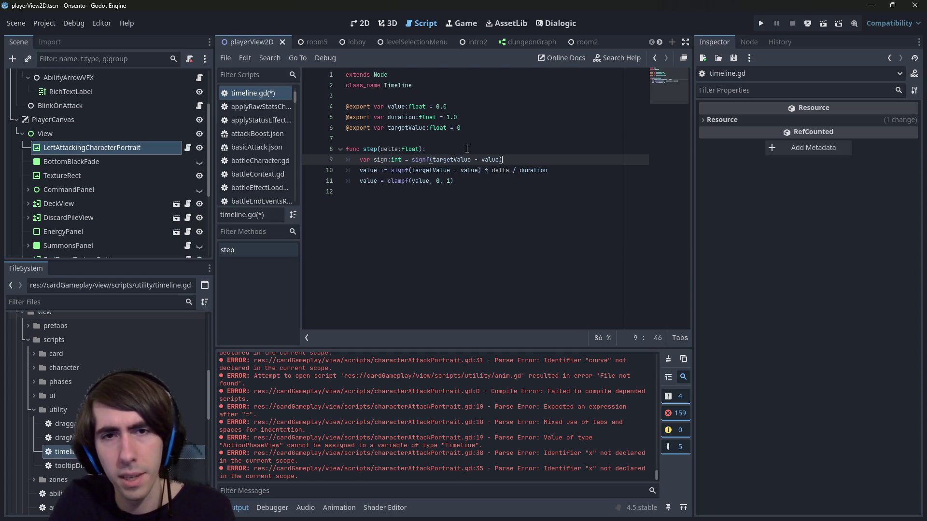
key(Return)
- Try turning the sign line into an if comparison of value against targetValue
text(f sign >)
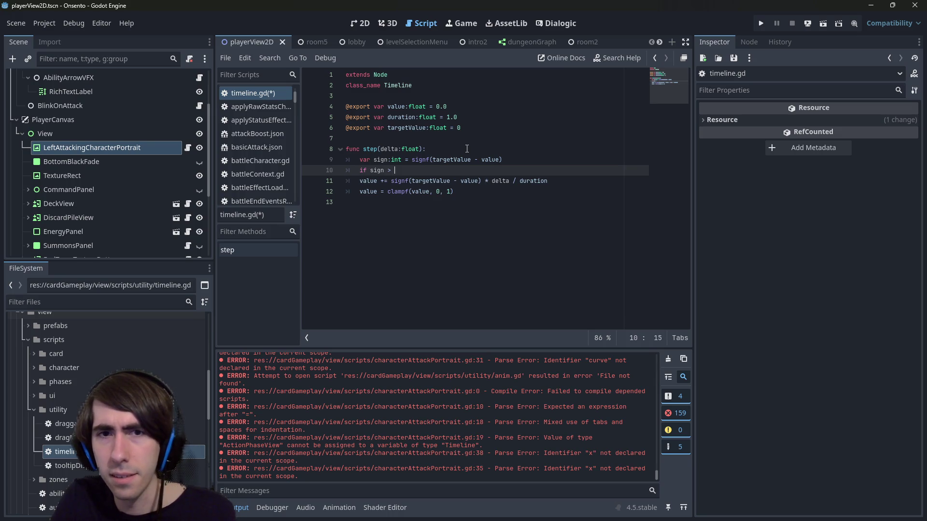
key(Up)
key(Right)
key(Right)
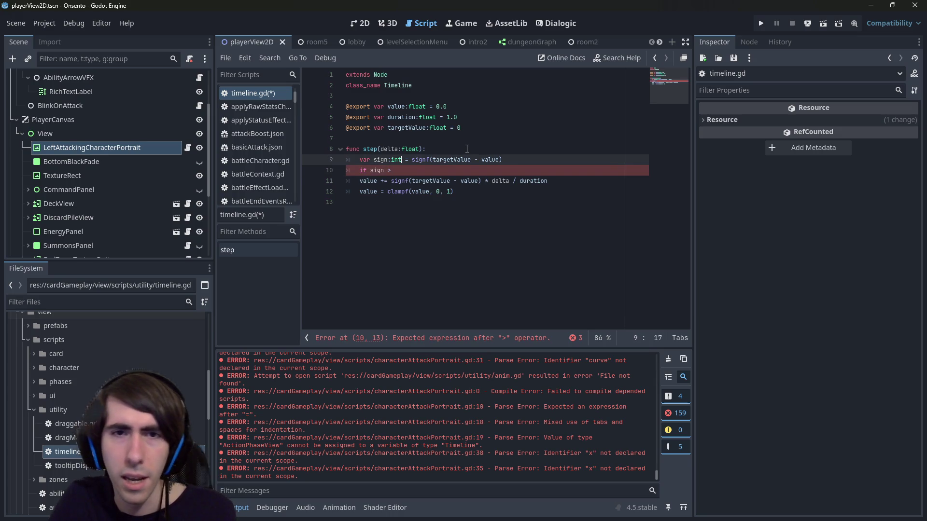
key(ctrl+Left)
key(ctrl+BackSpace)
key(ctrl+BackSpace)
key(ctrl+BackSpace)
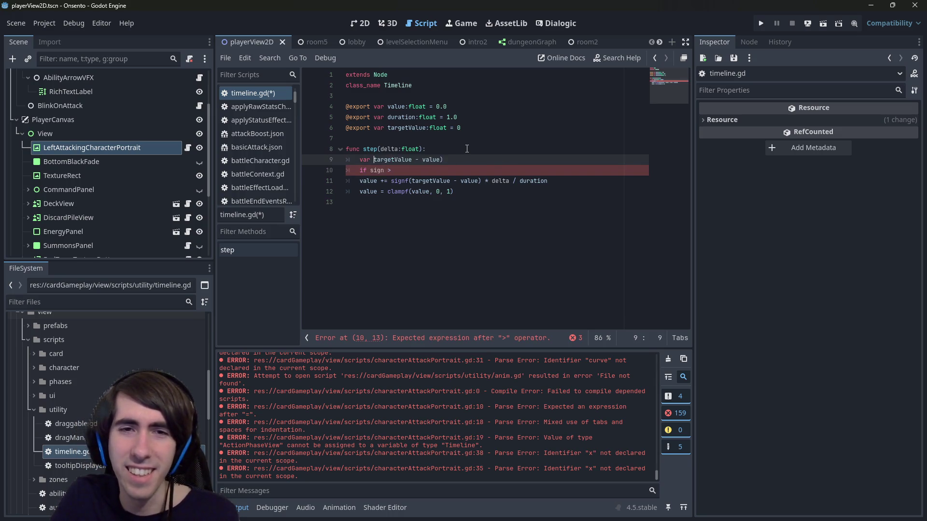
text(if)
key(ctrl+Right)
key(Right)
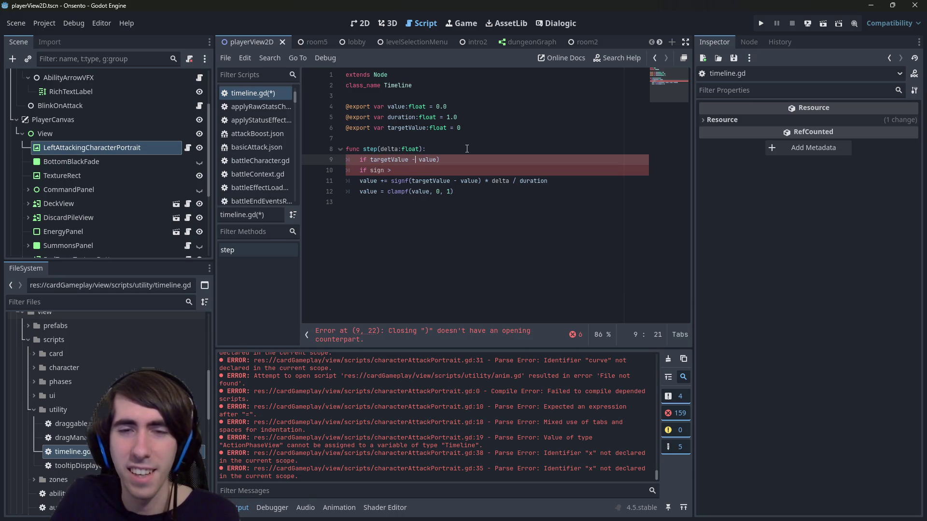
key(BackSpace)
text(>)
key(End)
key(BackSpace)
text(:)
- Delete the unfinished if line, undo back to the sign variable, and save timeline.gd
key(Down)
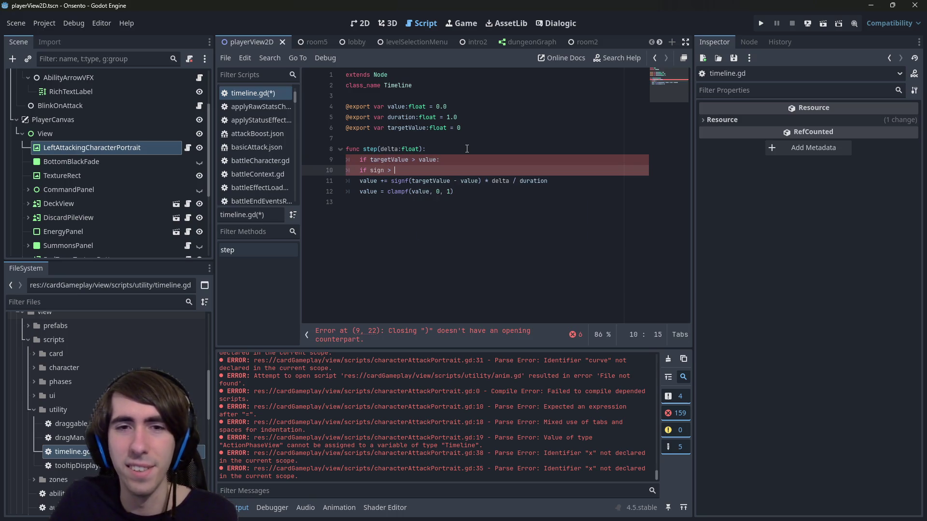
key(ctrl+BackSpace)
key(ctrl+BackSpace)
key(ctrl+BackSpace)
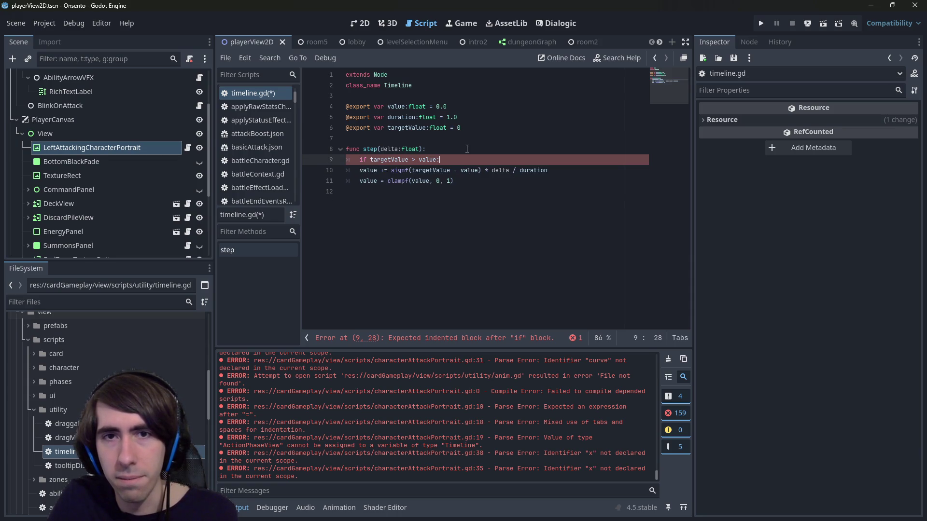
key(ctrl+z)
key(ctrl+z)
key(ctrl+z)
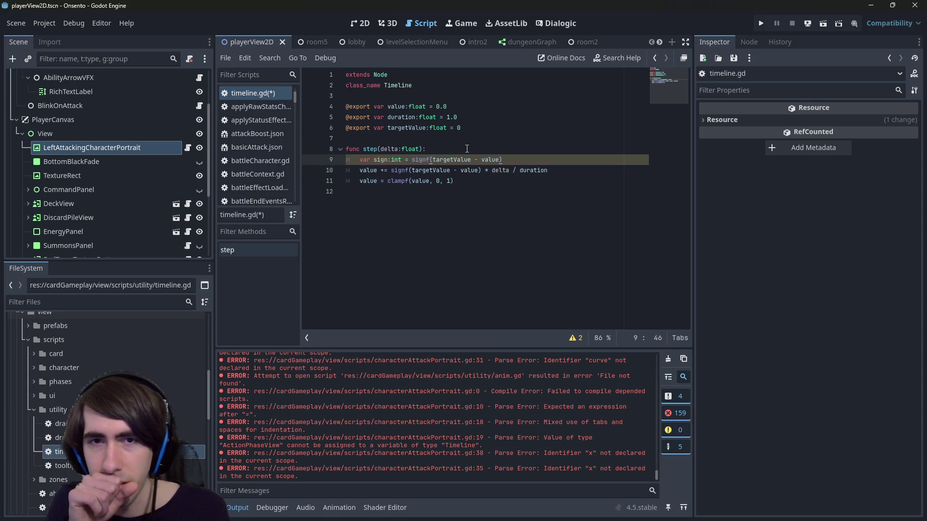
key(ctrl+s)
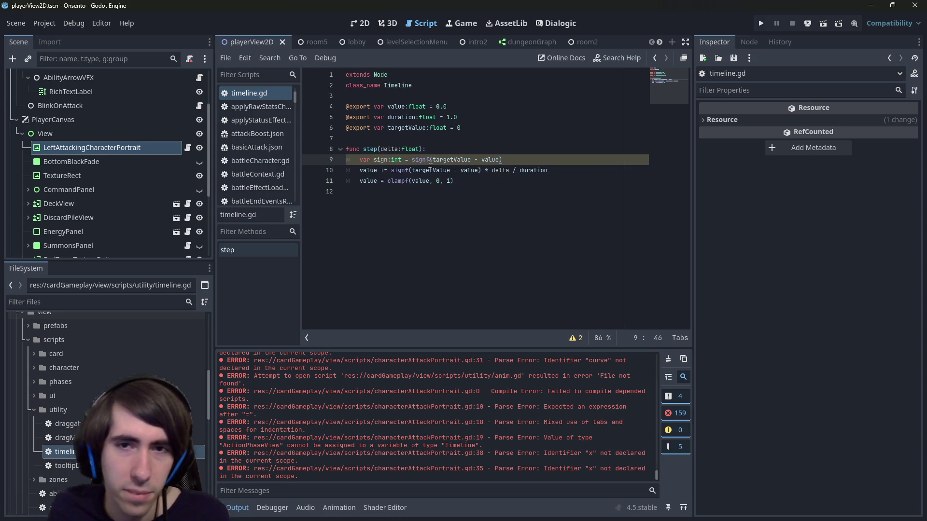
key(ctrl+s)
- Add 'if is_equal_approx(value, targetValue):' at the end of step() using autocomplete
click(449, 195)
key(Return)
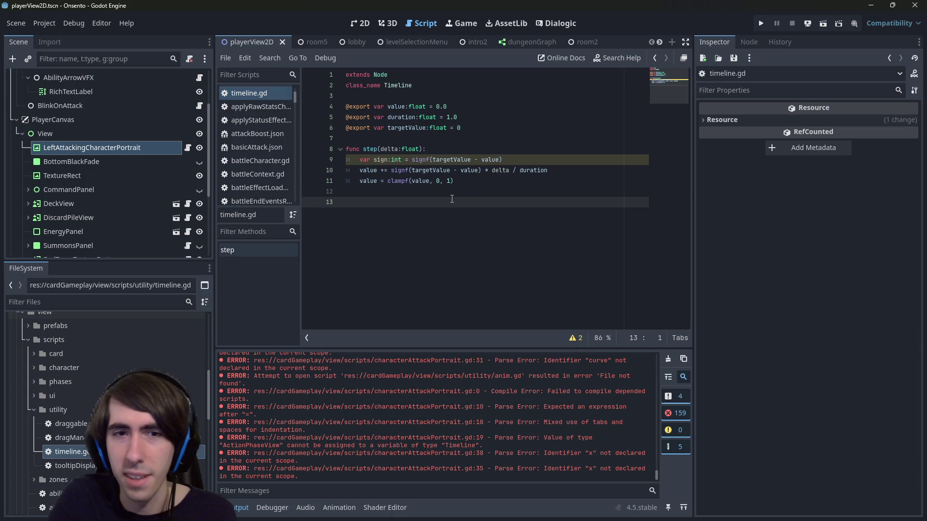
key(Tab)
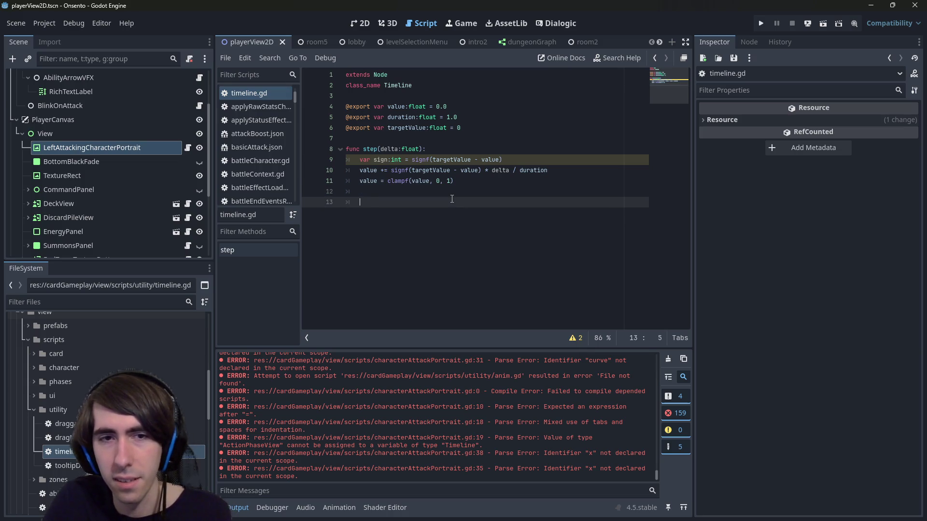
text(if value)
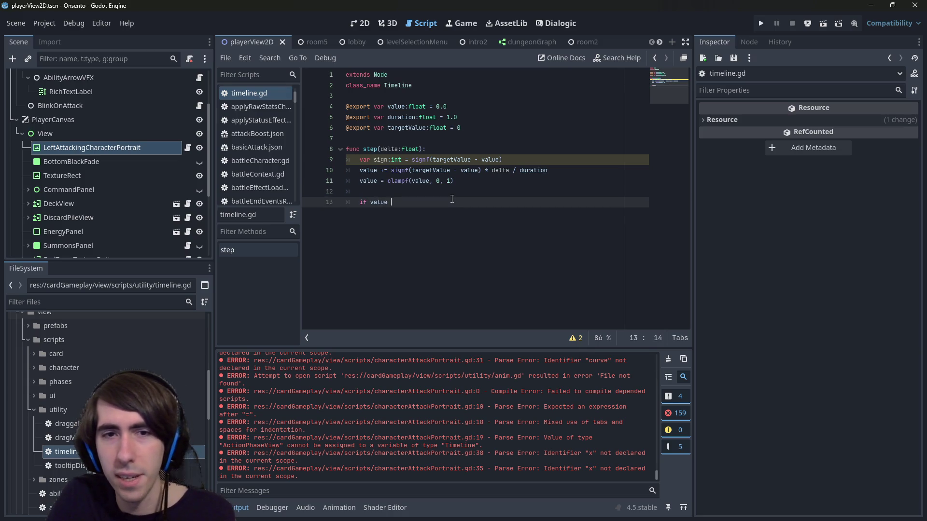
key(ctrl+BackSpace)
text(math.)
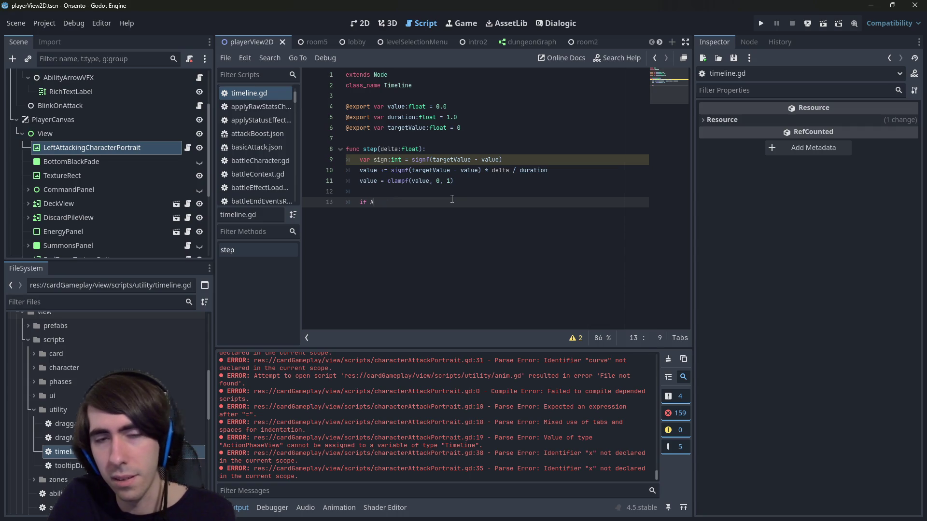
key(ctrl+BackSpace)
key(ctrl+BackSpace)
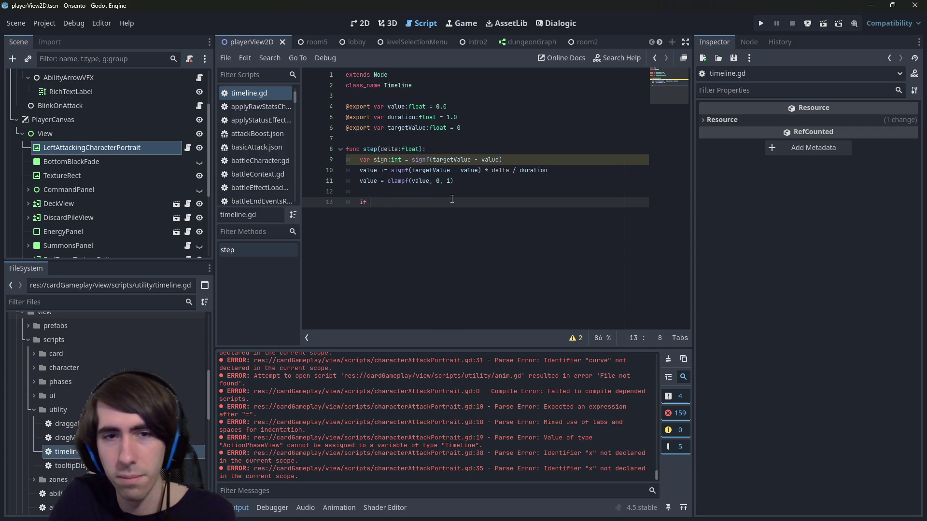
key(ctrl+space)
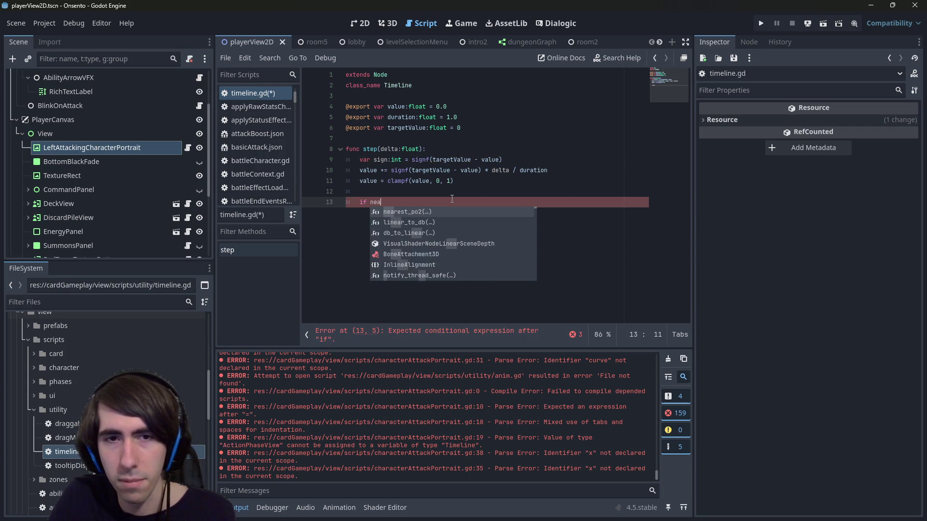
text(is_eq)
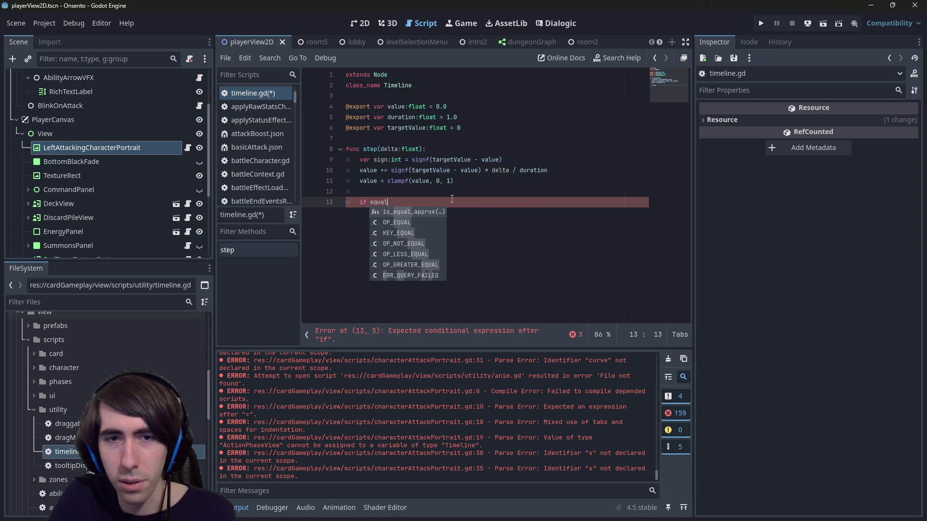
key(Return)
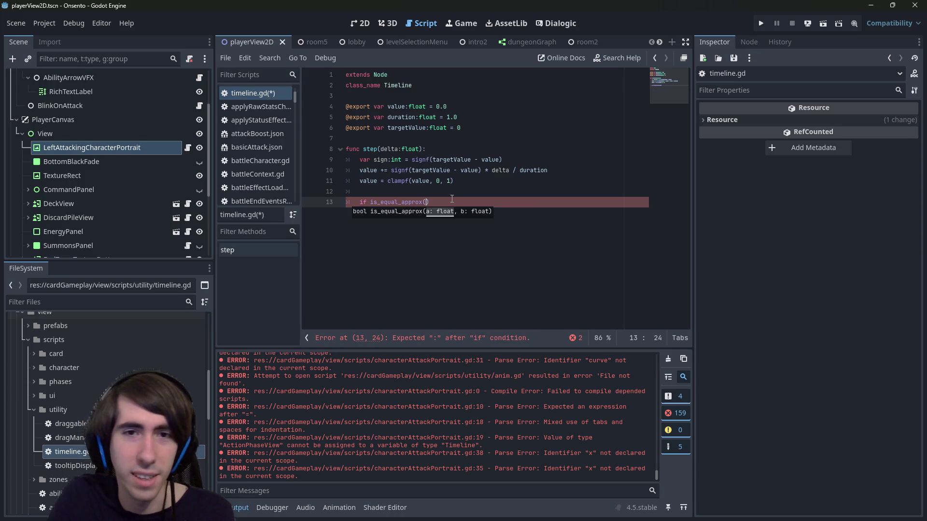
text(value, targetValu)
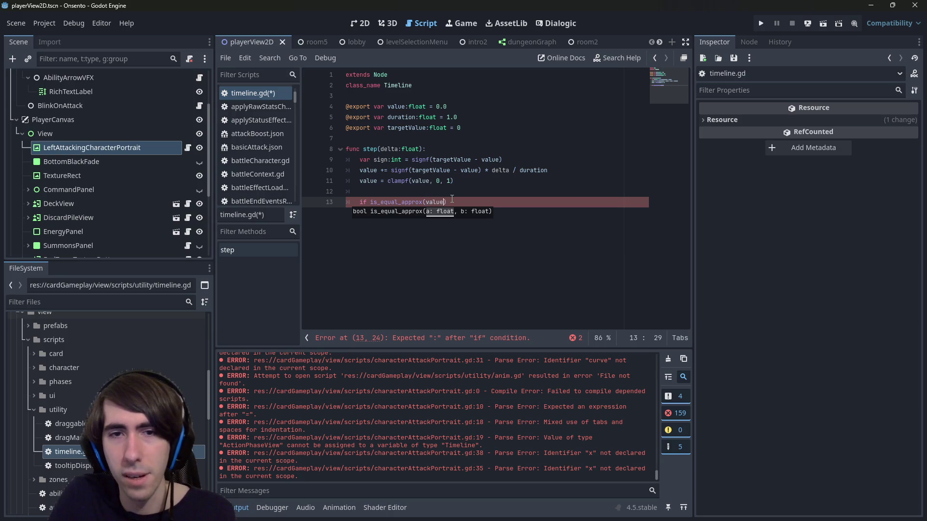
text(e))
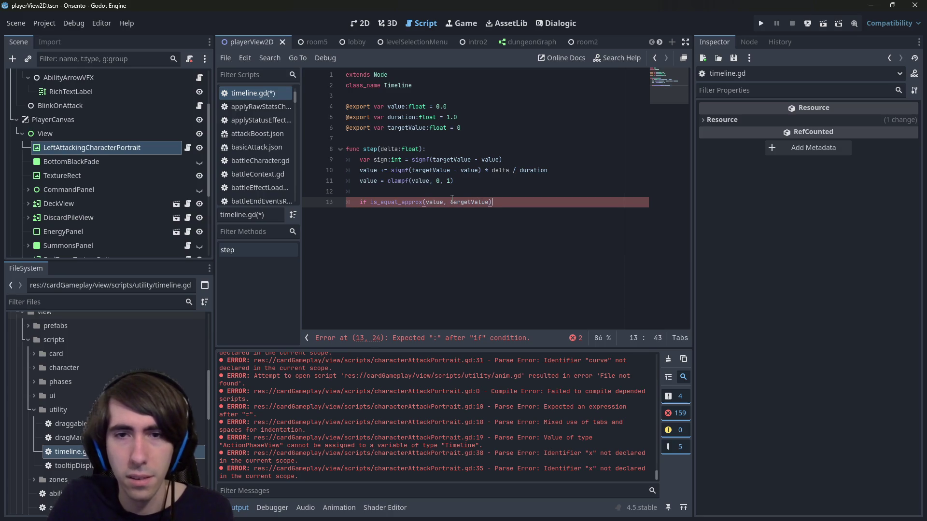
key(Return)
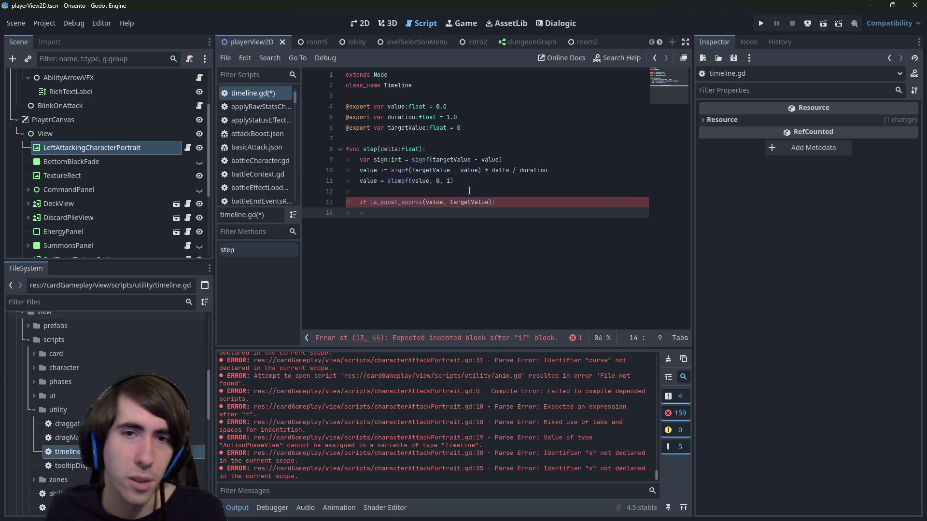
click(468, 143)
key(Return)
key(Return)
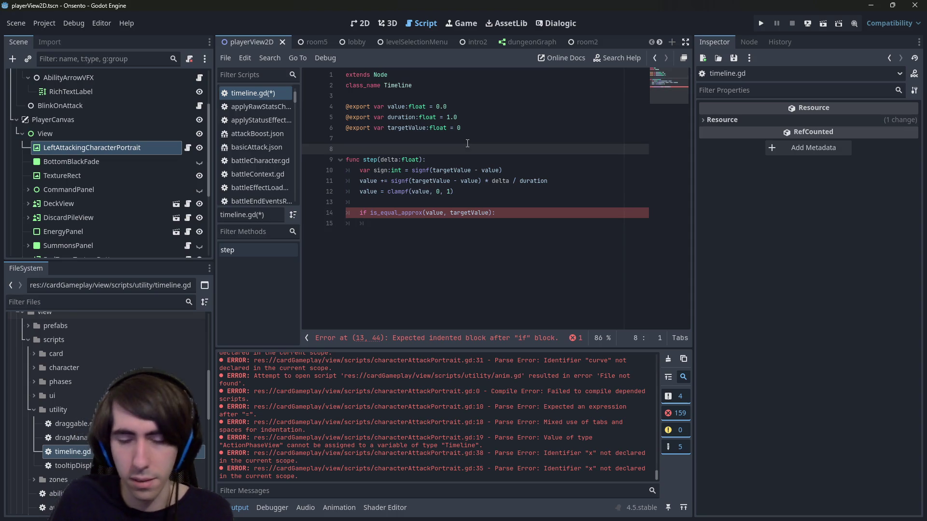
- Declare a signal in timeline.gd, renaming it to onFinished()
key(Up)
text(signal finished)
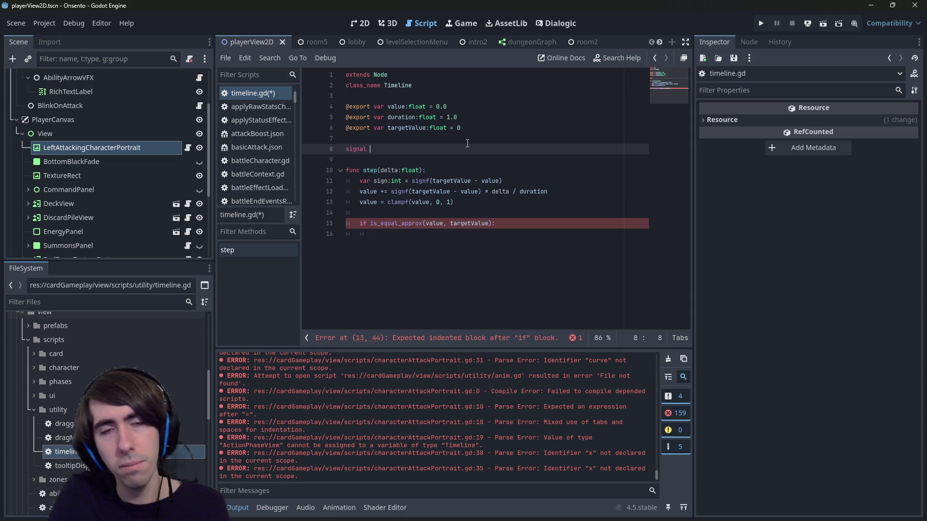
text(())
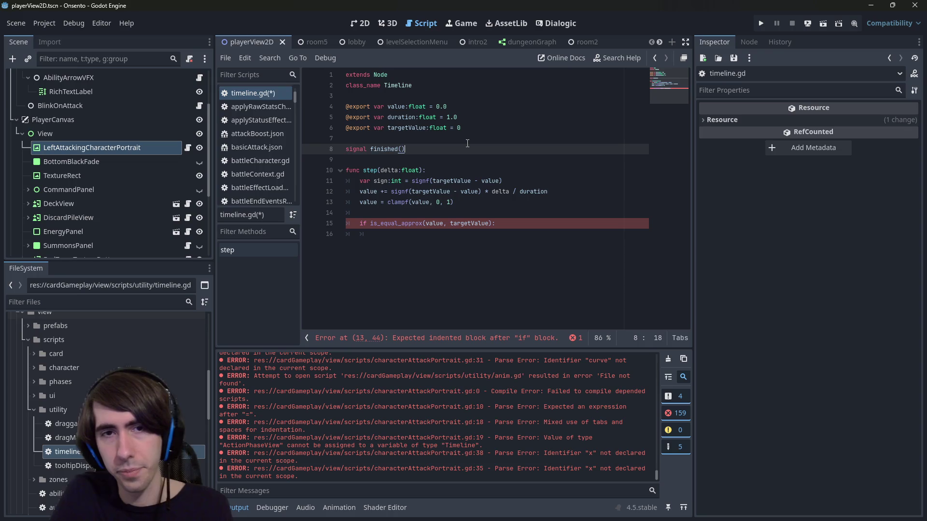
key(ctrl+s)
text(on)
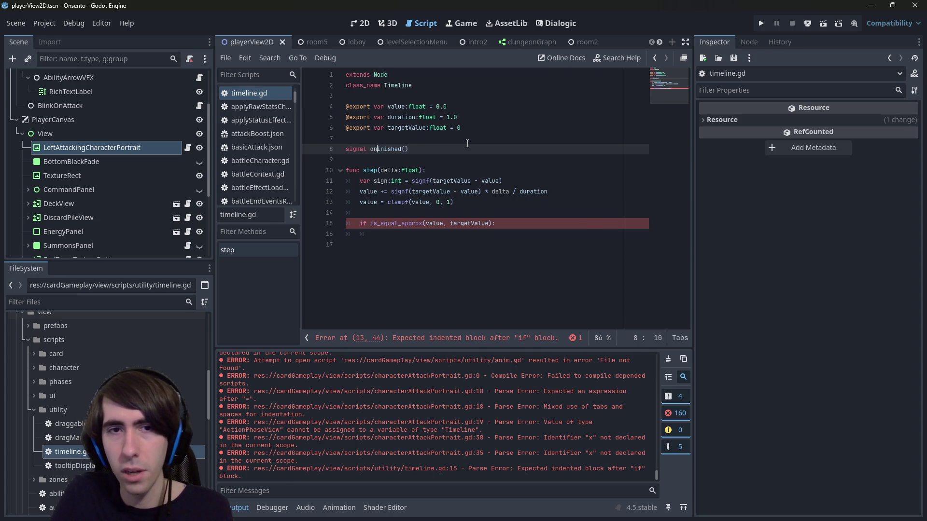
key(Delete)
text(F)
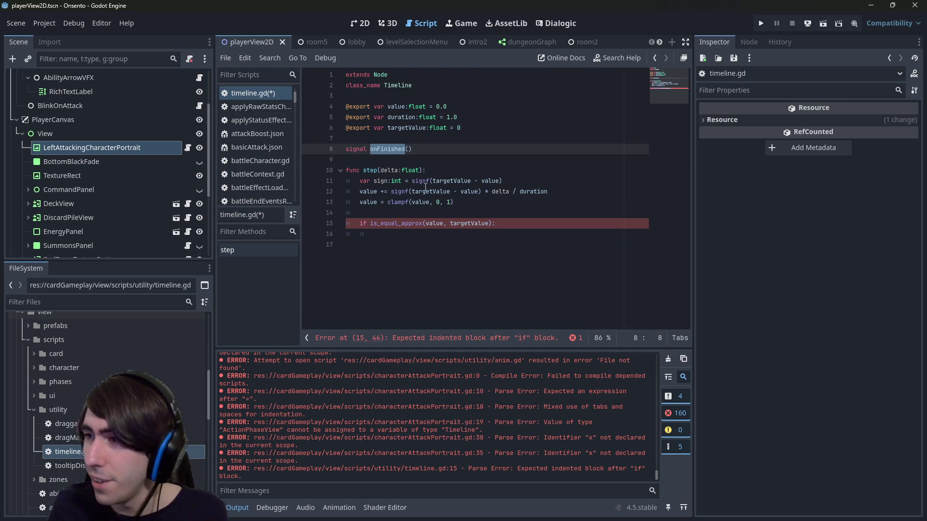
- Call onFinished.emit() inside the is_equal_approx if block
mouse_move(444, 189)
click(442, 234)
text(onFinished.)
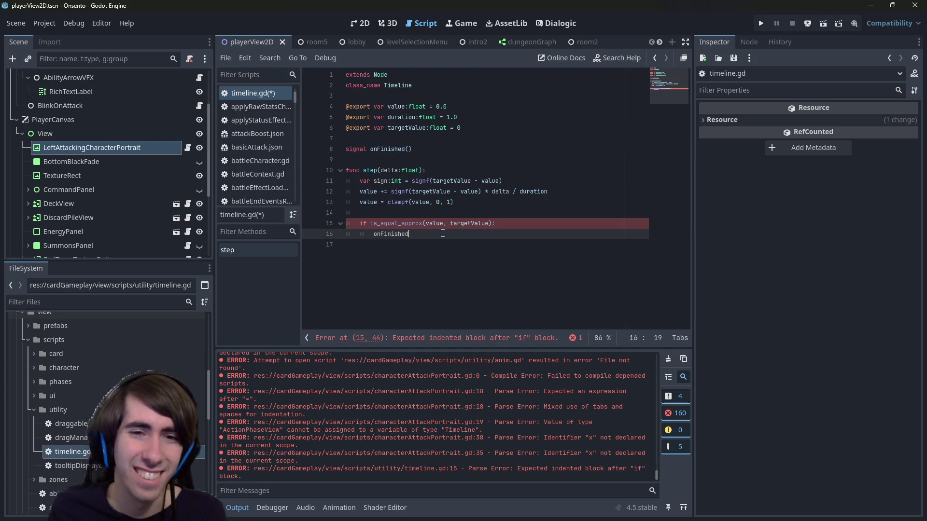
text(emit()
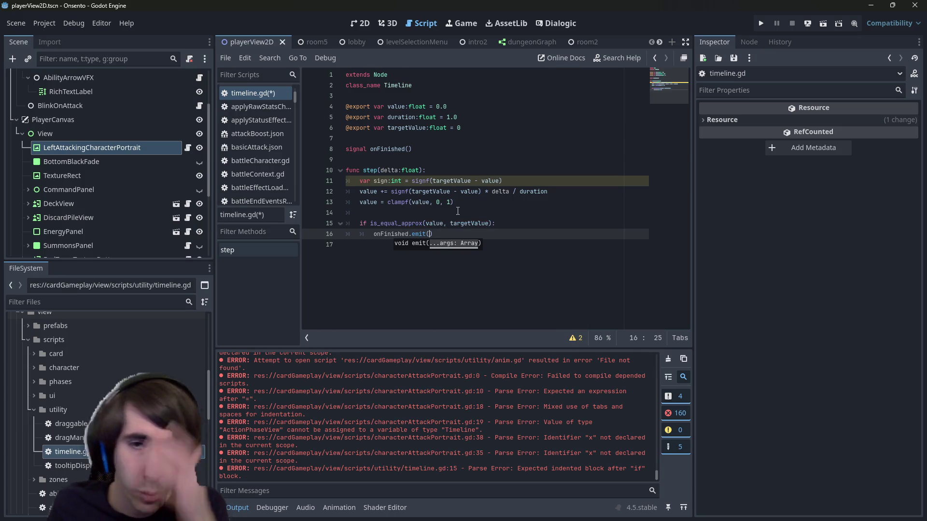
- Check the script warnings and delete the unused 'var sign' line
click(577, 338)
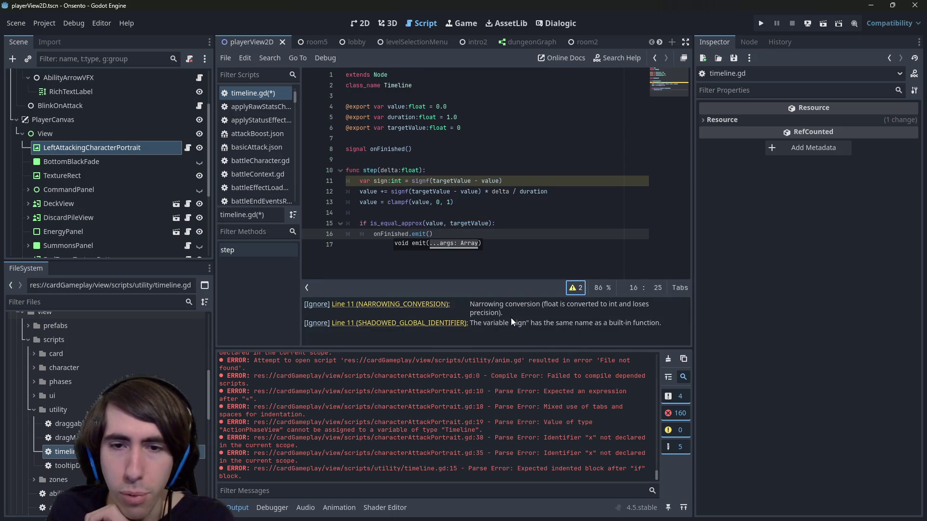
double_click(396, 180)
mouse_move(420, 170)
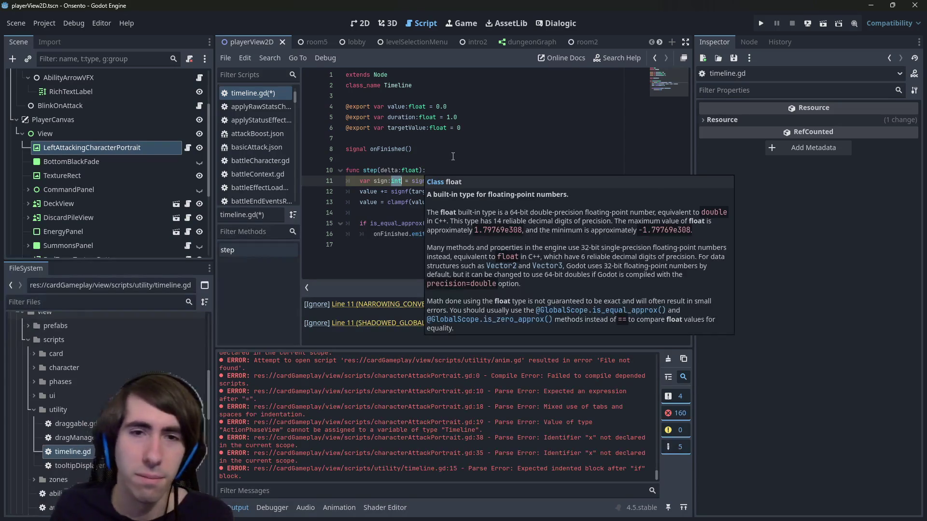
drag(503, 180, 261, 181)
key(BackSpace)
key(BackSpace)
- Save timeline.gd and return to characterAttackPortrait.gd
click(508, 213)
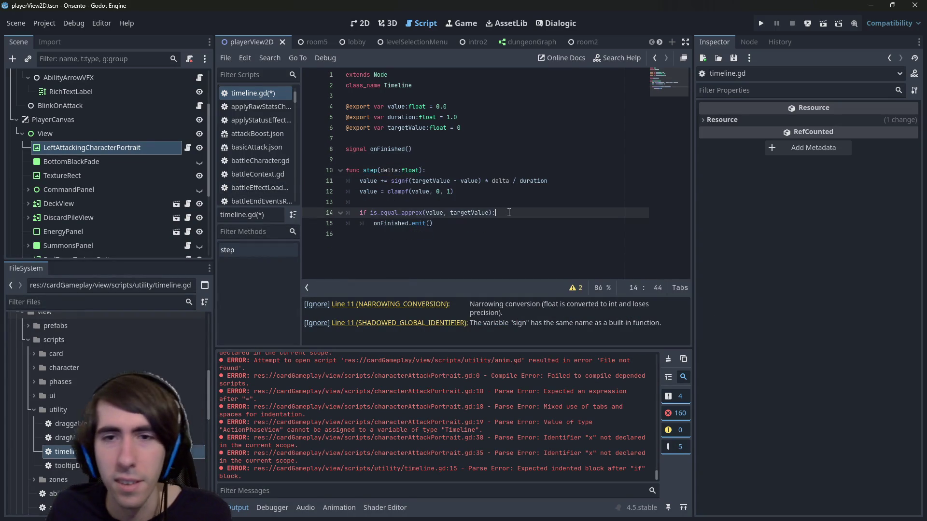
key(ctrl+s)
double_click(403, 223)
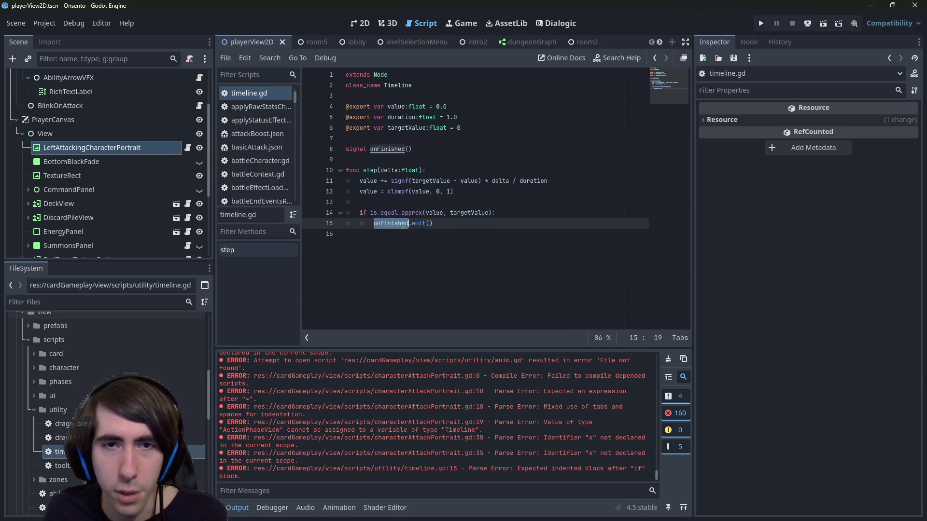
click(188, 148)
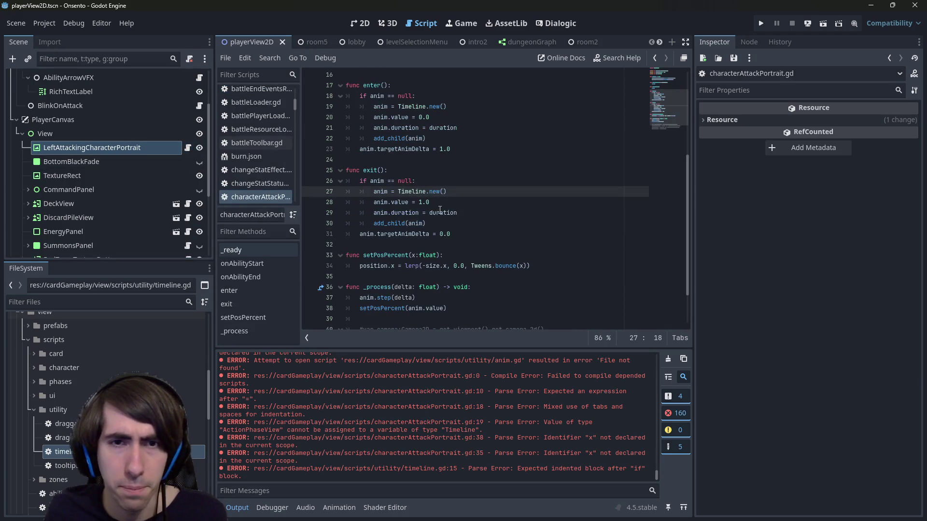
- In exit(), add 'anim.onFinished.connect(func(): anim.queue_free())' after the duration line and save
click(479, 213)
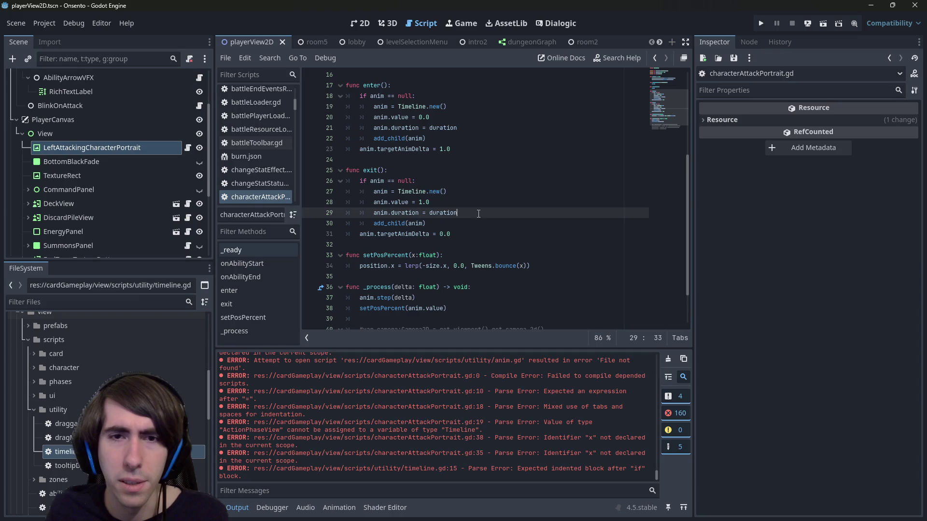
key(Up)
key(Up)
key(Down)
key(Down)
key(Return)
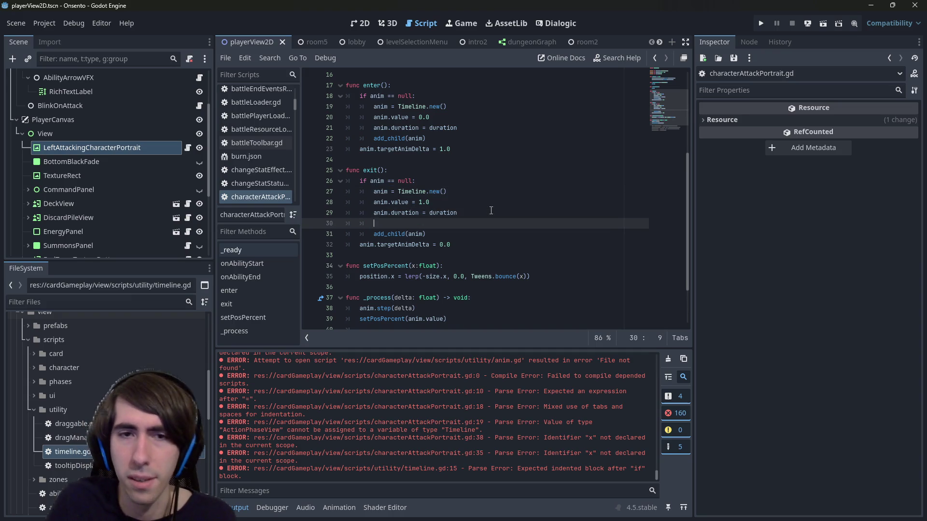
text(Timeline.e)
key(BackSpace)
key(BackSpace)
key(BackSpace)
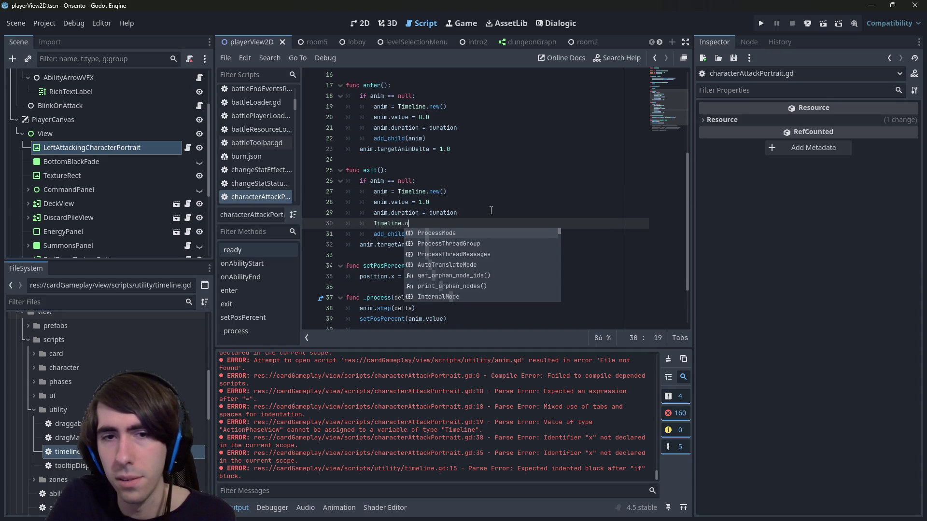
text(anim.onfi)
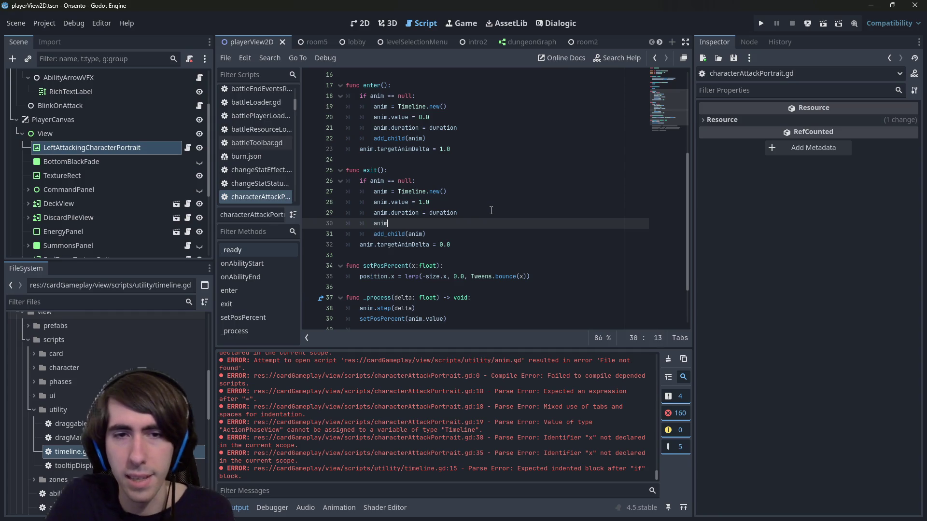
key(Return)
text(.fun)
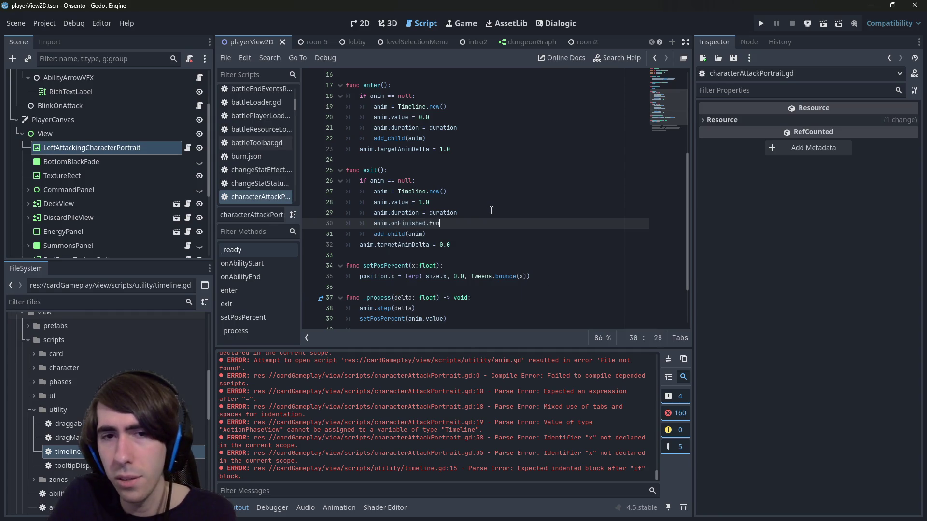
key(BackSpace)
key(BackSpace)
key(BackSpace)
text(con)
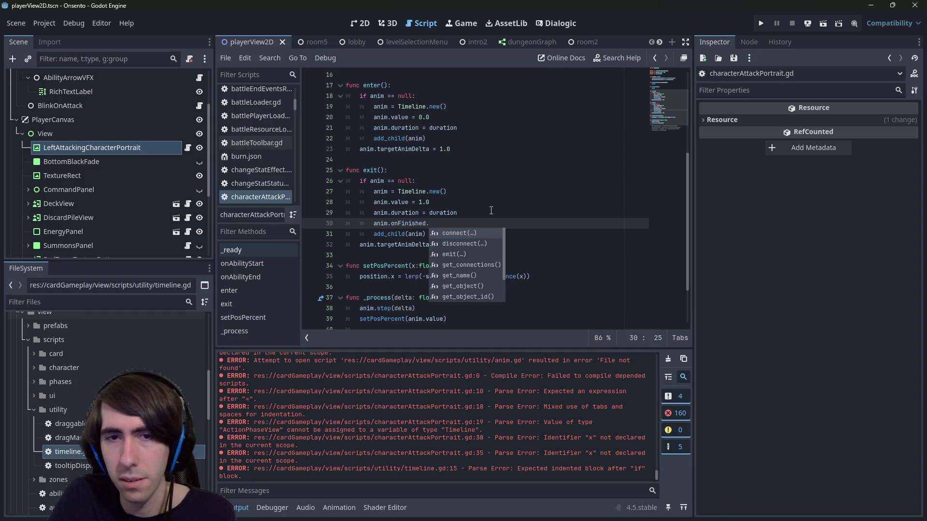
key(Return)
text(func(): )
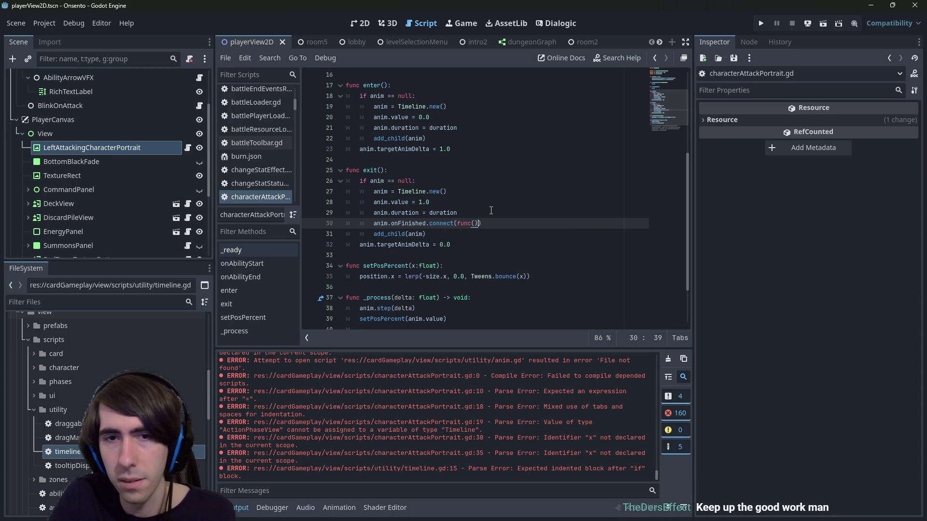
text(anim.que)
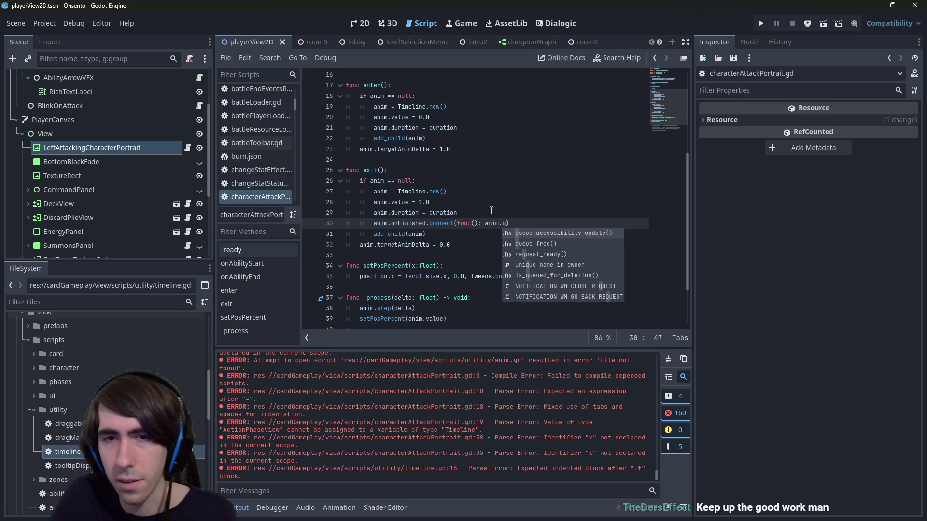
key(Down)
key(Return)
key(ctrl+s)
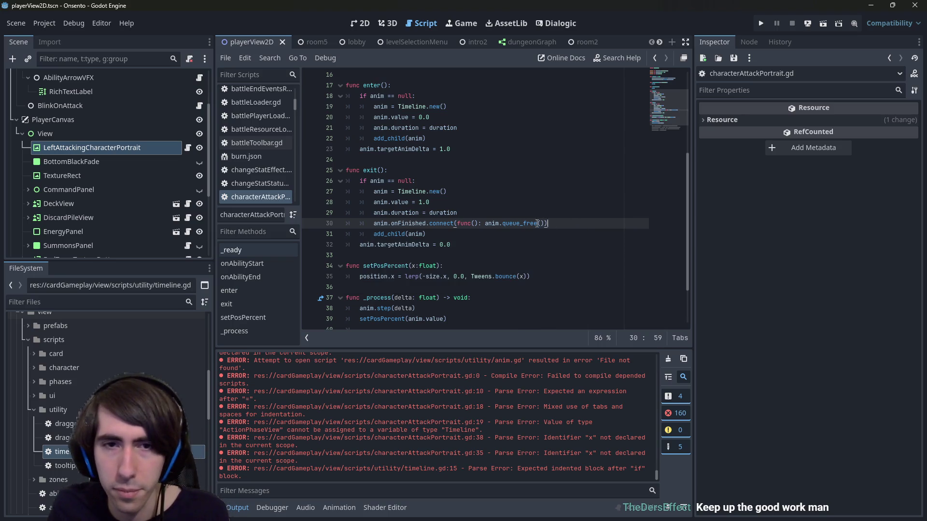
- Copy the onFinished connect line into enter() after its duration line and save
drag(548, 223, 307, 223)
key(ctrl+c)
click(467, 128)
key(Return)
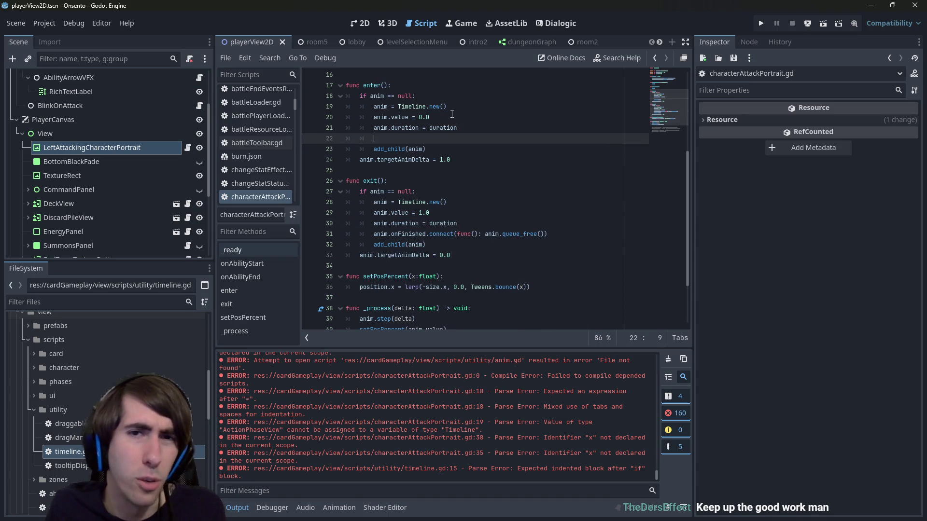
key(ctrl+v)
key(ctrl+s)
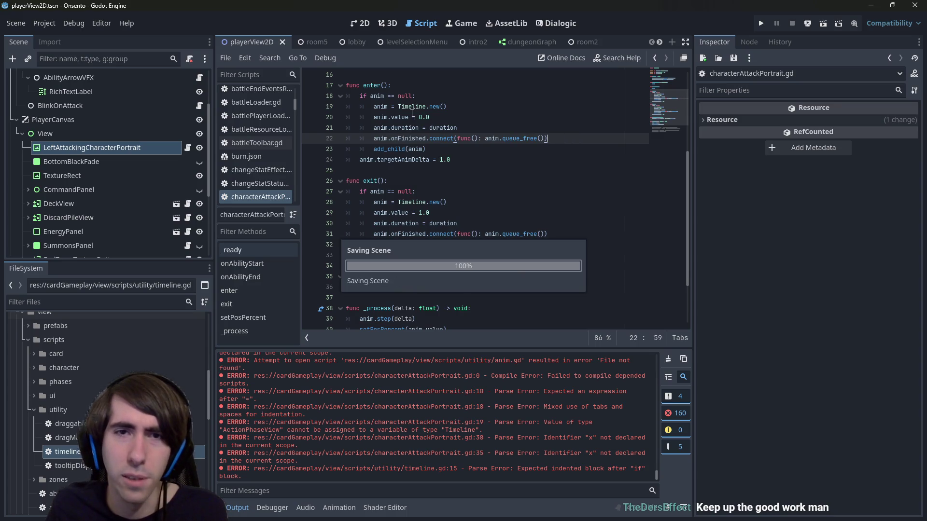
- Insert blank lines above the enter() function for a new function
scroll(407, 152, up, 1)
click(385, 107)
key(Return)
key(Return)
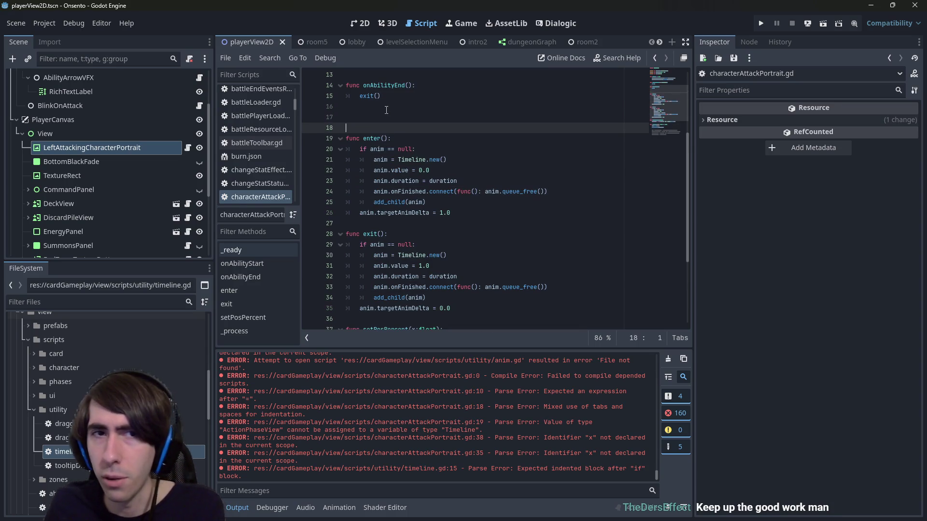
key(Up)
- Write func createTimeline(startValue:float): and paste the Timeline setup lines into it
text(func)
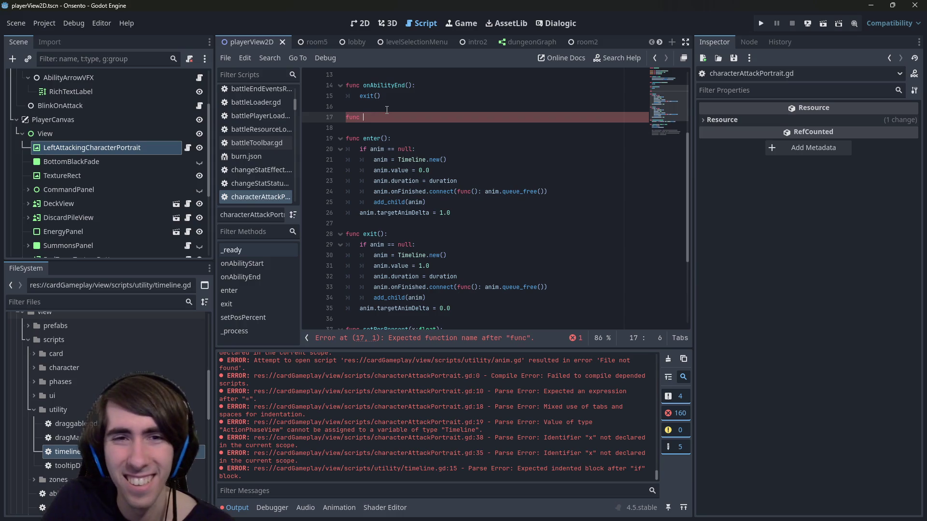
text(createT)
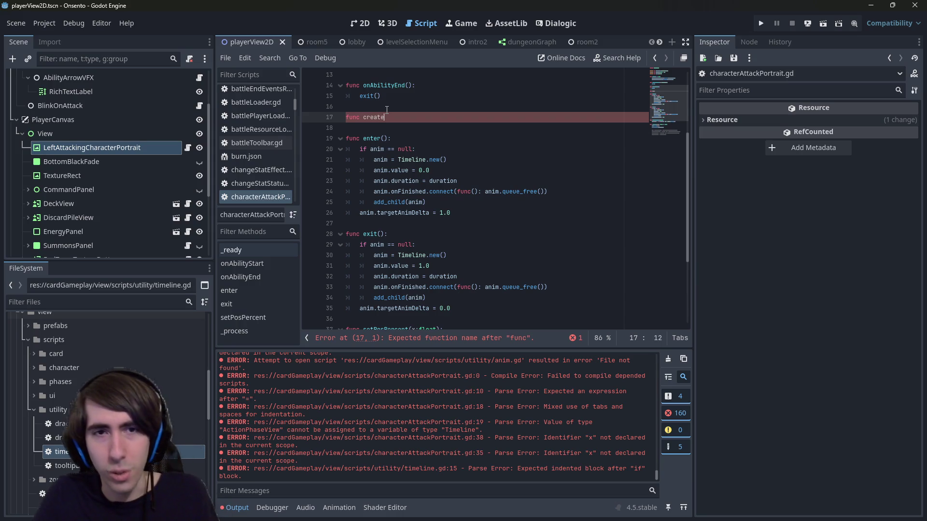
text(imeline()
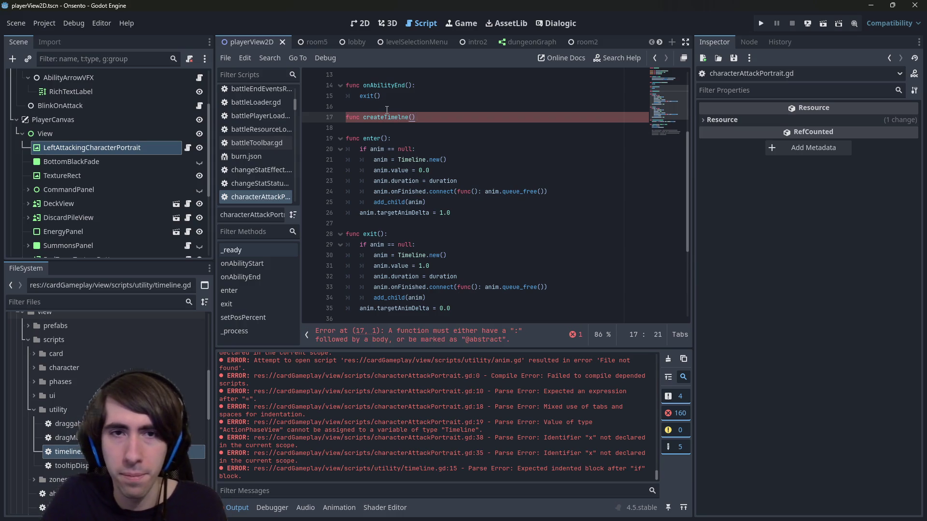
text(start)
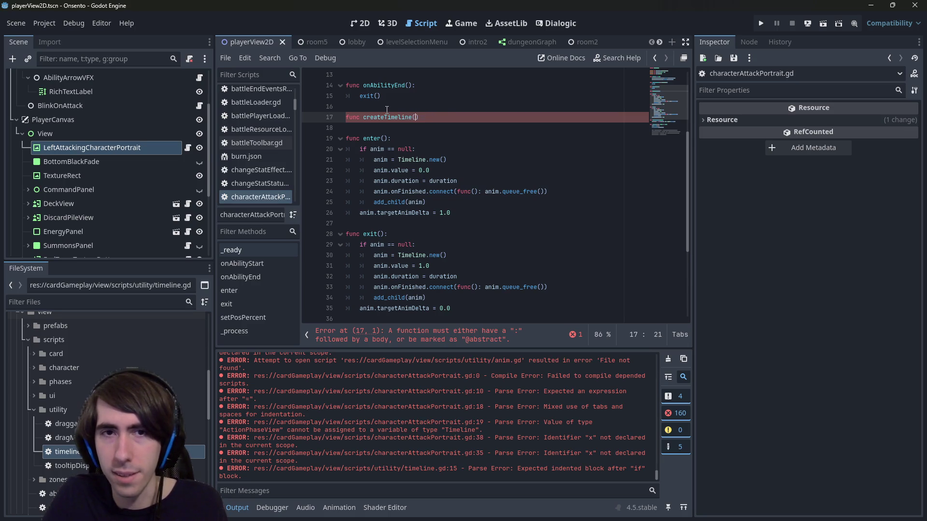
text(Value:float):)
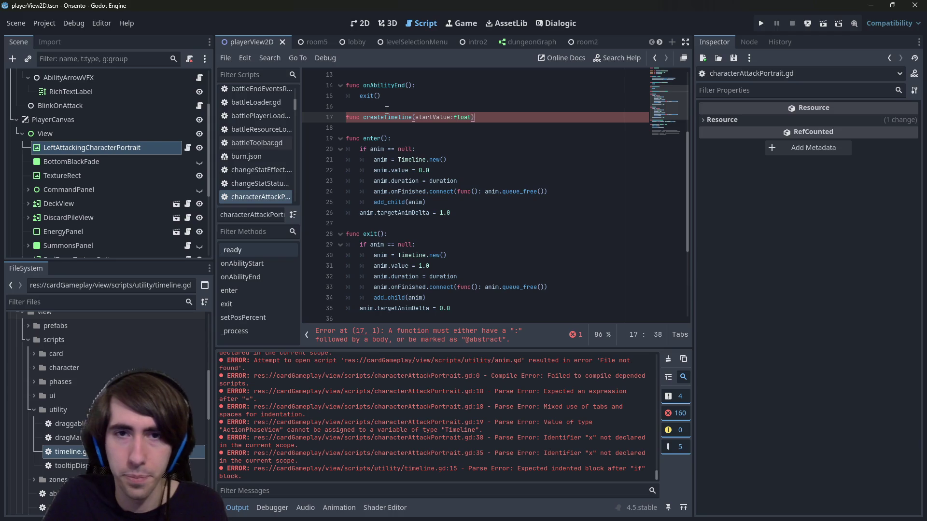
key(Return)
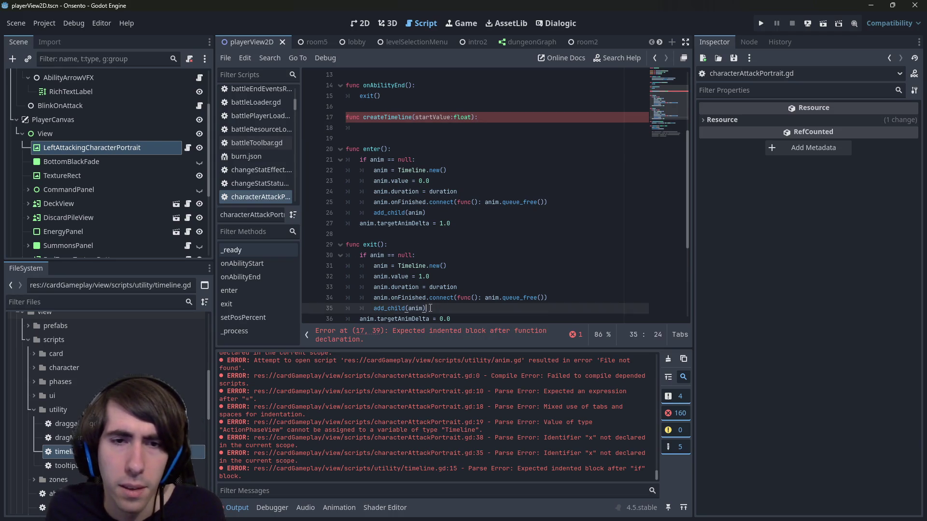
drag(425, 311, 357, 261)
key(ctrl+c)
drag(360, 128, 323, 126)
key(ctrl+v)
key(ctrl+s)
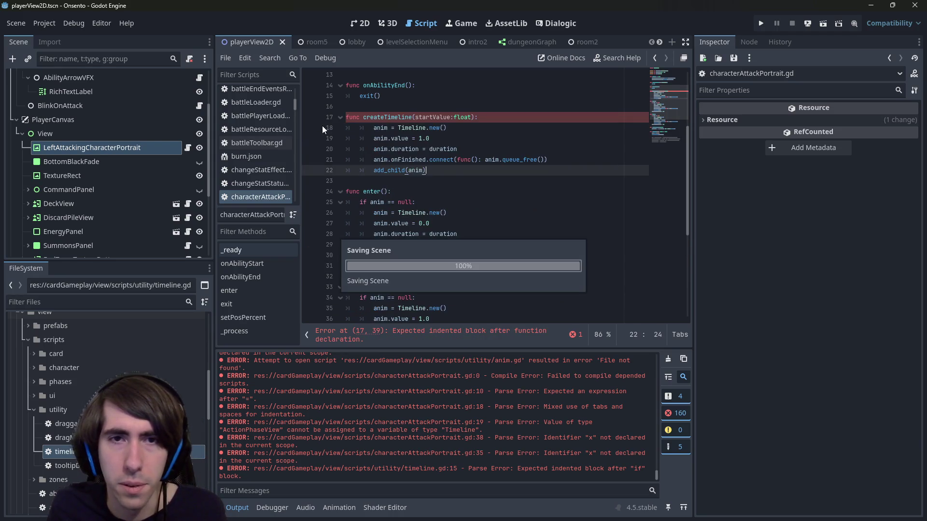
drag(426, 170, 343, 127)
key(shift+Tab)
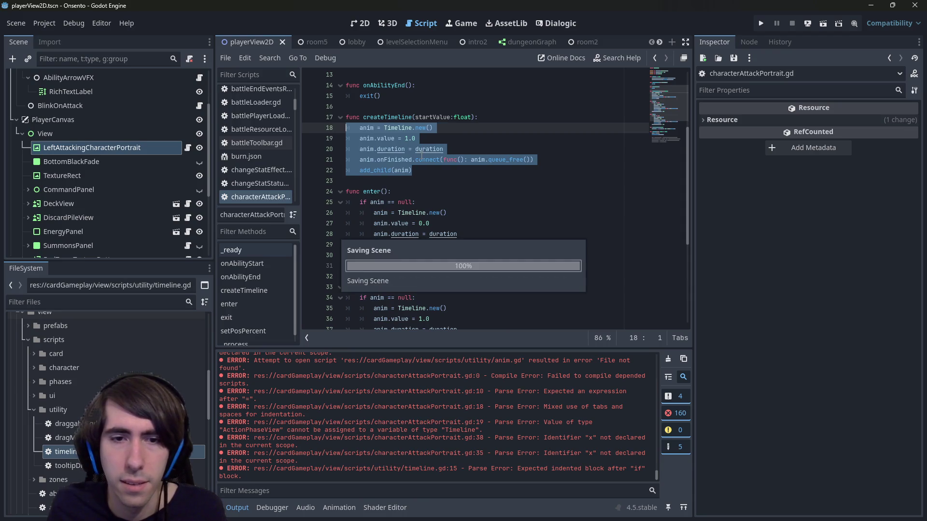
- Rename the new function to tryCreateTimeline
click(370, 119)
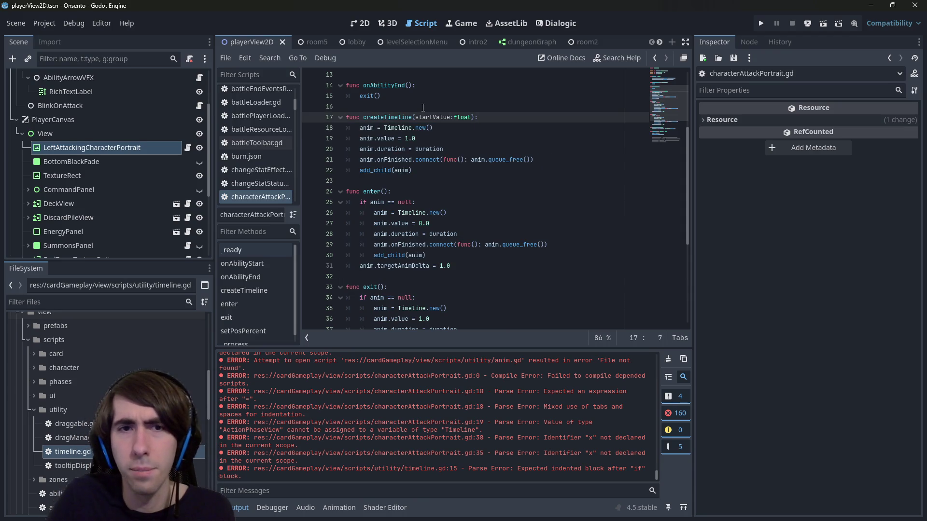
key(BackSpace)
text(tryC)
key(Delete)
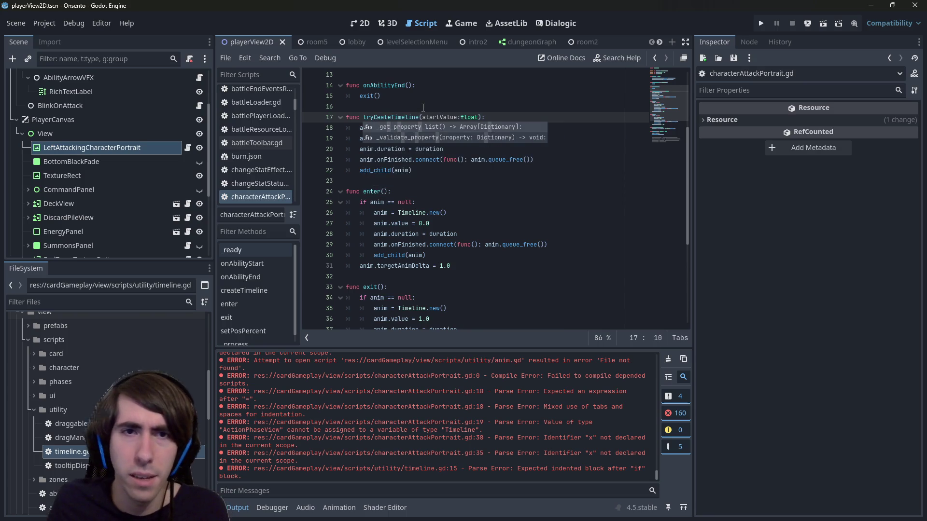
text(r)
- Wrap the setup lines in the pasted 'if anim == null' check and save
drag(416, 202, 304, 205)
key(ctrl+c)
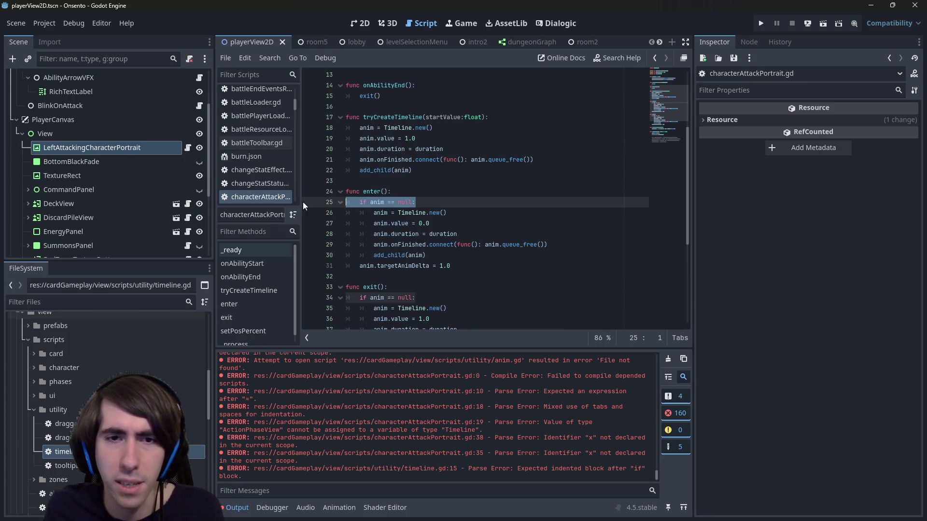
click(489, 118)
key(Return)
key(ctrl+v)
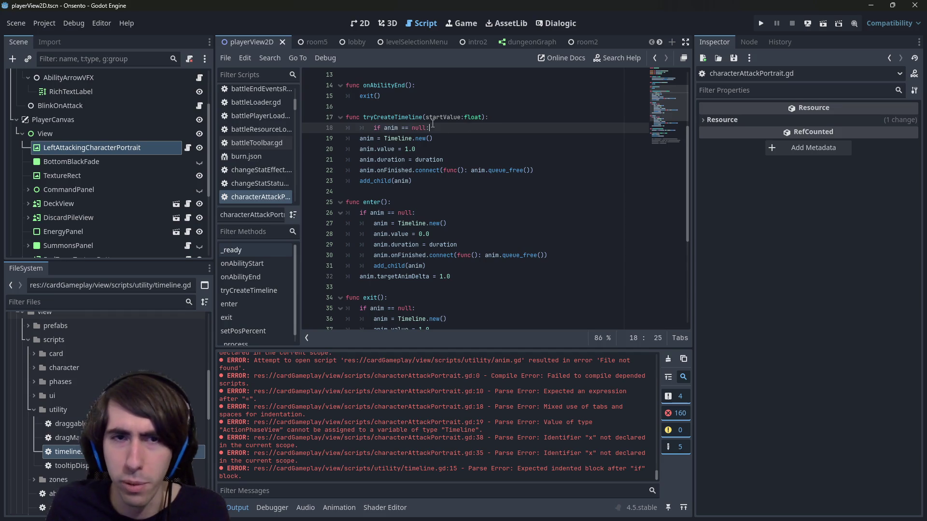
mouse_move(486, 183)
mouse_down()
mouse_move(347, 139)
mouse_move(288, 136)
mouse_up()
click(486, 184)
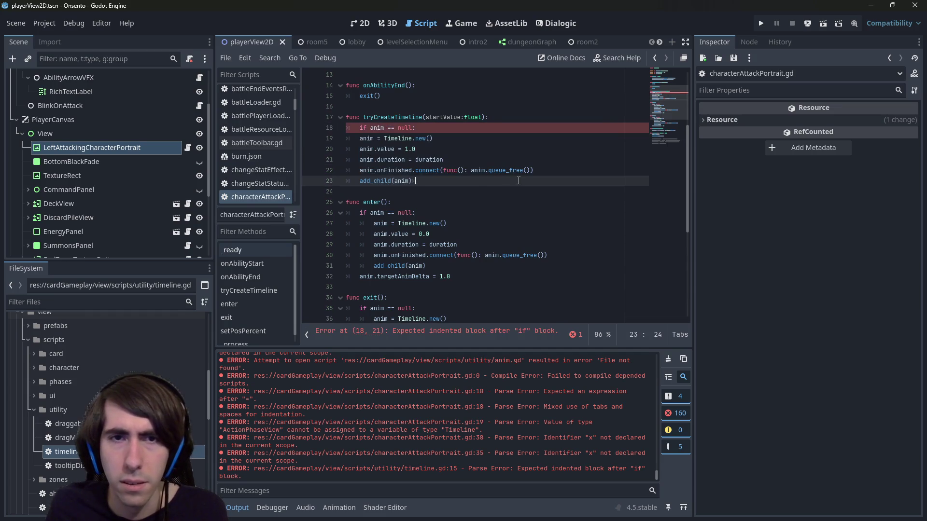
drag(486, 184, 414, 127)
key(Tab)
key(ctrl+s)
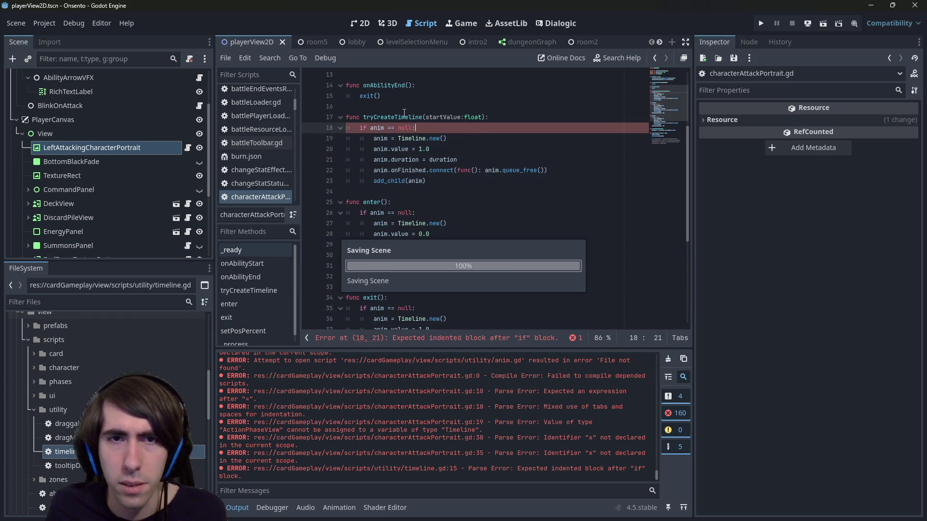
- Call tryCreateTimeline(1.0) at the start of exit() and tryCreateTimeline(0.0) in enter()
double_click(403, 120)
key(ctrl+c)
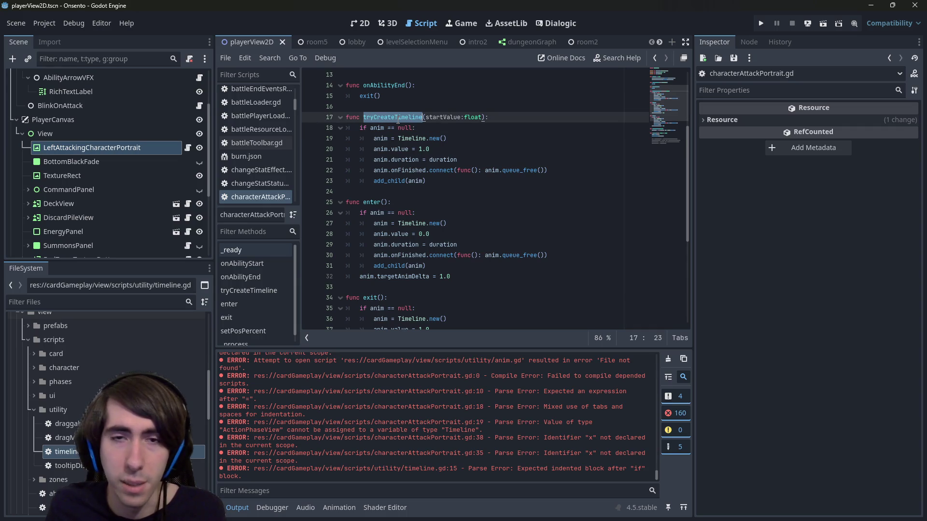
scroll(408, 175, down, 2)
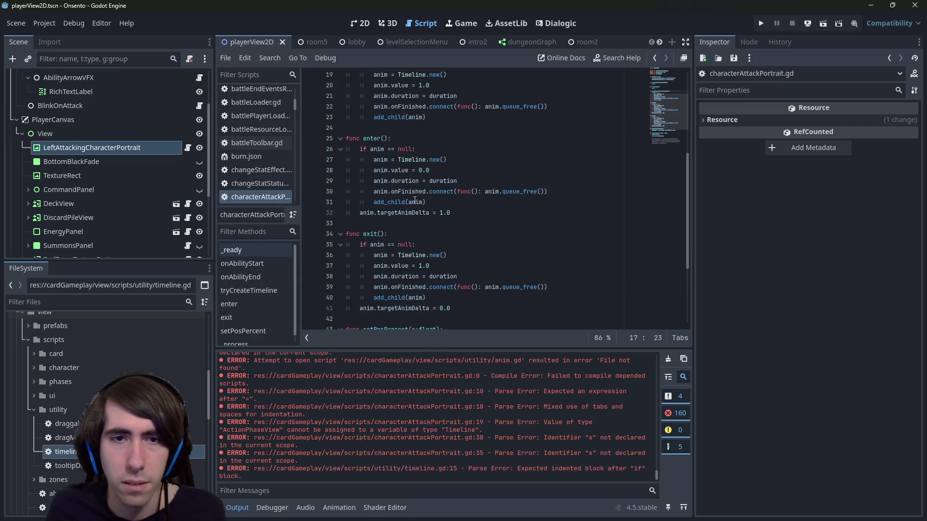
scroll(409, 247, down, 2)
scroll(466, 250, up, 1)
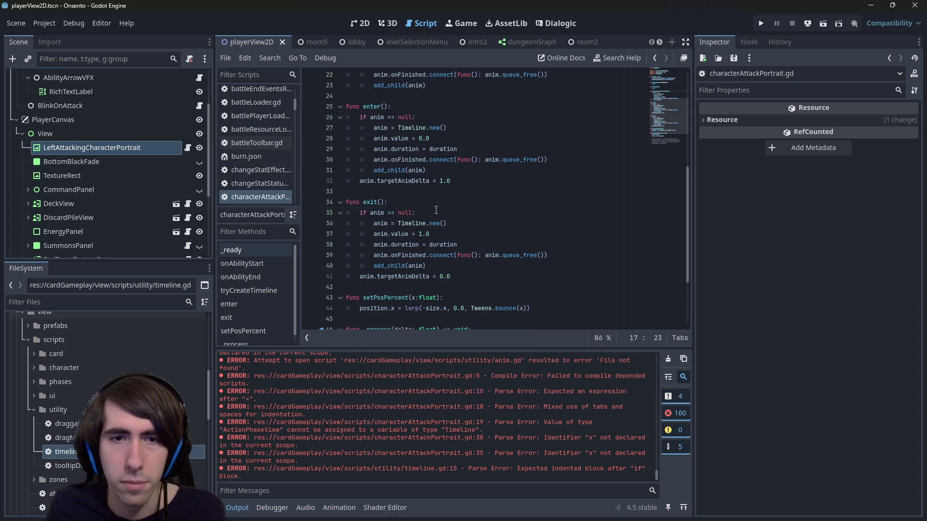
click(435, 201)
key(Return)
key(ctrl+v)
text((1.0))
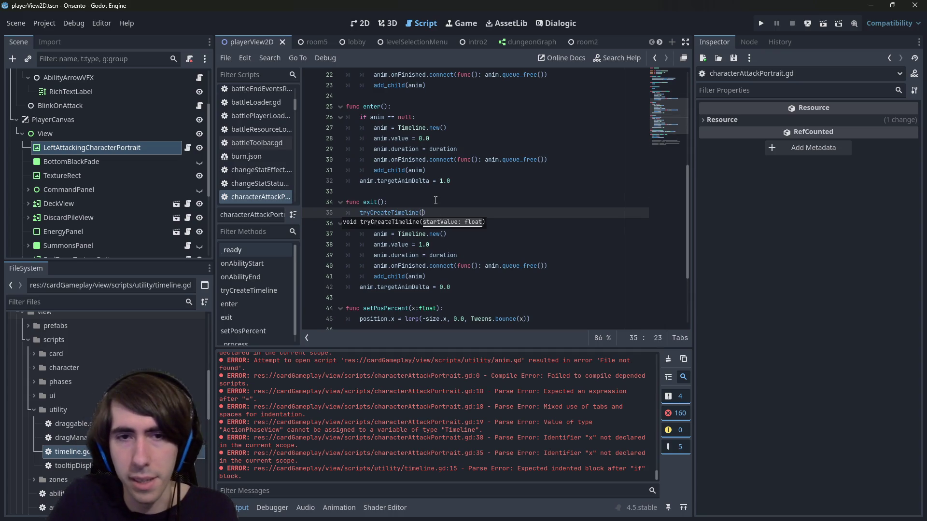
click(411, 105)
key(Return)
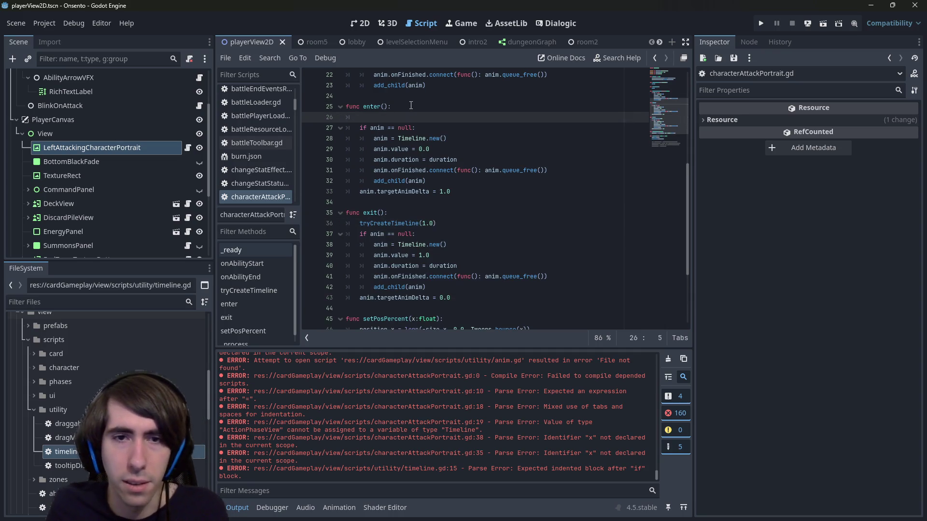
key(ctrl+v)
text((0.0)
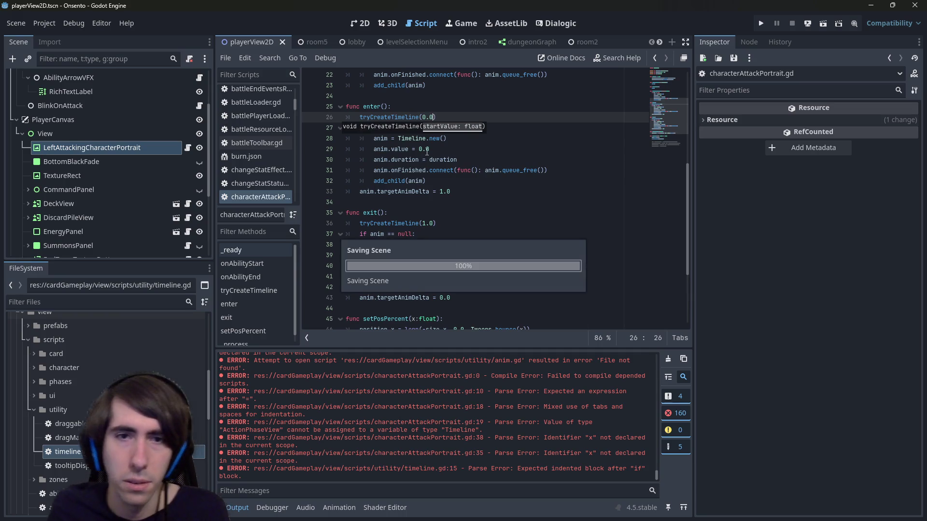
text())
- Delete the old duplicated Timeline setup blocks from enter() and exit(), then save
drag(427, 181, 277, 135)
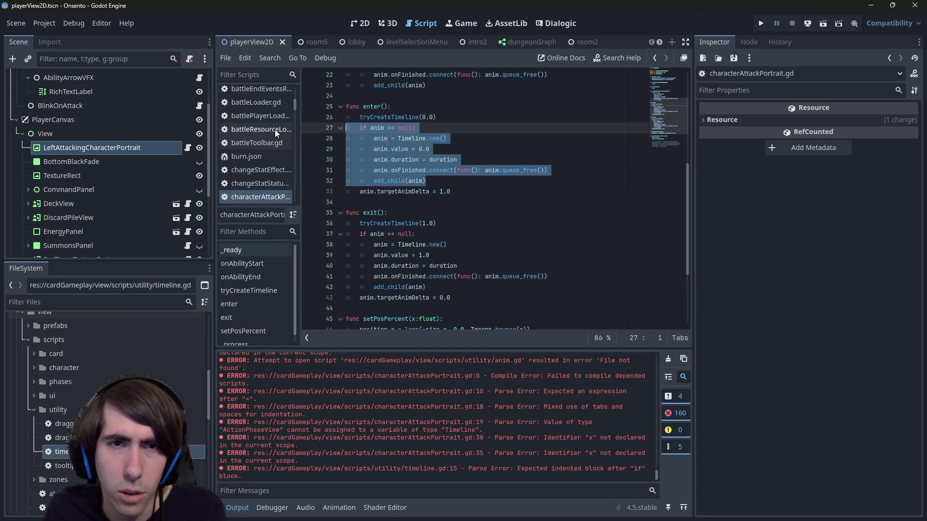
key(shift+Up)
key(BackSpace)
key(BackSpace)
drag(426, 224, 304, 180)
key(shift+Up)
key(BackSpace)
key(BackSpace)
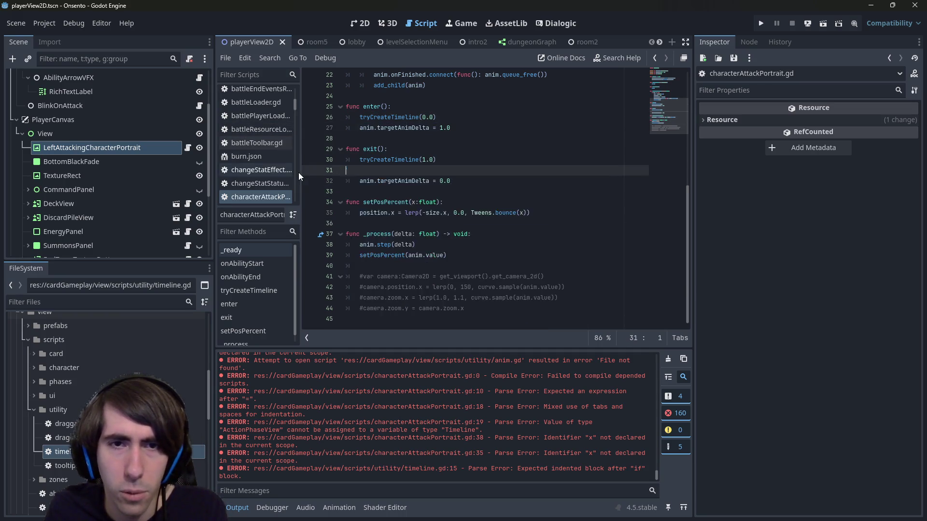
click(481, 175)
key(ctrl+s)
- Switch to the room2 scene and run it
scroll(481, 177, up, 2)
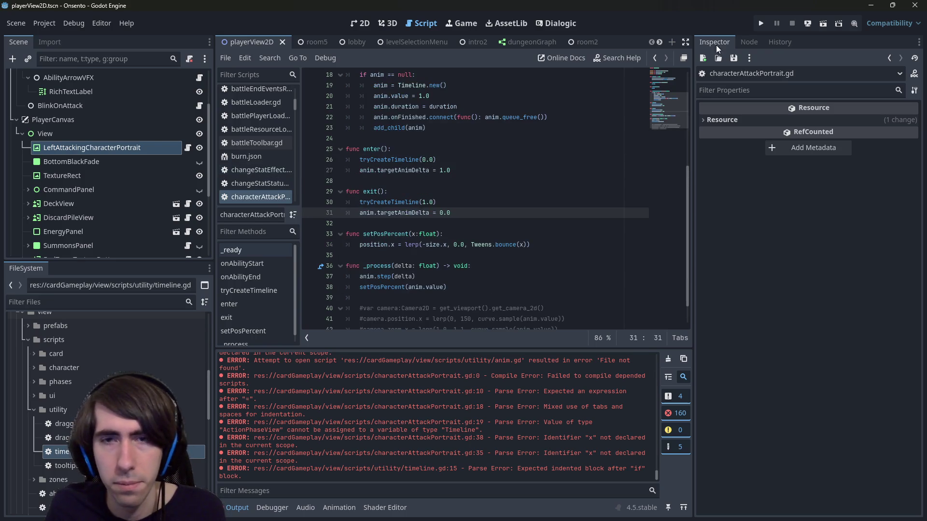
click(581, 43)
click(822, 23)
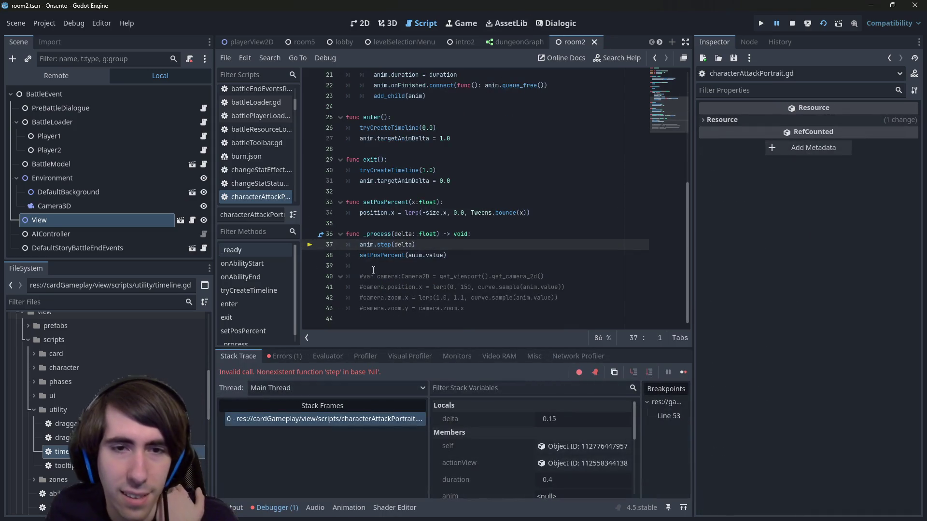
- Inspect the Nil anim error on anim.step(delta), stop the game, and return to that call
double_click(367, 244)
click(791, 23)
scroll(375, 199, up, 2)
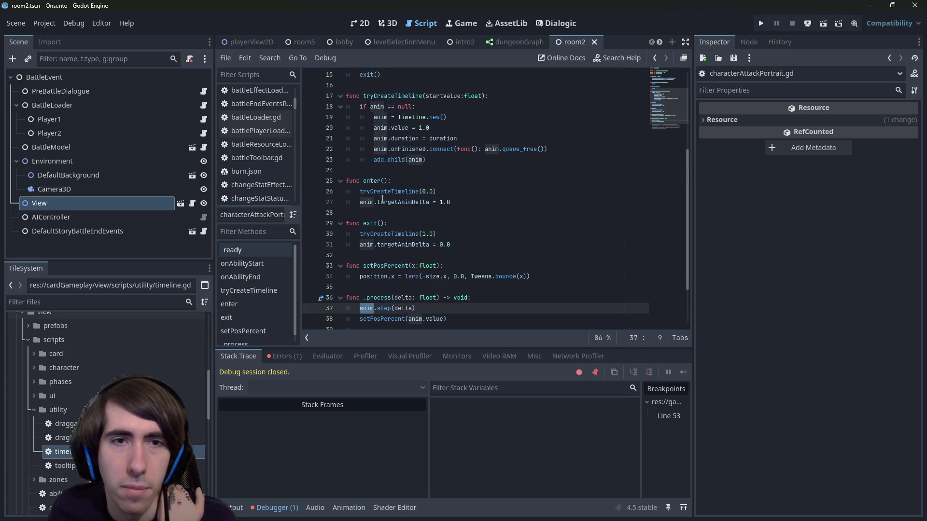
scroll(386, 190, up, 5)
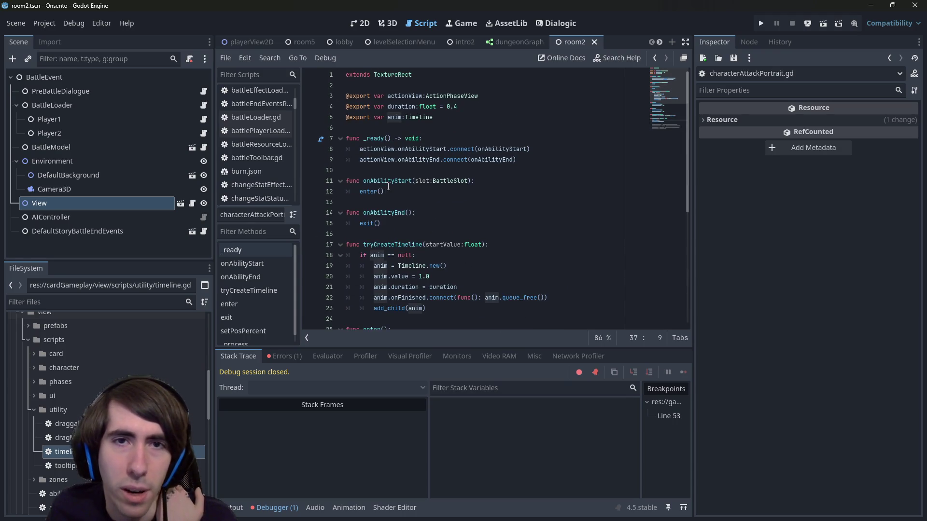
scroll(398, 167, down, 5)
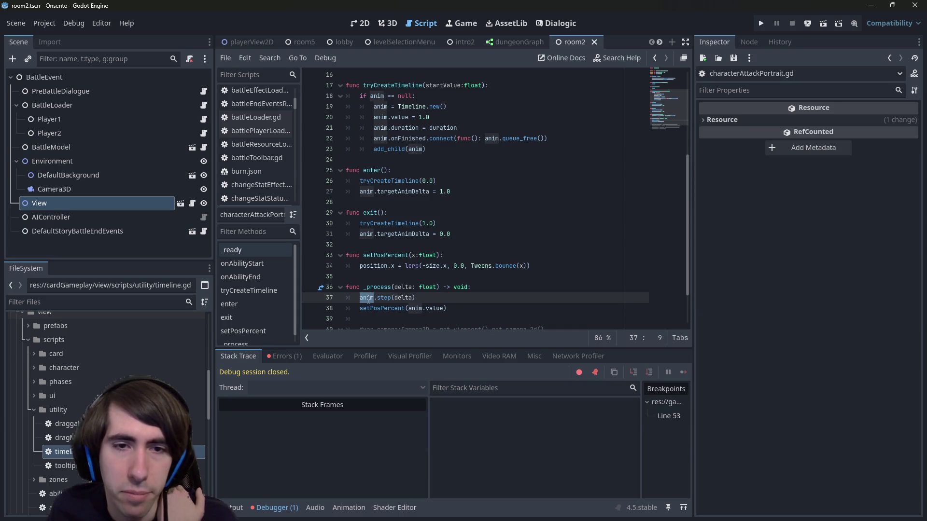
mouse_move(368, 299)
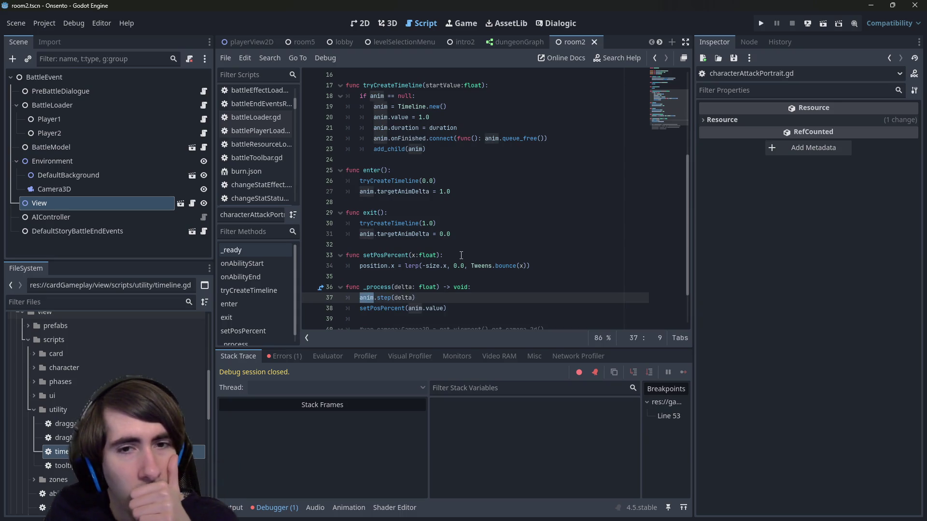
click(384, 297)
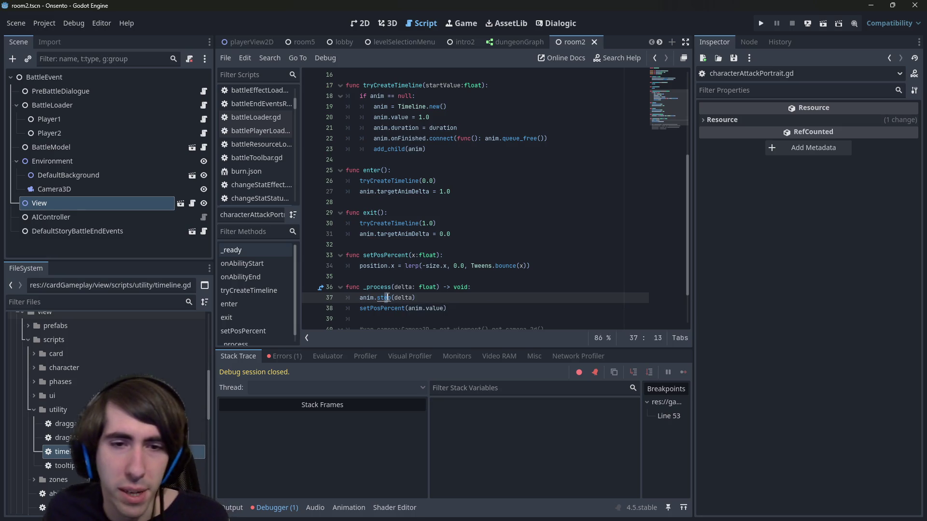
- Add a _process function at the end of timeline.gd that calls step(delta)
ctrl+click(386, 298)
click(401, 282)
key(Return)
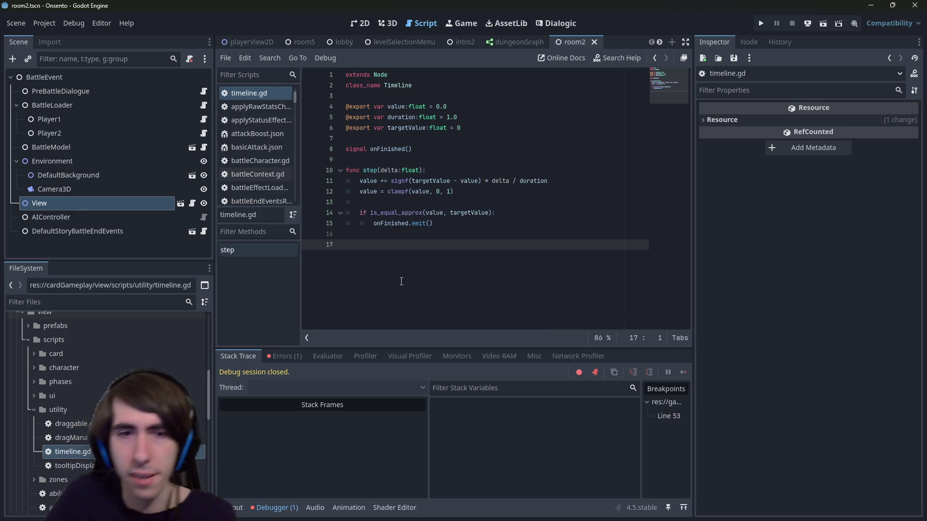
text(func _proces)
key(Return)
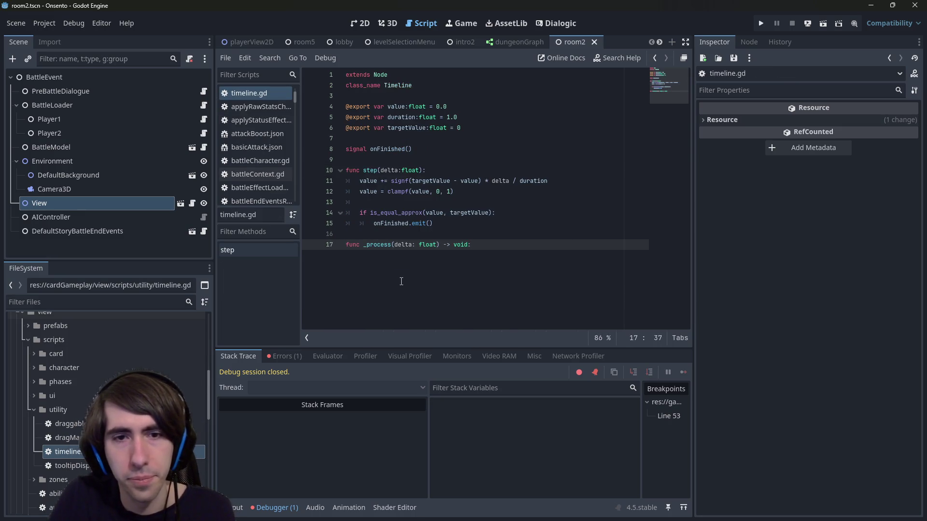
key(Return)
text(step)
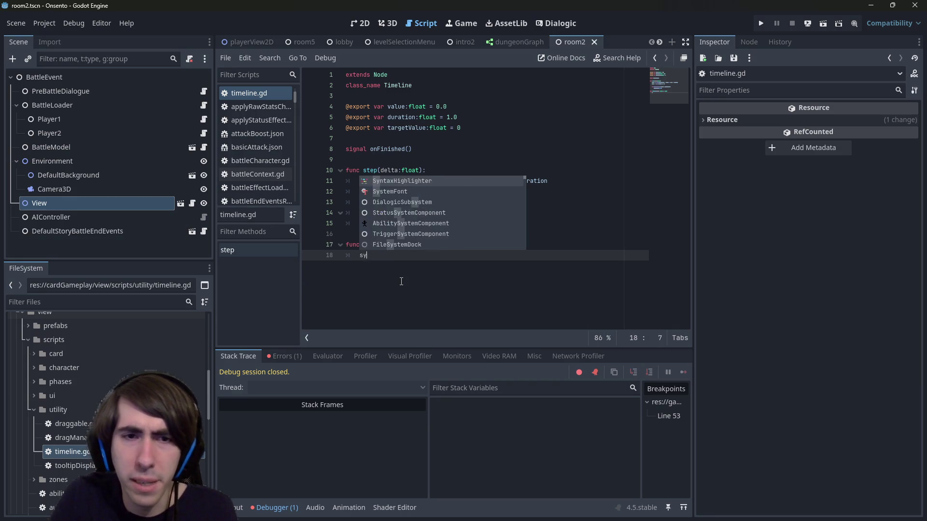
key(Return)
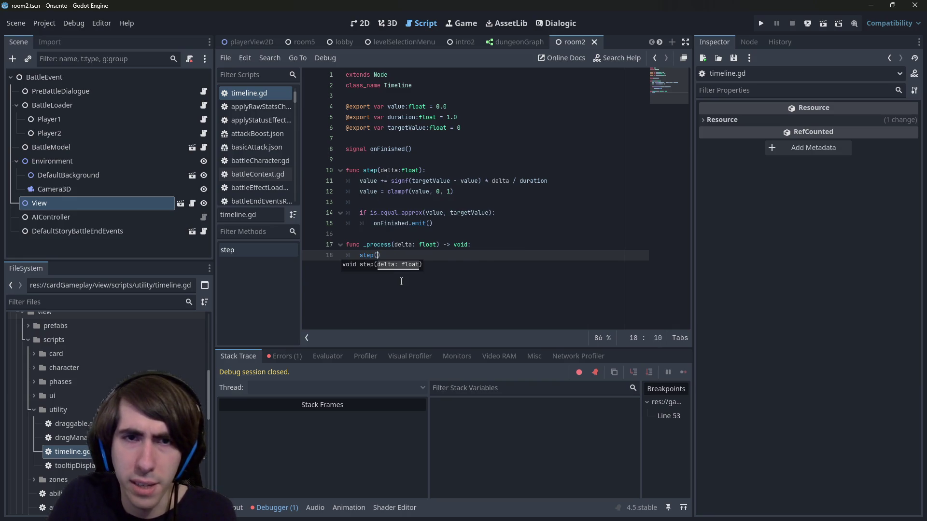
text(delta)
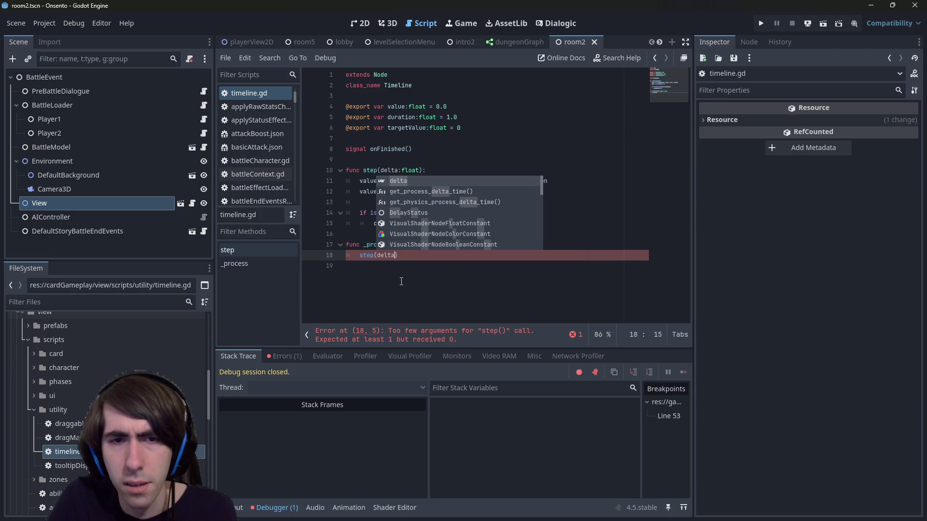
click(397, 282)
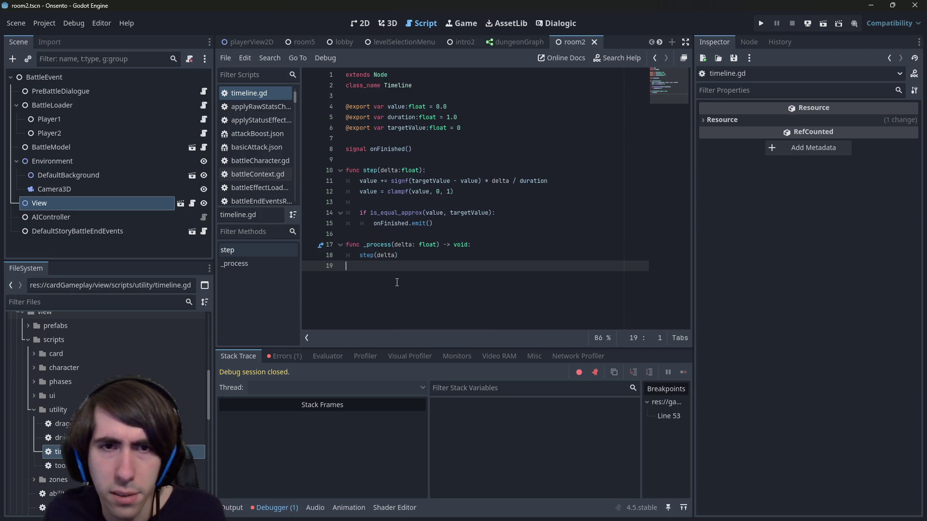
double_click(392, 149)
click(403, 282)
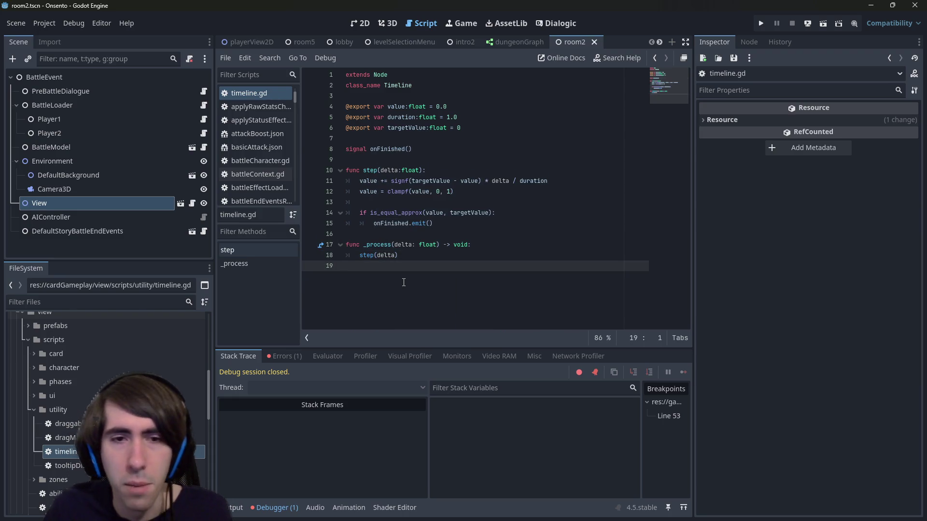
- Go back to characterAttackPortrait.gd and confirm its _process still calls anim.step(delta)
key(alt+Left)
key(alt+Right)
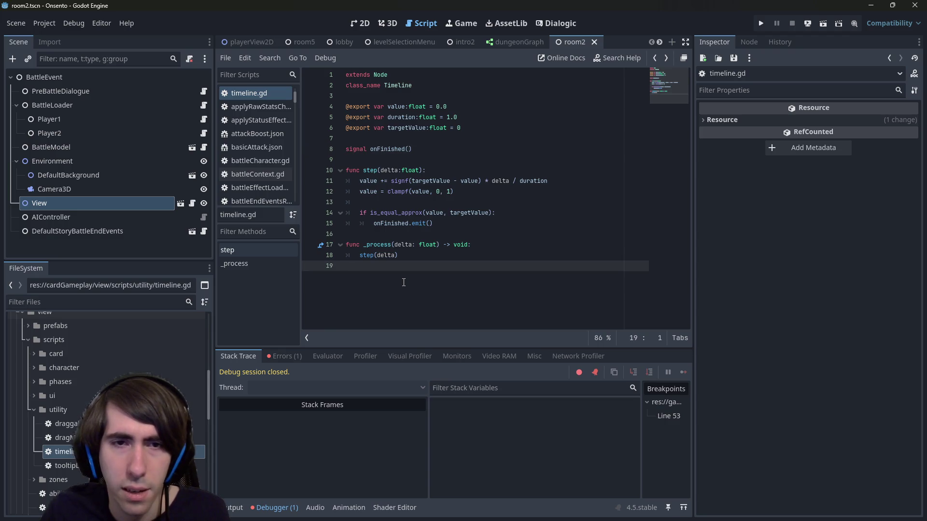
key(alt+Left)
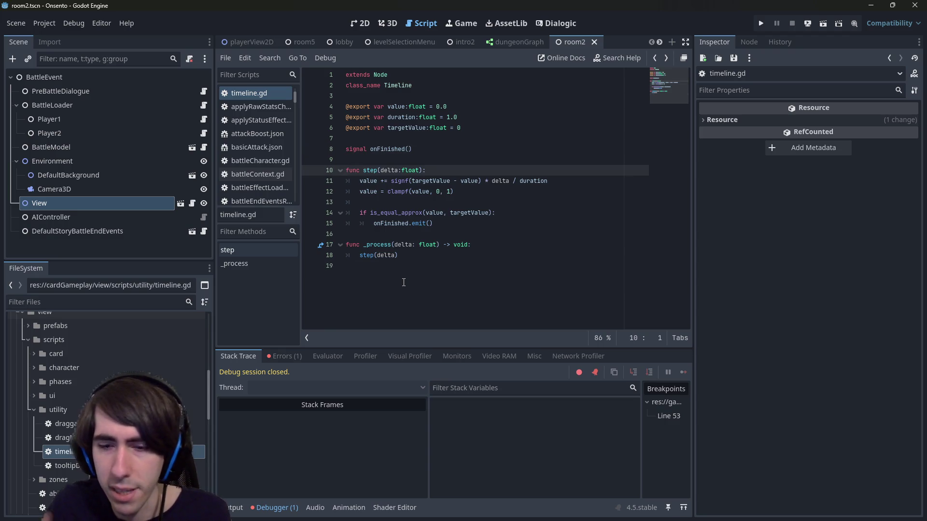
key(alt+Left)
scroll(412, 283, down, 1)
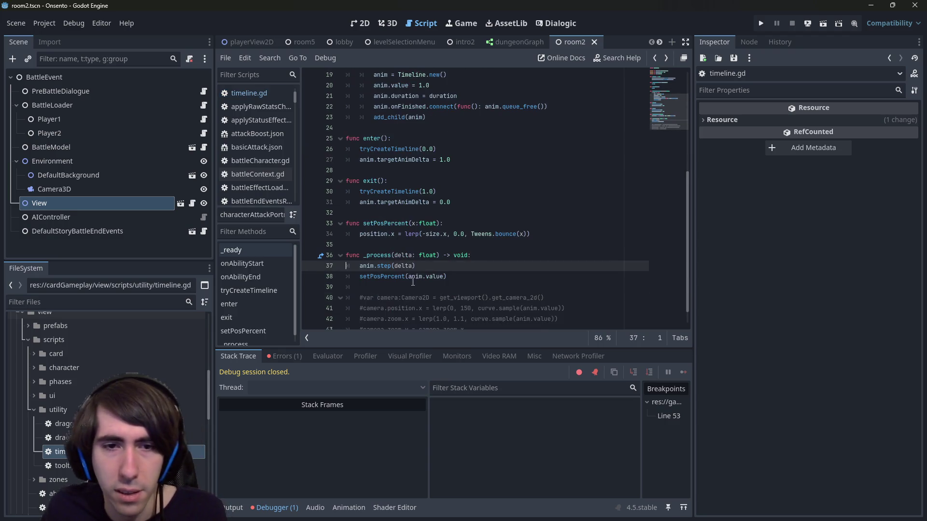
triple_click(423, 266)
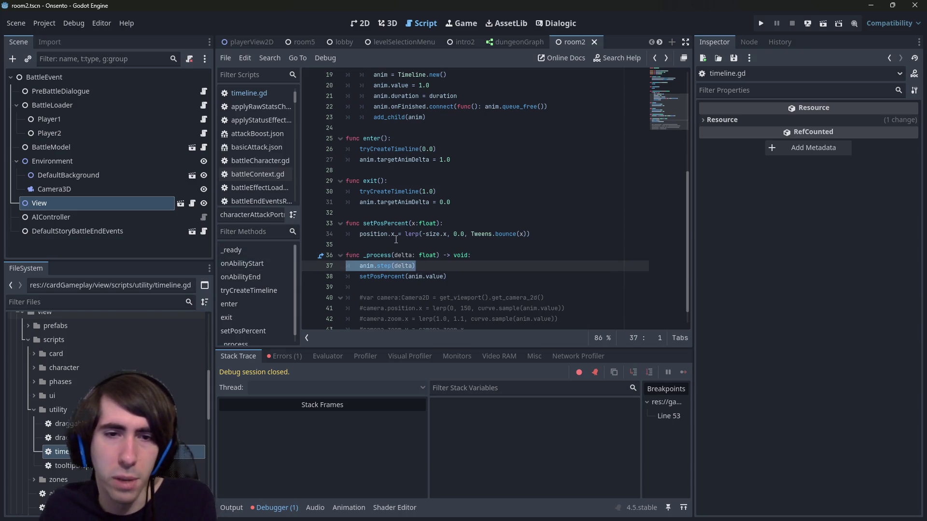
key(BackSpace)
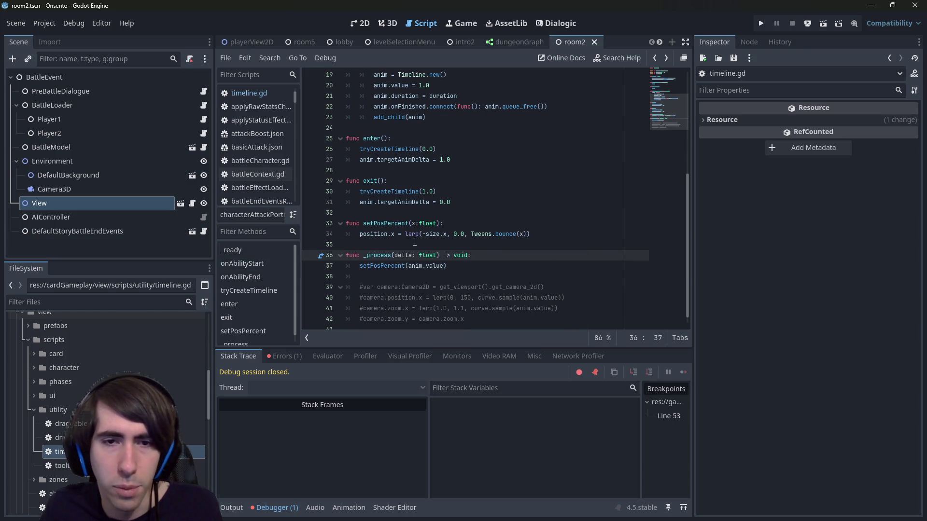
key(ctrl+z)
shift+click(466, 282)
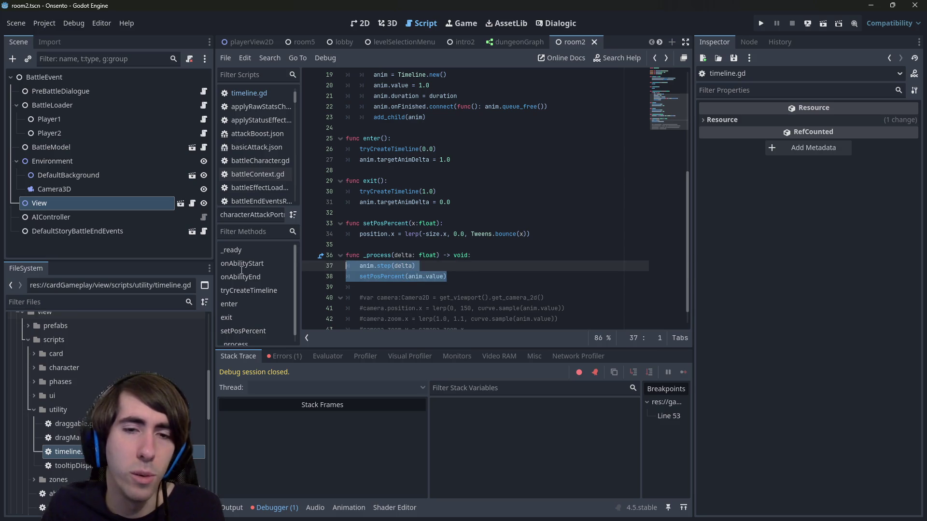
click(466, 281)
- Delete the _process function from timeline.gd, save, and return to characterAttackPortrait.gd
key(alt+Left)
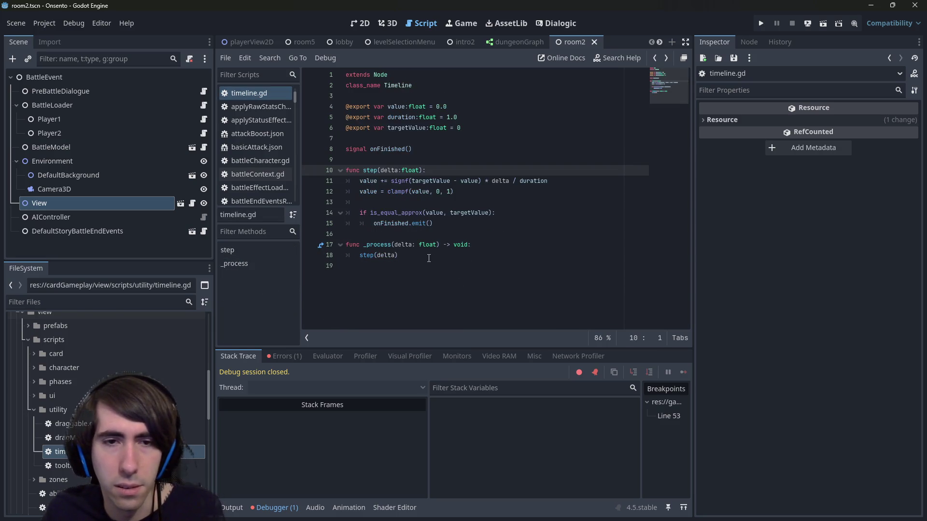
drag(426, 257, 344, 245)
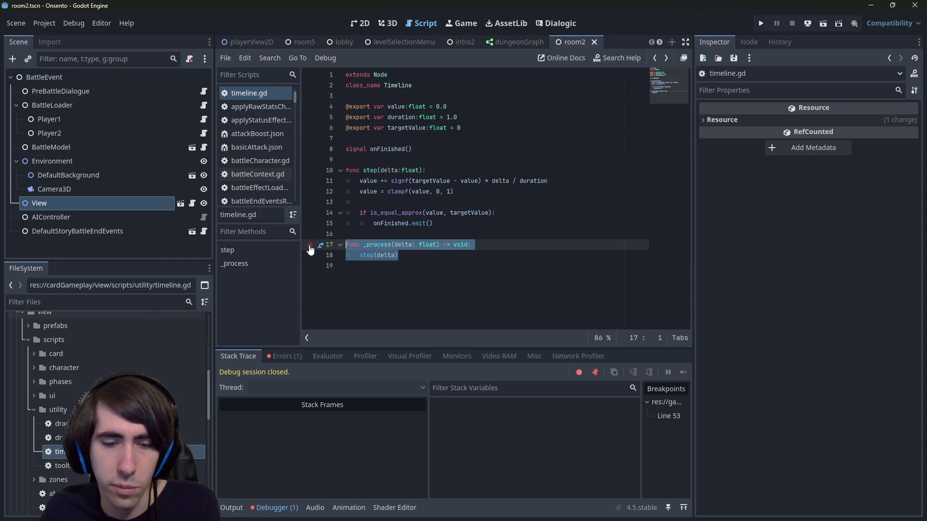
key(Delete)
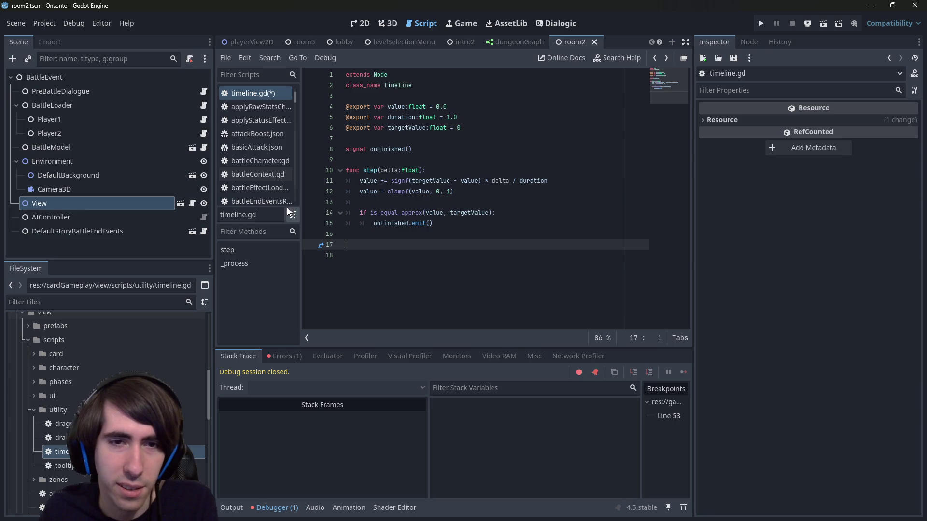
key(BackSpace)
key(ctrl+s)
key(alt+Right)
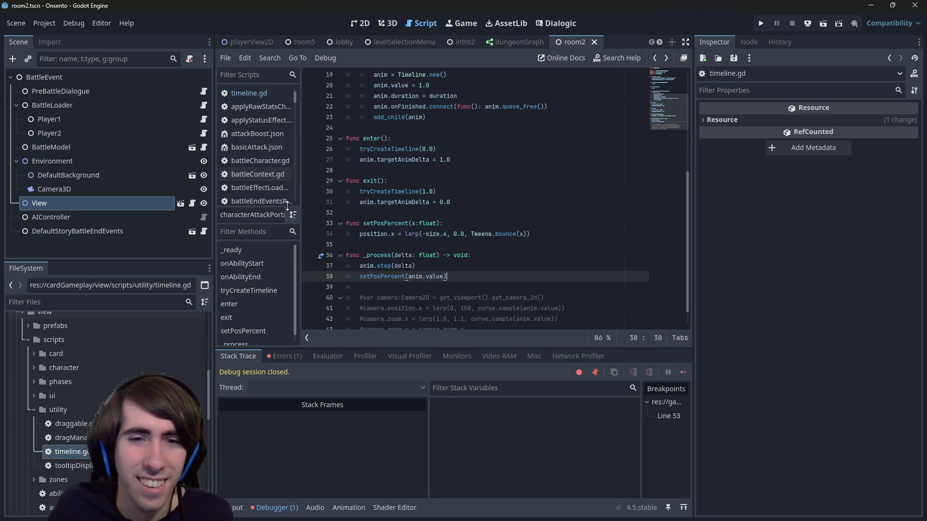
- Wrap the anim.step(delta) and setPosPercent lines in an 'if anim != null:' block
click(495, 256)
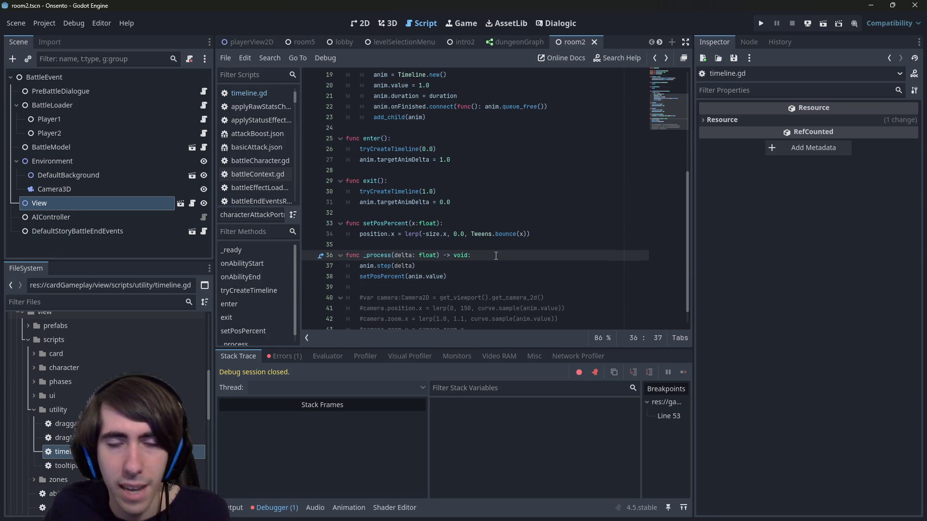
key(Return)
text(if anim != null)
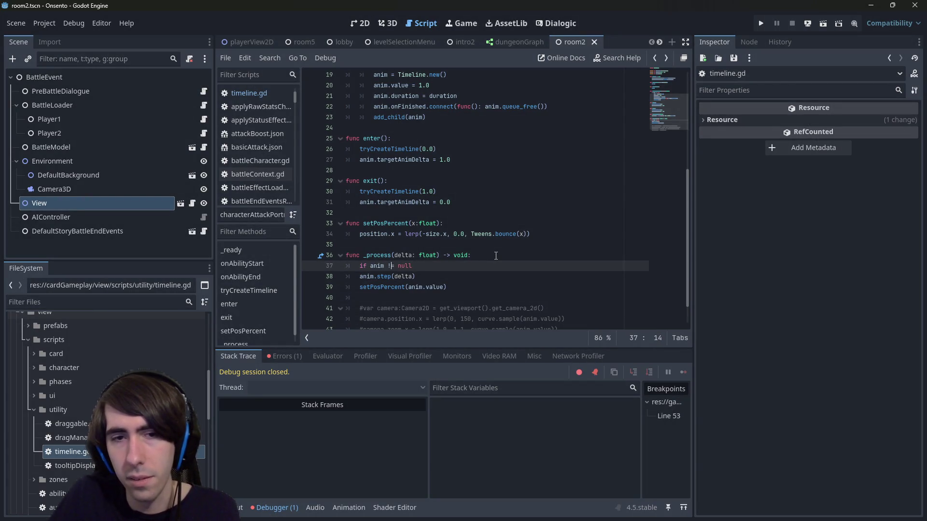
click(360, 277)
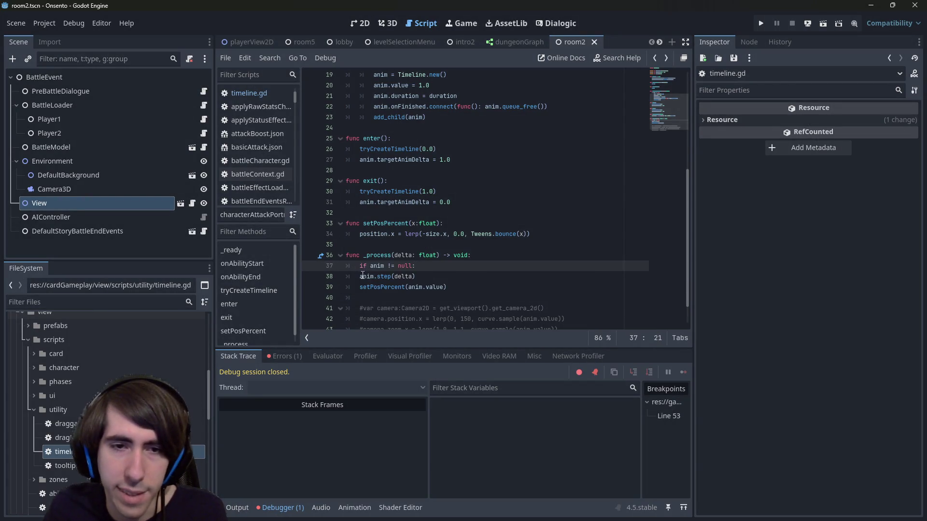
key(Tab)
click(360, 288)
key(Tab)
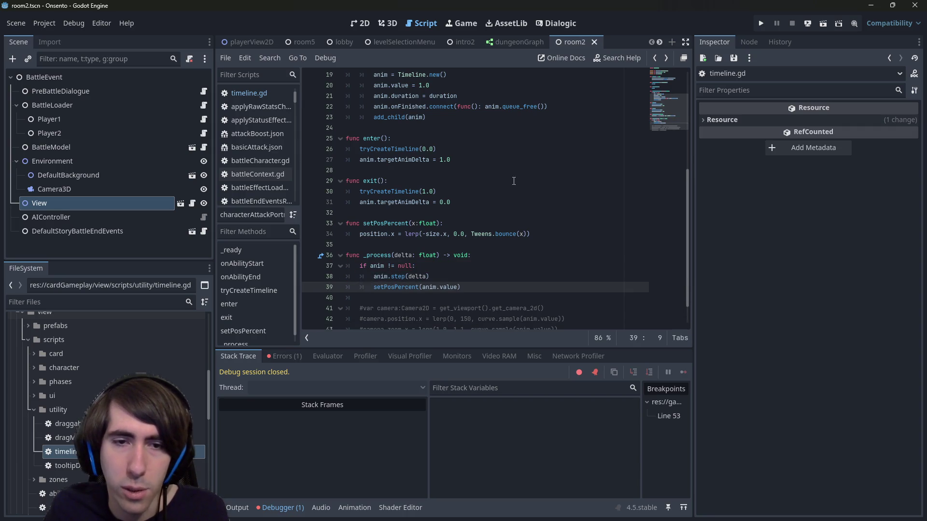
- Run the scene, skip the intro dialogue, and play the 25/25 and 30/30 cards
key(F6)
click(384, 277)
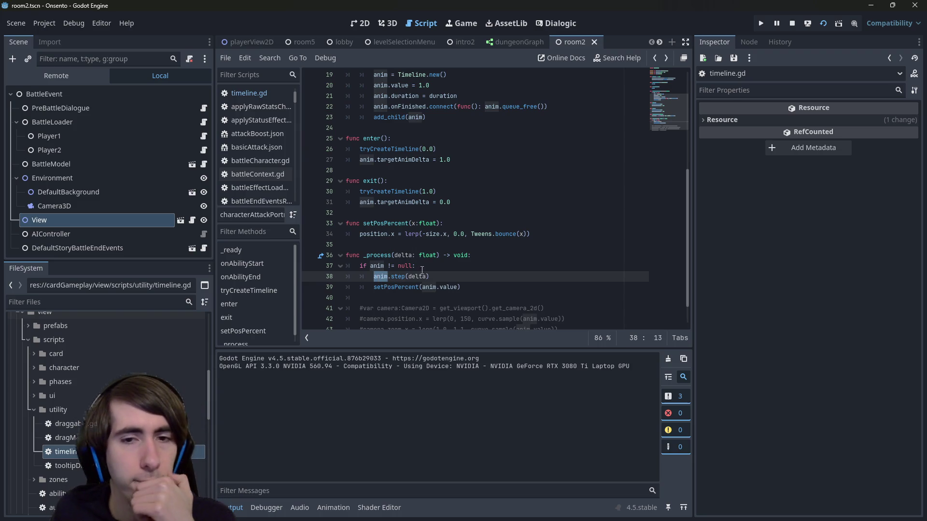
click(438, 287)
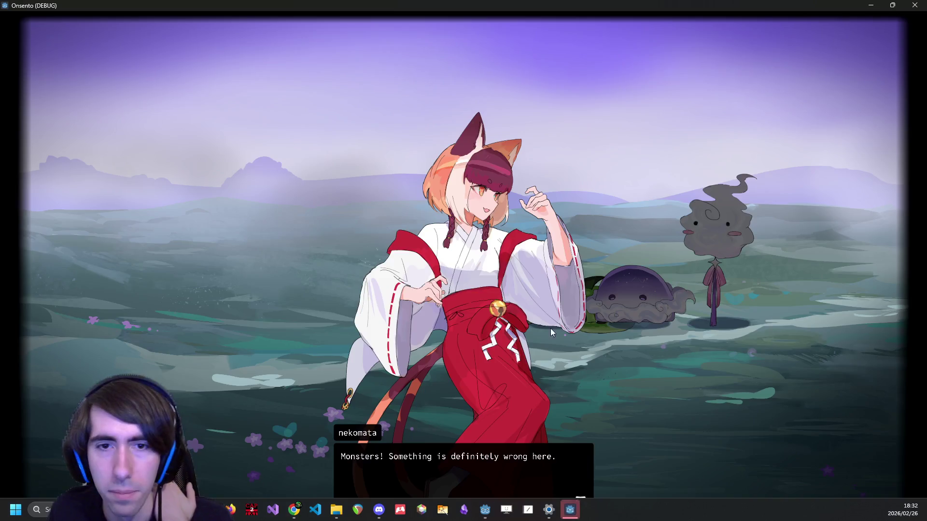
click(551, 328)
click(550, 328)
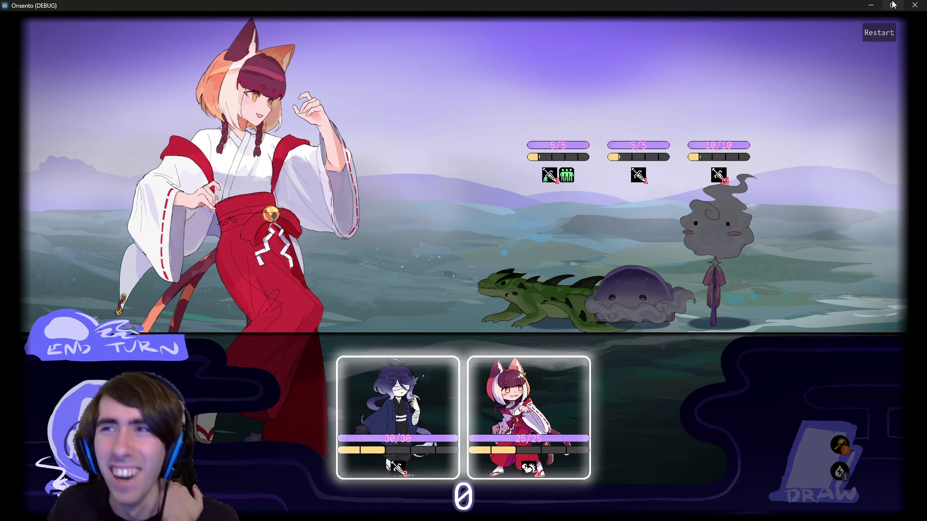
mouse_move(528, 410)
mouse_down()
mouse_move(369, 271)
mouse_move(380, 292)
mouse_move(370, 285)
mouse_up()
mouse_move(463, 415)
mouse_down()
mouse_move(283, 270)
mouse_move(284, 309)
mouse_up()
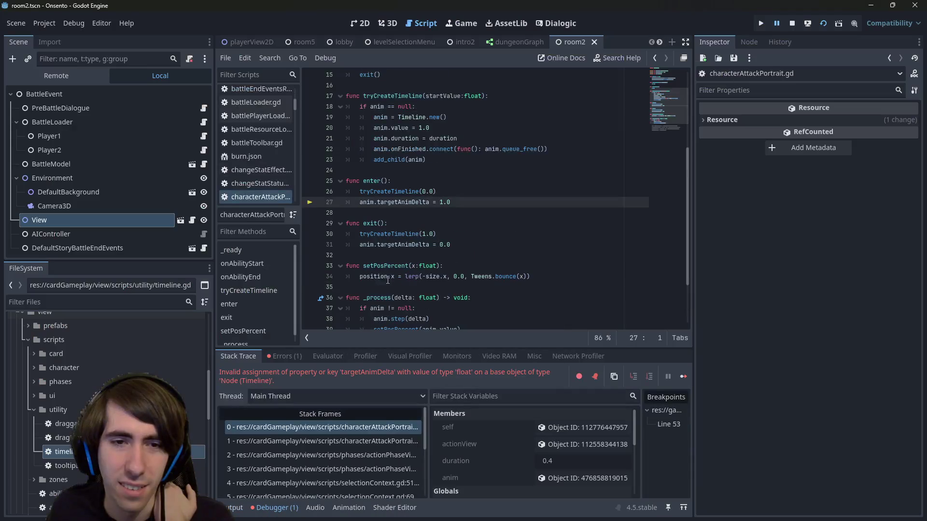
double_click(370, 201)
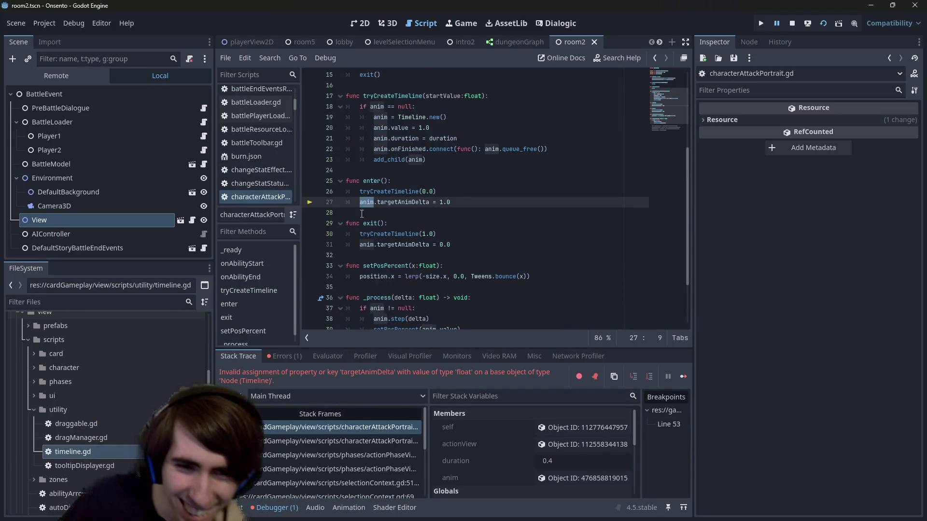
double_click(400, 202)
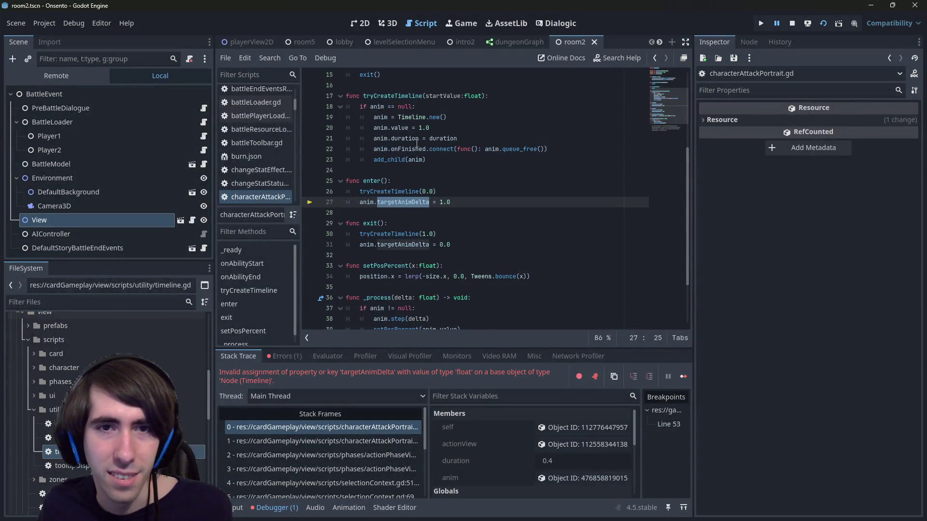
ctrl+click(408, 117)
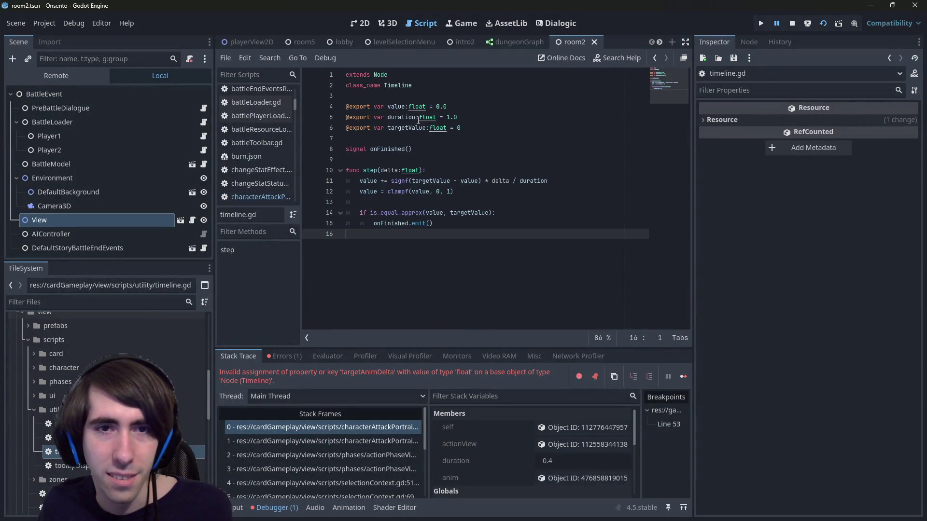
double_click(406, 128)
key(ctrl+End)
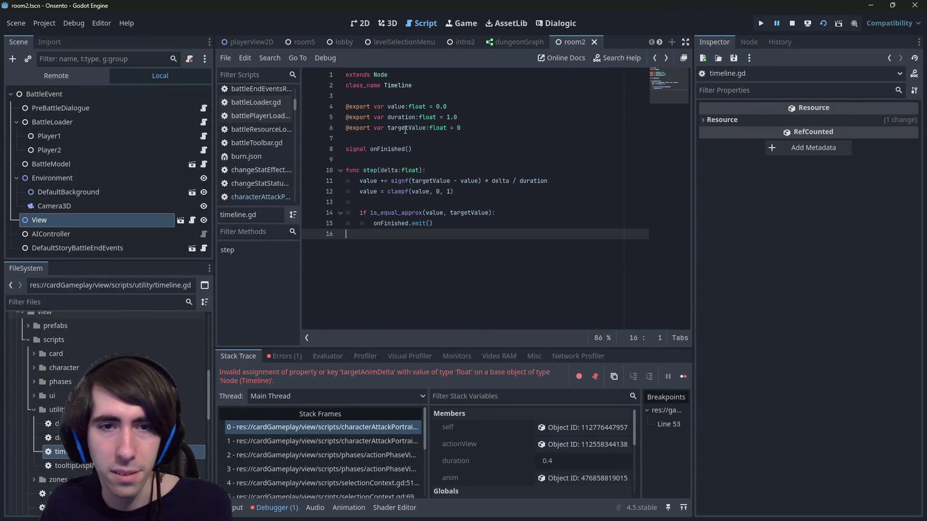
key(alt+Left)
double_click(399, 202)
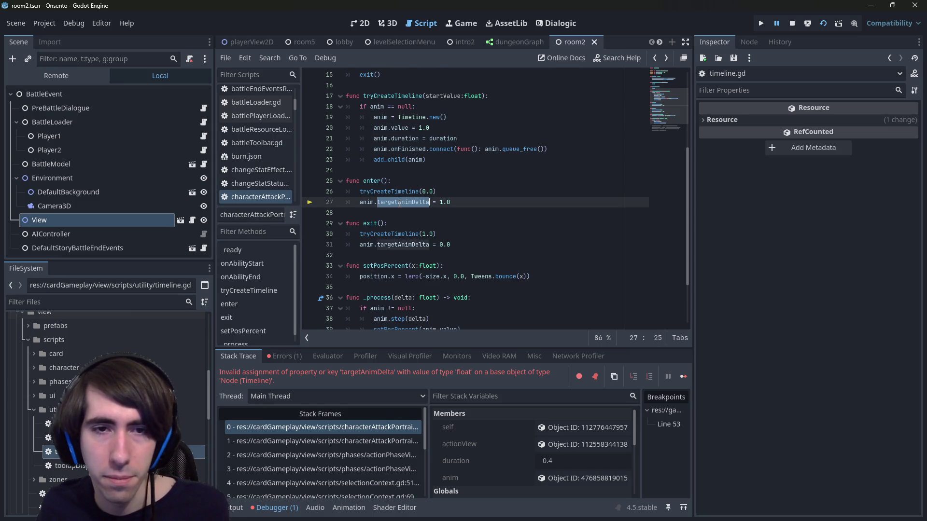
text(targetValue)
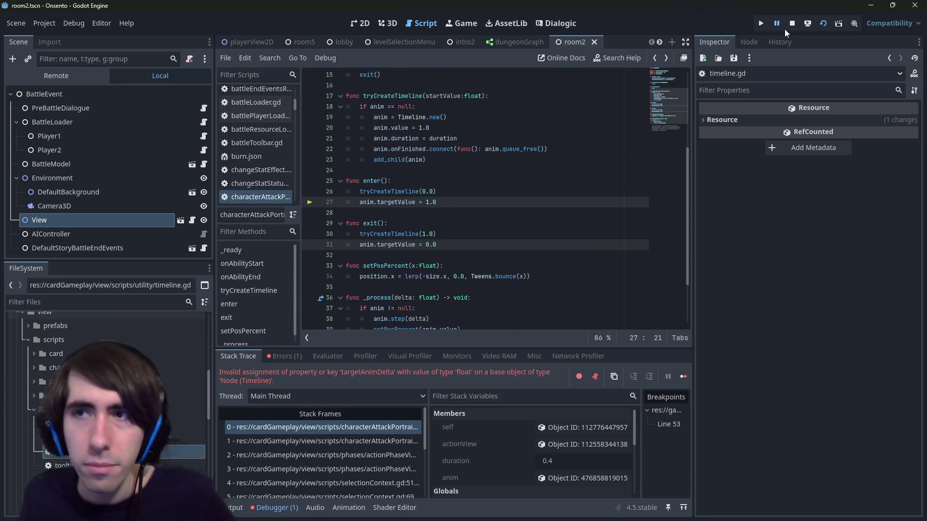
click(792, 23)
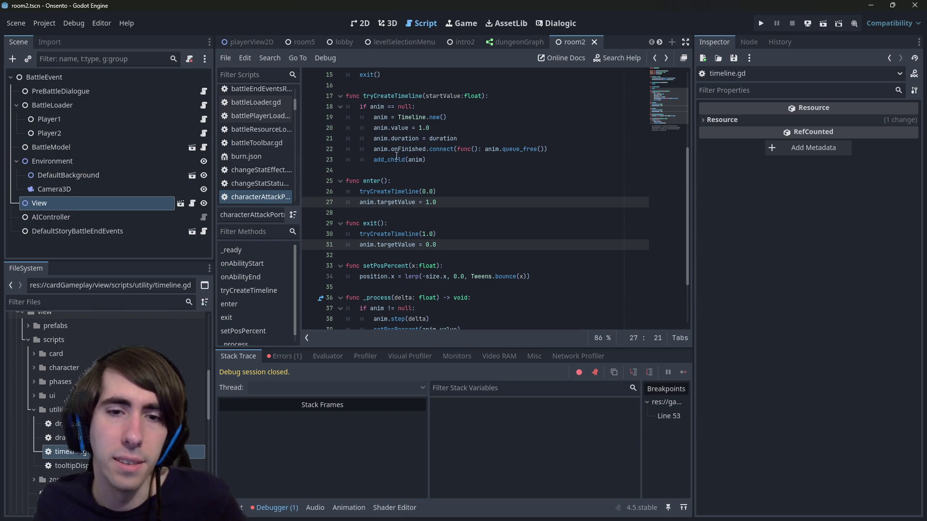
scroll(409, 181, down, 3)
double_click(409, 254)
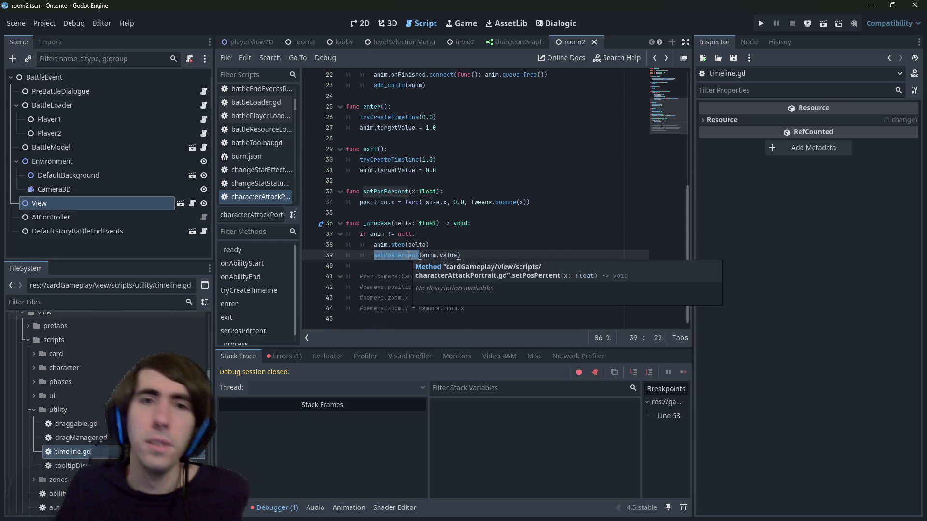
scroll(400, 232, up, 4)
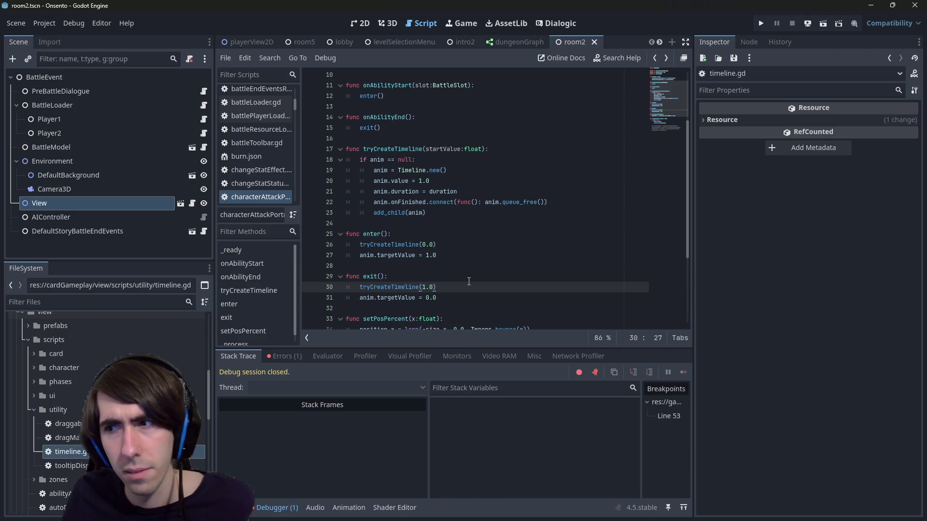
click(500, 202)
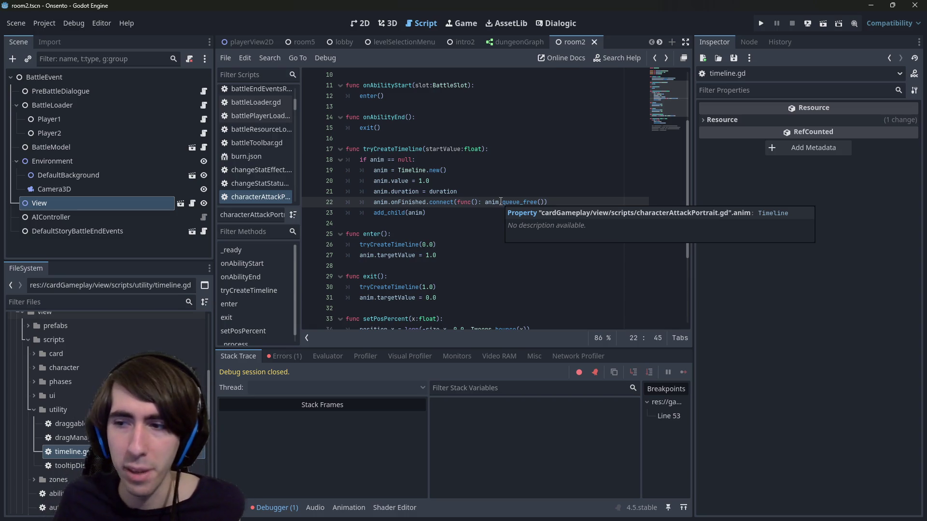
scroll(474, 226, down, 2)
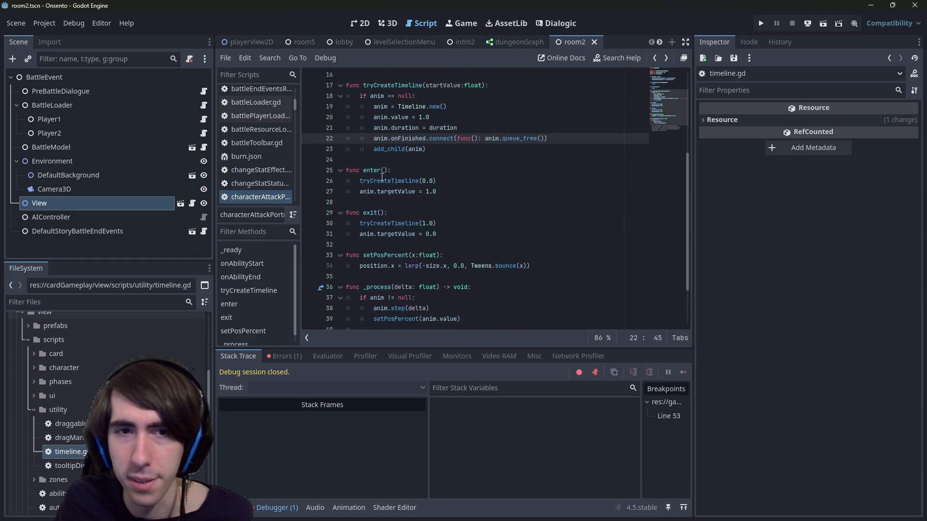
mouse_move(390, 170)
mouse_down()
mouse_move(415, 214)
mouse_move(459, 241)
mouse_up()
click(488, 243)
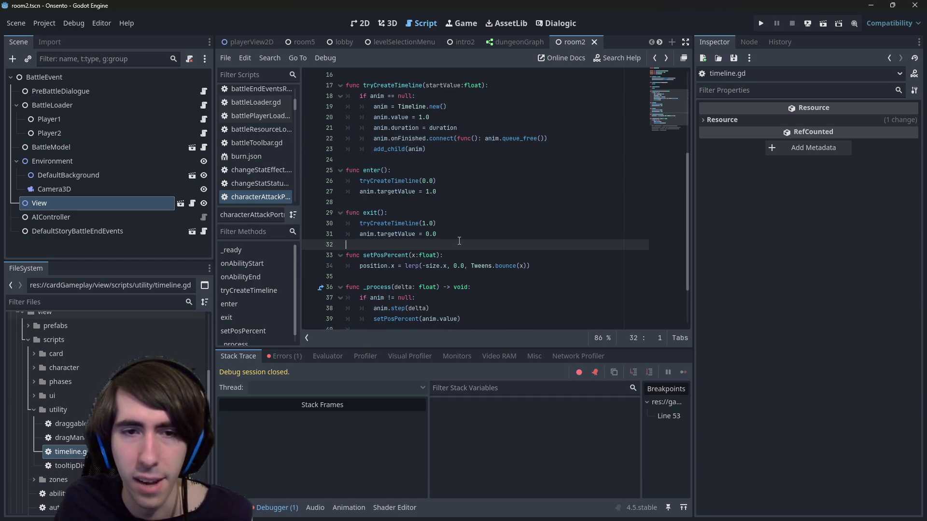
scroll(489, 241, down, 2)
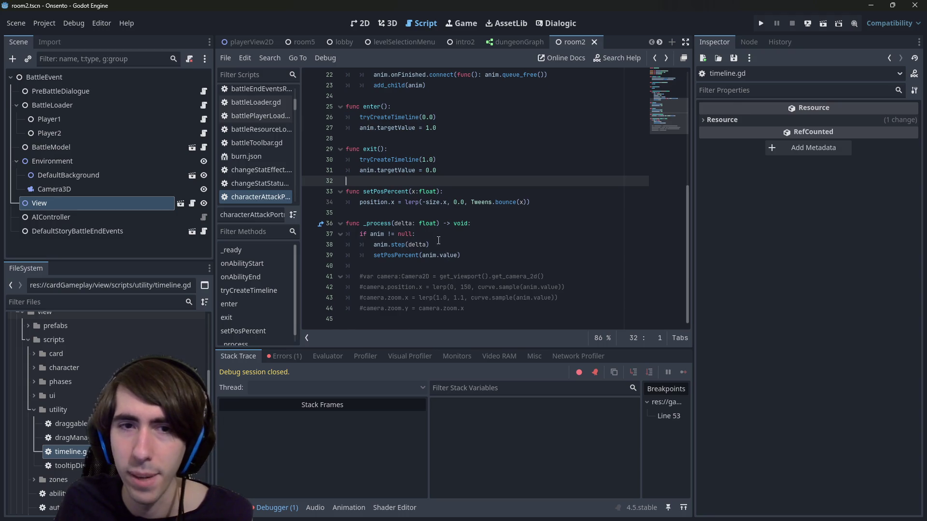
scroll(438, 239, up, 3)
double_click(411, 170)
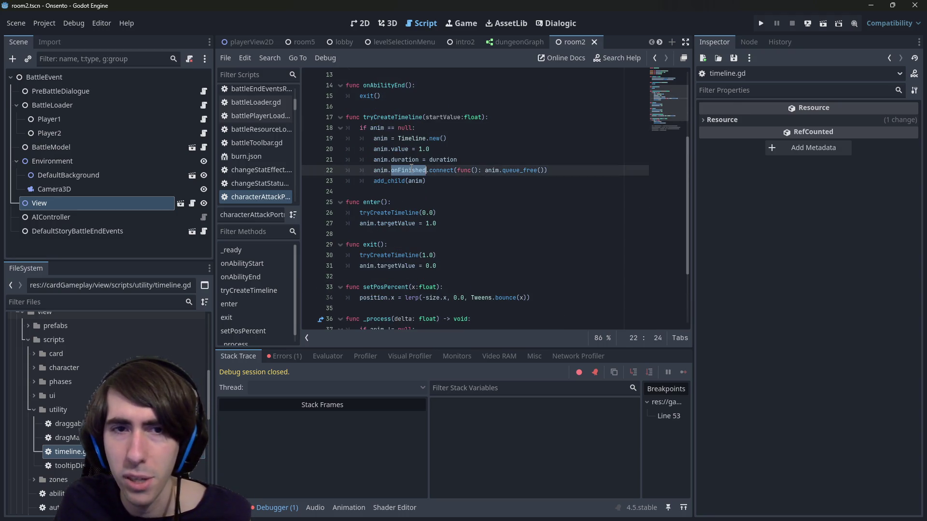
scroll(411, 169, up, 1)
mouse_move(438, 205)
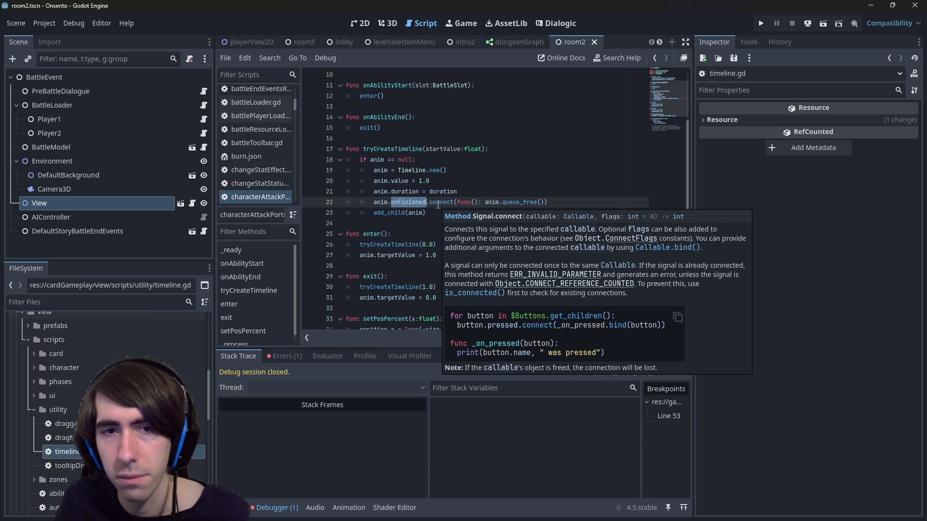
scroll(438, 205, up, 3)
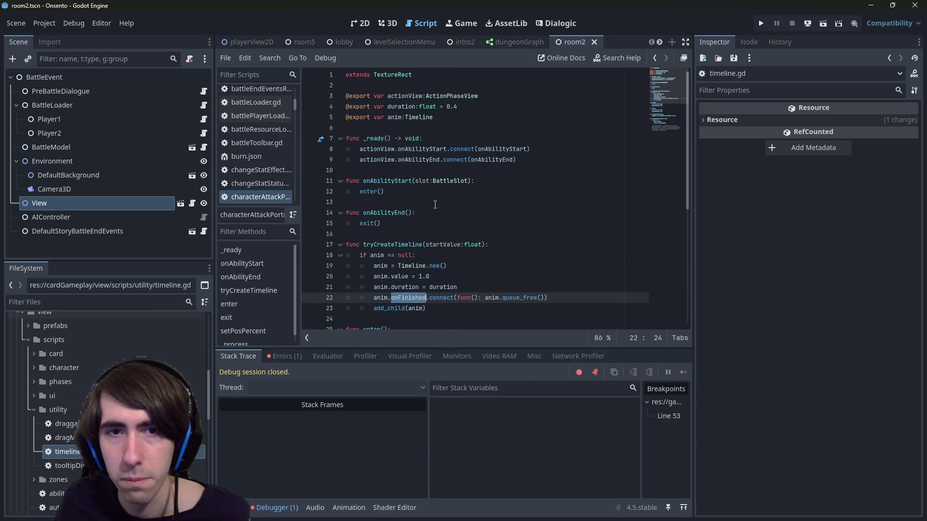
click(421, 160)
double_click(422, 159)
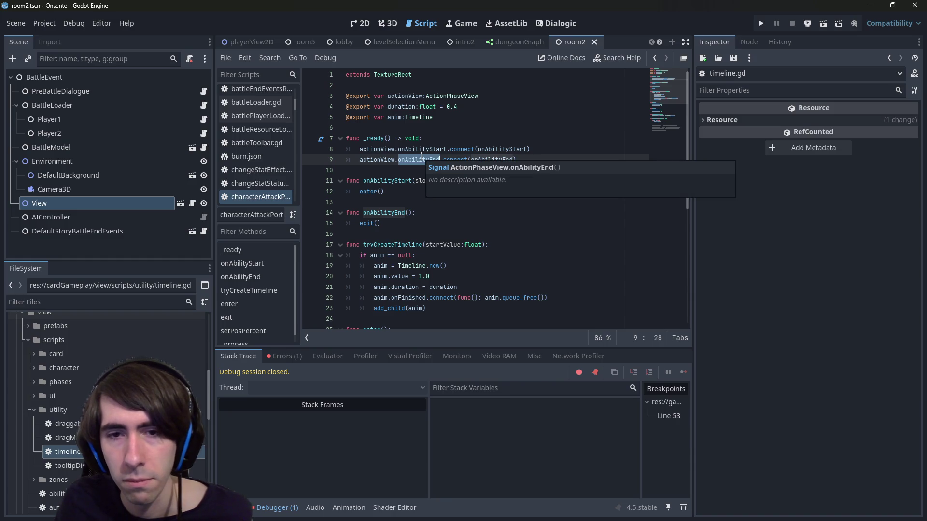
scroll(525, 260, down, 2)
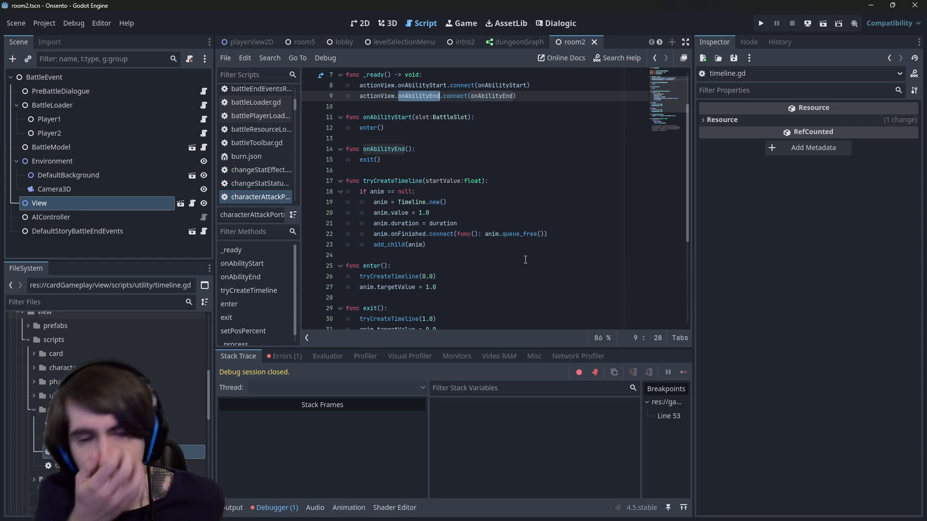
click(387, 169)
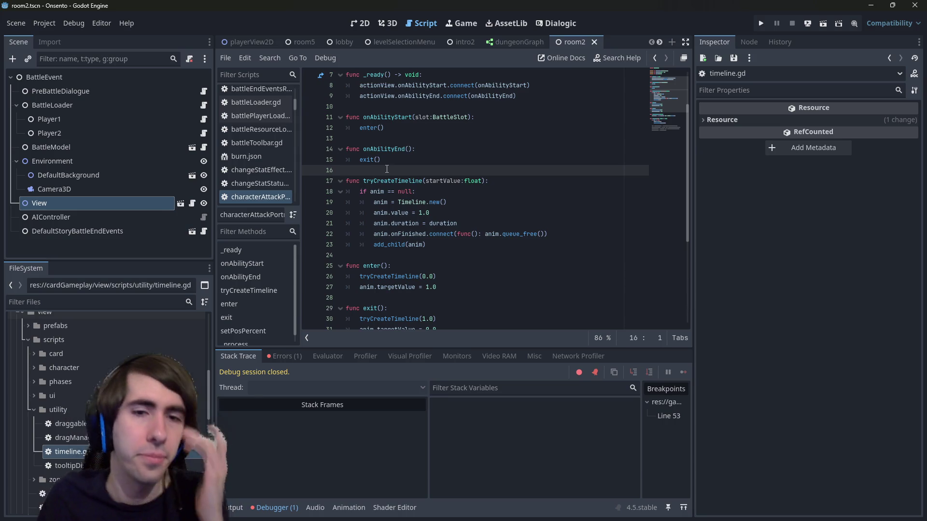
scroll(469, 303, down, 1)
click(469, 303)
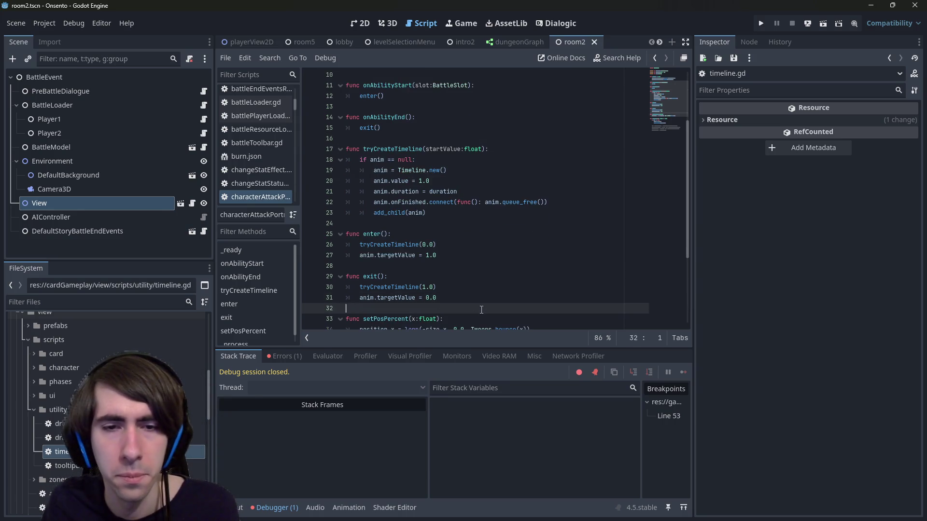
- Write an onAnimFinished() function that calls anim.queue_free() and sets anim = null
key(Return)
key(Return)
key(Up)
text(func onAnim)
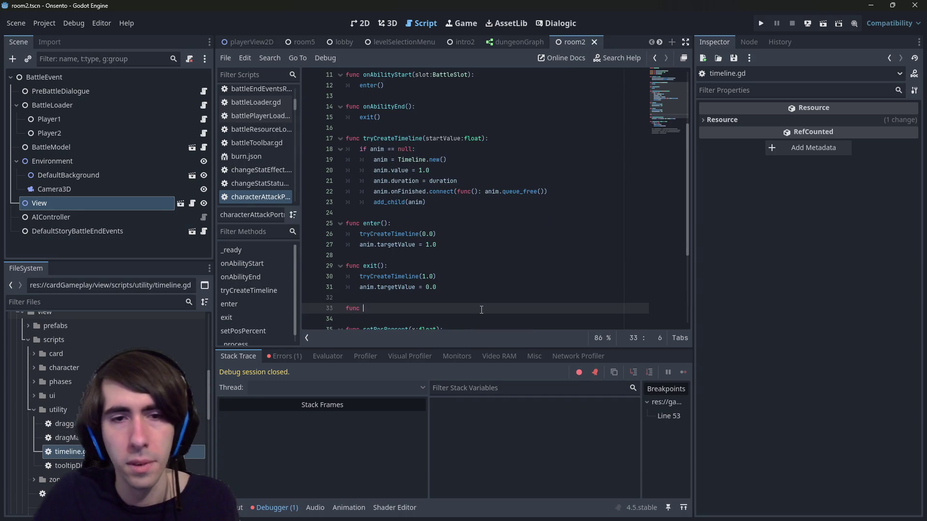
text(Finished():)
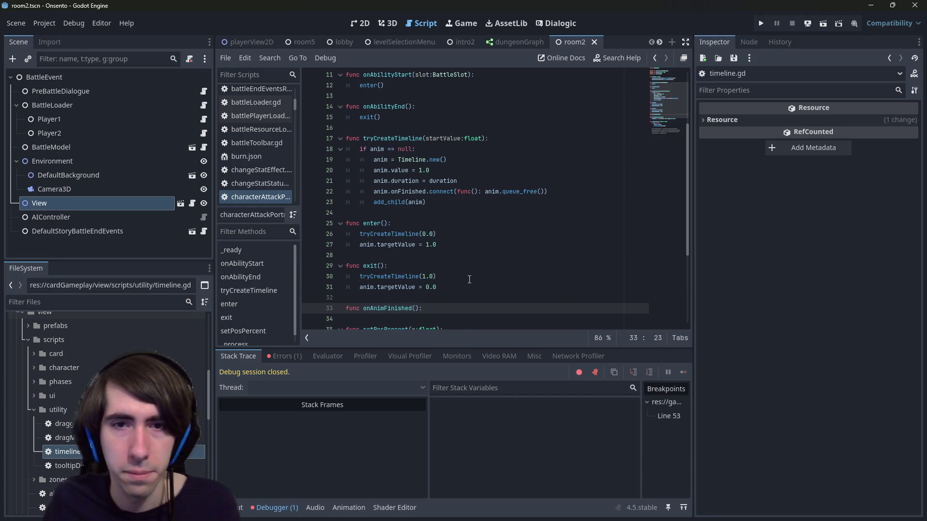
key(Return)
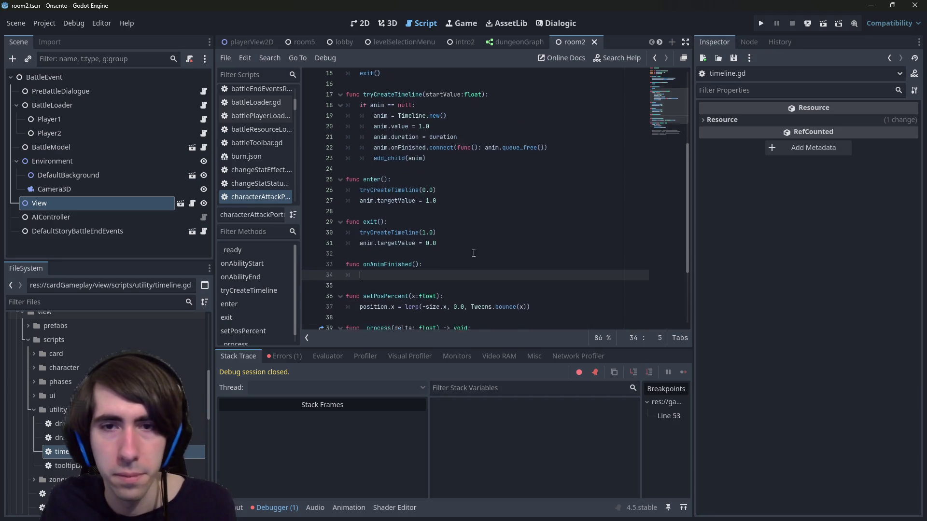
scroll(507, 217, down, 2)
drag(485, 128, 539, 128)
key(ctrl+c)
click(389, 252)
key(ctrl+v)
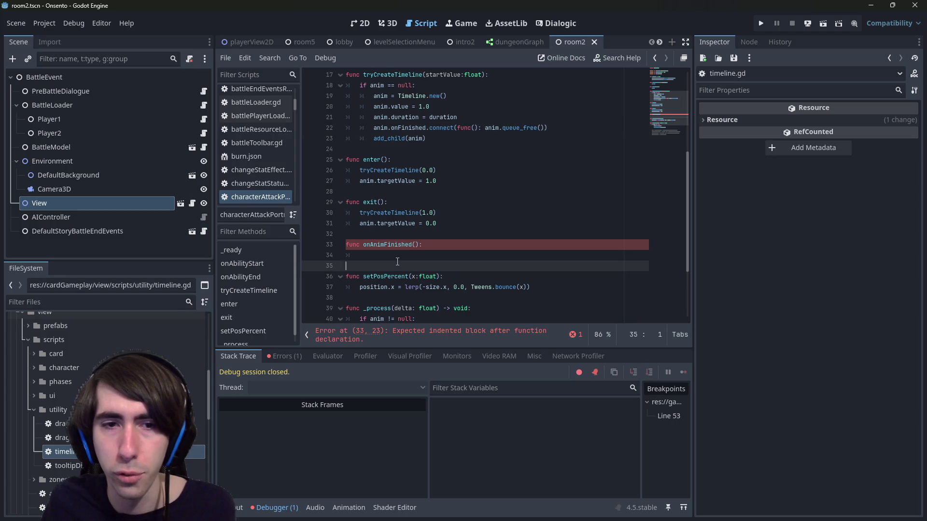
text(()
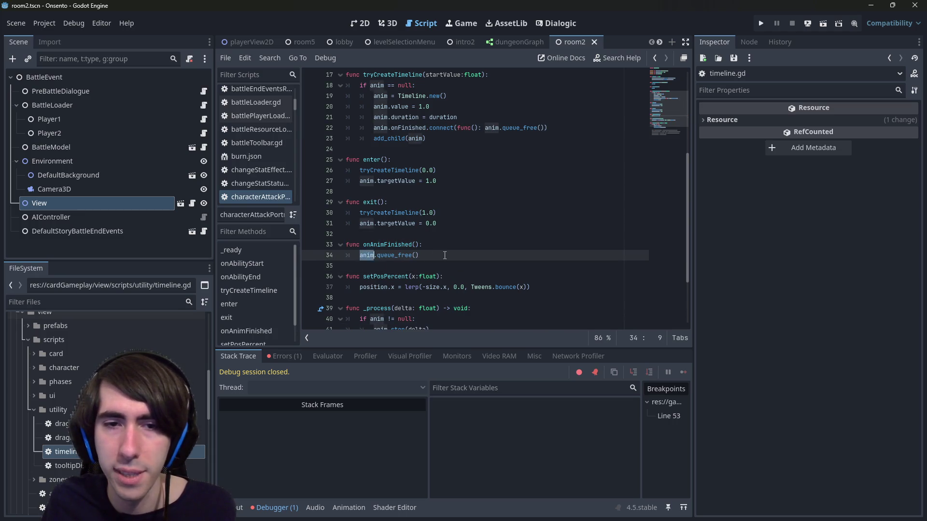
key(Return)
text(anim = null)
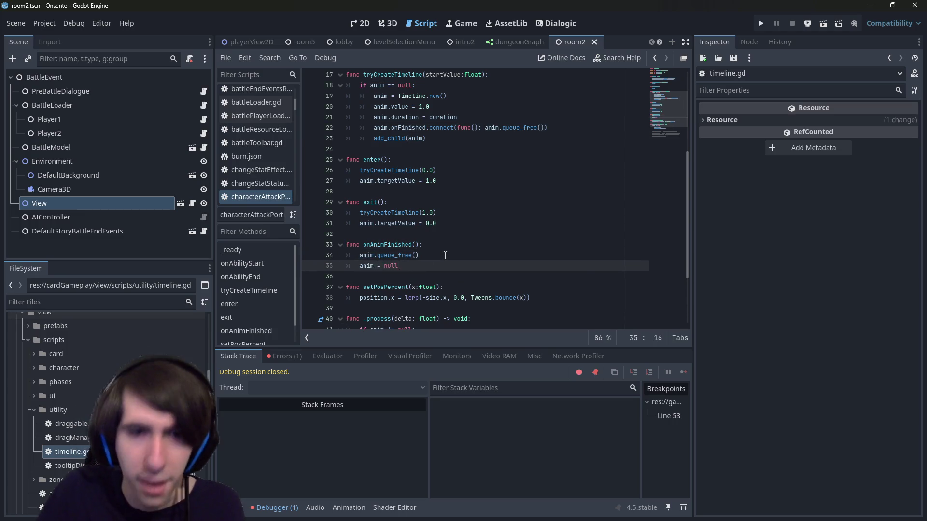
- Replace the inline lambda in onFinished.connect() with onAnimFinished
double_click(396, 246)
drag(457, 128, 544, 126)
key(ctrl+v)
scroll(468, 161, up, 4)
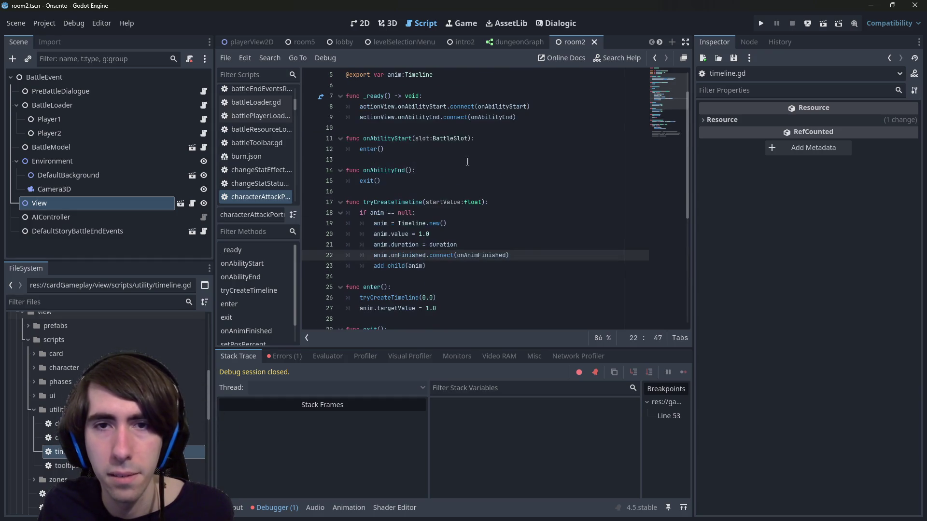
scroll(480, 265, down, 4)
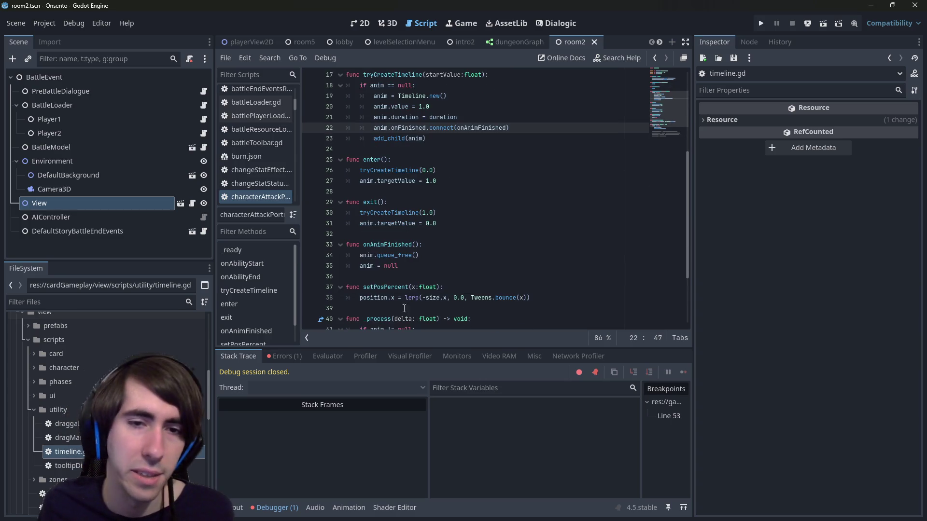
scroll(470, 296, down, 1)
scroll(470, 296, down, 2)
click(420, 170)
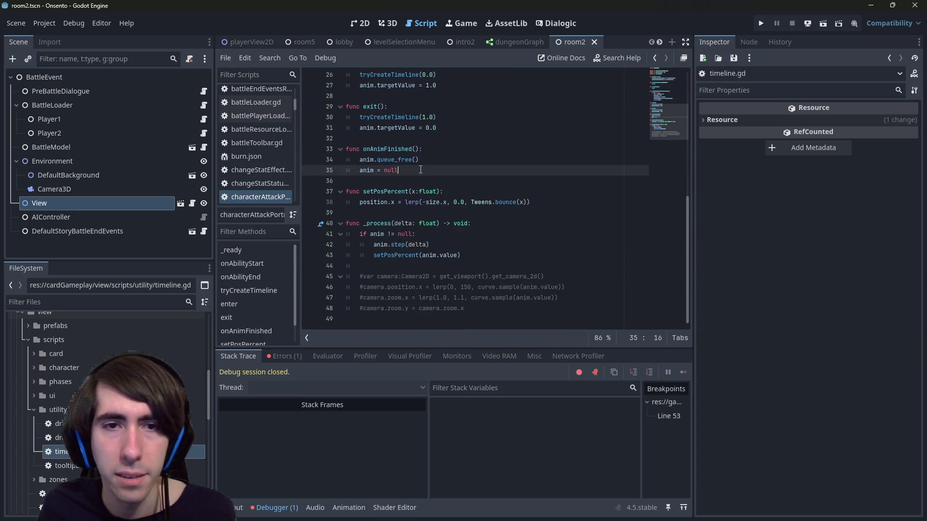
- Insert new lines at the top of onAnimFinished and type anim.targetValue
key(Return)
key(BackSpace)
click(435, 150)
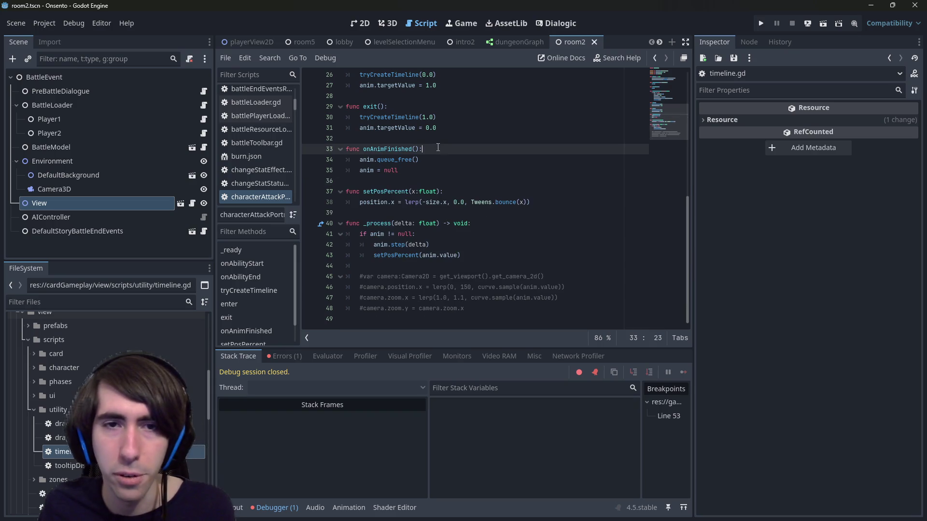
key(Return)
key(Return)
key(Down)
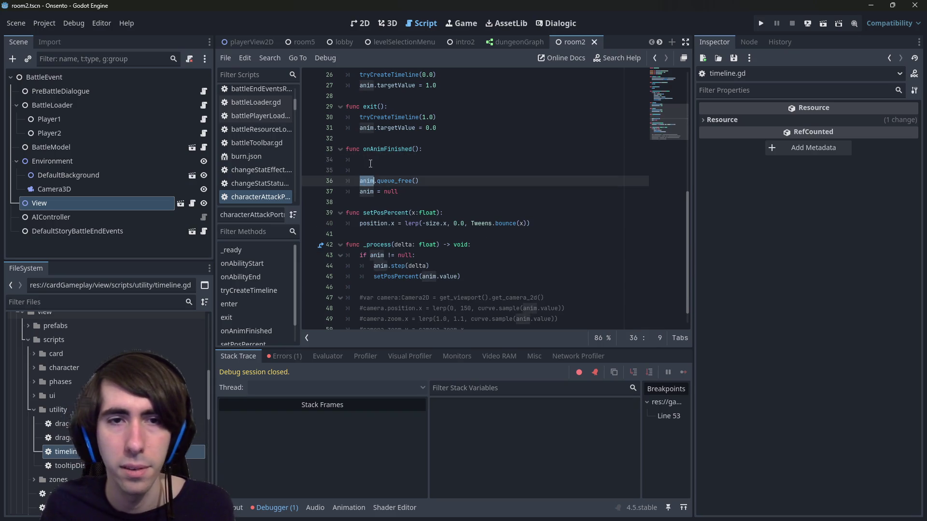
click(371, 157)
text(anim.targ)
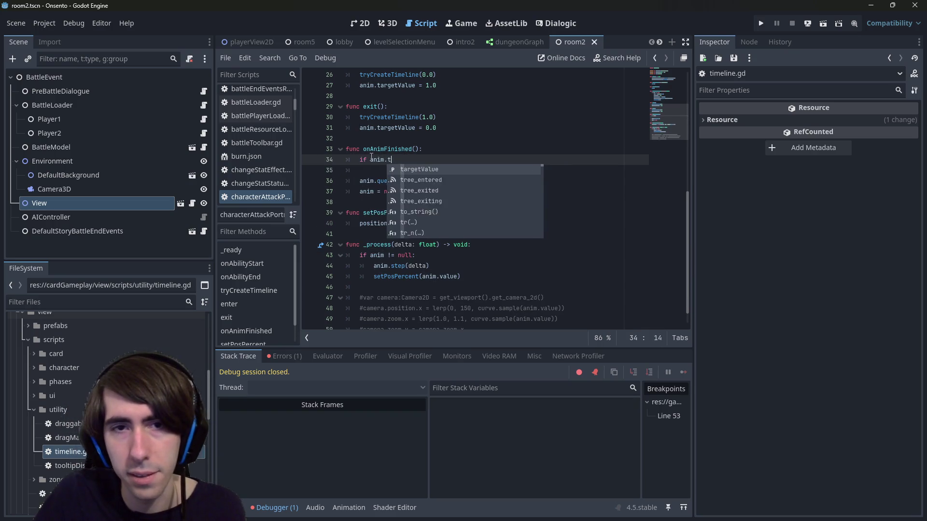
key(Return)
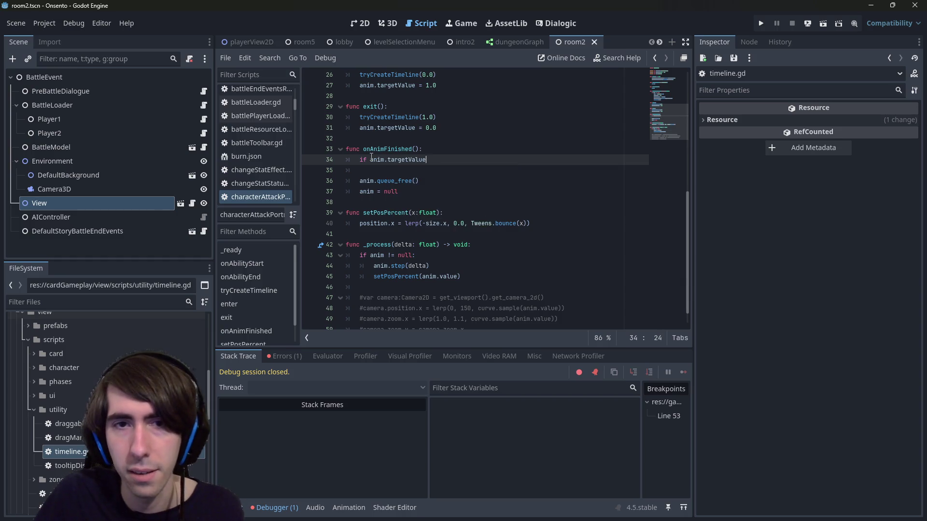
- Turn it into the condition 'if is_zero_approx(anim.targetValue):'
click(371, 159)
text(is)
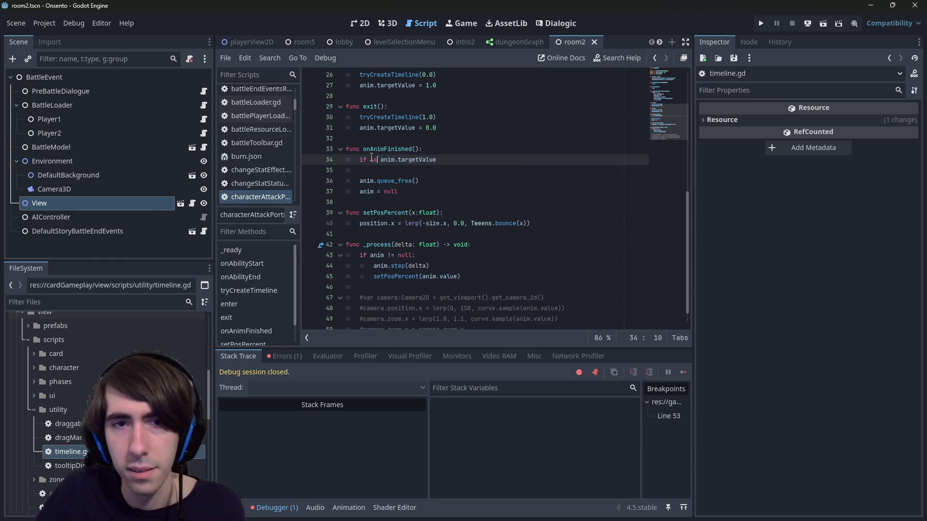
text(_equ)
key(Return)
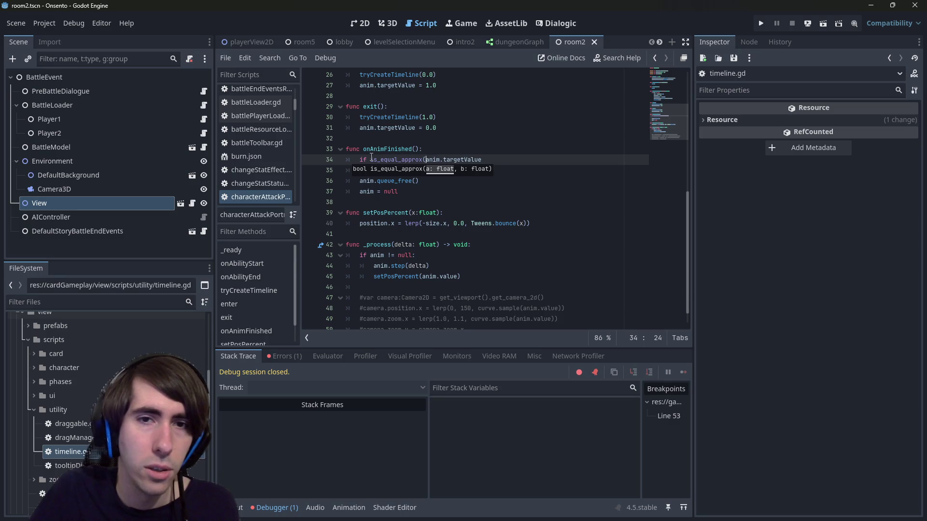
key(ctrl+z)
key(BackSpace)
text(es )
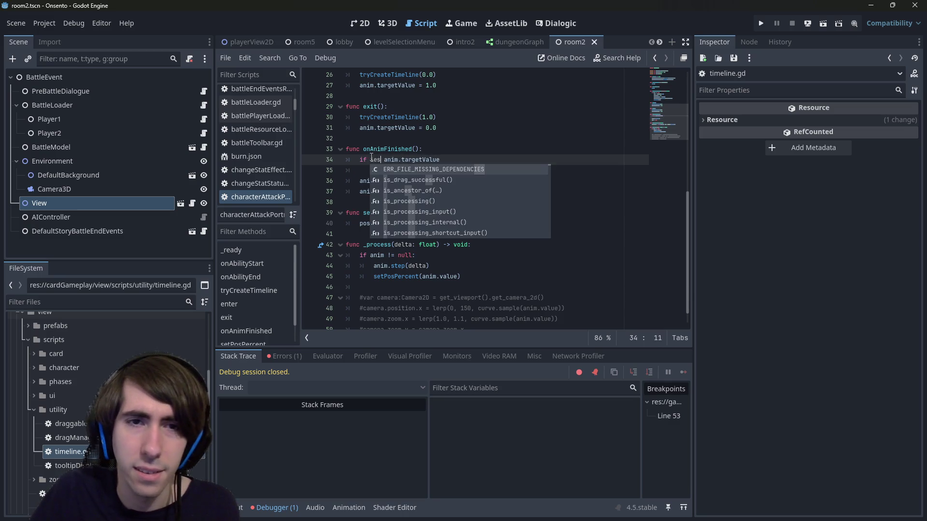
text(ap)
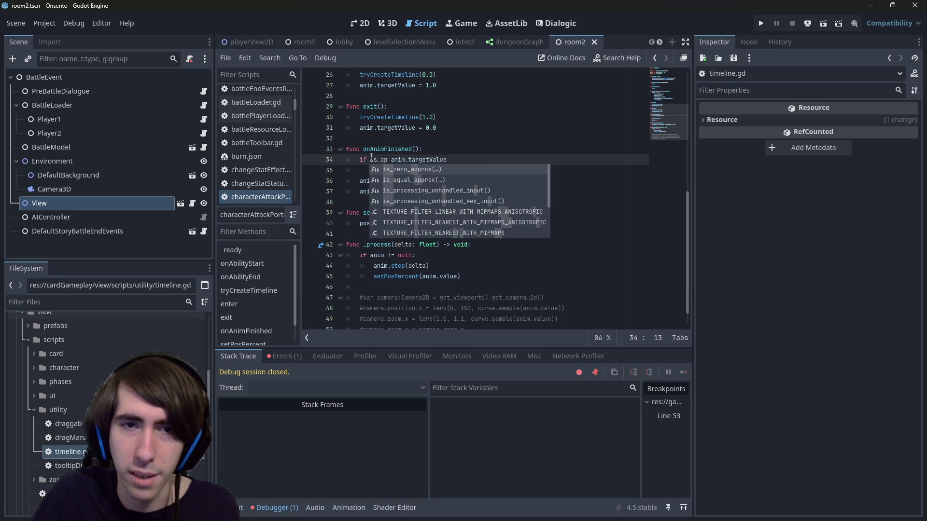
key(Return)
key(Delete)
key(Delete)
key(End)
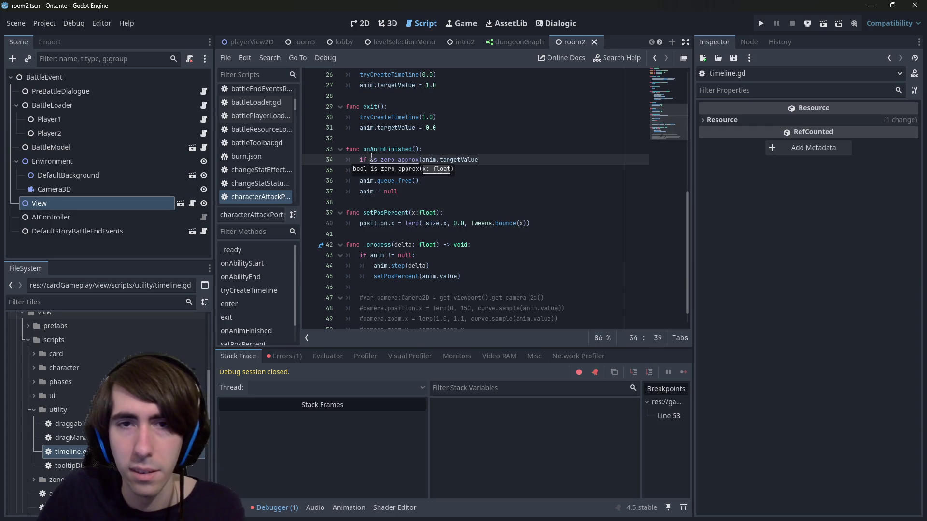
text():)
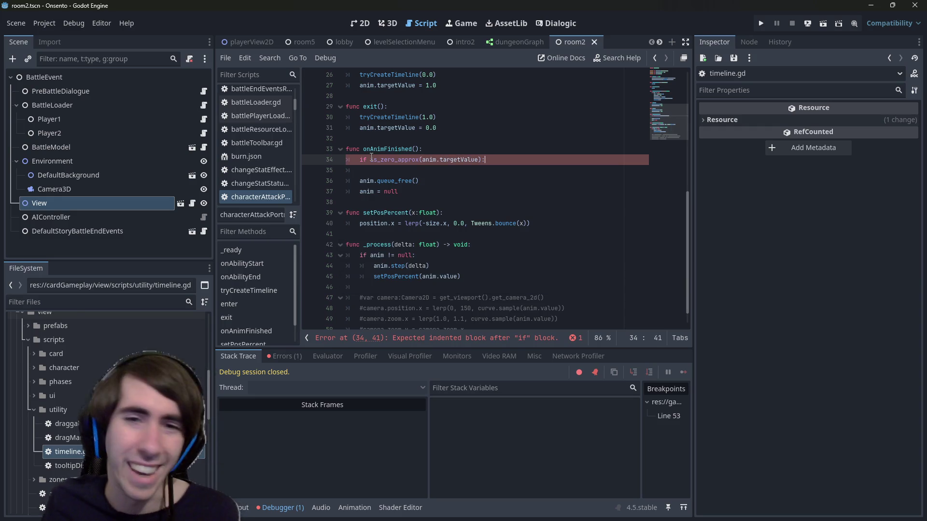
- Add an indented visible = false under the if check and copy that statement
scroll(372, 158, up, 2)
scroll(382, 152, up, 4)
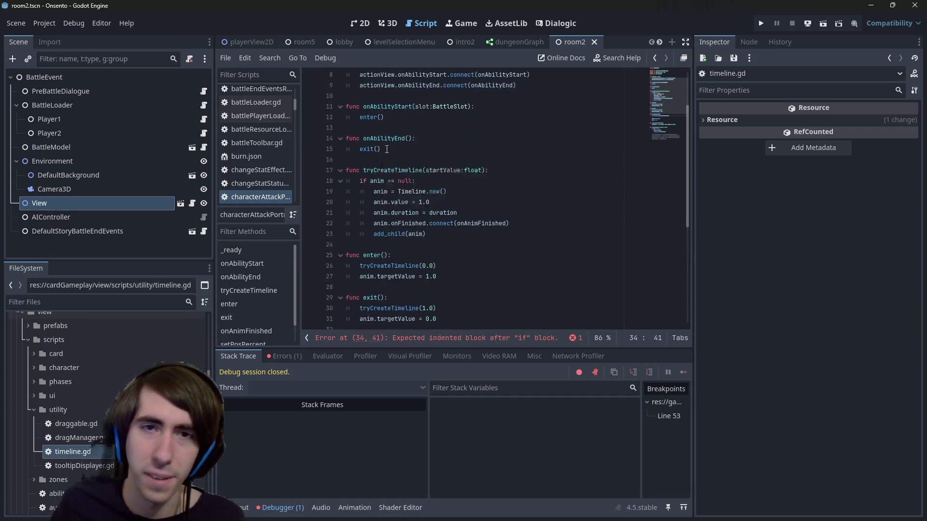
scroll(387, 149, up, 3)
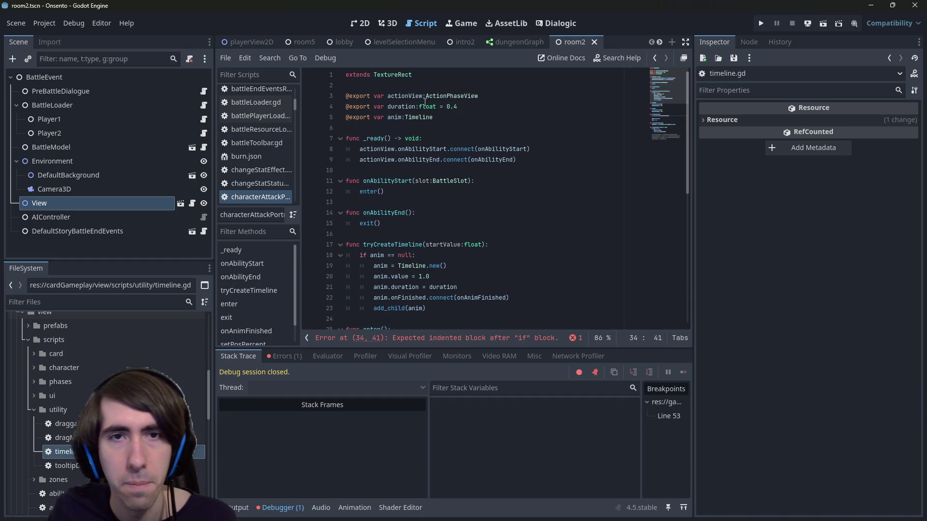
scroll(413, 185, down, 6)
key(Return)
text(visible = )
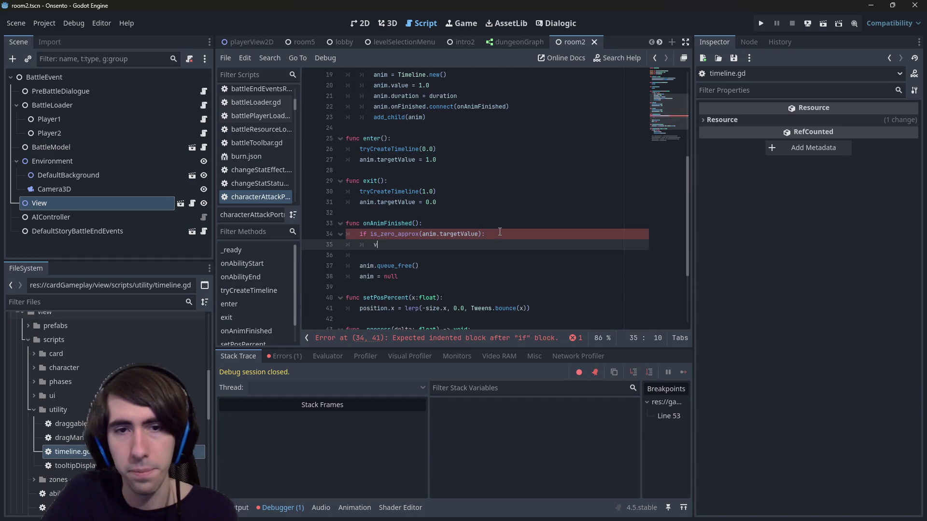
text(false)
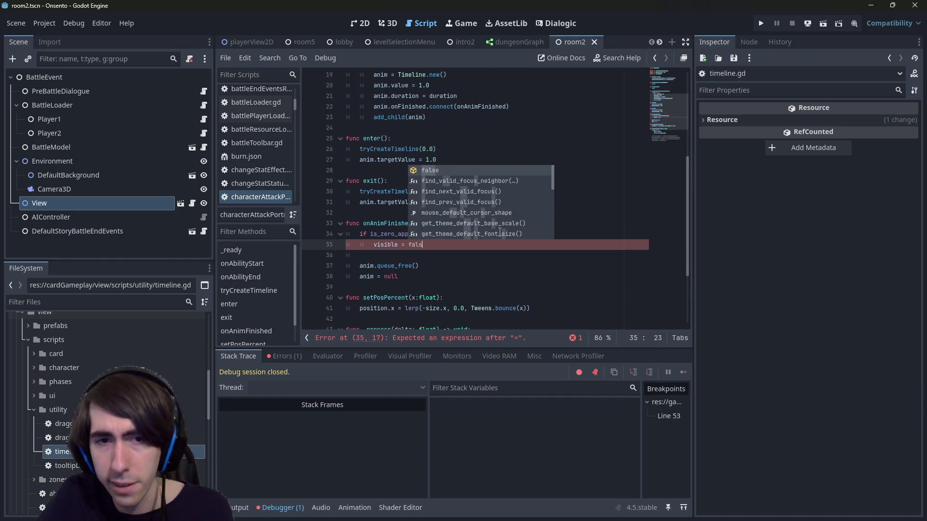
key(shift+Home)
key(shift+Home)
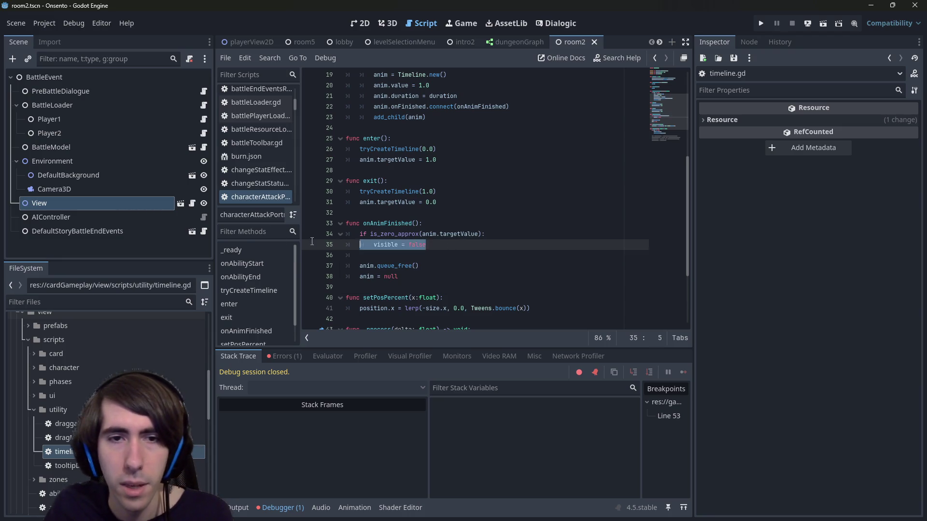
key(ctrl+c)
scroll(396, 193, up, 1)
click(419, 169)
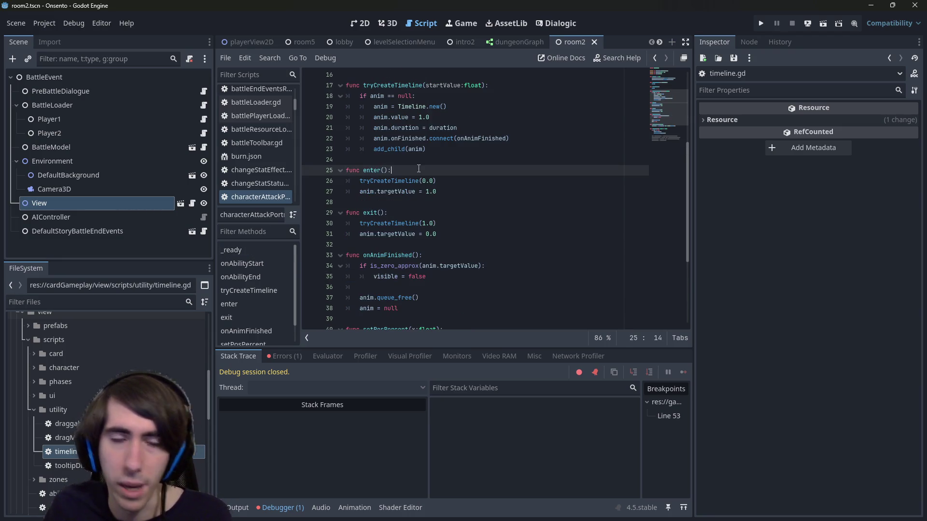
- Add visible = true to enter() and save the script
key(Return)
key(ctrl+v)
key(shift+Tab)
key(shift+Tab)
key(ctrl+BackSpace)
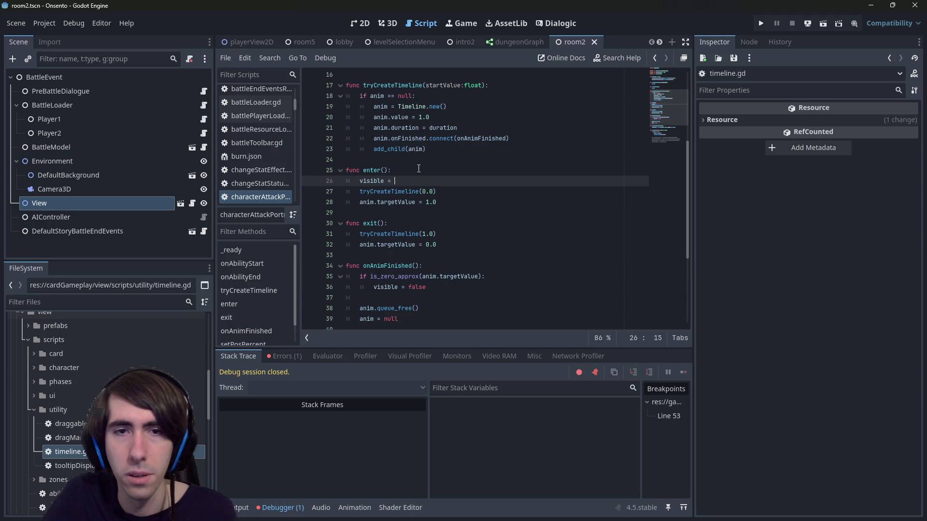
text(true)
key(ctrl+s)
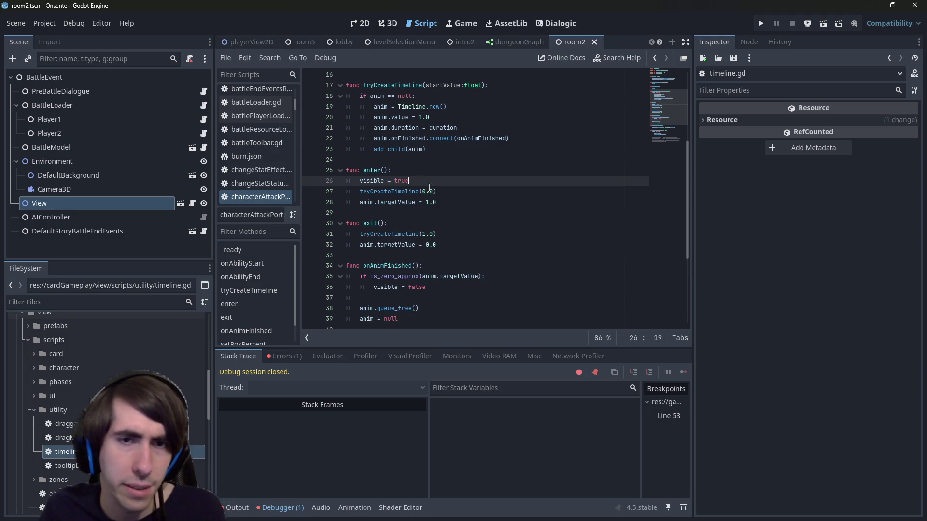
click(454, 192)
- Change the hide condition to is_zero_approx(anim.value) instead of targetValue
scroll(454, 199, down, 2)
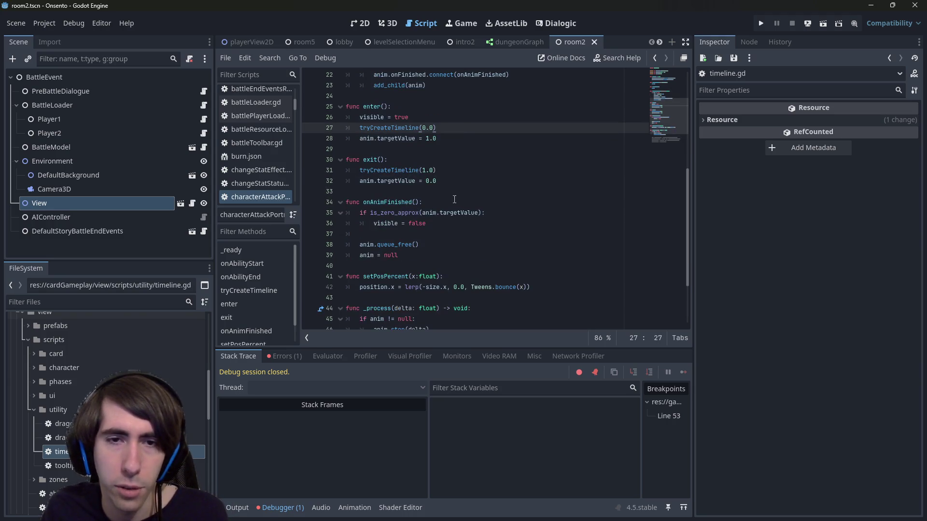
double_click(456, 212)
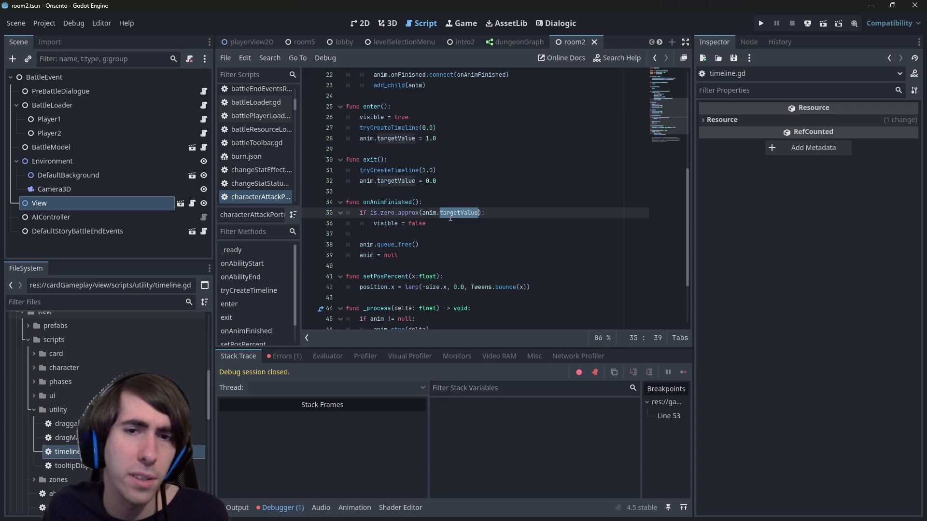
key(BackSpace)
key(ctrl+space)
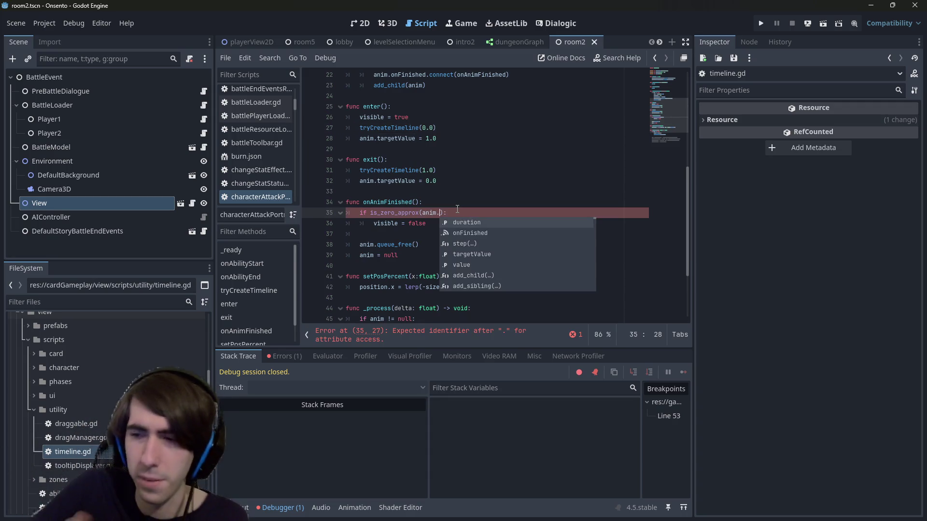
text(value)
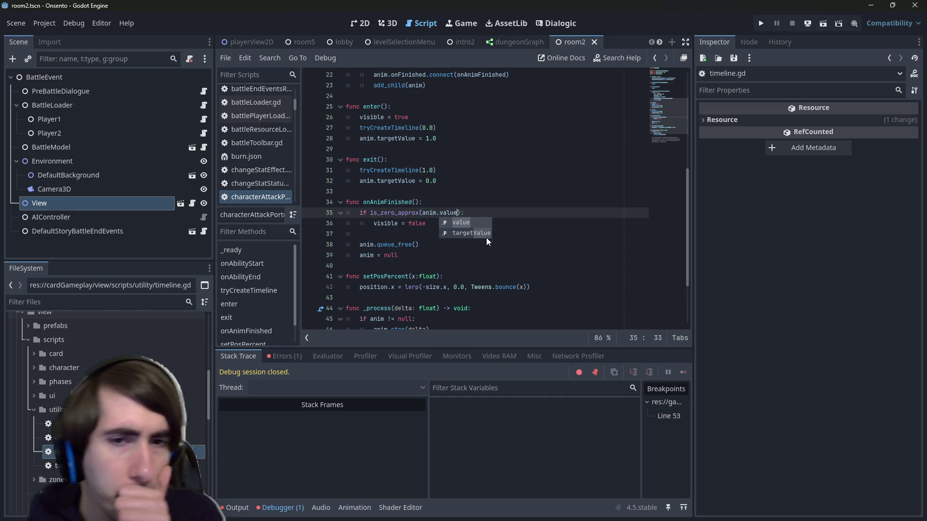
key(Escape)
key(End)
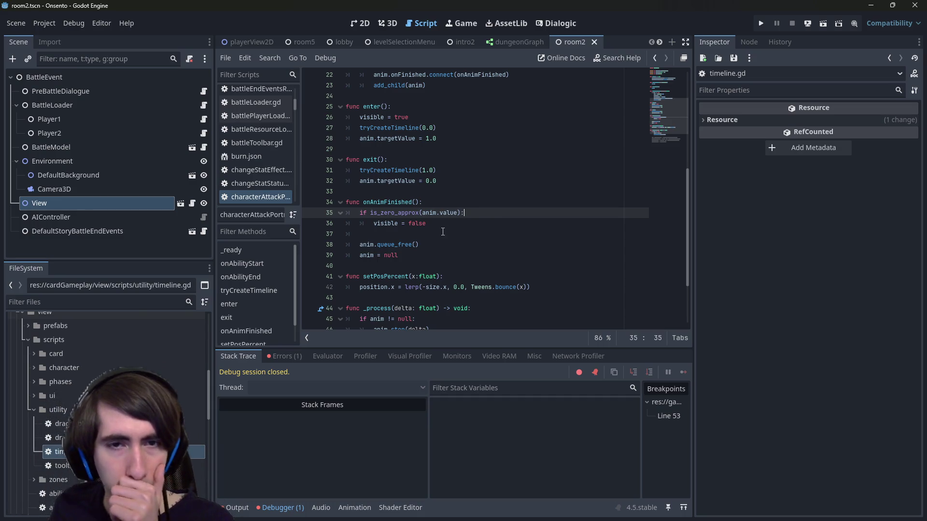
- Check the visible property's documentation and review the rest of the script
double_click(390, 225)
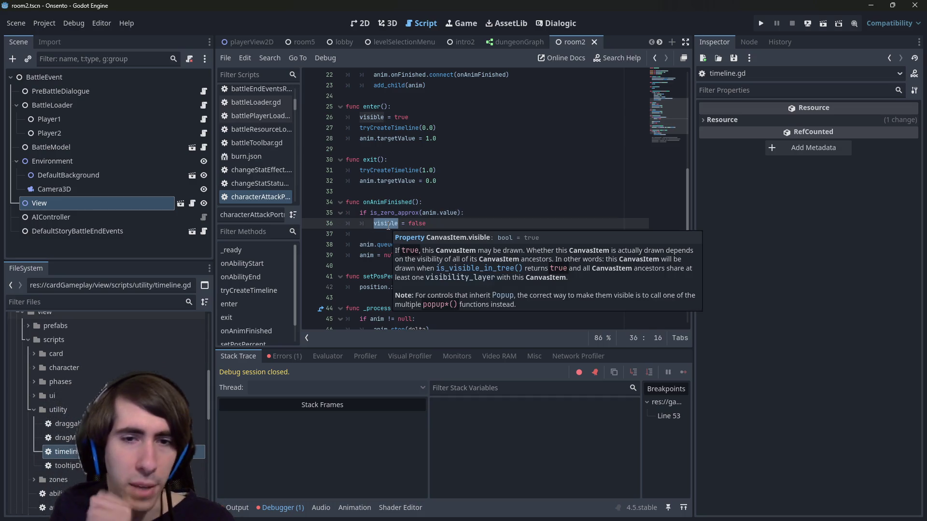
click(386, 268)
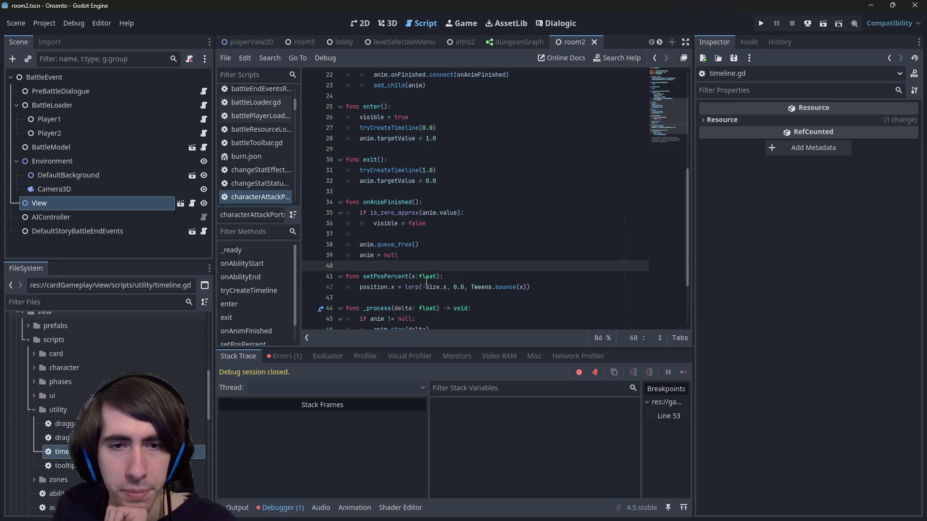
scroll(420, 279, down, 1)
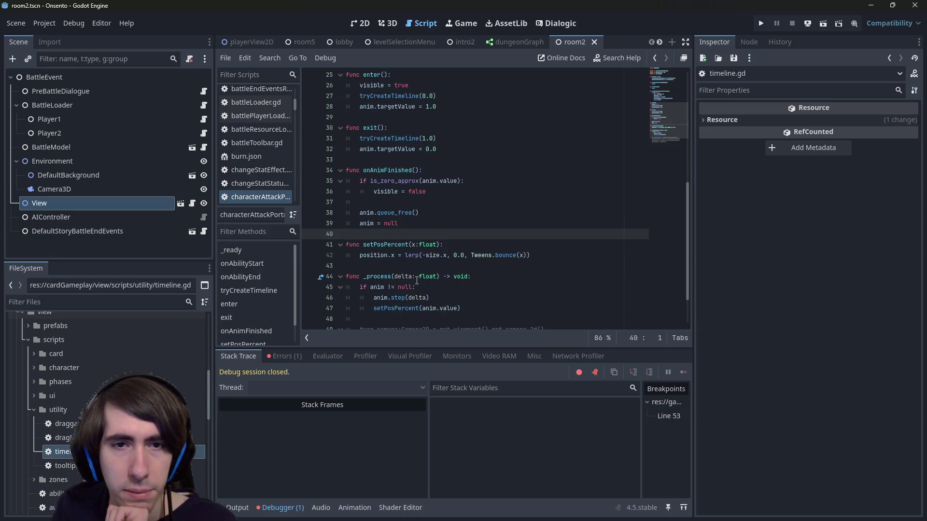
scroll(416, 280, up, 2)
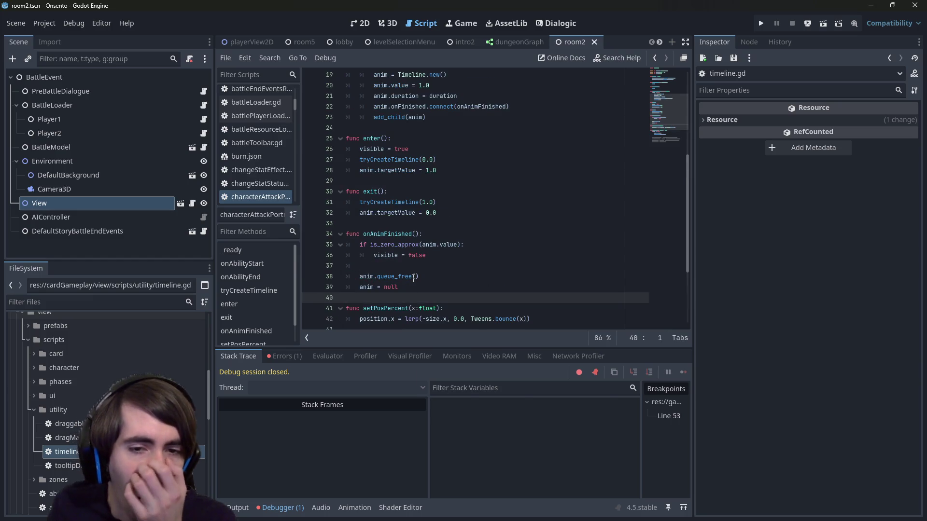
scroll(413, 278, down, 2)
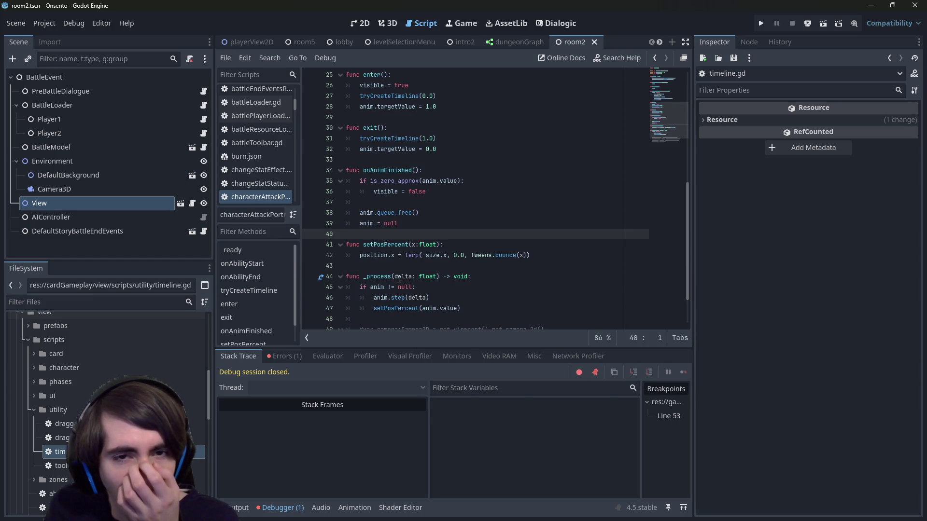
scroll(381, 290, down, 1)
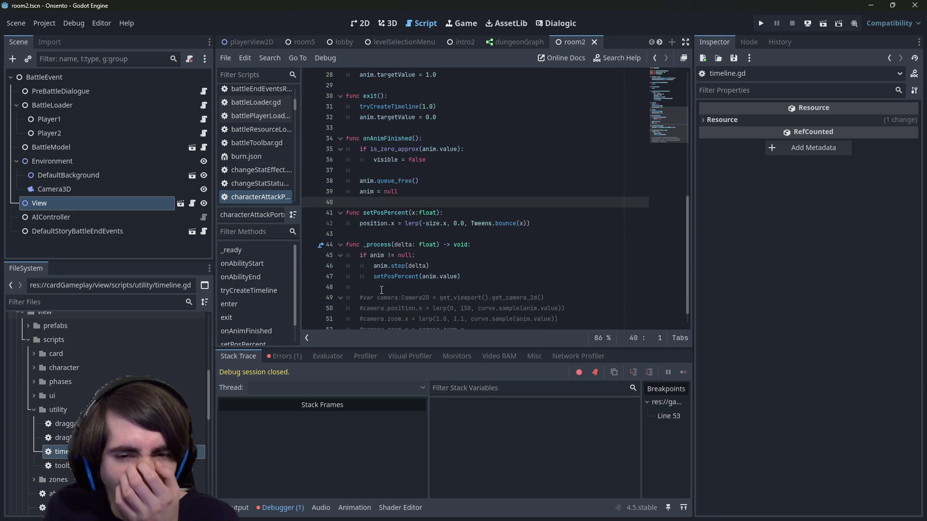
scroll(381, 290, down, 1)
drag(495, 311, 320, 279)
scroll(411, 281, up, 8)
scroll(412, 281, down, 3)
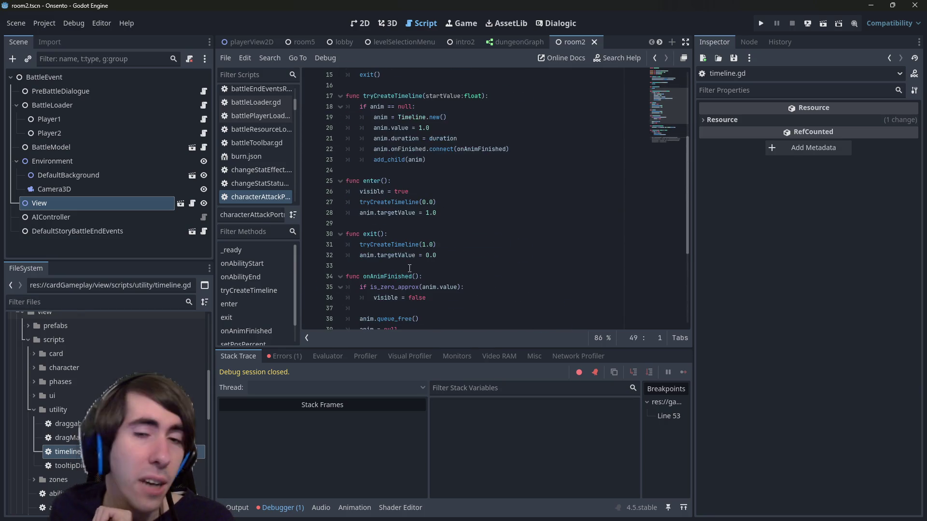
scroll(414, 272, down, 4)
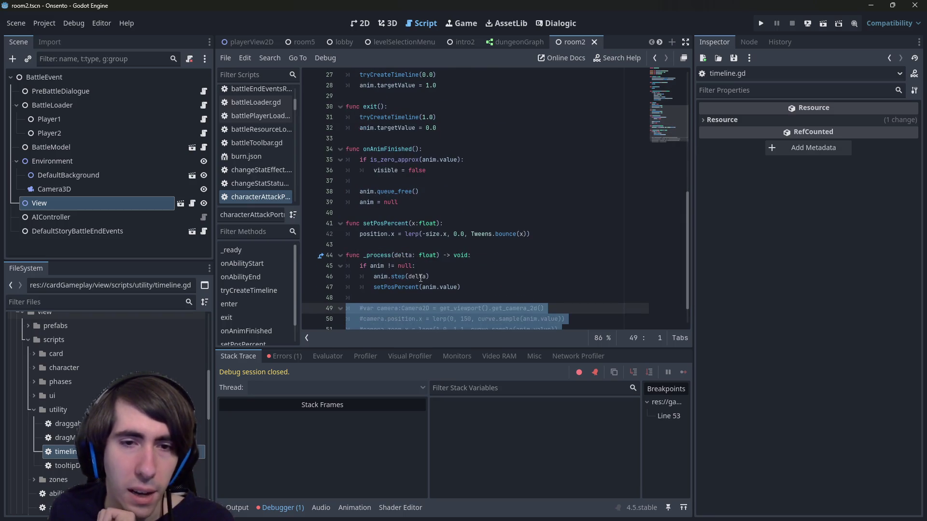
scroll(420, 278, up, 2)
scroll(420, 278, up, 1)
drag(426, 234, 374, 234)
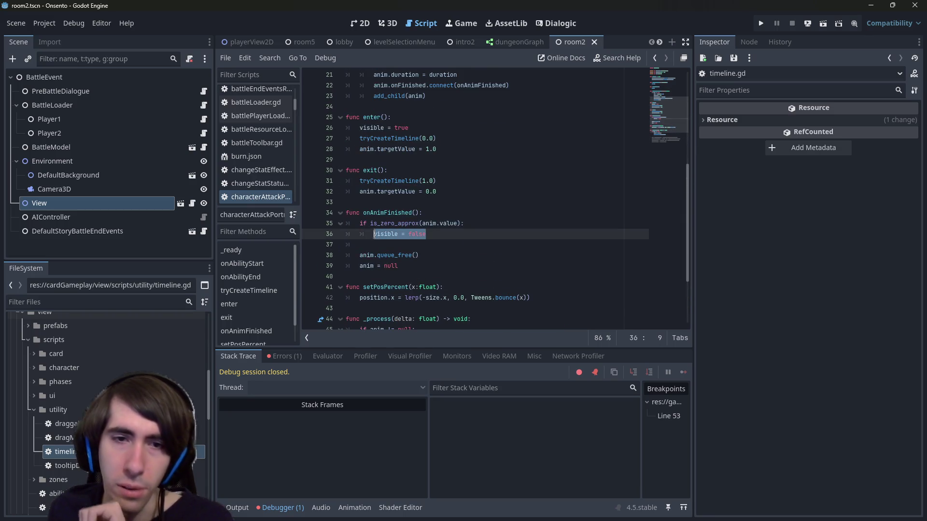
scroll(358, 241, up, 5)
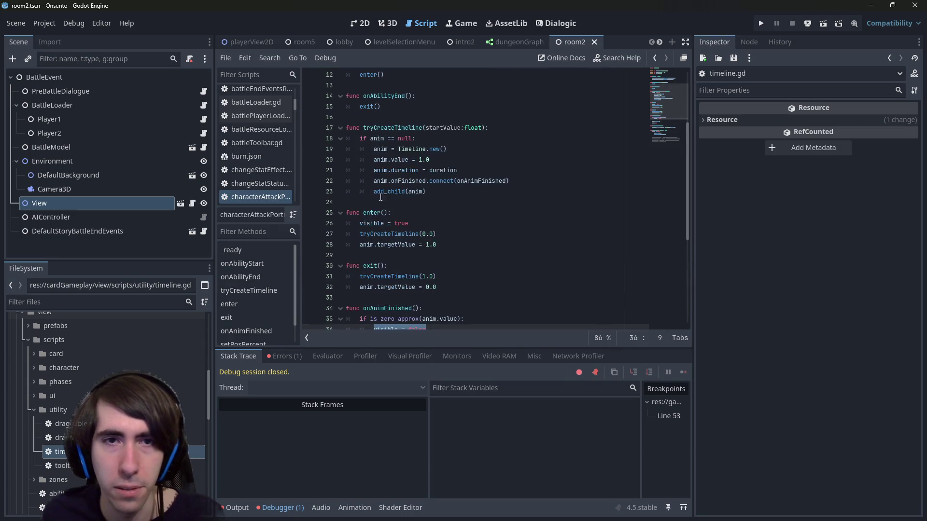
scroll(392, 134, up, 1)
- Paste visible = false into _ready below the onAbilityEnd connection
click(546, 129)
key(Return)
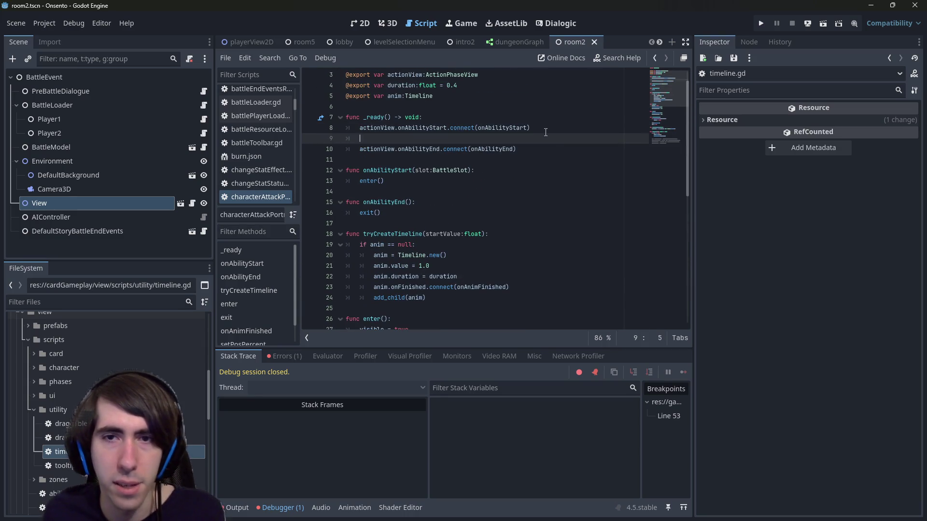
key(alt+Down)
key(ctrl+v)
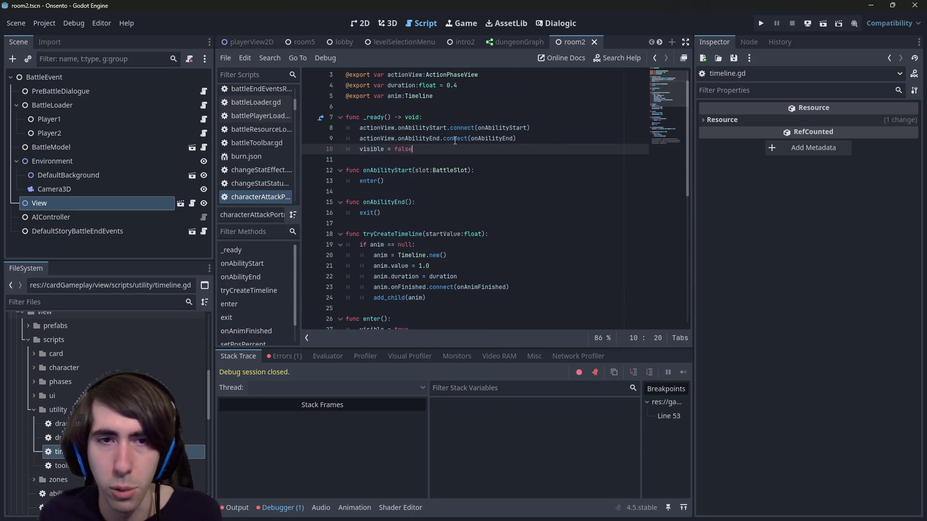
scroll(457, 164, down, 4)
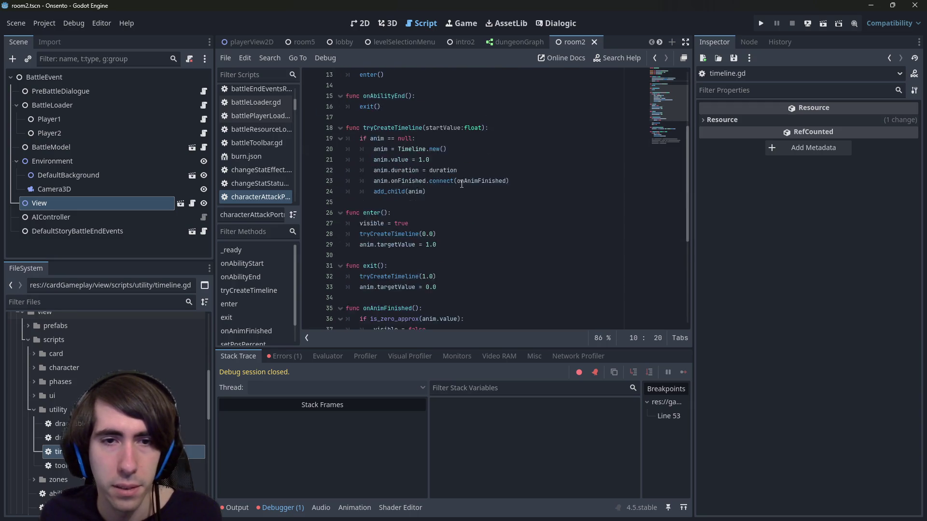
scroll(461, 181, up, 3)
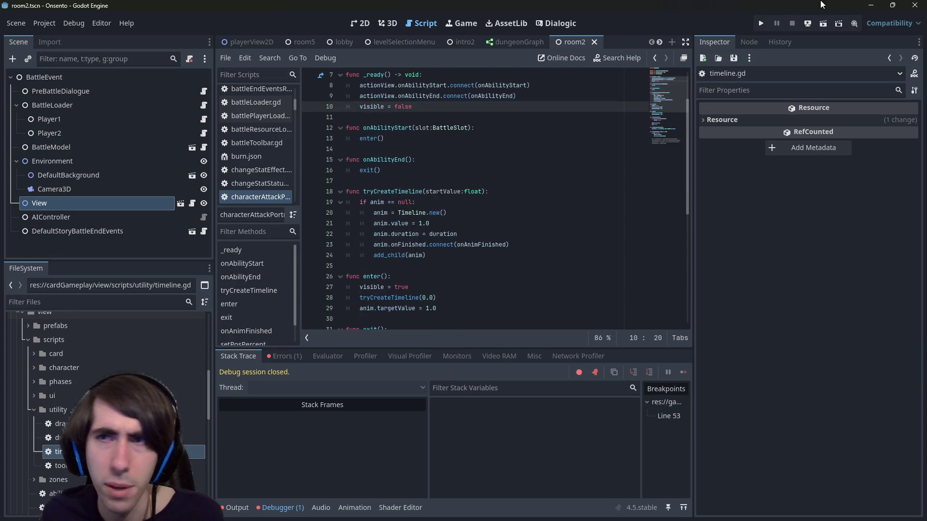
- Run the current scene and drag the purple and red party cards onto the battlefield
click(824, 25)
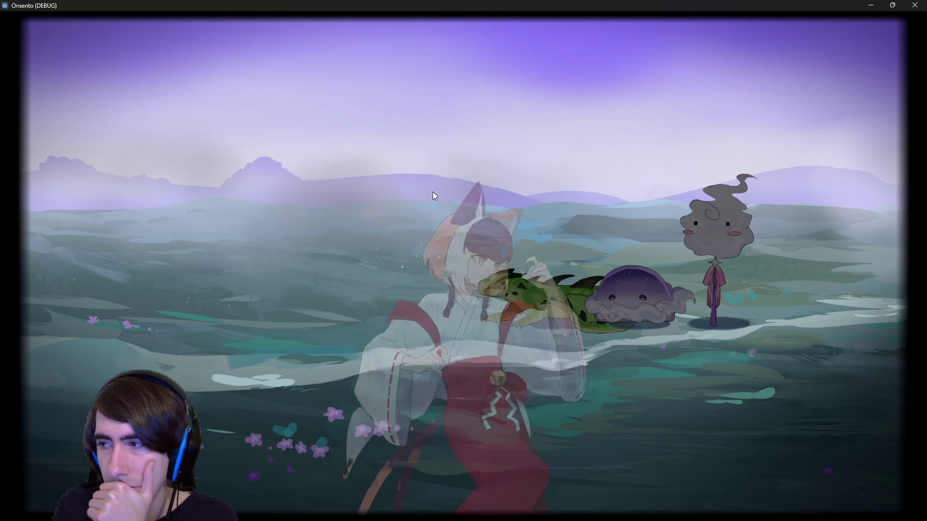
mouse_move(381, 367)
mouse_down()
mouse_move(350, 410)
mouse_move(411, 242)
mouse_move(396, 315)
mouse_up()
mouse_move(381, 386)
mouse_down()
mouse_move(370, 344)
mouse_move(413, 272)
mouse_move(387, 263)
mouse_up()
drag(464, 410, 305, 282)
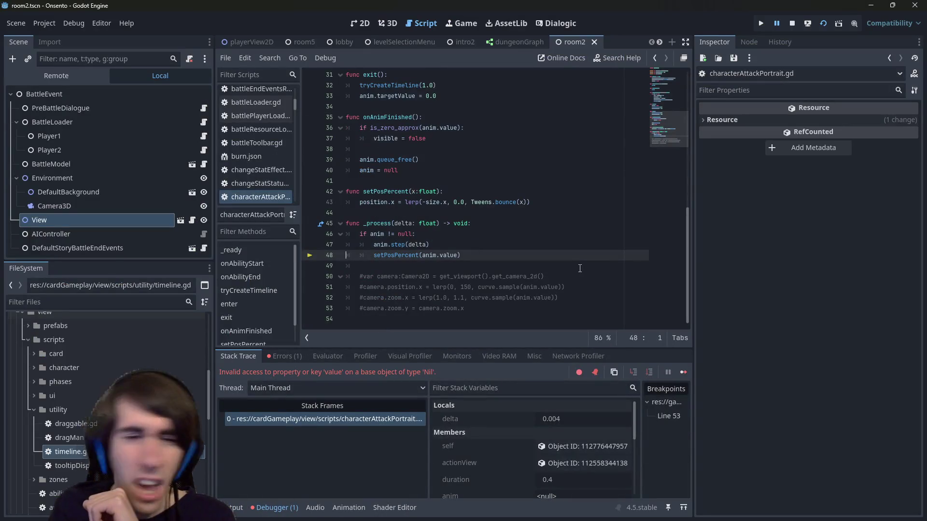
- Move setPosPercent(anim.value) above anim.step(delta) in _process and review Timeline's step function
double_click(401, 255)
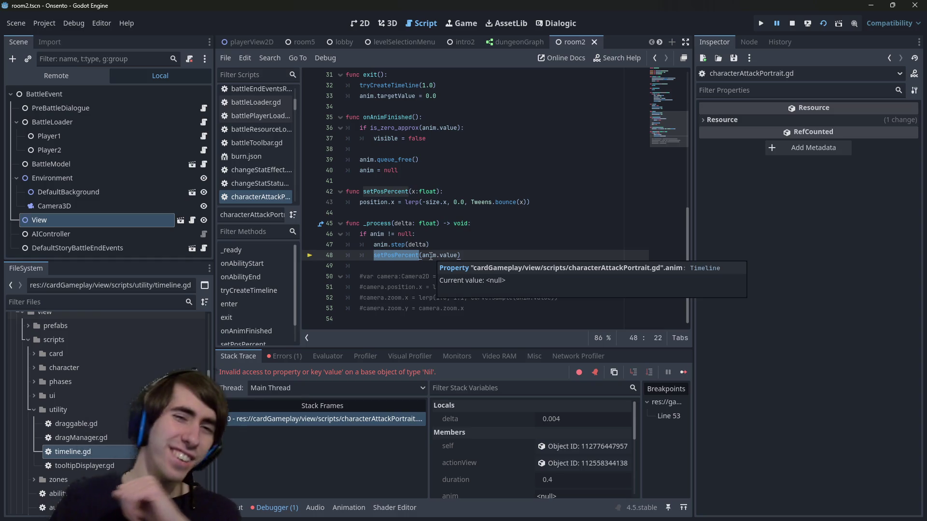
click(408, 244)
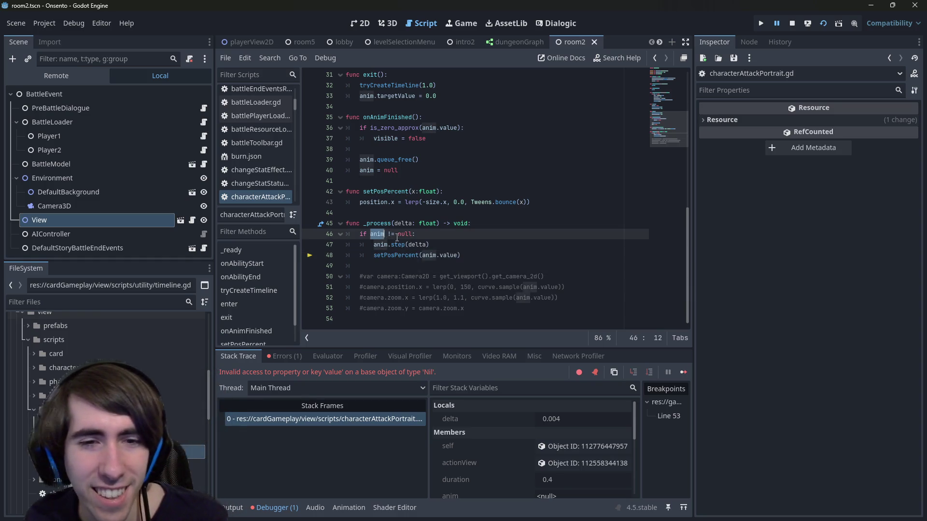
double_click(380, 233)
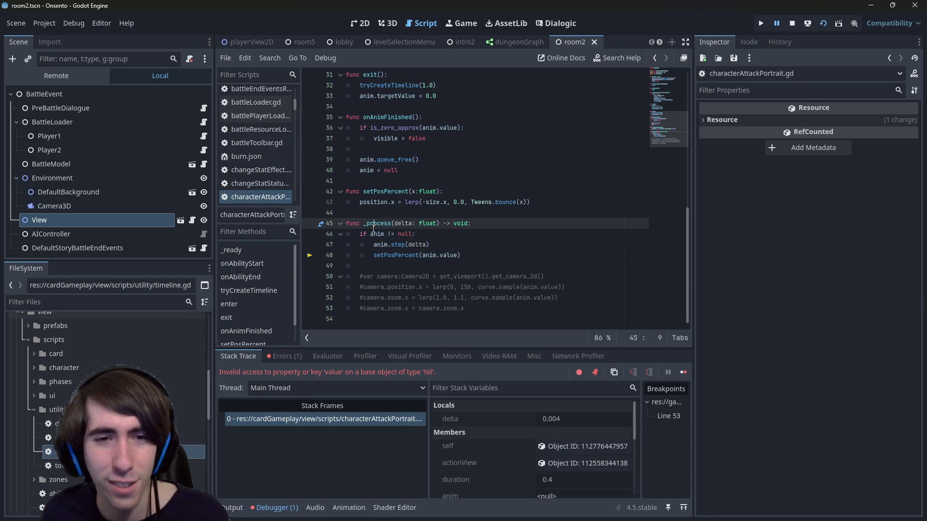
click(479, 254)
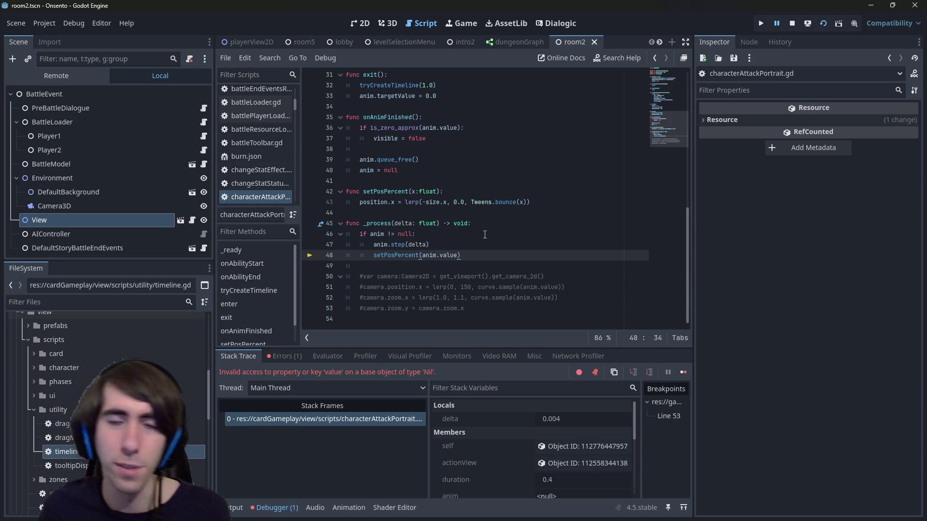
key(alt+Up)
ctrl+click(396, 256)
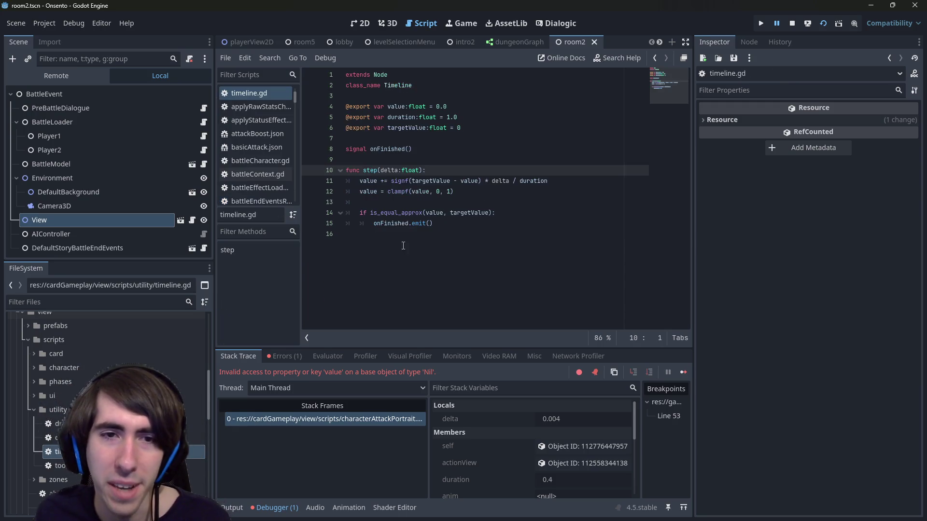
click(504, 203)
key(alt+Left)
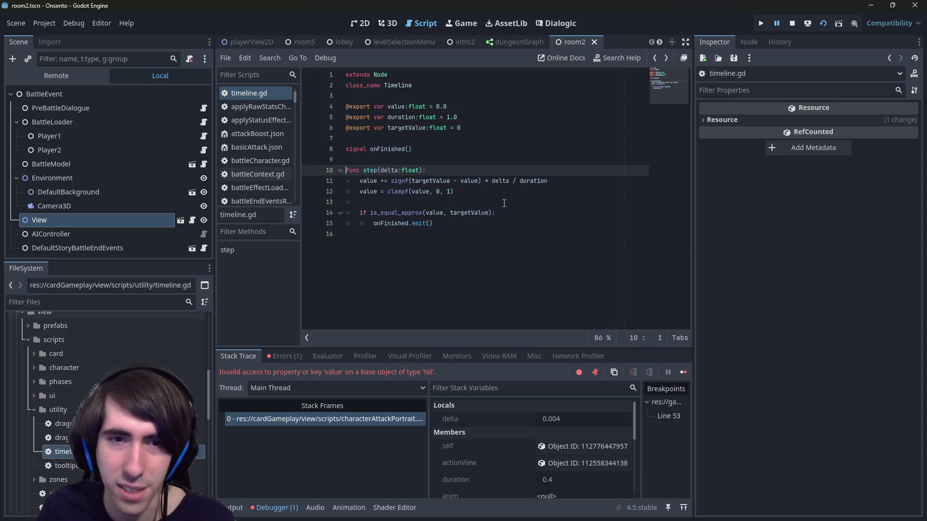
key(alt+Left)
- Delete the anim = null line from onAnimFinished
click(398, 170)
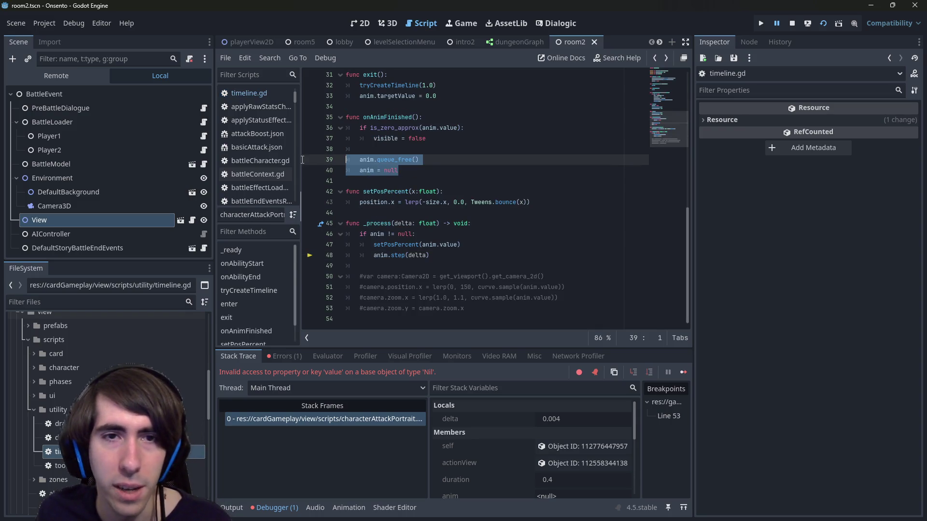
drag(399, 170, 298, 106)
key(shift+Down)
key(shift+Down)
key(shift+Down)
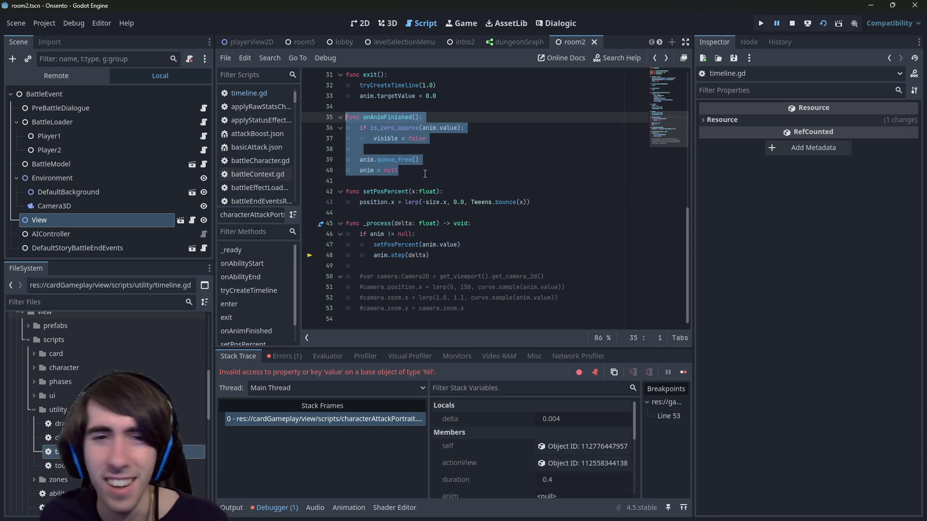
click(450, 244)
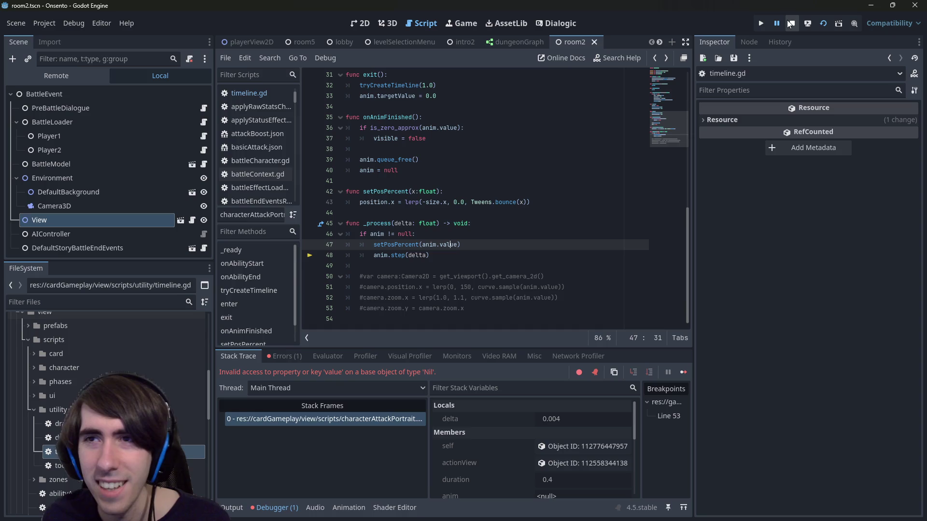
drag(399, 170, 334, 172)
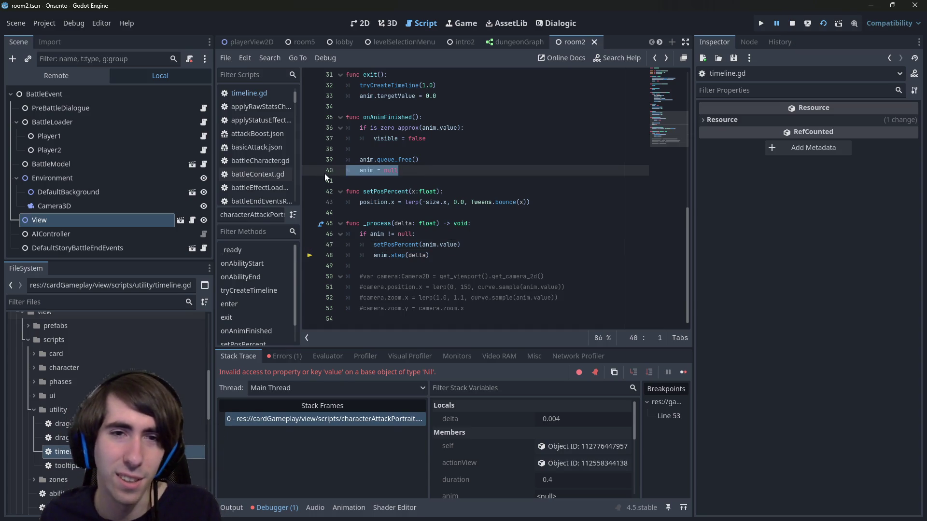
key(BackSpace)
key(BackSpace)
- Move anim.step(delta) back above setPosPercent(anim.value) and stop the running game
click(479, 236)
key(alt+Down)
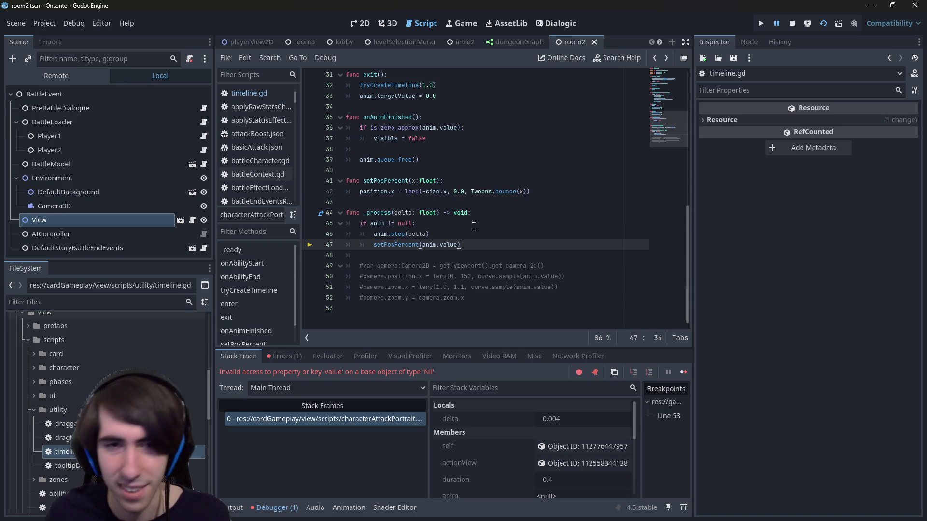
click(791, 23)
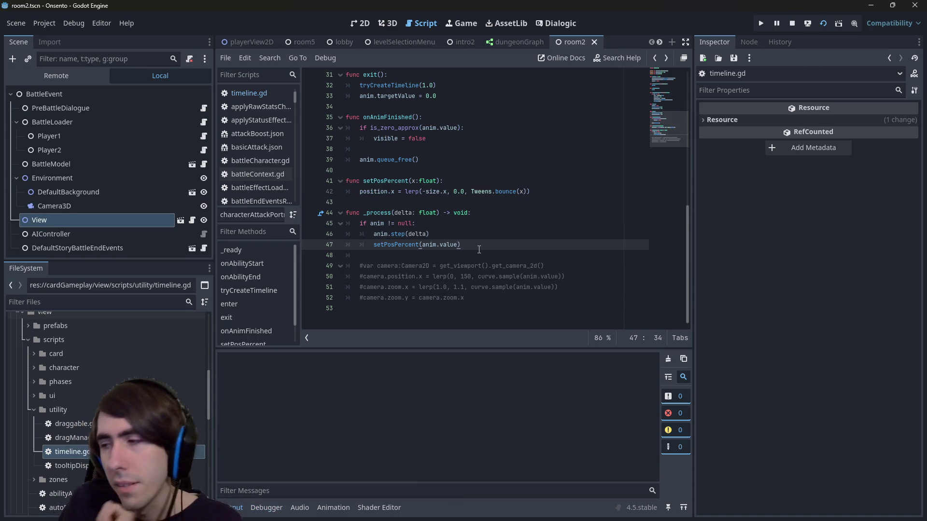
- Repeatedly pick the fox girl to attack and cancel to replay her portrait, then close the game
drag(478, 248, 305, 237)
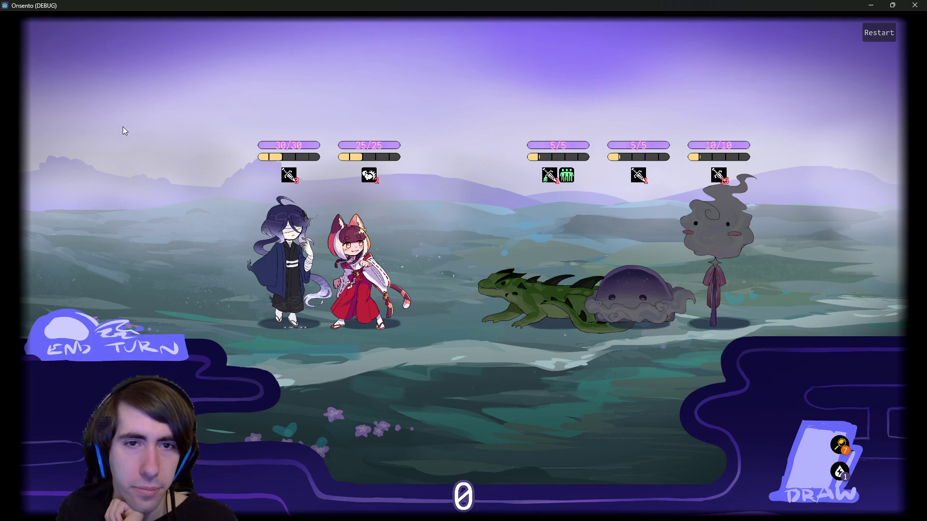
click(372, 273)
right_click(554, 264)
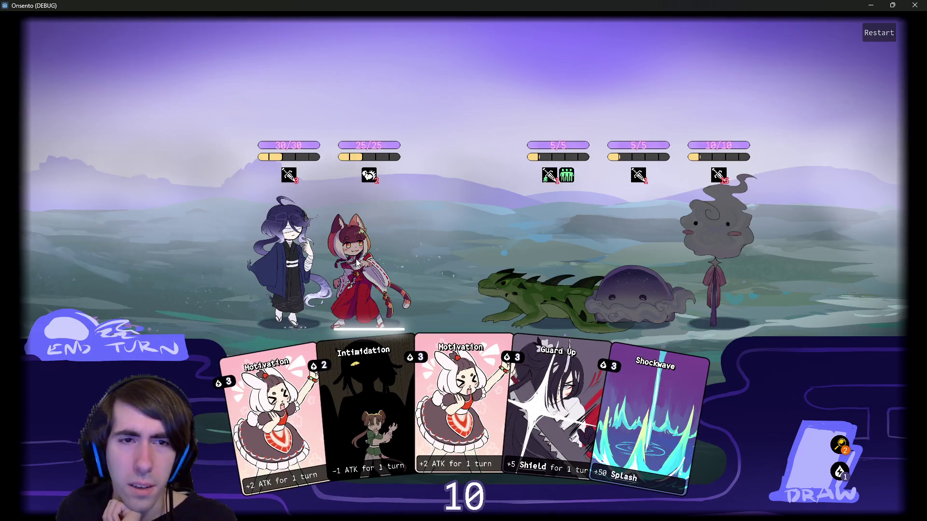
click(357, 262)
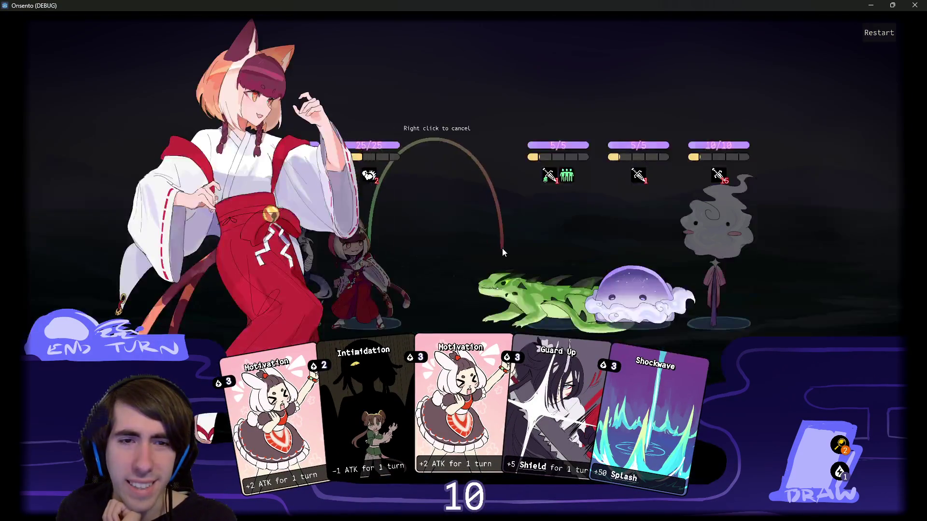
right_click(502, 248)
click(387, 259)
right_click(485, 256)
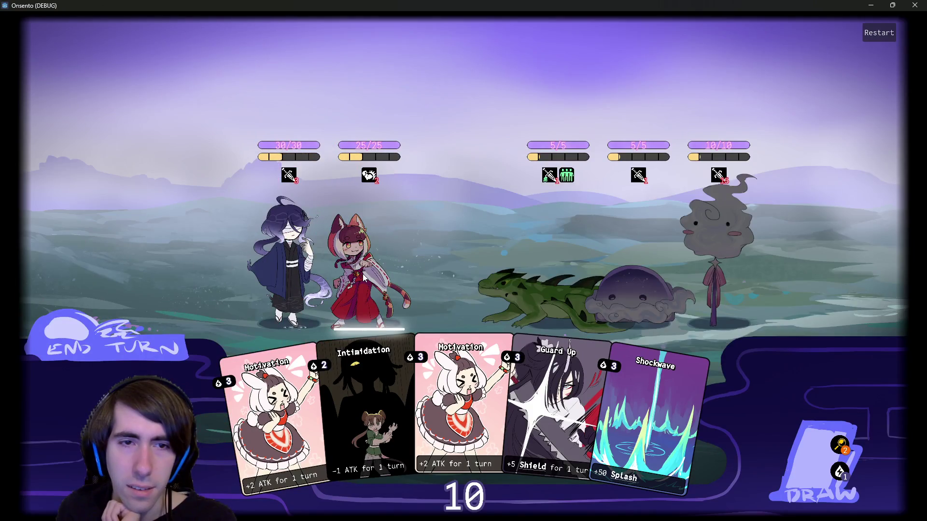
click(364, 278)
right_click(365, 279)
click(365, 279)
right_click(364, 278)
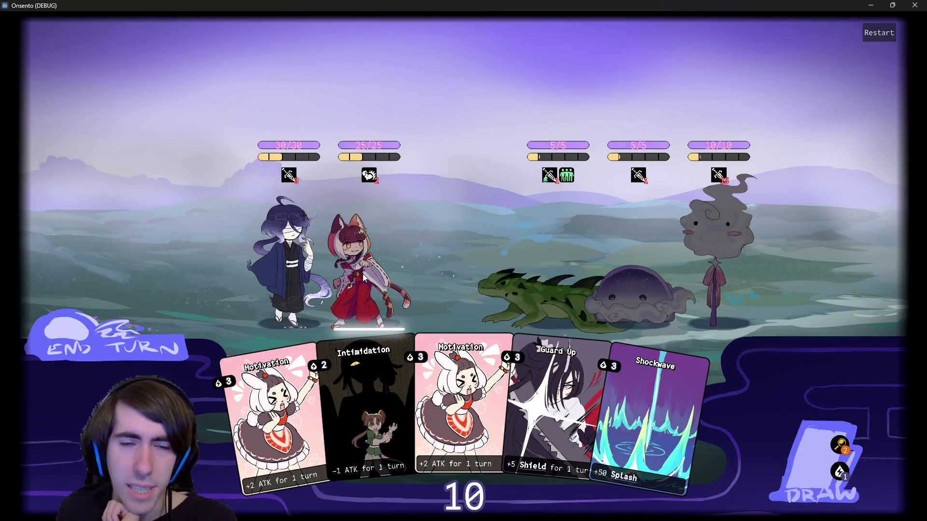
click(365, 278)
right_click(364, 279)
click(364, 279)
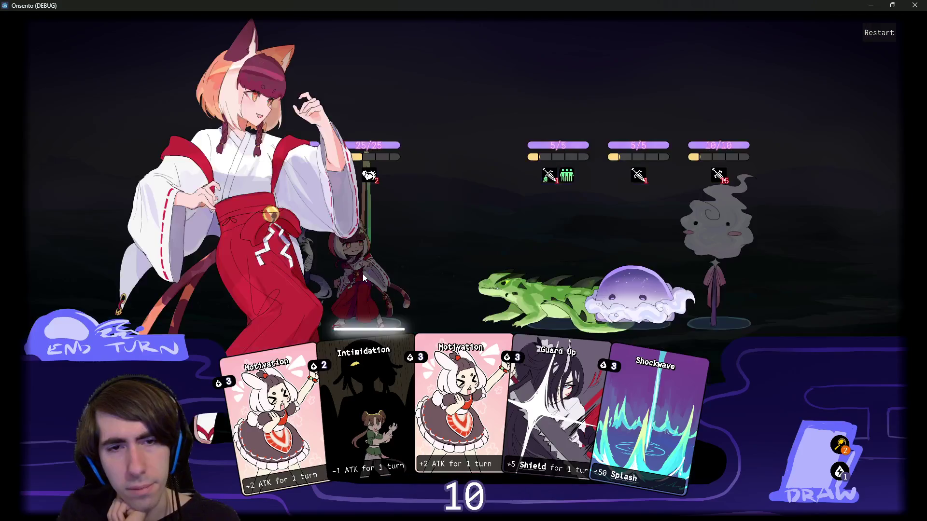
right_click(365, 278)
key(alt+F4)
scroll(460, 241, up, 2)
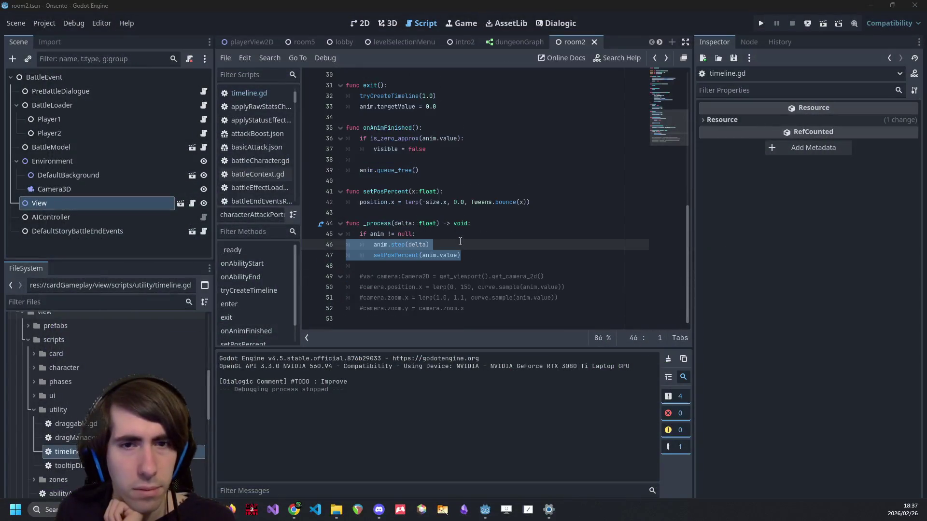
- Replace 1.0 with startValue in tryCreateTimeline's anim.value assignment, then save and run the scene with F6
scroll(460, 242, up, 3)
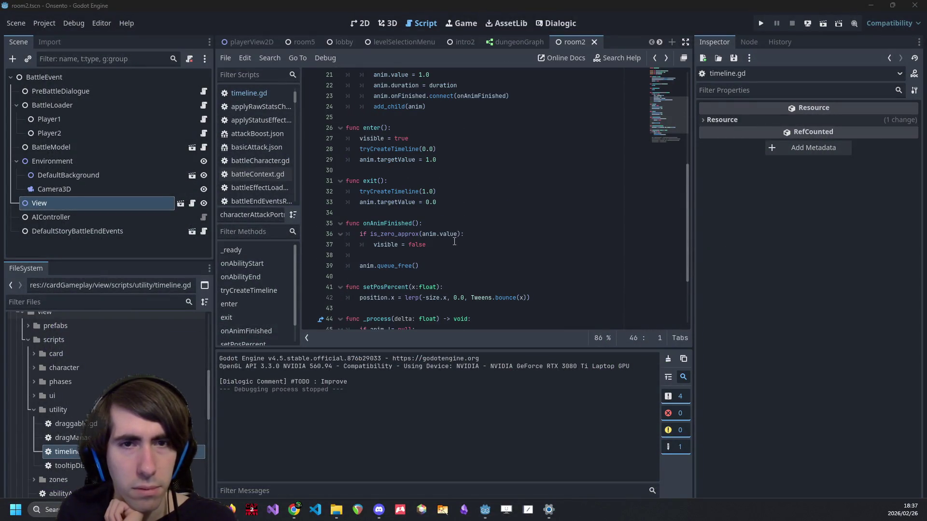
click(428, 160)
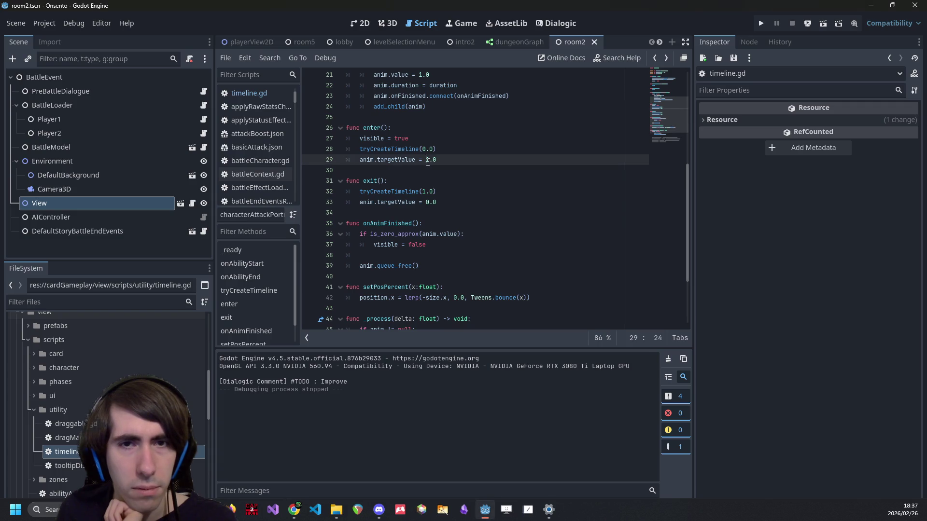
click(434, 149)
scroll(436, 234, up, 3)
click(424, 170)
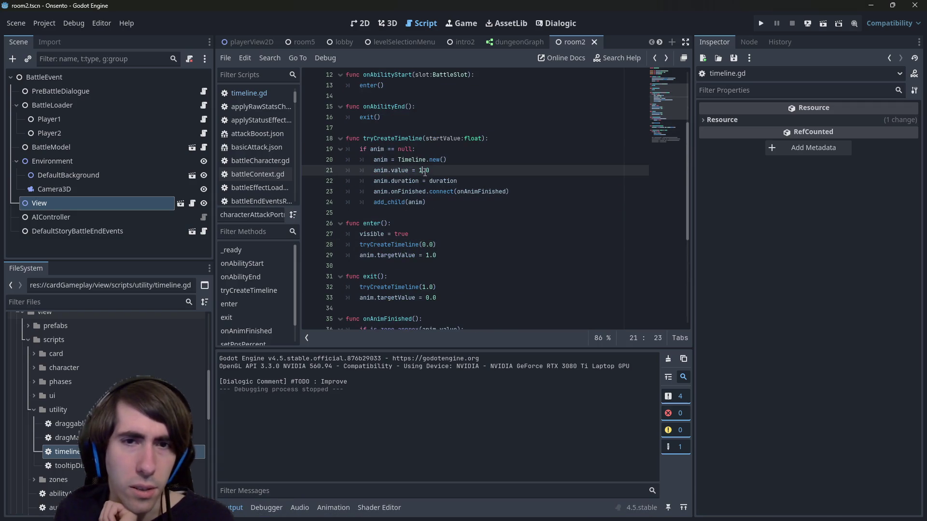
double_click(456, 137)
key(ctrl+c)
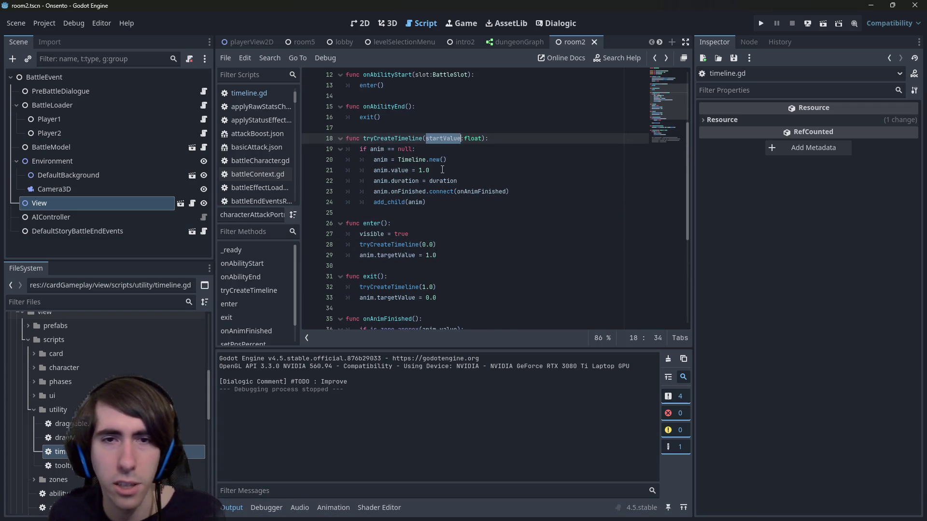
drag(442, 170, 418, 170)
key(ctrl+v)
key(F6)
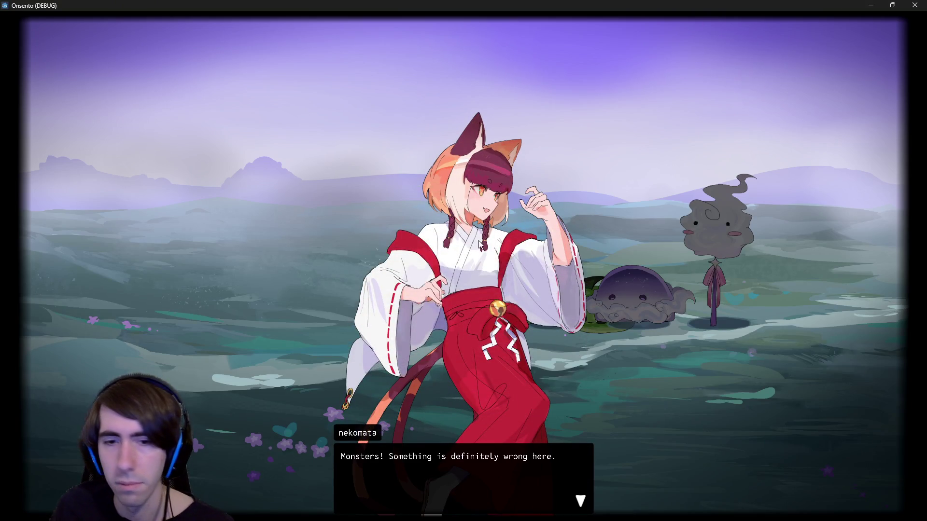
- Skip the dialogue, deploy the nekomata, end the turn, pick her to attack, then close the game
click(480, 244)
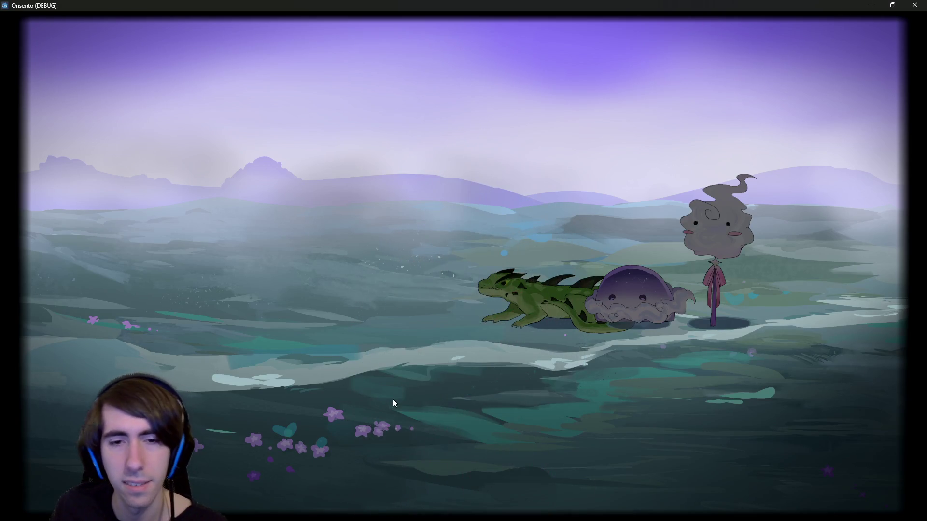
mouse_move(535, 381)
mouse_down()
mouse_move(546, 379)
mouse_move(370, 270)
mouse_up()
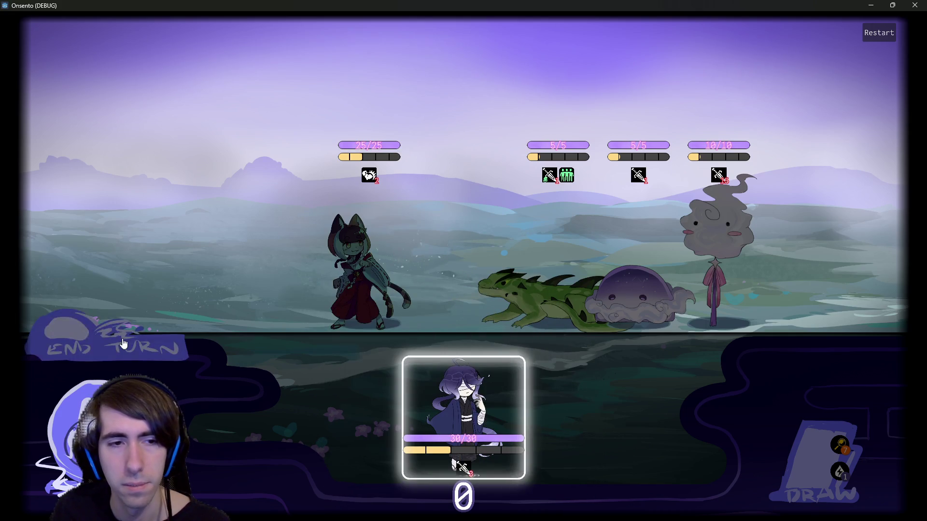
click(123, 343)
click(369, 275)
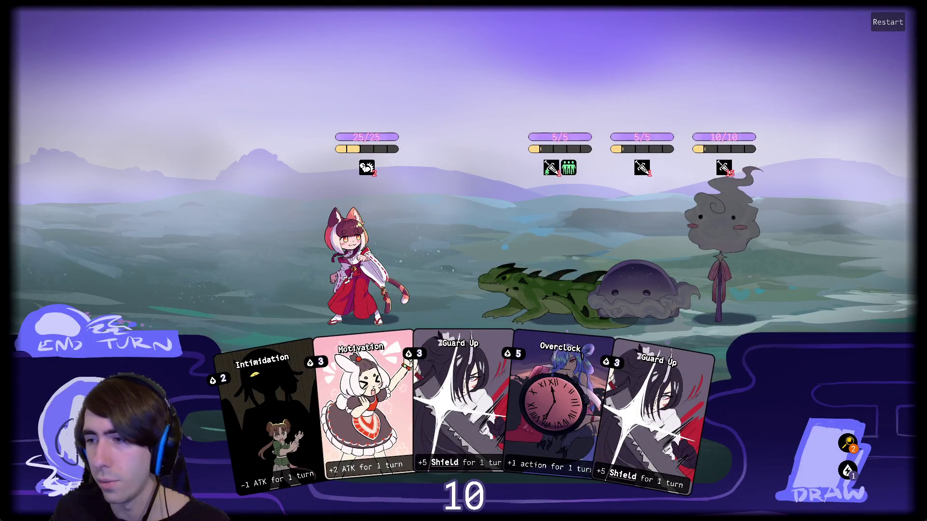
key(alt+F4)
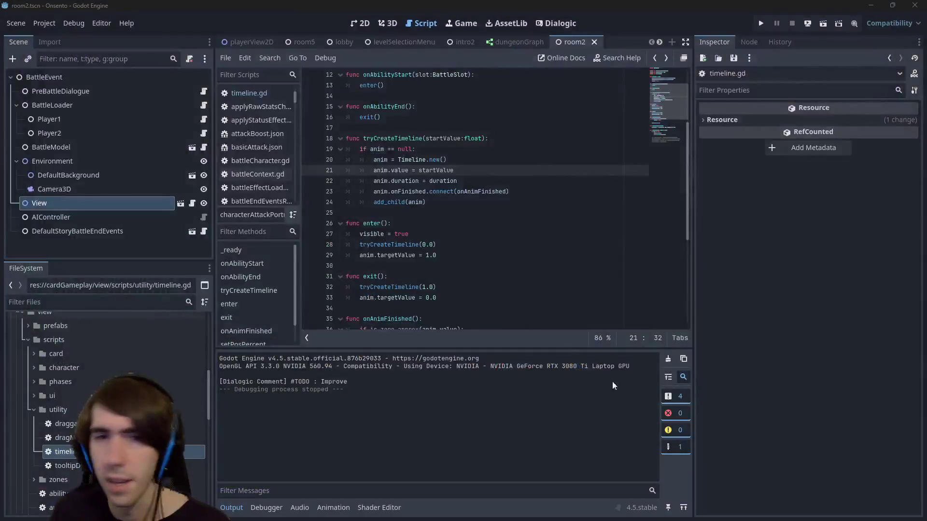
scroll(429, 176, up, 5)
scroll(429, 176, down, 5)
scroll(429, 175, down, 3)
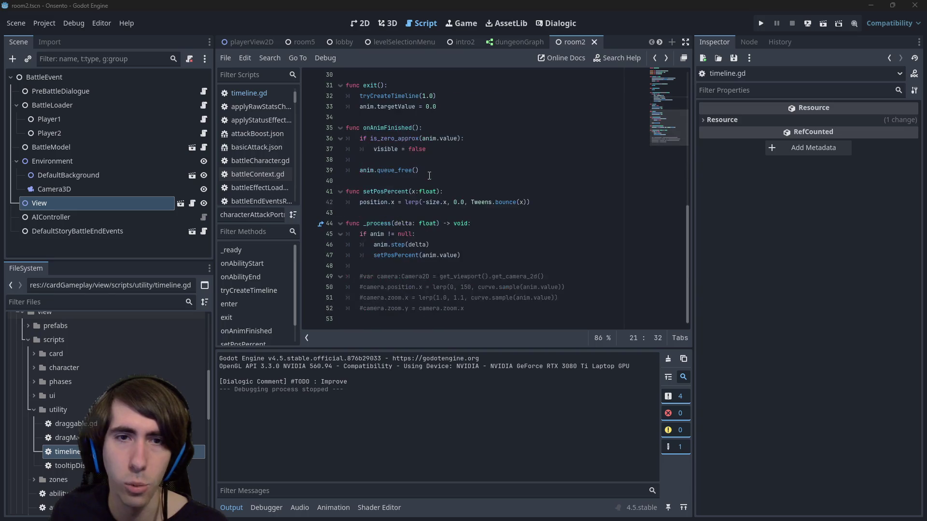
scroll(454, 260, up, 3)
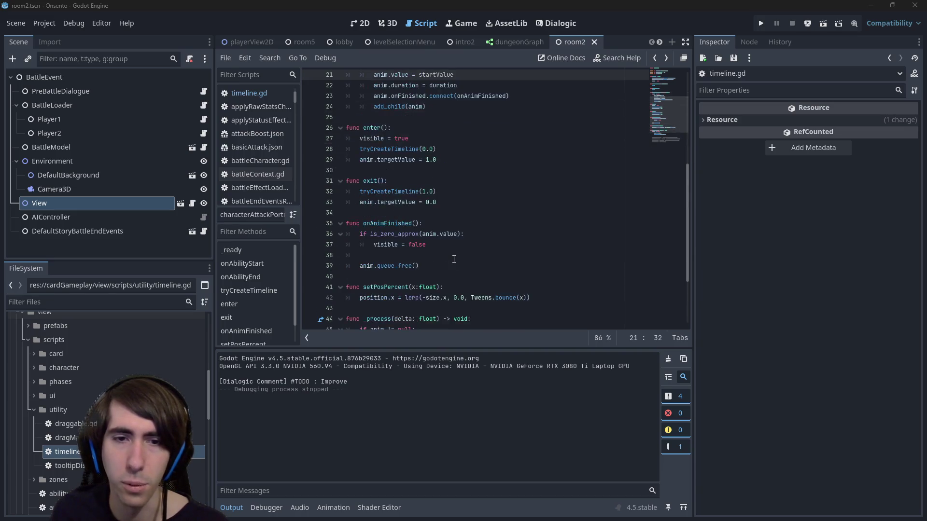
scroll(454, 259, down, 2)
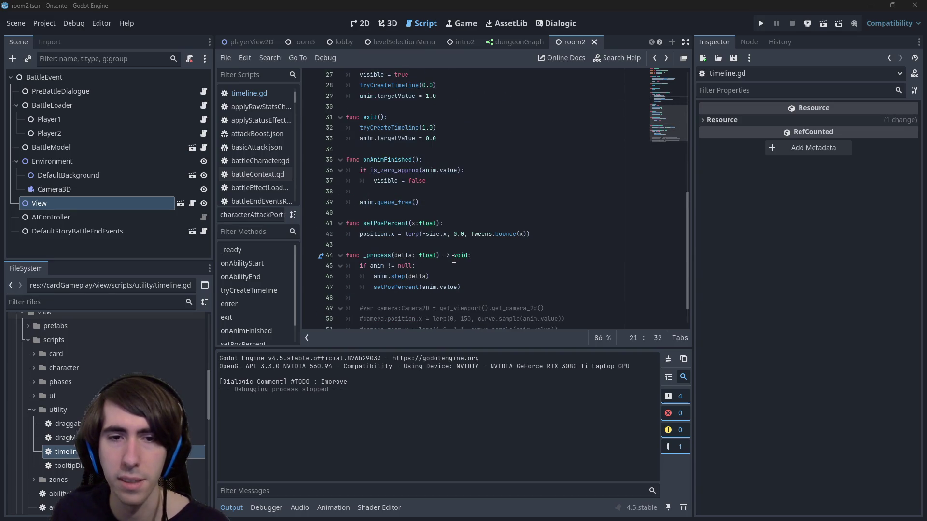
click(478, 286)
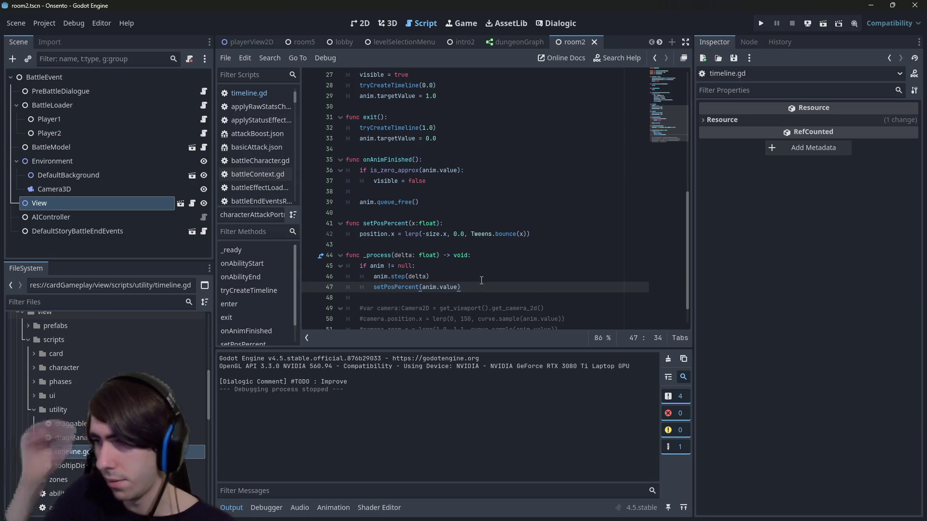
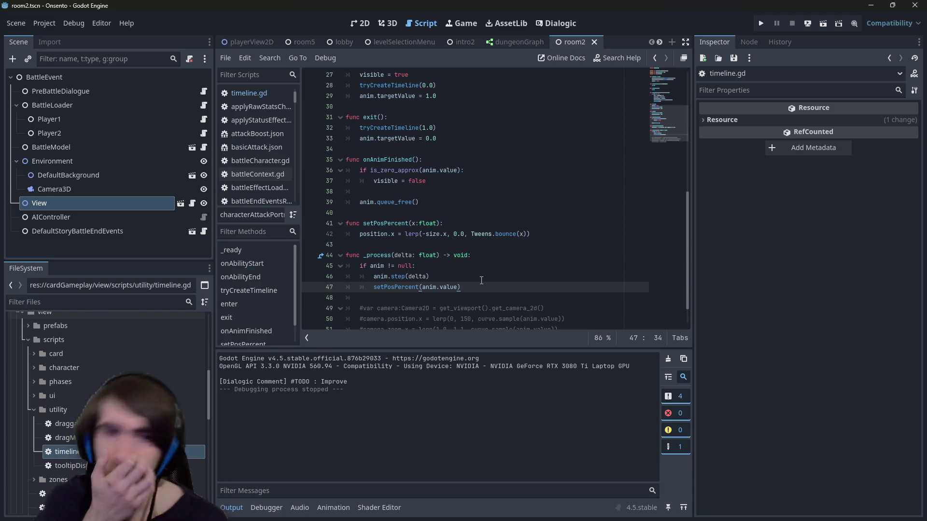
- Review the setPosPercent, _process and tryCreateTimeline code in the current script
key(Up)
key(Up)
key(Up)
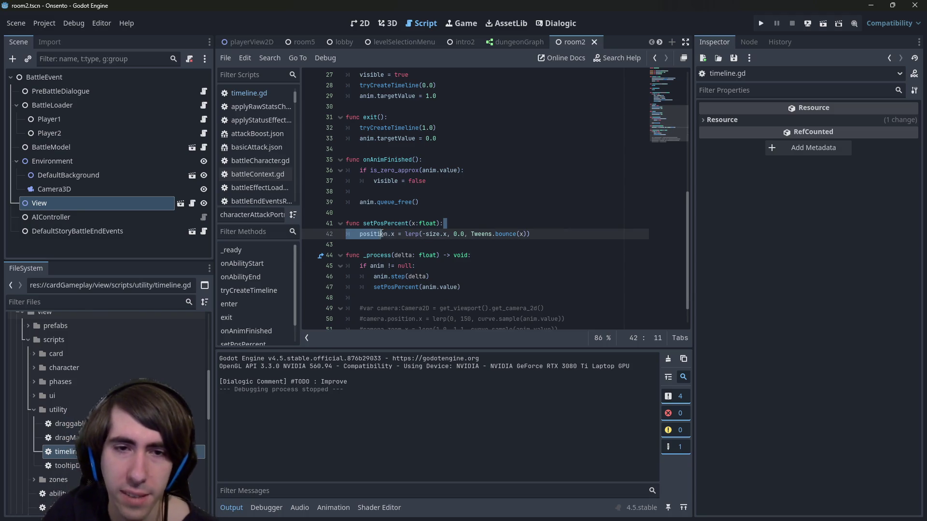
key(Down)
key(Down)
key(Down)
scroll(489, 280, up, 5)
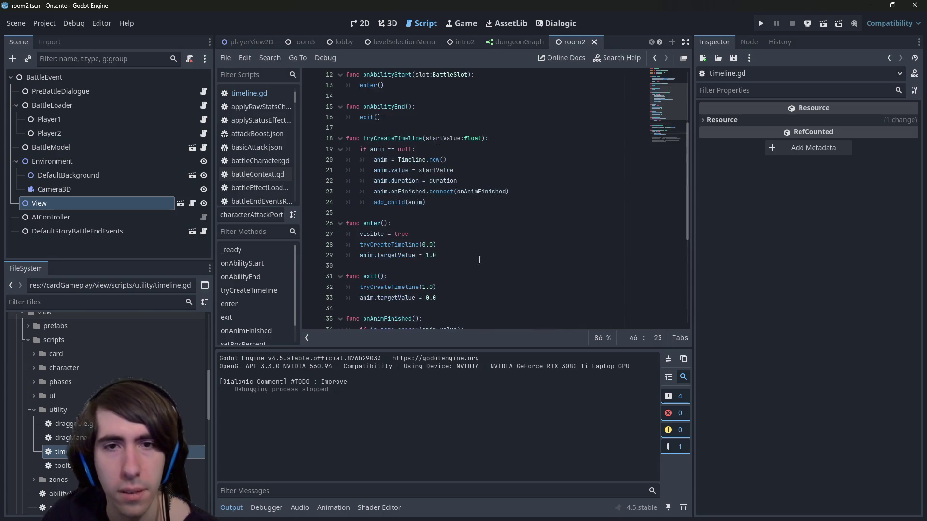
drag(493, 200, 411, 128)
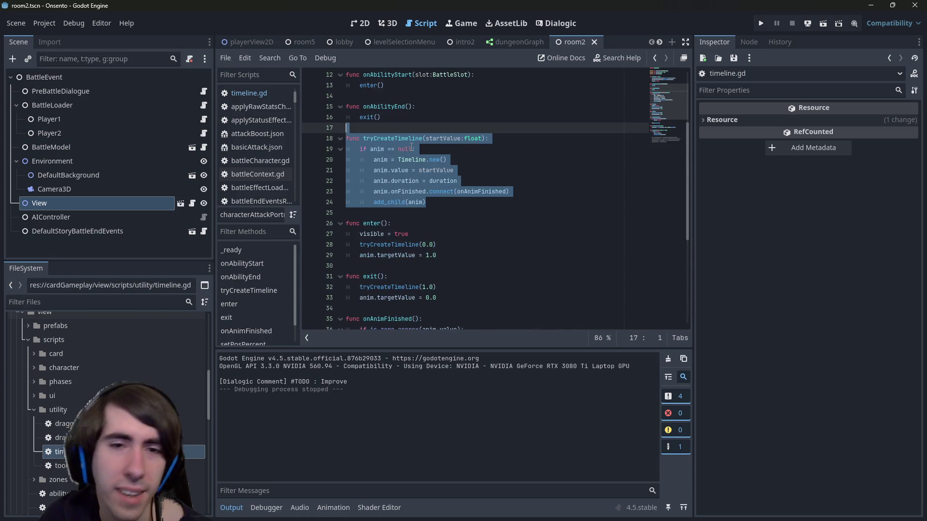
click(486, 204)
scroll(487, 205, up, 3)
scroll(488, 206, up, 1)
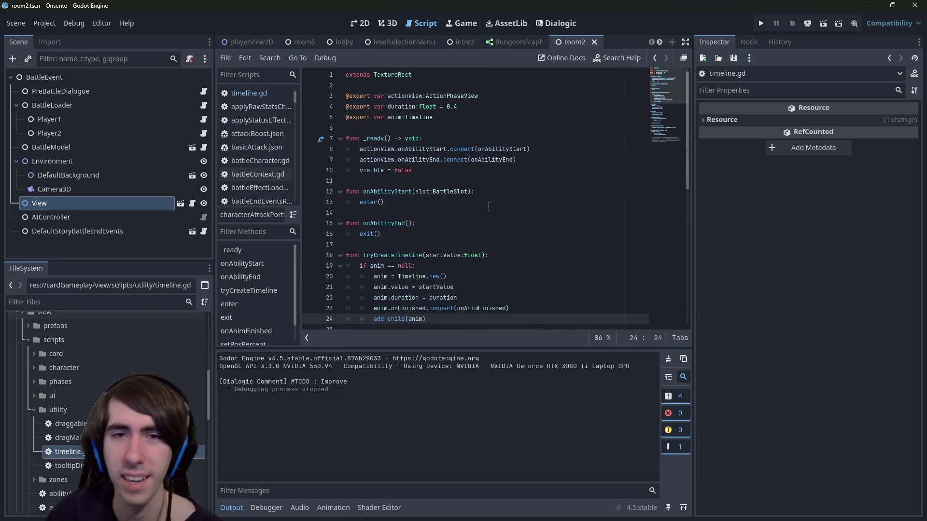
scroll(484, 198, down, 9)
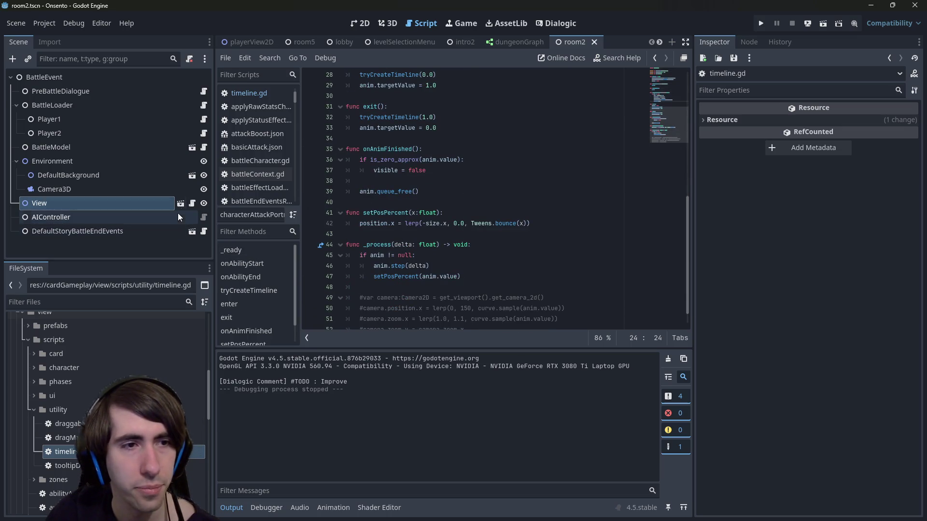
- Open the playerView2D sub-scene and the DarkenSceneVFX node's darkenSceneVfx.gd script
click(184, 200)
click(183, 201)
scroll(155, 201, down, 5)
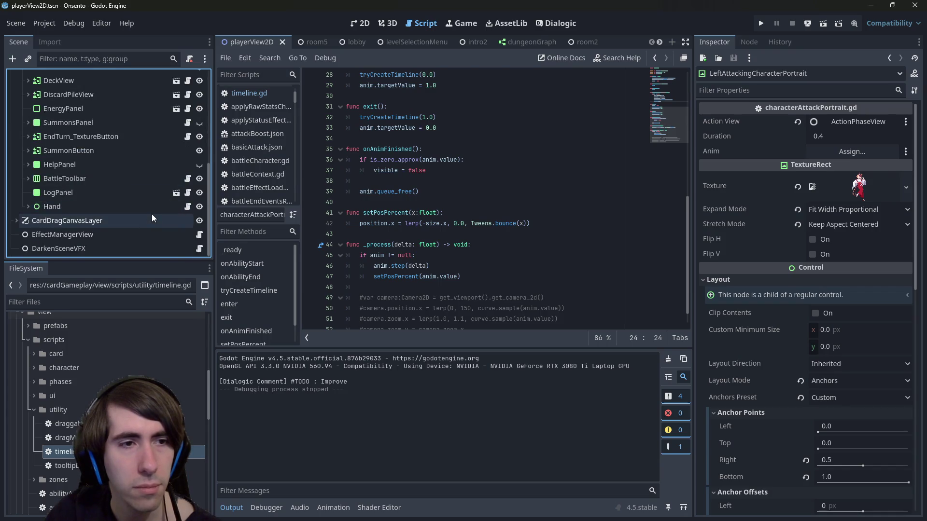
scroll(486, 200, up, 6)
scroll(486, 200, up, 3)
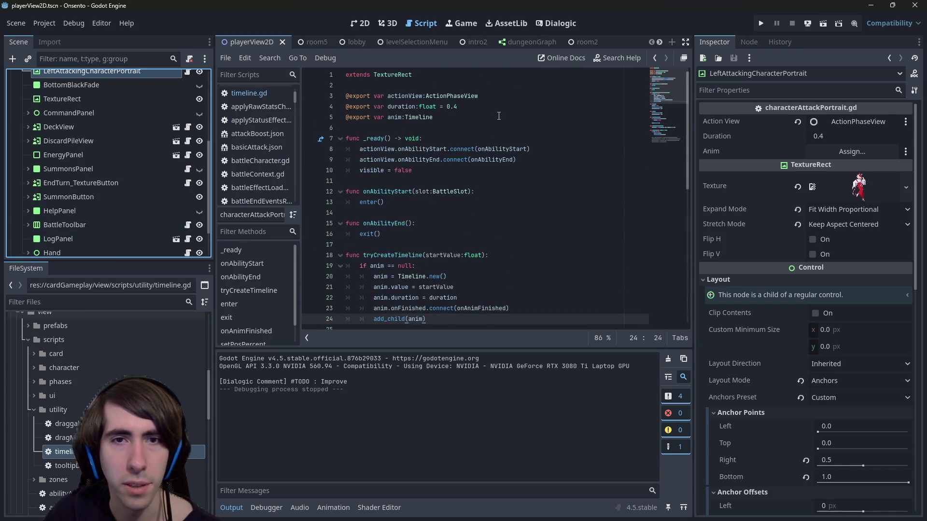
drag(498, 116, 341, 117)
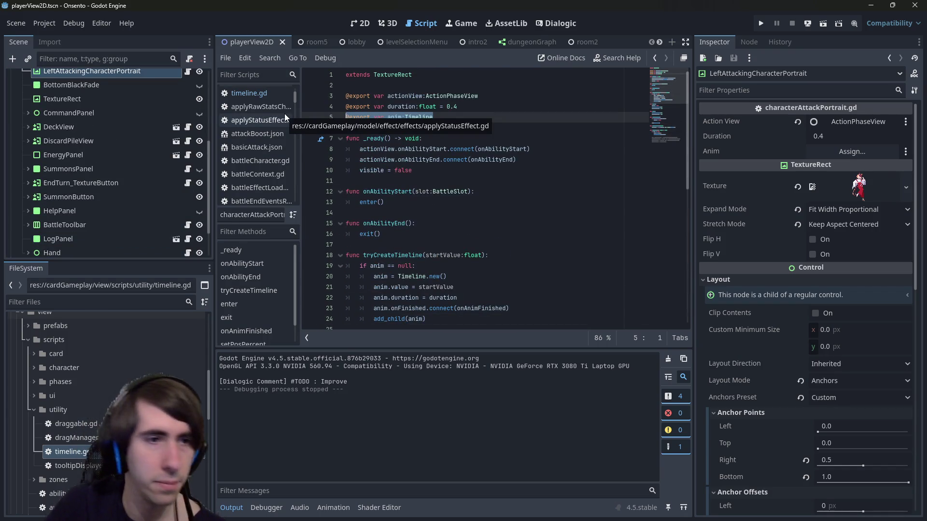
scroll(111, 159, down, 3)
click(199, 248)
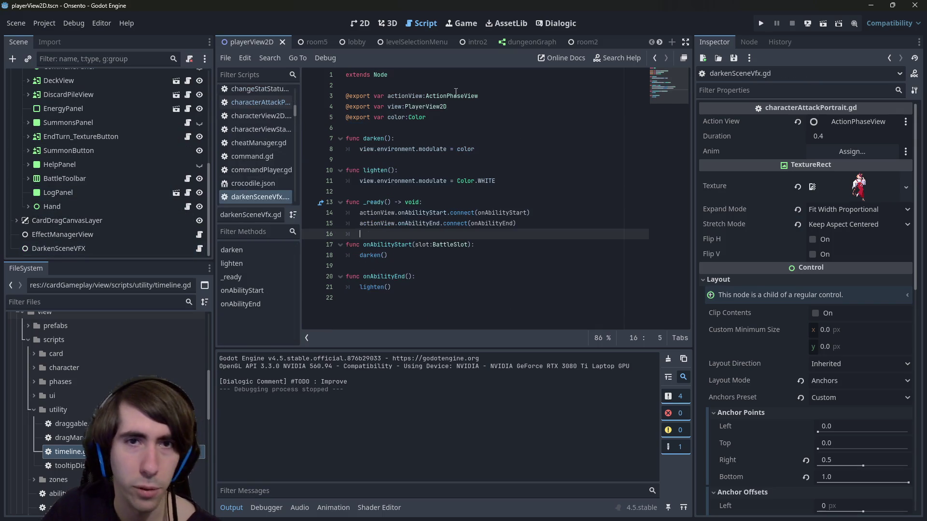
click(513, 122)
key(Return)
key(Return)
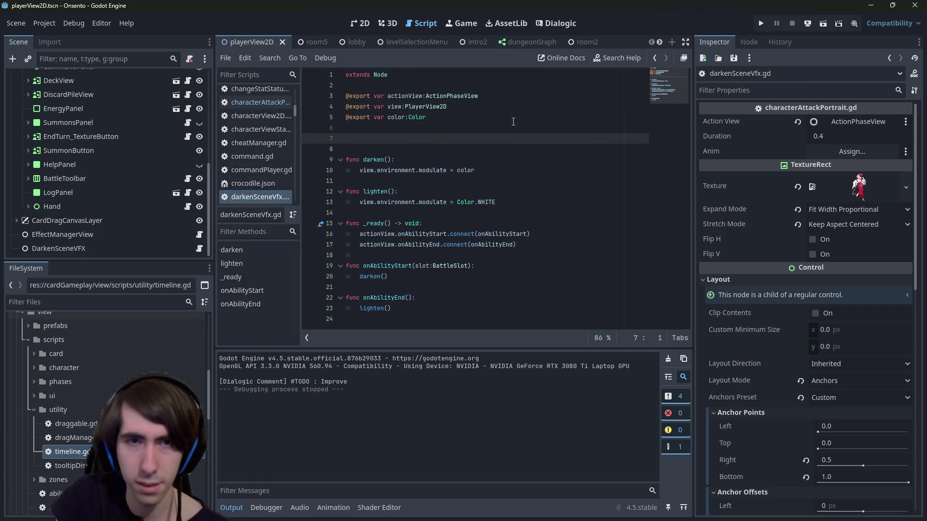
text(@export var anim:Timeline)
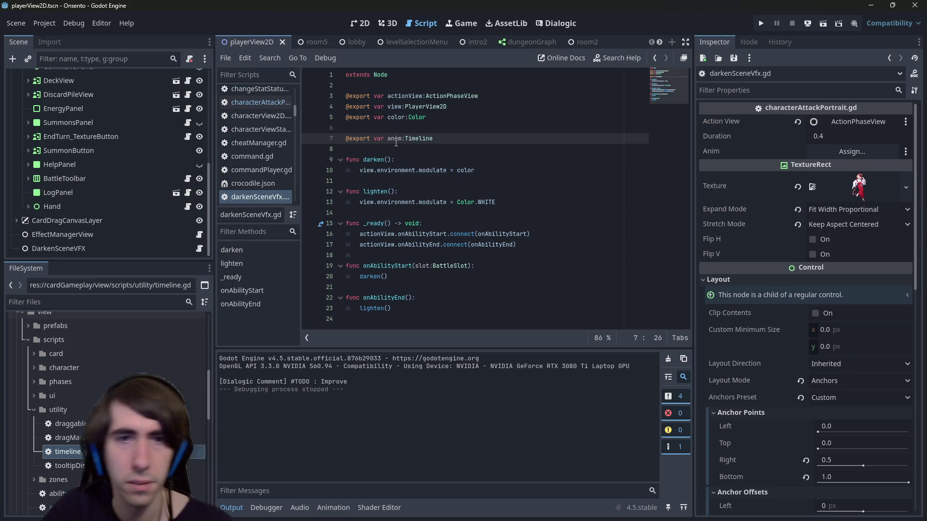
- Paste the tryCreateTimeline function from characterAttackPortrait.gd into darkenSceneVfx.gd and save
key(alt+Left)
key(alt+Left)
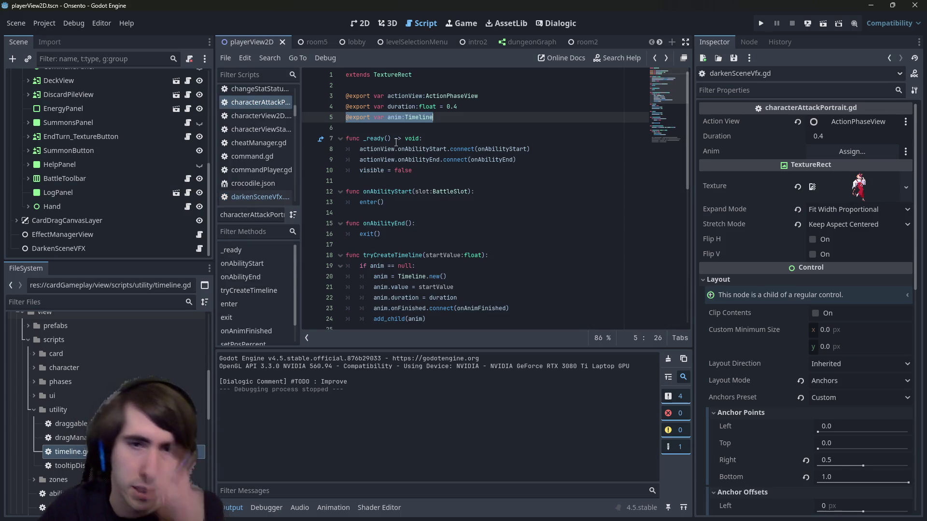
scroll(396, 143, down, 2)
mouse_move(426, 255)
mouse_down()
mouse_move(357, 203)
mouse_move(307, 197)
mouse_up()
key(ctrl+c)
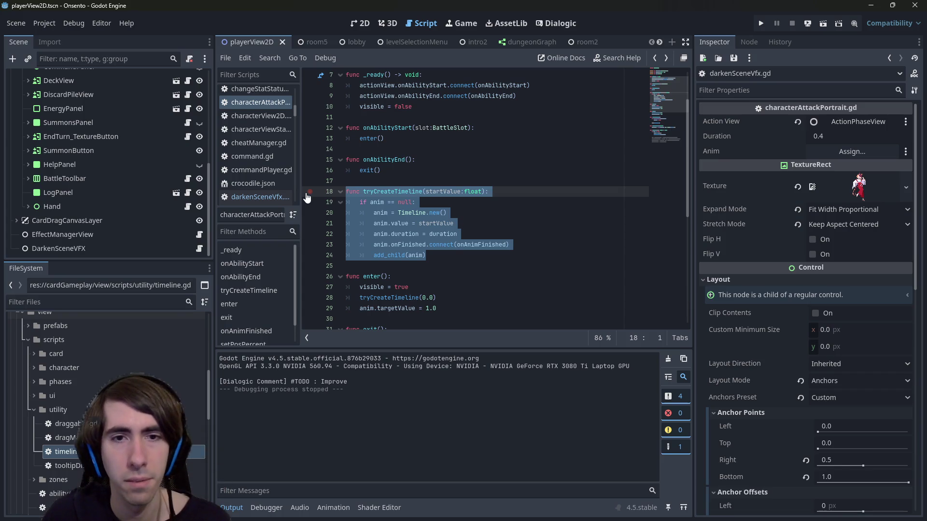
key(alt+Right)
key(alt+Right)
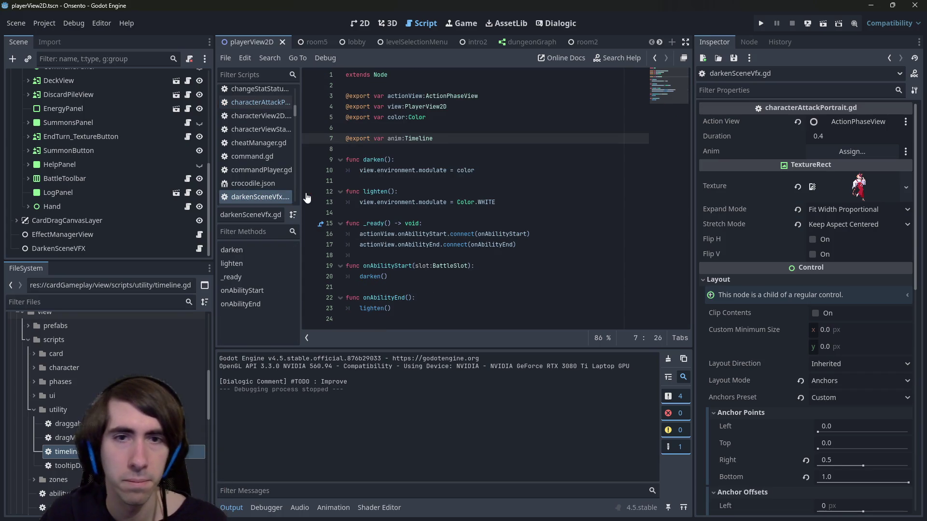
key(Return)
key(Return)
key(ctrl+v)
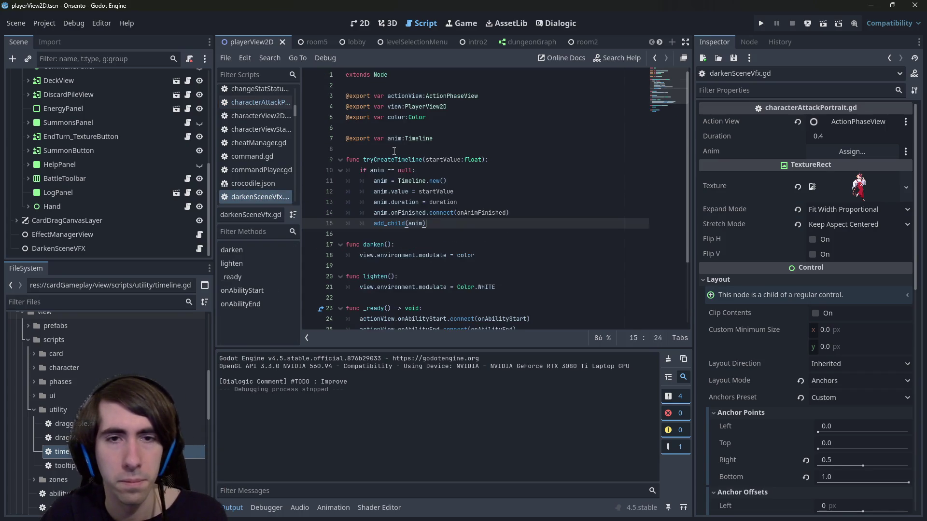
key(ctrl+s)
- Bring over the onAnimFinished function from characterAttackPortrait.gd as well
double_click(394, 160)
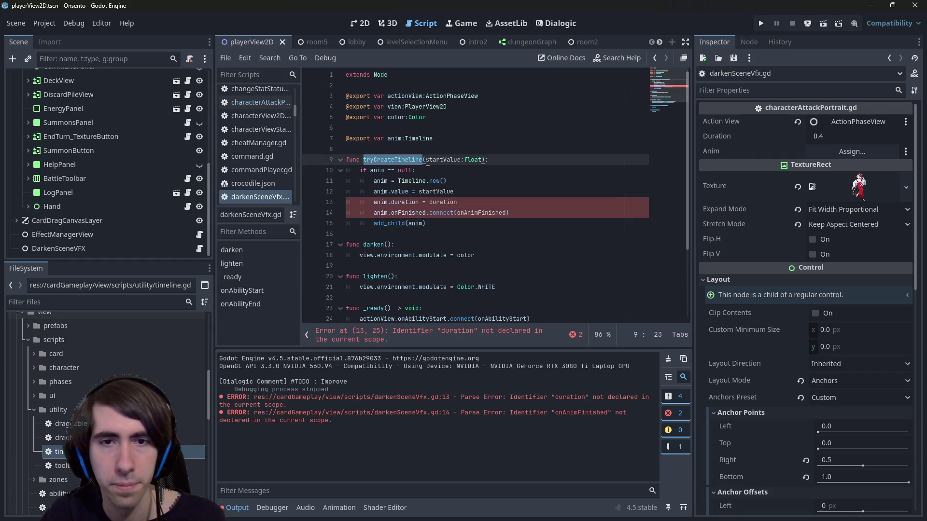
double_click(476, 214)
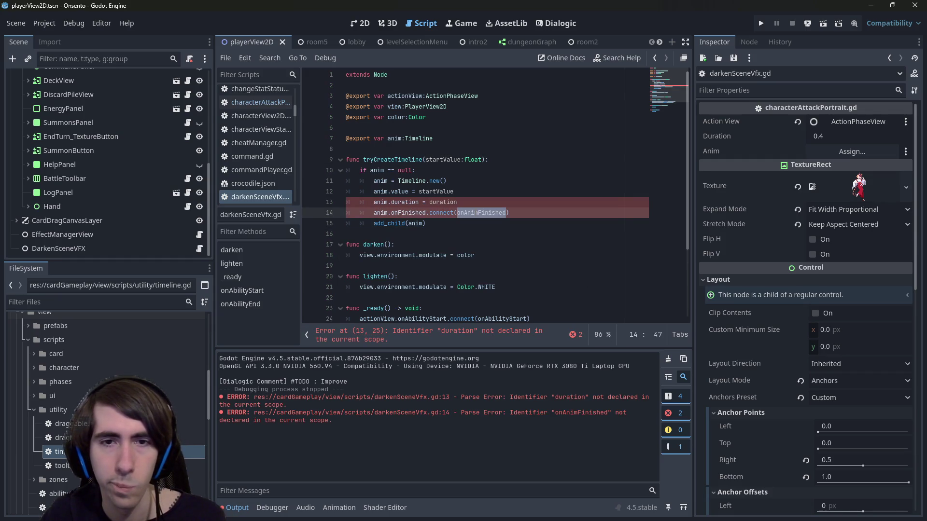
key(alt+Left)
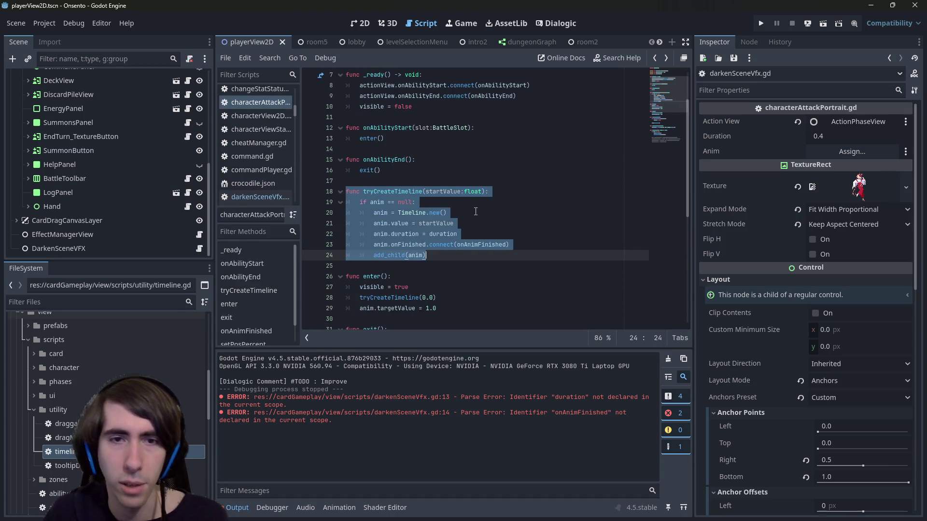
scroll(478, 222, down, 5)
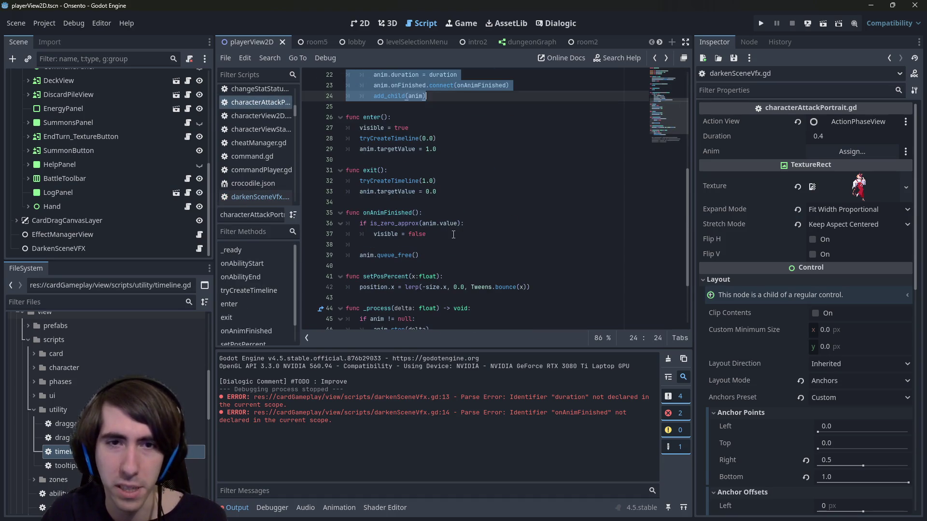
drag(435, 255, 273, 213)
key(alt+Right)
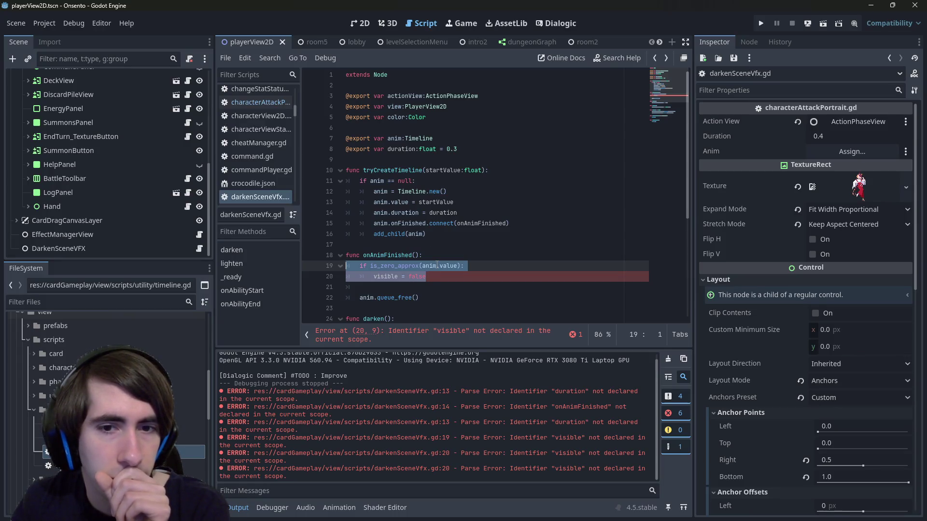
click(425, 277)
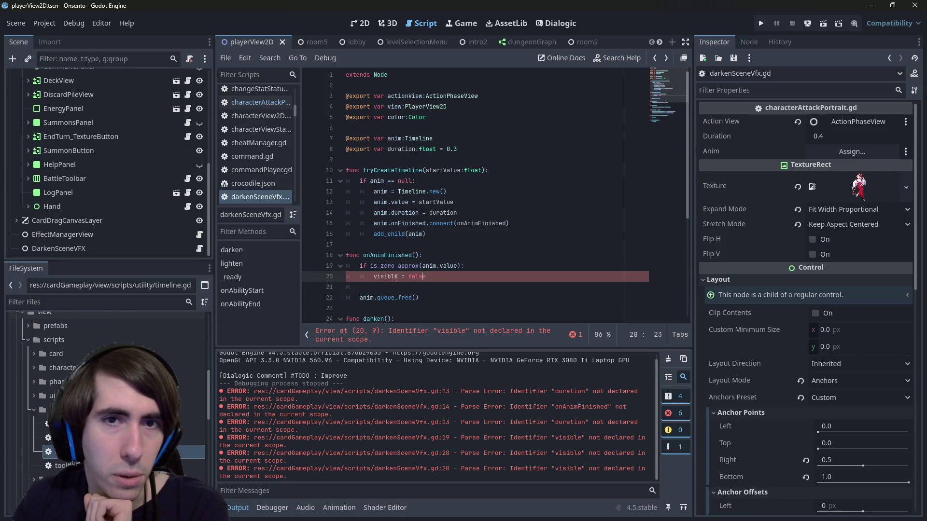
- Check the undeclared 'visible' on line 20 against the view, color and environment variables
double_click(381, 276)
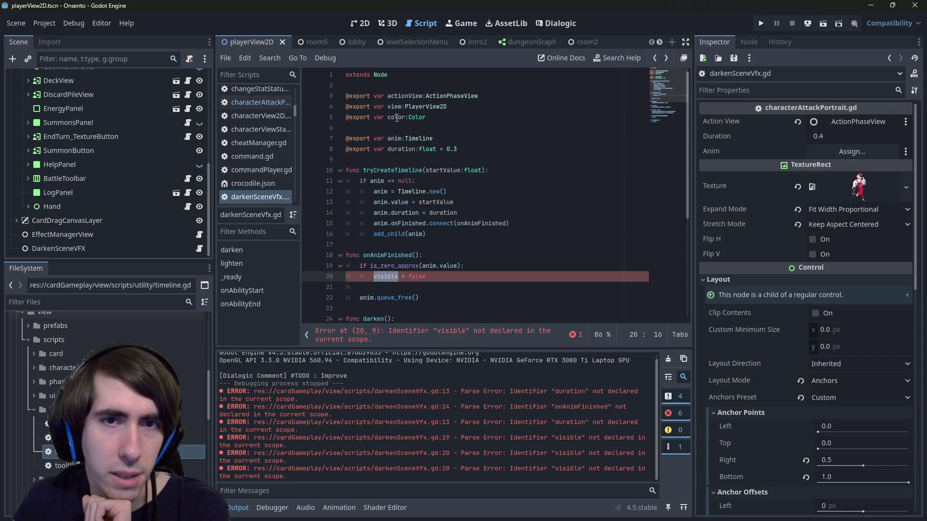
double_click(398, 117)
double_click(396, 107)
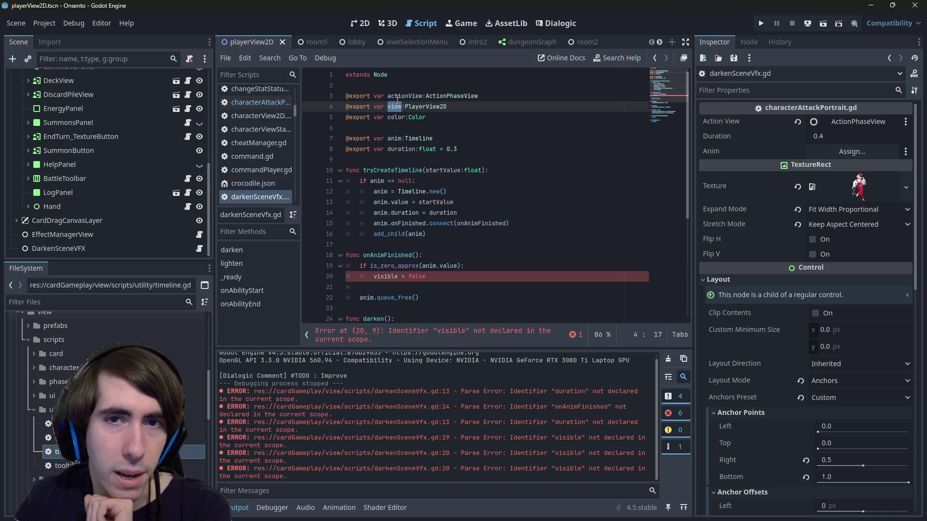
double_click(400, 119)
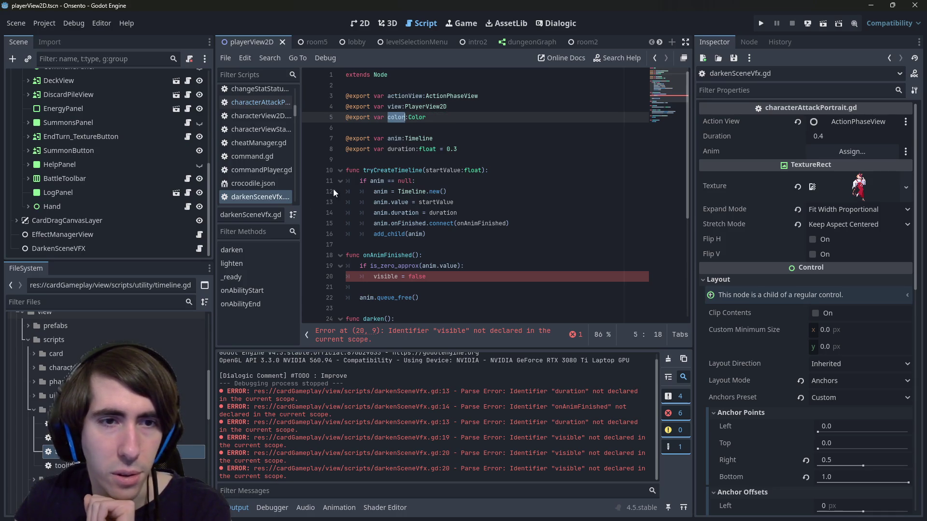
scroll(379, 199, down, 5)
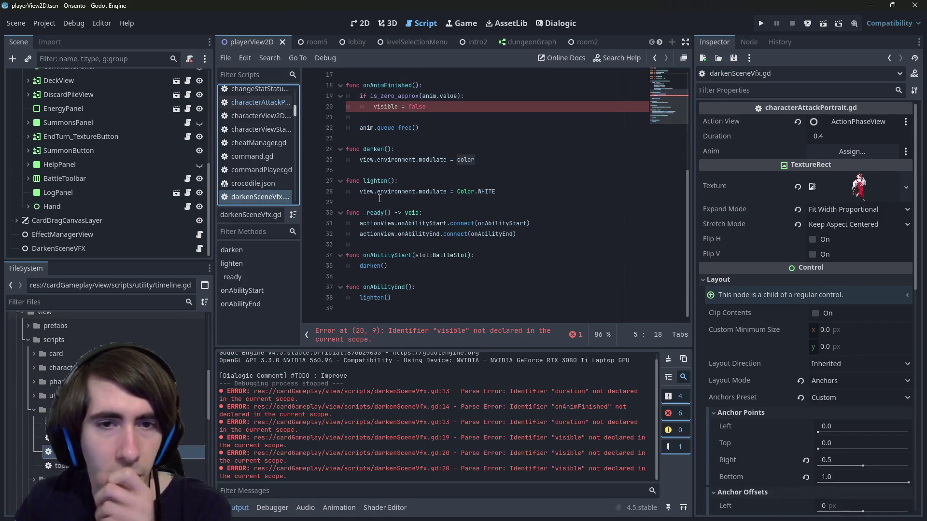
double_click(389, 160)
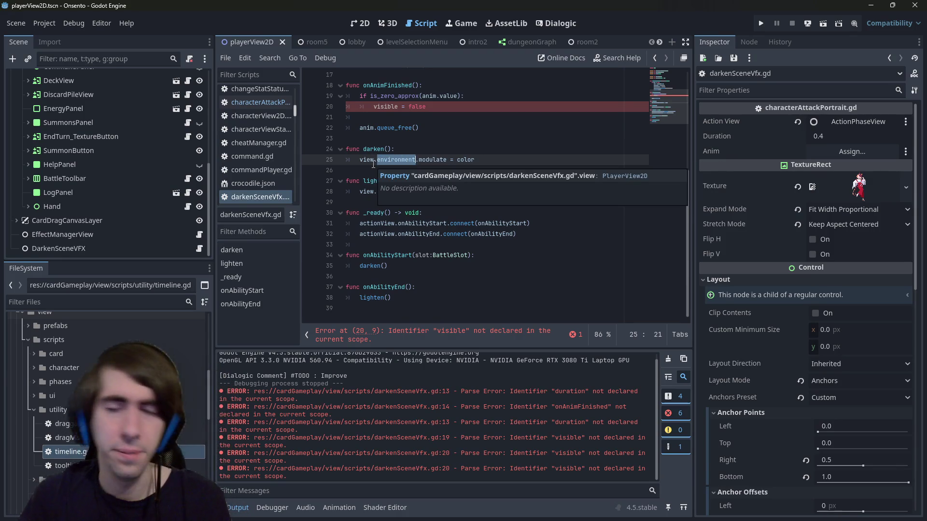
- Copy view.environment from line 25 and paste it before visible on line 20
click(373, 162)
drag(359, 159, 416, 160)
key(ctrl+c)
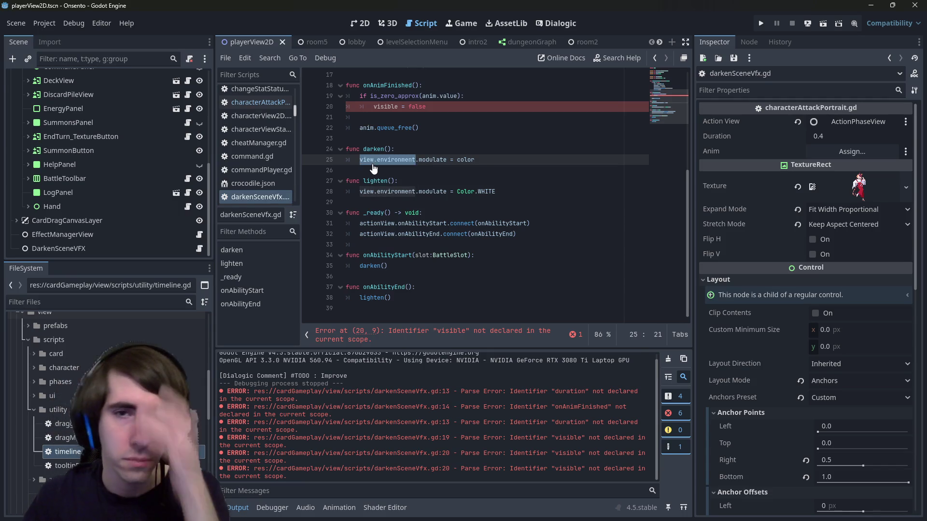
scroll(387, 162, up, 1)
scroll(387, 162, up, 2)
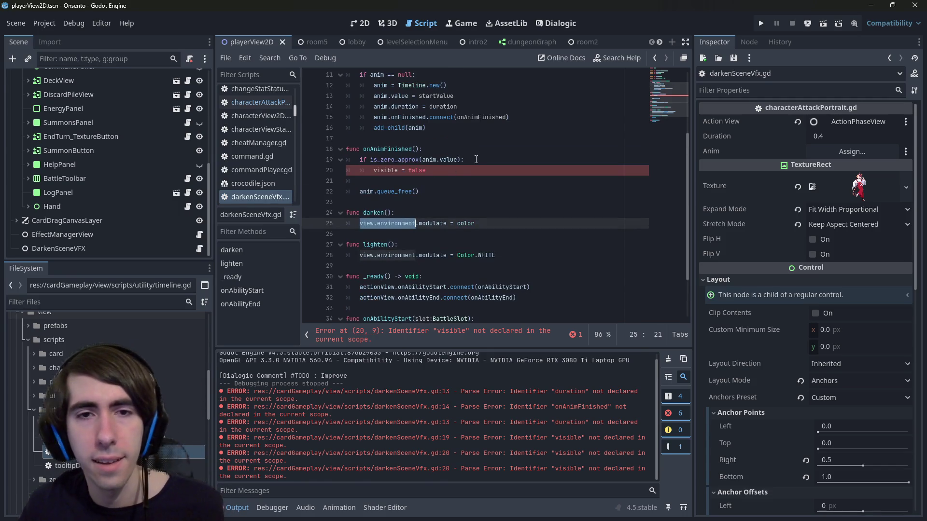
click(373, 170)
key(ctrl+v)
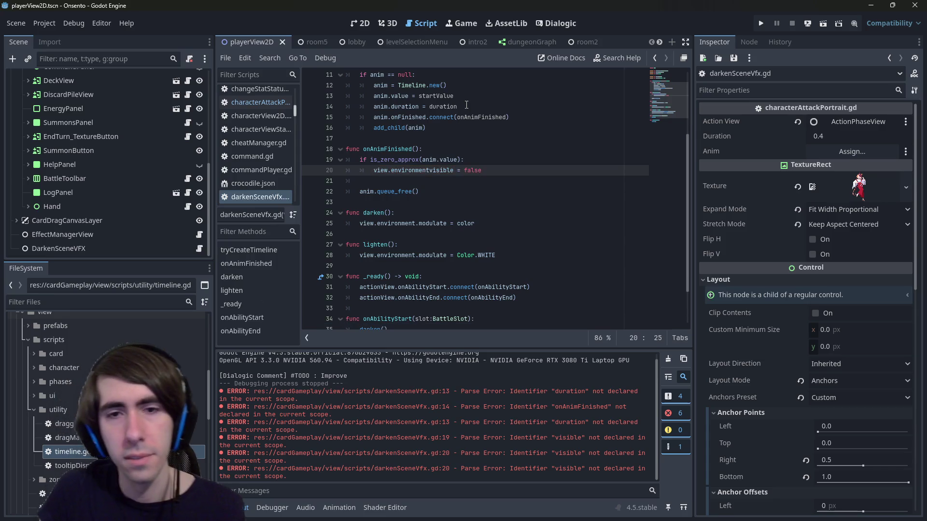
- Rewrite line 20 as view.environment.Color = Color.WHITE
text(.)
key(Right)
key(Right)
key(Right)
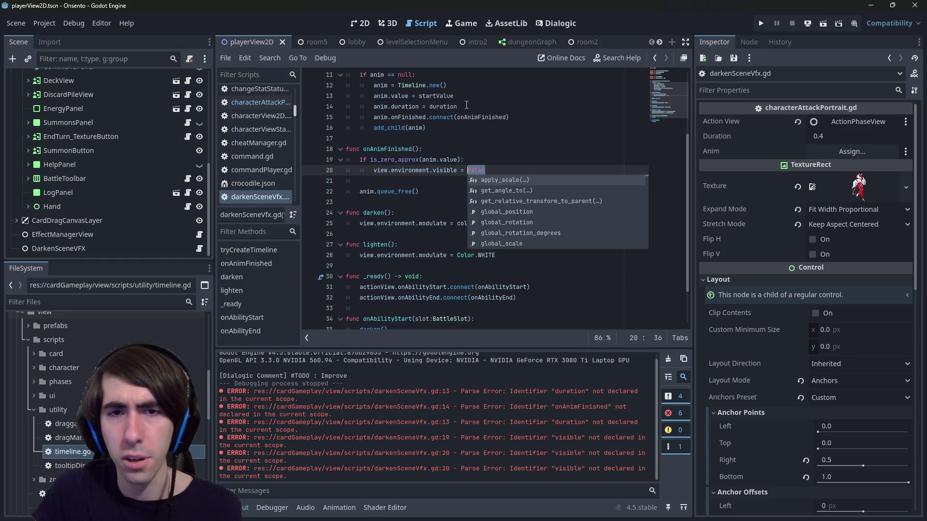
key(Delete)
key(Left)
key(Left)
key(Left)
key(ctrl+BackSpace)
text(Color)
key(End)
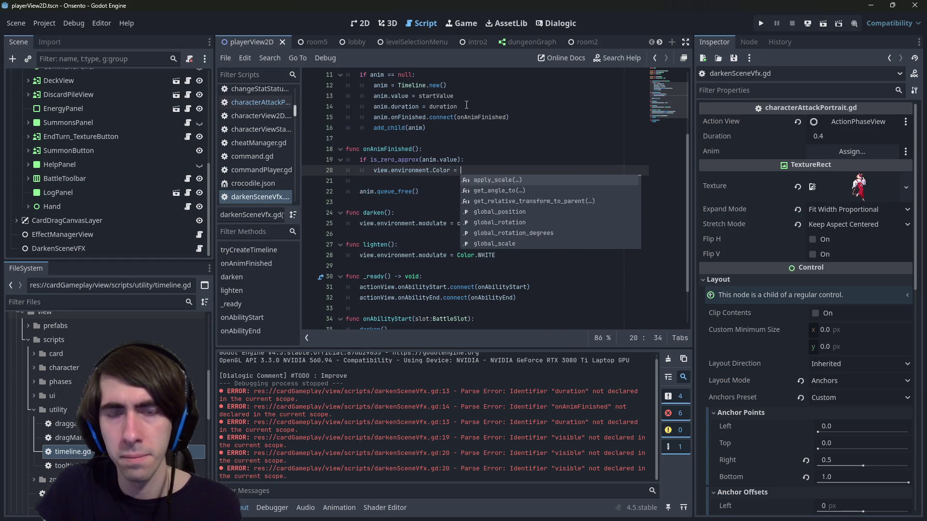
text(WHITE)
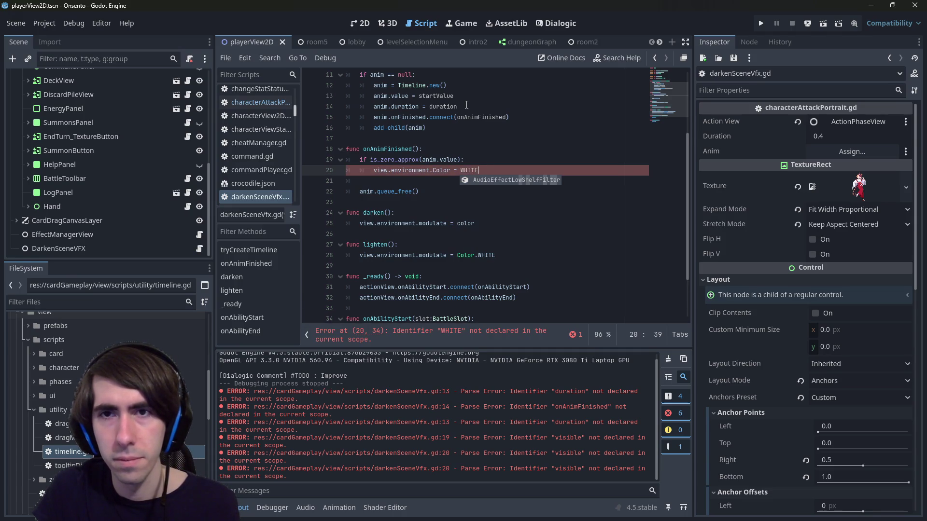
key(ctrl+BackSpace)
text(Color.WH)
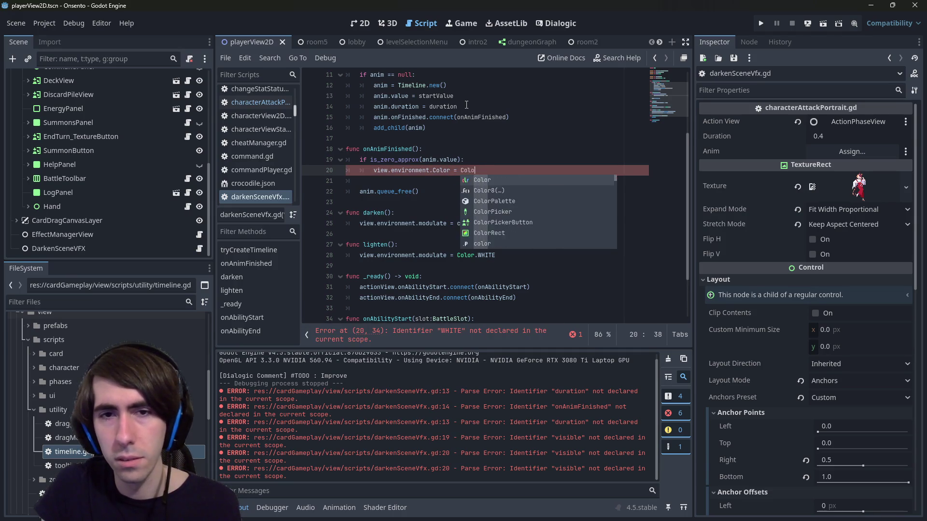
text(ITE)
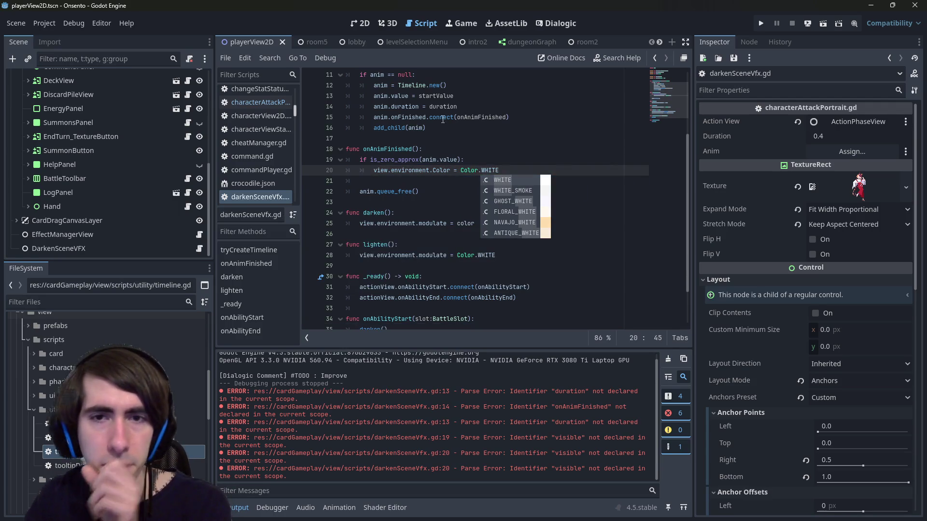
click(422, 179)
- Review the lighten function and other uses of Color.WHITE in the script
scroll(421, 186, down, 2)
scroll(422, 193, up, 1)
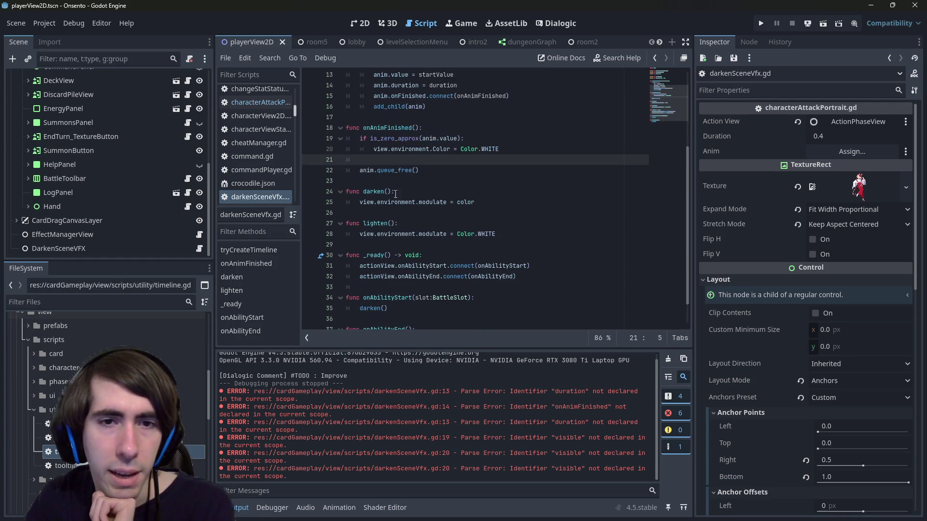
double_click(379, 224)
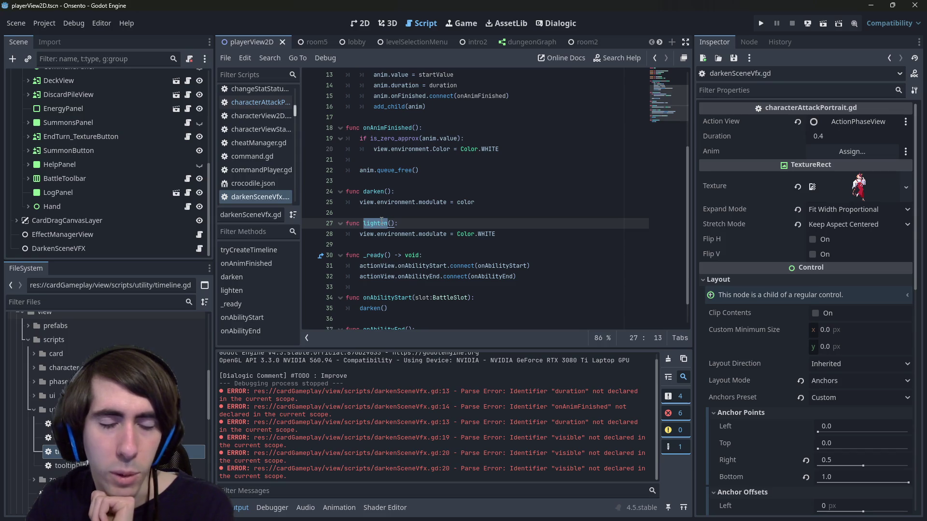
scroll(427, 248, up, 1)
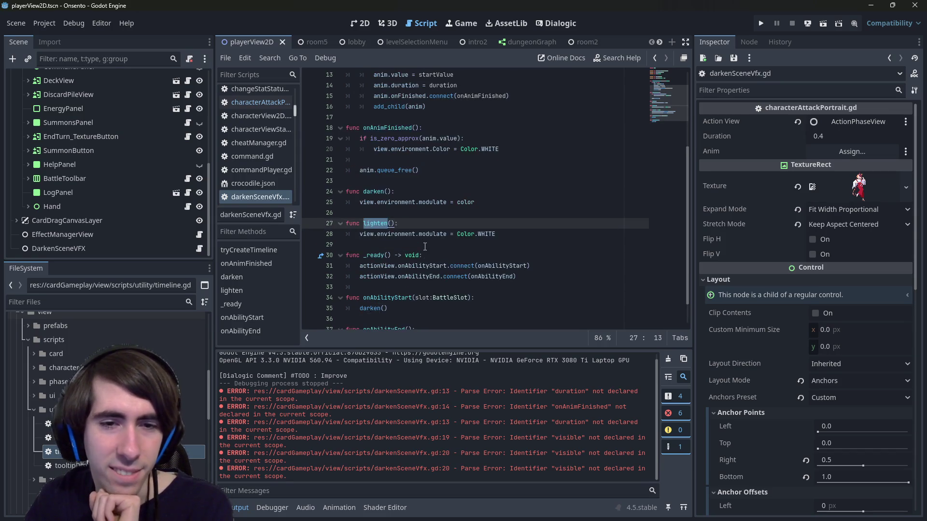
scroll(363, 232, up, 1)
click(514, 181)
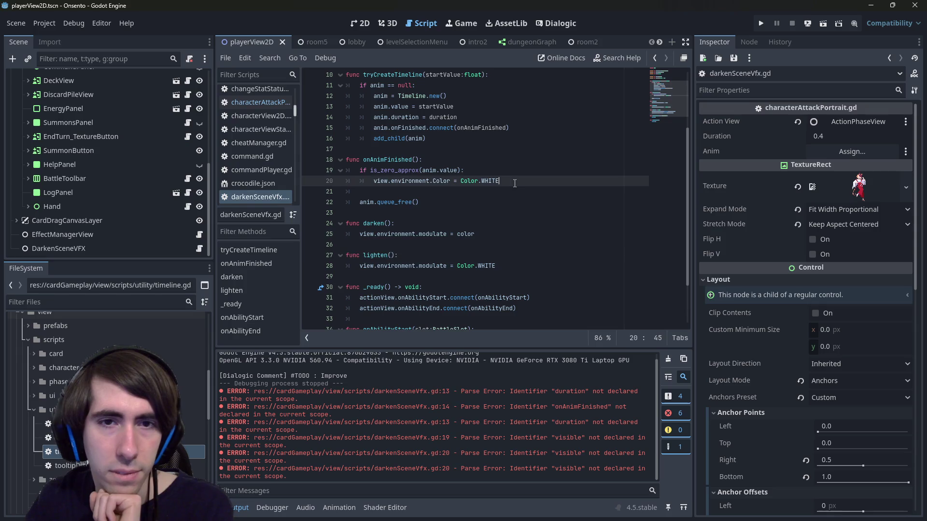
double_click(493, 182)
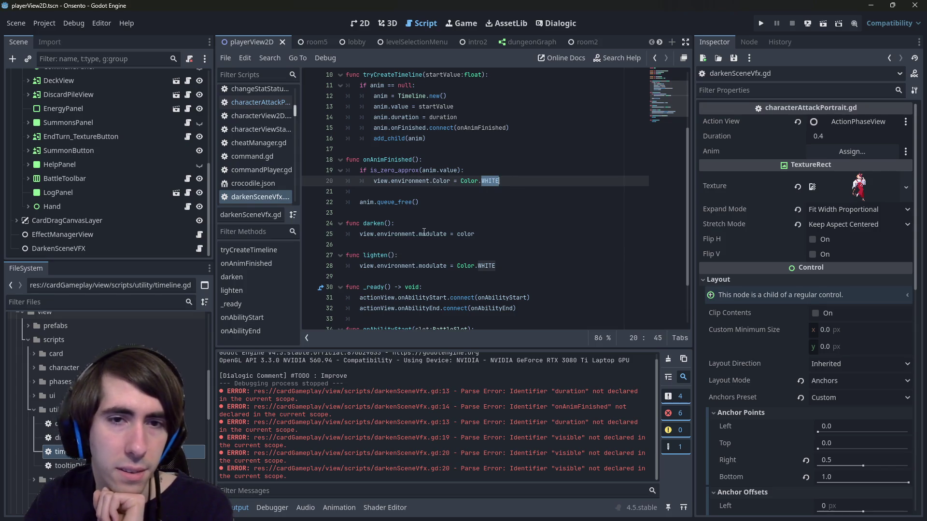
scroll(424, 232, up, 3)
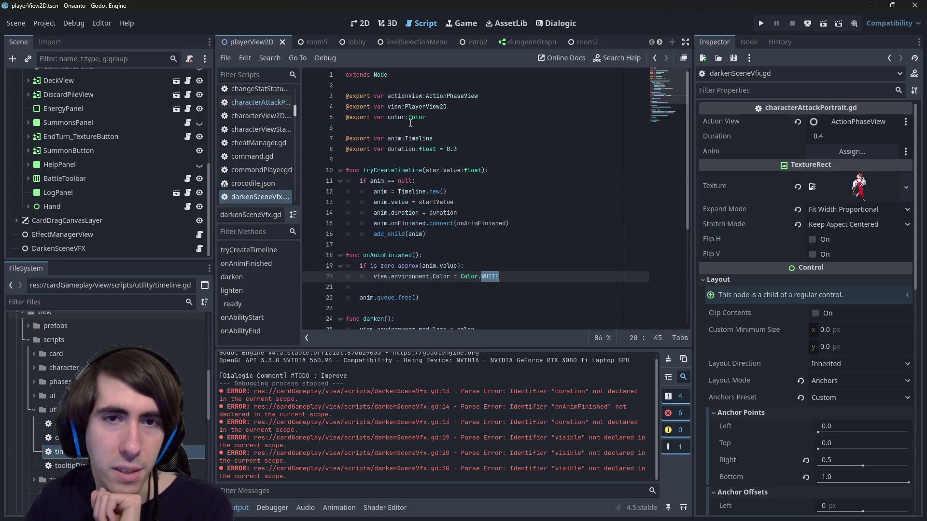
- Insert the tryCreateTimeline name on a new line inside func darken()
double_click(392, 170)
key(ctrl+c)
scroll(418, 272, down, 1)
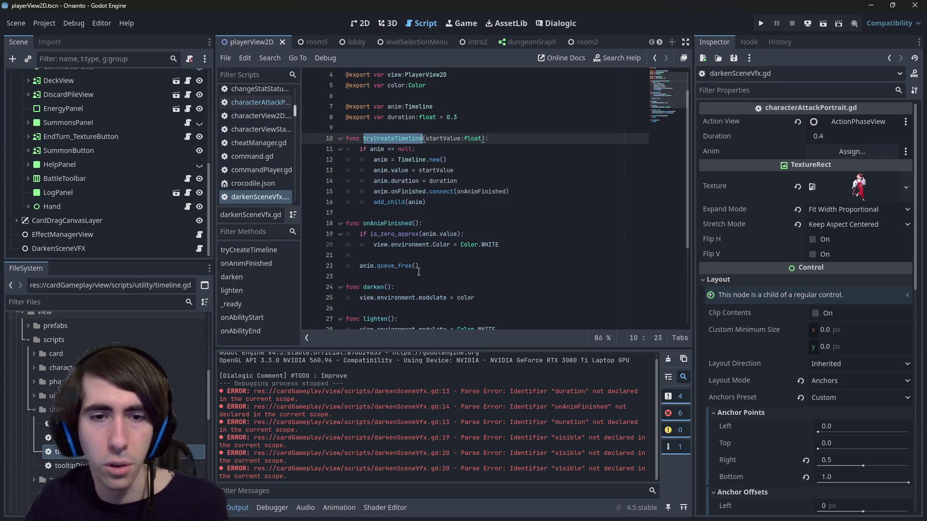
click(420, 286)
key(Return)
key(ctrl+v)
- Complete darken's call as tryCreateTimeline(1.0)
text(()
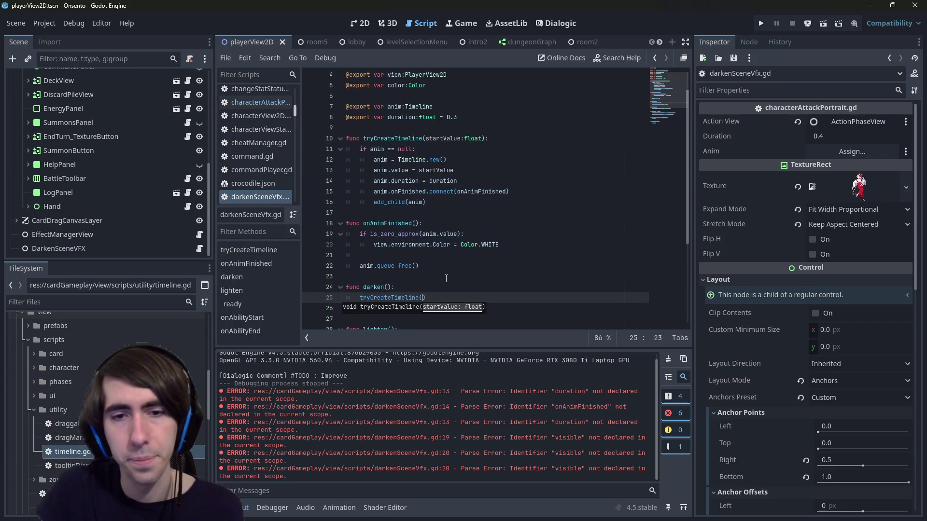
scroll(542, 164, up, 1)
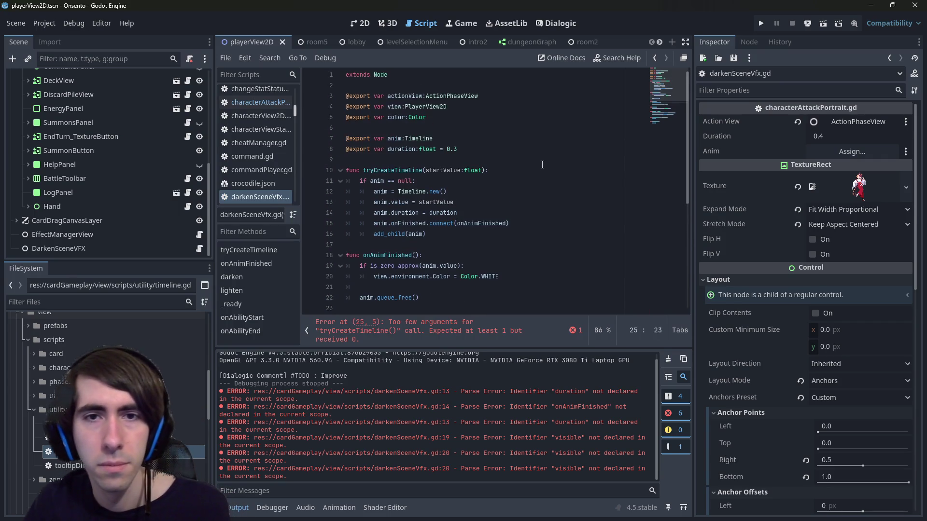
scroll(533, 164, down, 1)
scroll(533, 164, down, 1)
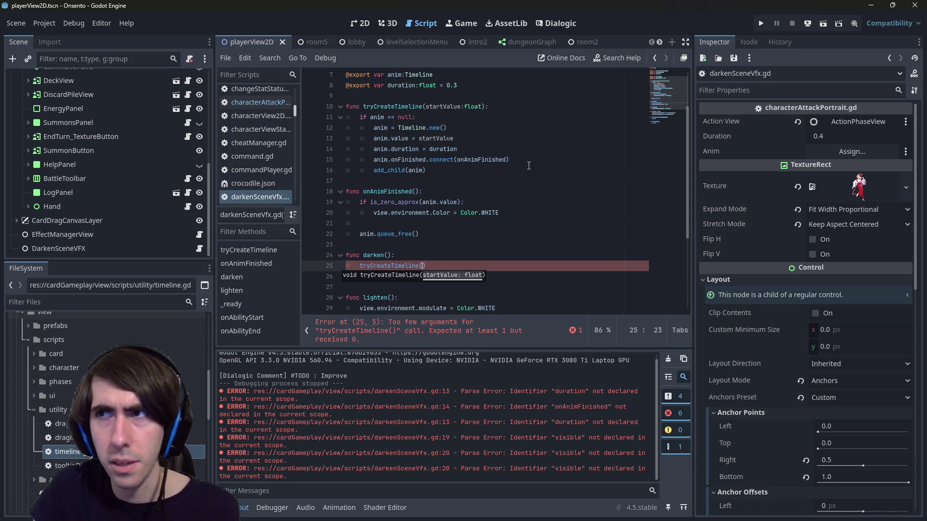
text(1.0)
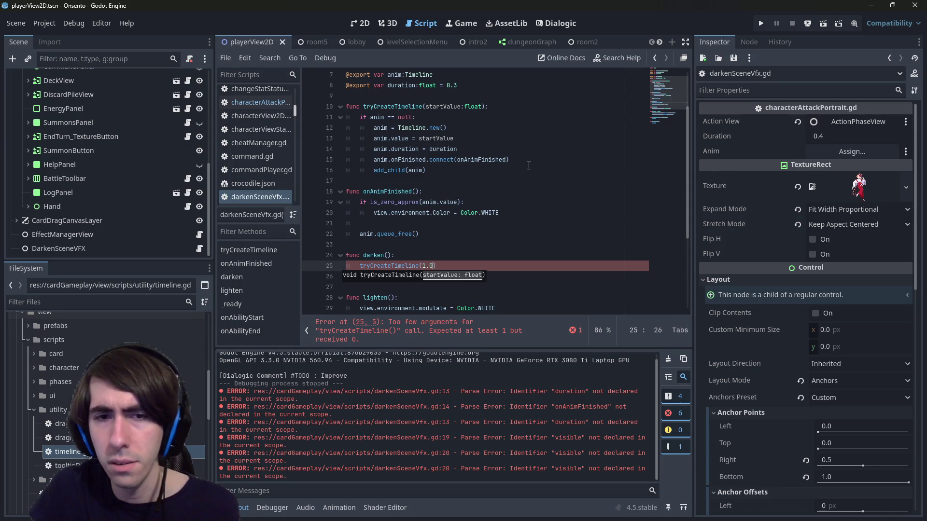
- Add tryCreateTimeline(0.0) inside lighten and save the script
scroll(409, 256, down, 2)
click(424, 234)
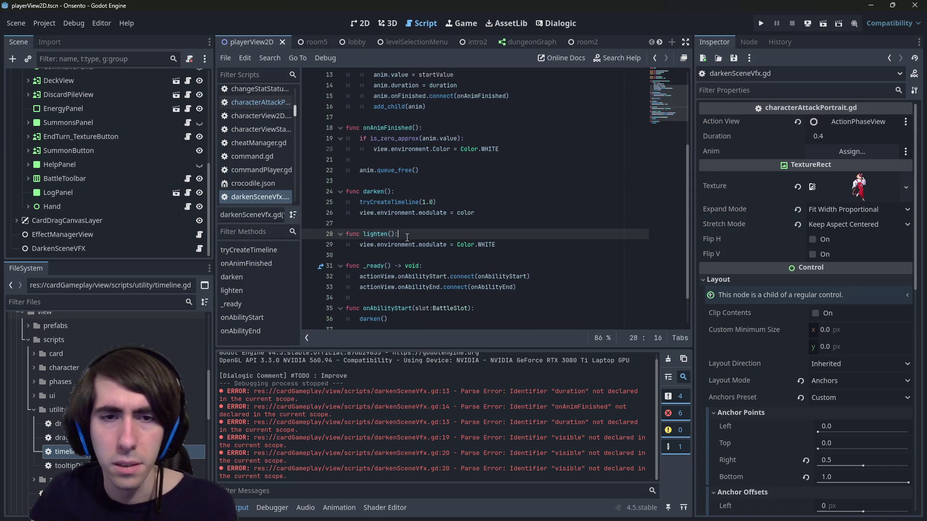
key(Return)
text(tryCreateTimeline(0.0)
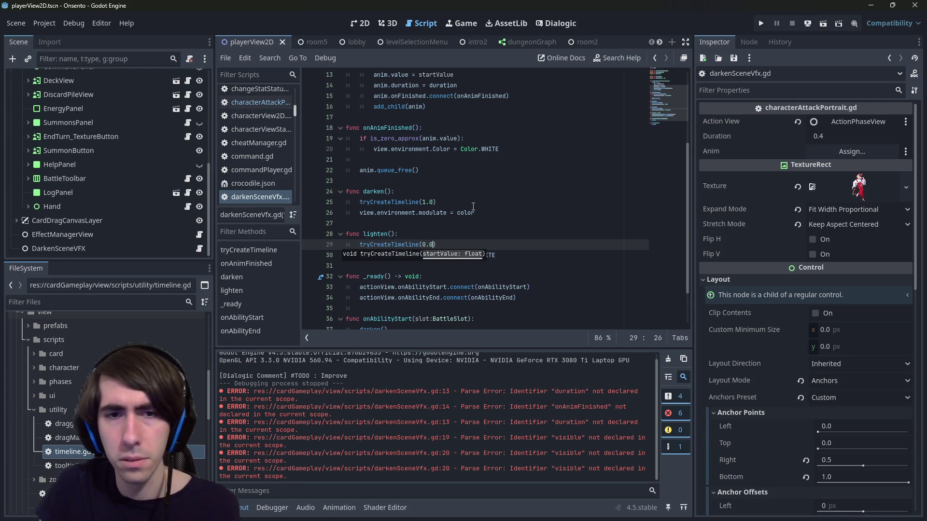
key(ctrl+s)
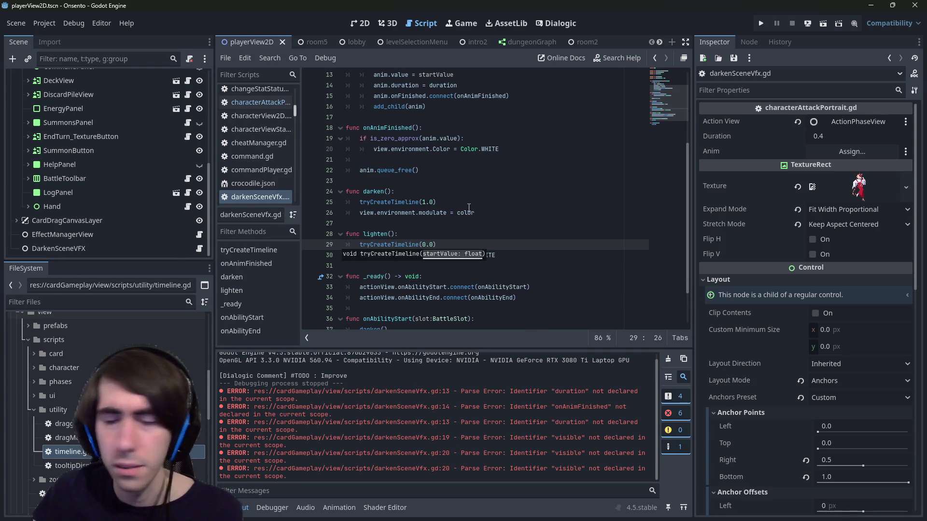
- Start typing a new function 'func _prop' on a new line at the script's end
click(481, 217)
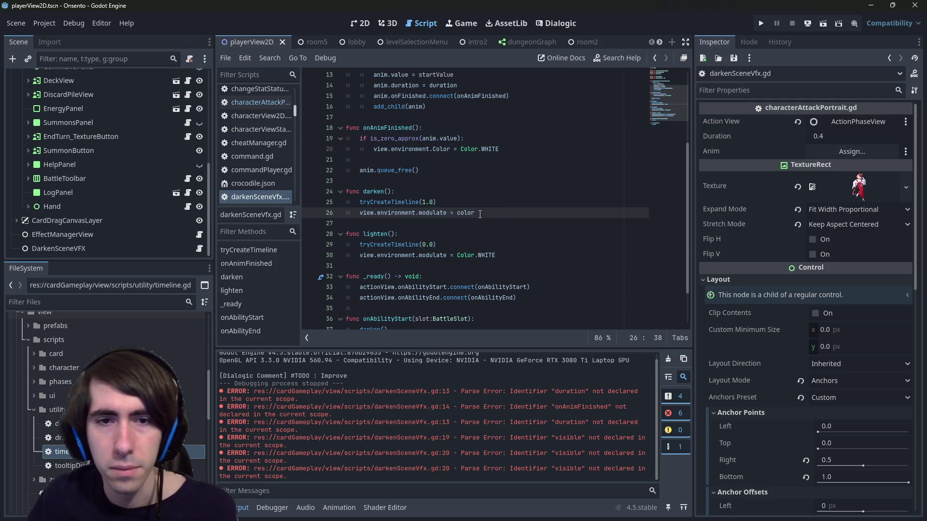
click(452, 246)
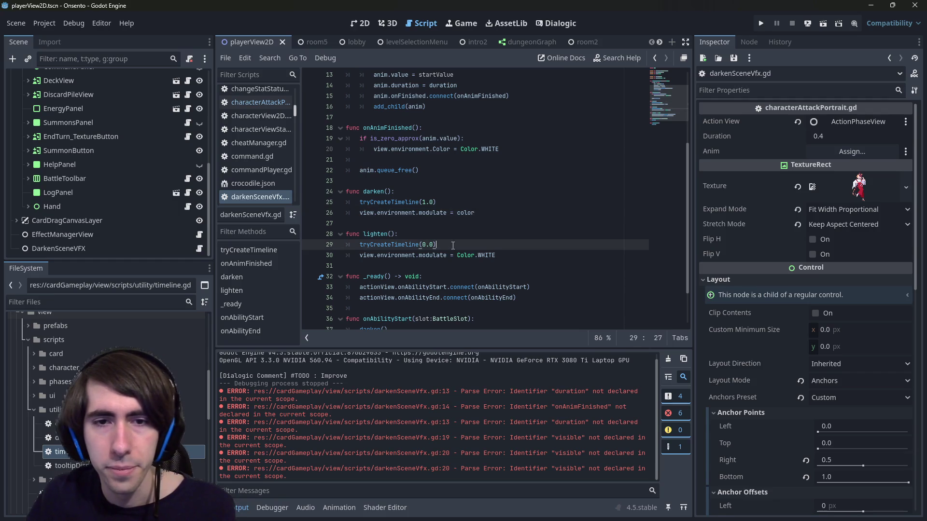
click(490, 213)
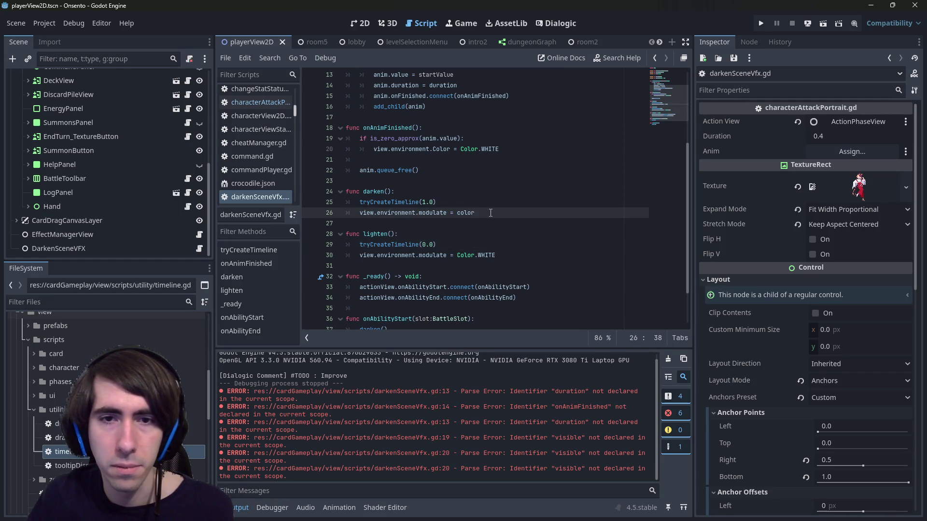
scroll(466, 215, down, 2)
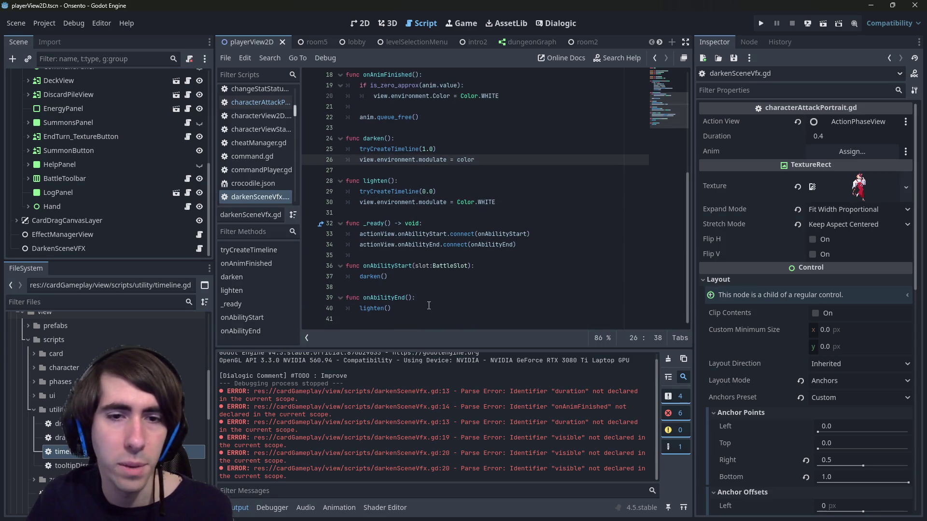
click(436, 319)
key(Return)
text(func _)
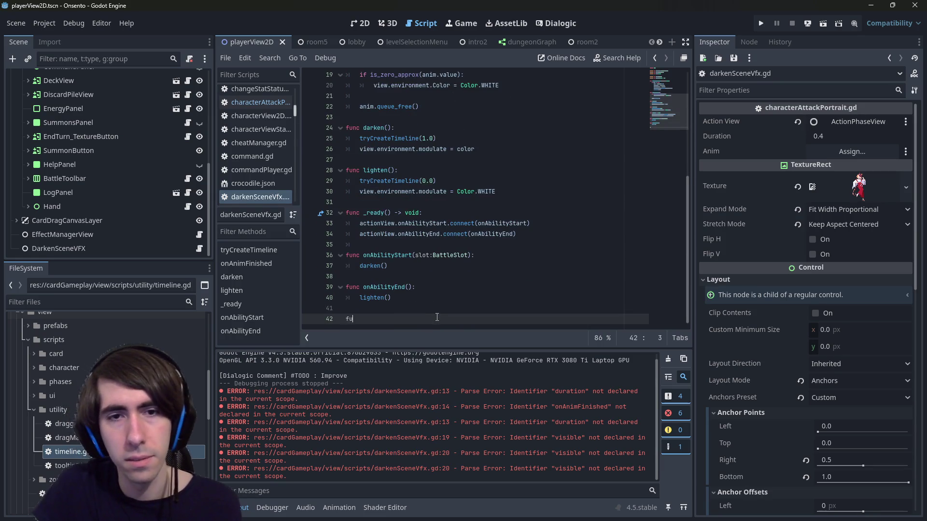
text(prop)
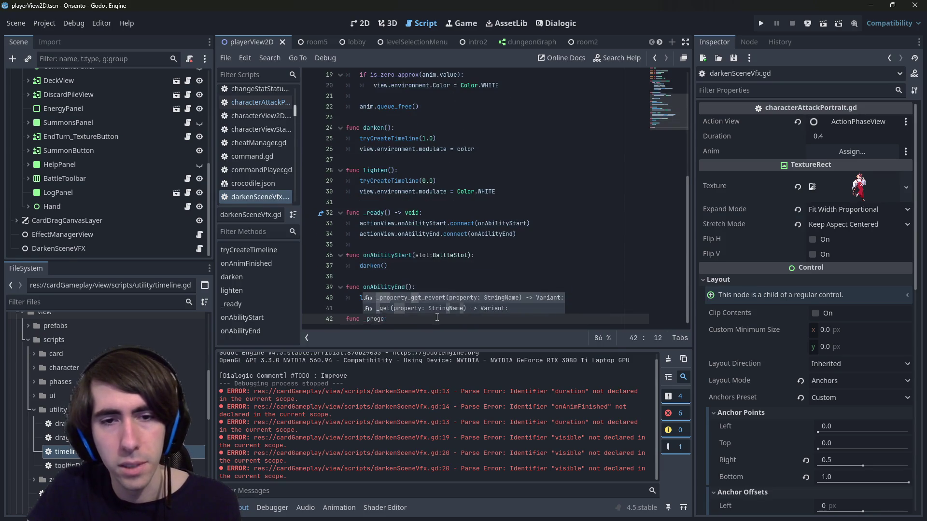
- Complete the declaration as an empty _process(delta: float) -> void with an indented body
key(Return)
key(ctrl+z)
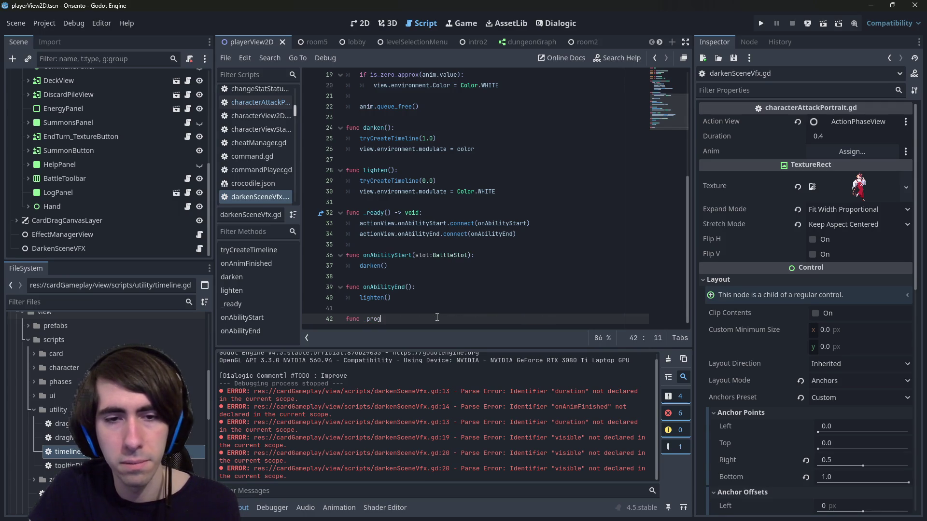
key(BackSpace)
text(ces)
key(Return)
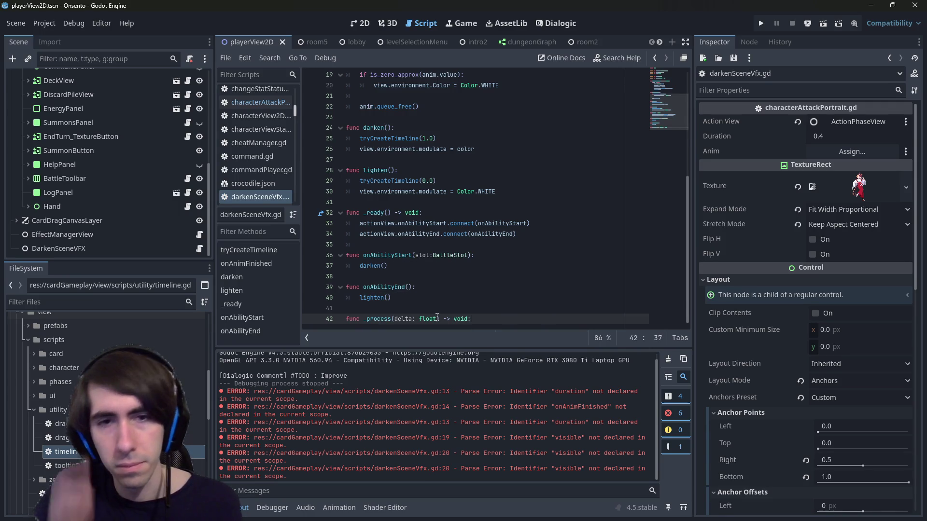
key(Return)
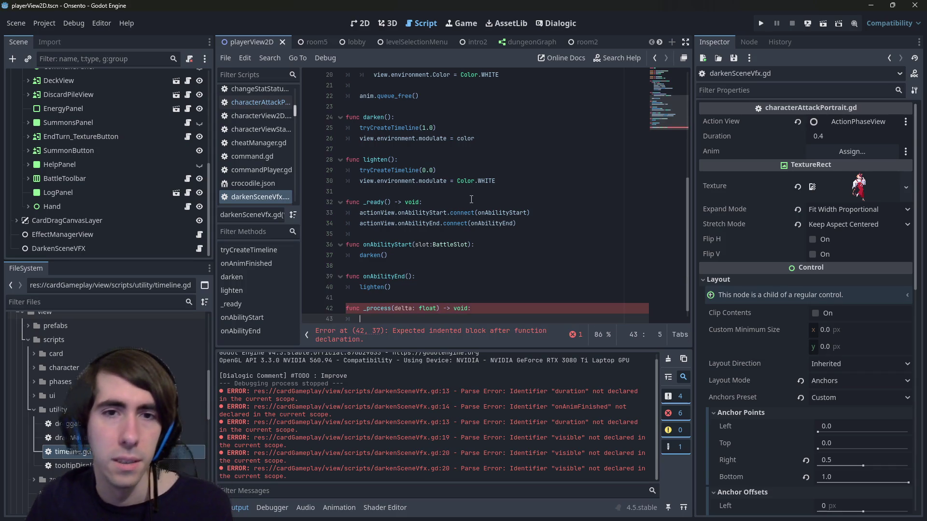
scroll(442, 297, down, 1)
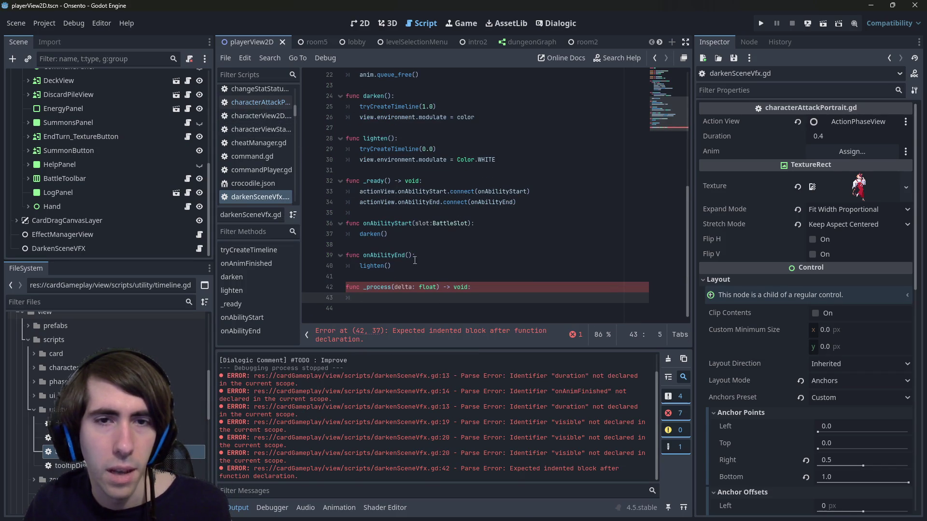
scroll(460, 141, up, 4)
scroll(459, 147, up, 3)
scroll(457, 155, down, 7)
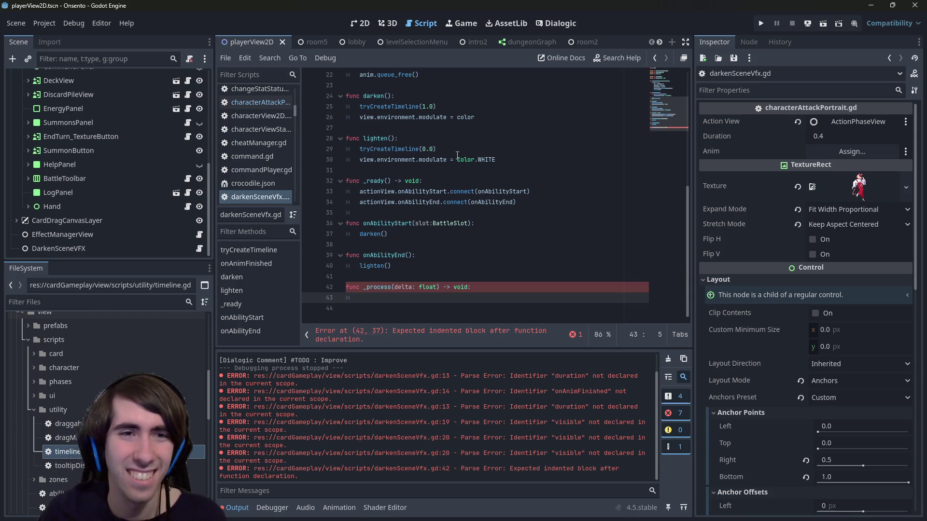
click(258, 101)
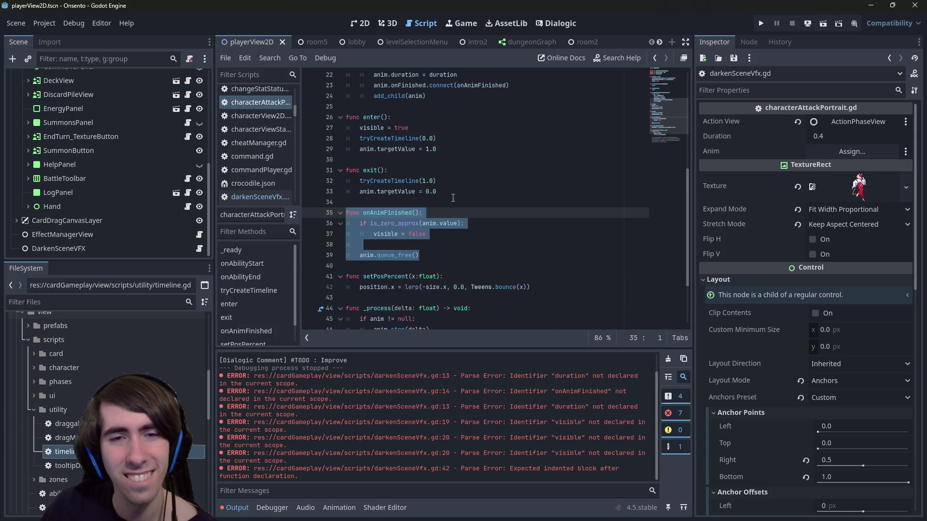
- Add process_mode = Node.PROCESS_MODE_DISABLED below visible = false in onAnimFinished
scroll(462, 210, down, 1)
scroll(462, 211, down, 2)
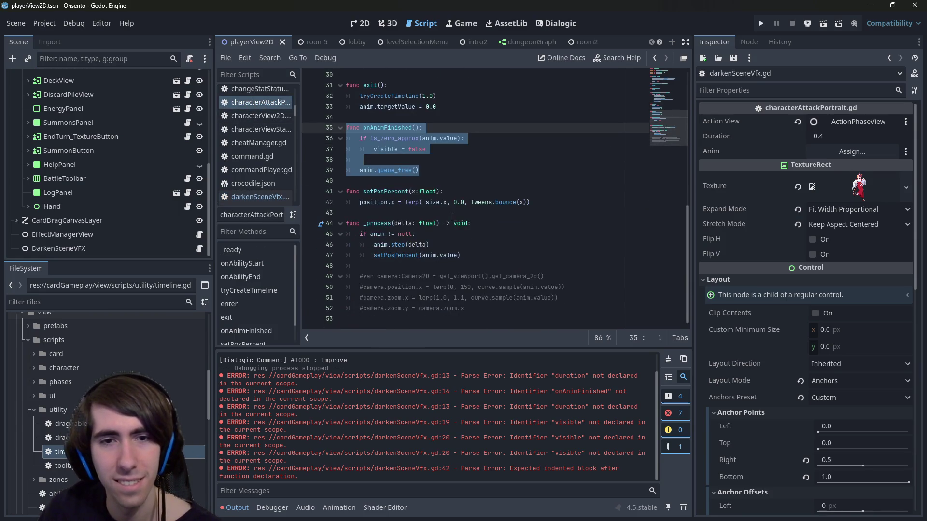
scroll(369, 243, up, 4)
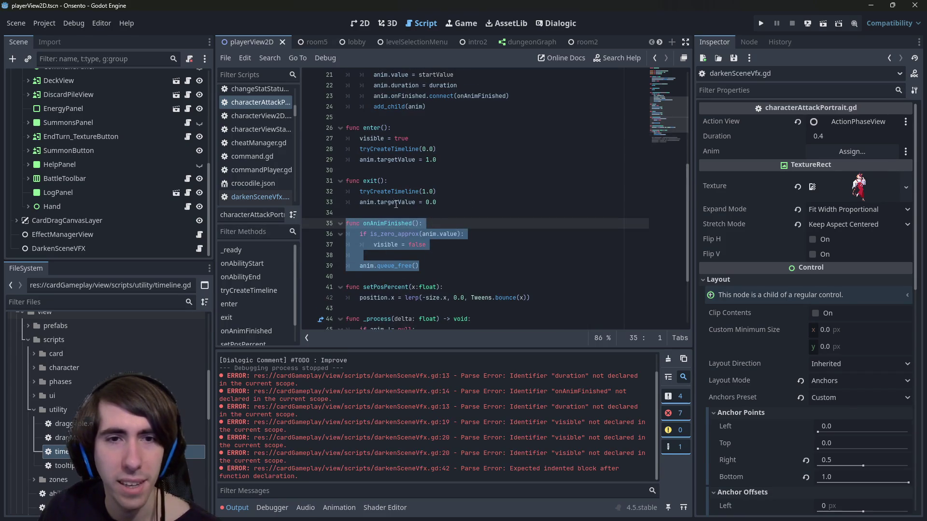
scroll(401, 181, down, 2)
scroll(401, 185, up, 1)
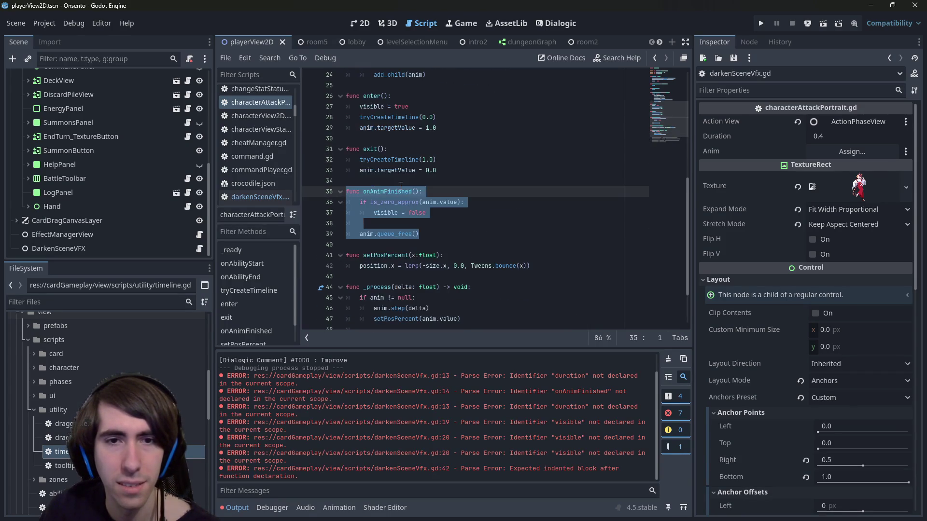
click(445, 216)
key(Return)
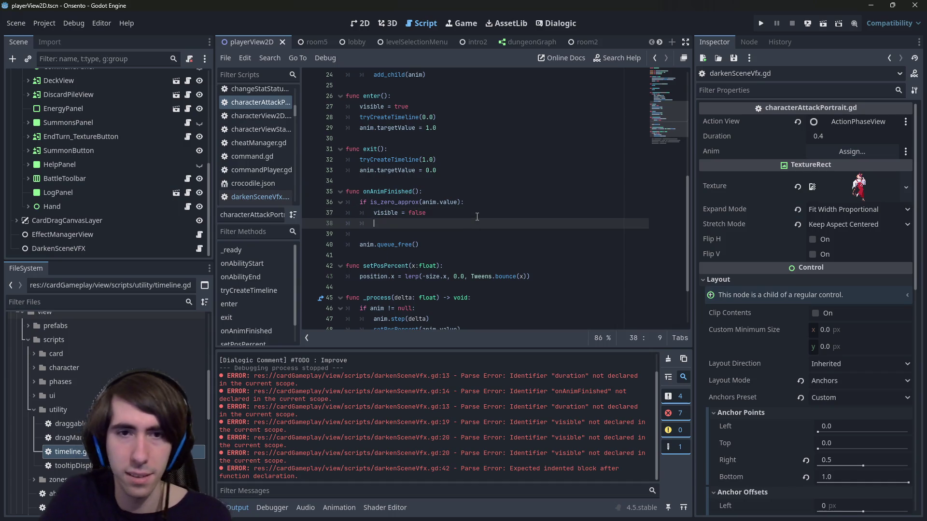
text(process)
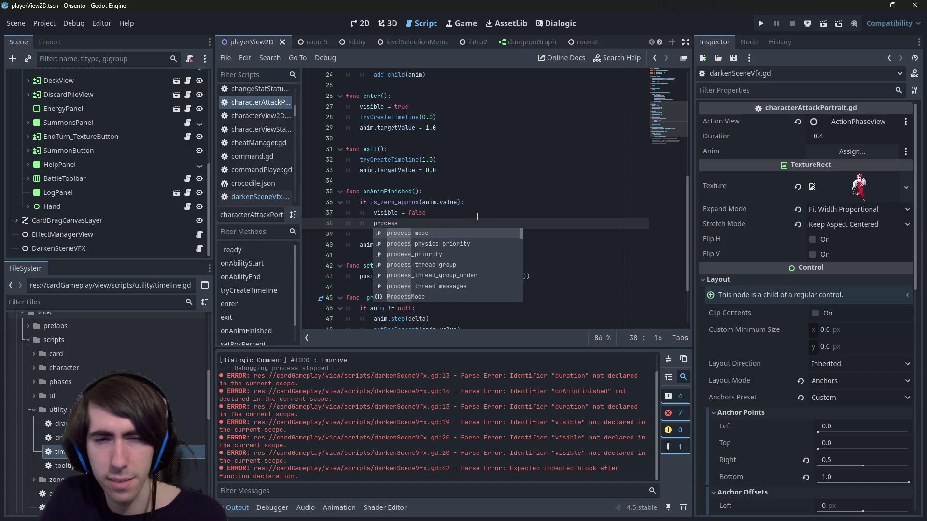
key(Return)
text(=)
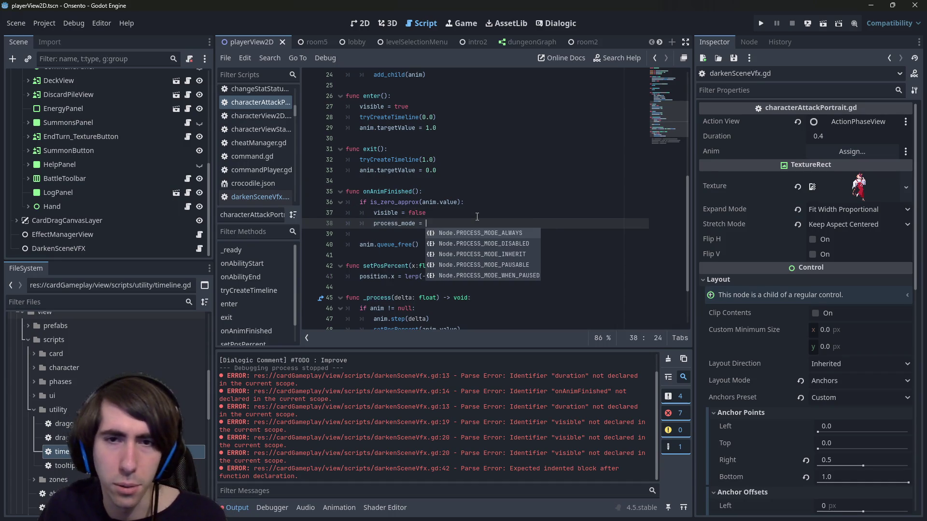
click(505, 245)
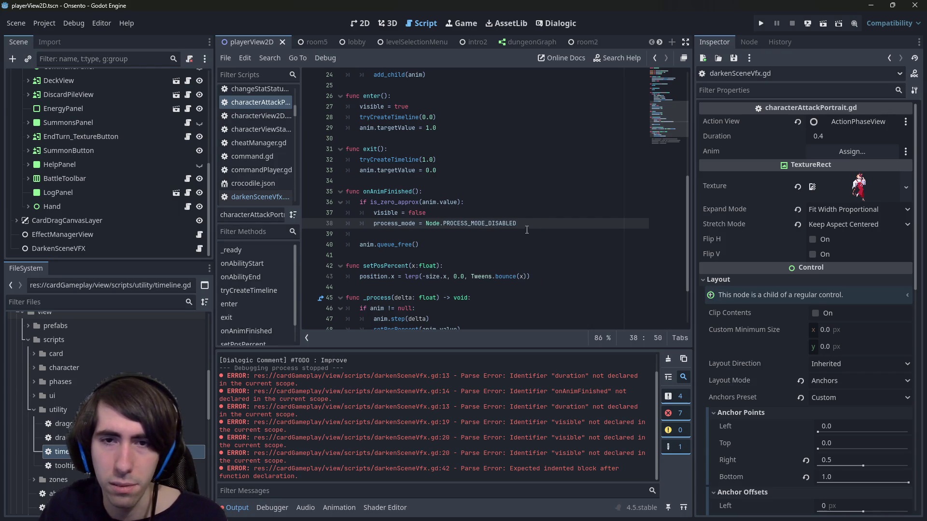
- Copy that line to the top of tryCreateTimeline and delete its PROCESS_MODE_DISABLED value
key(shift+Home)
key(shift+Home)
key(ctrl+c)
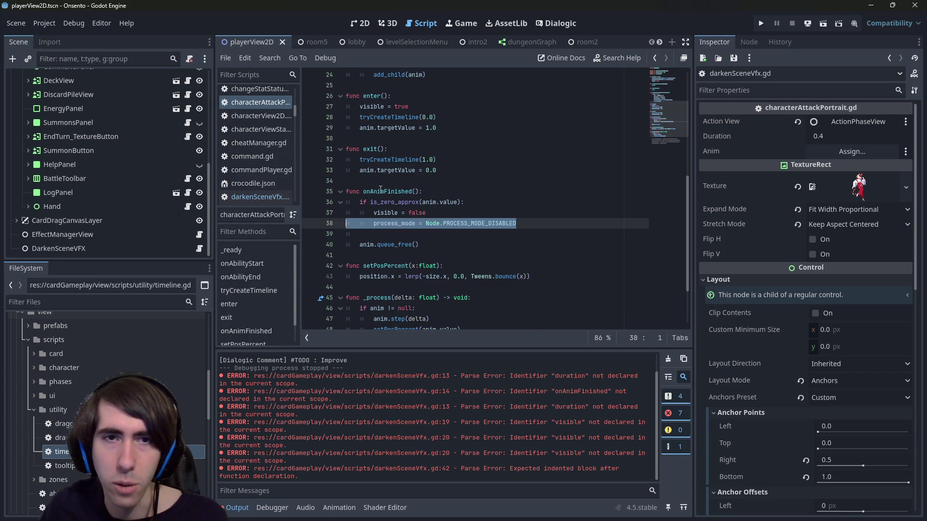
scroll(395, 174, up, 1)
double_click(410, 191)
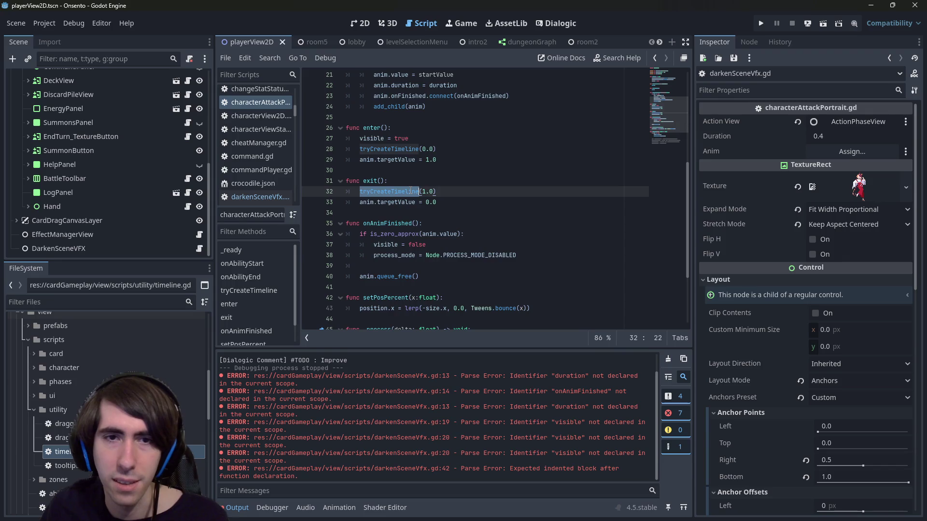
scroll(410, 190, up, 2)
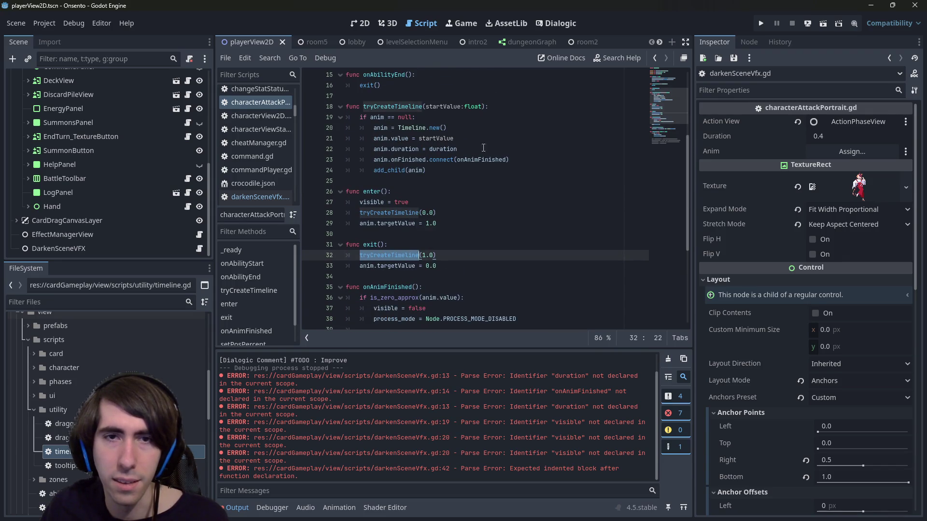
key(F3)
key(F3)
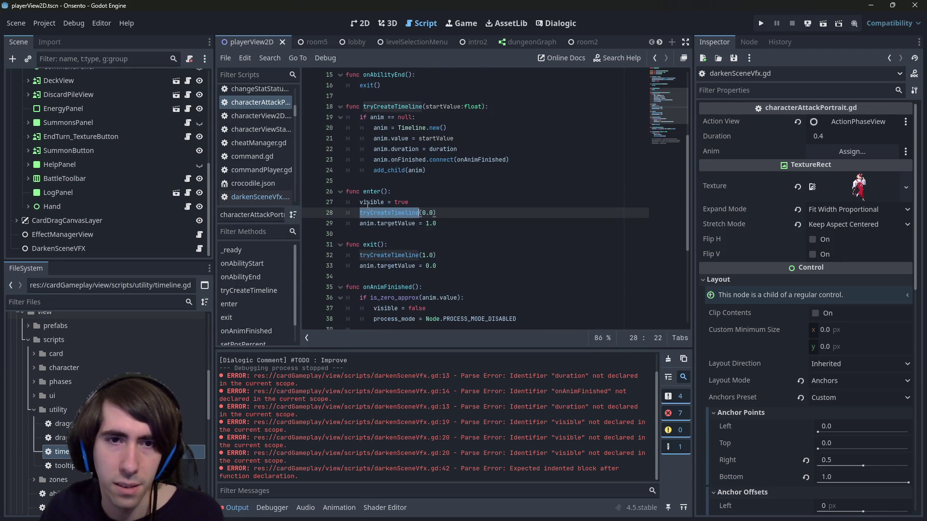
click(497, 106)
key(Return)
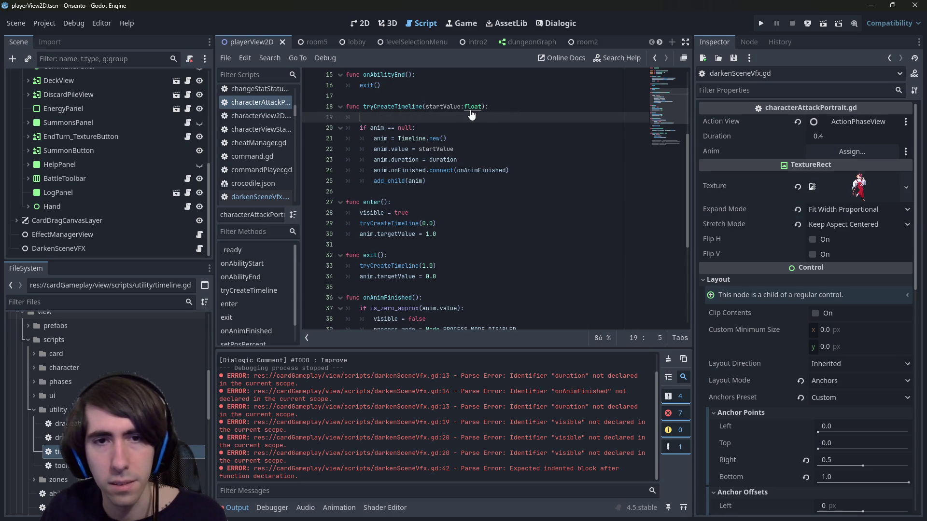
key(ctrl+v)
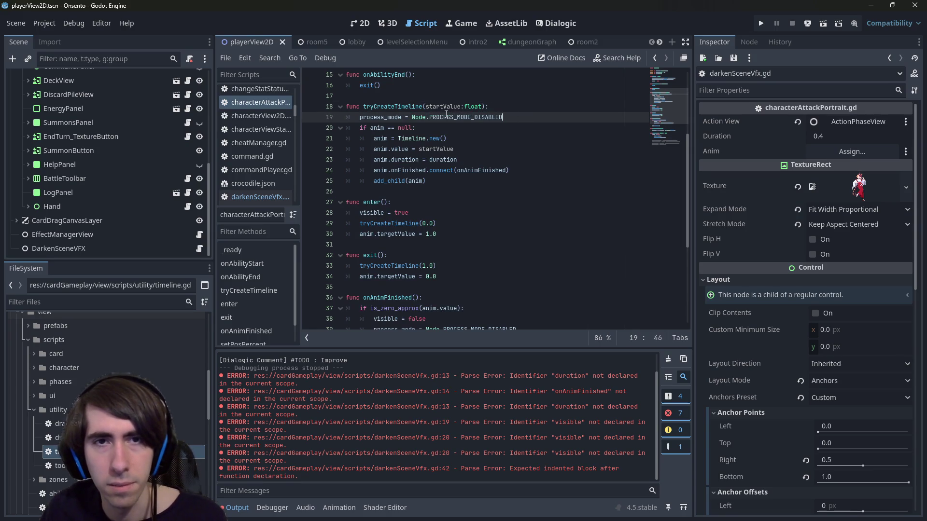
double_click(446, 116)
mouse_move(481, 109)
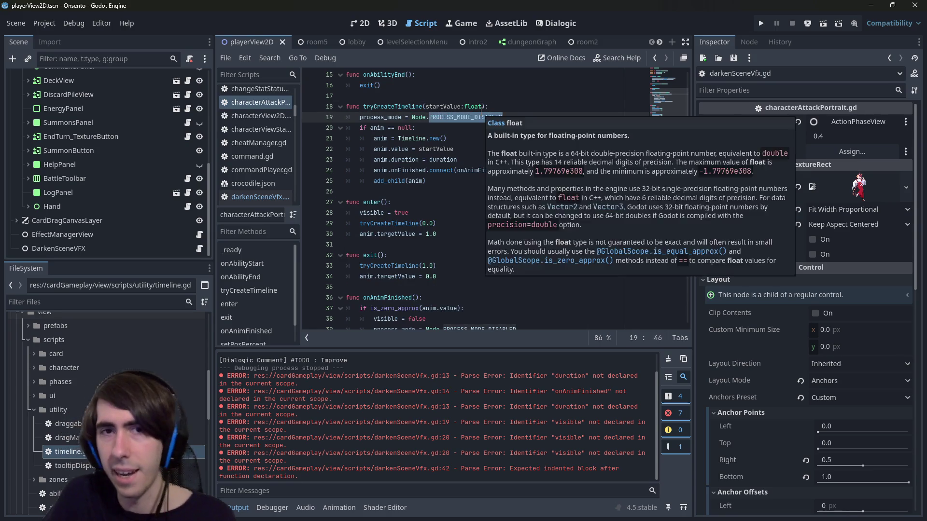
key(BackSpace)
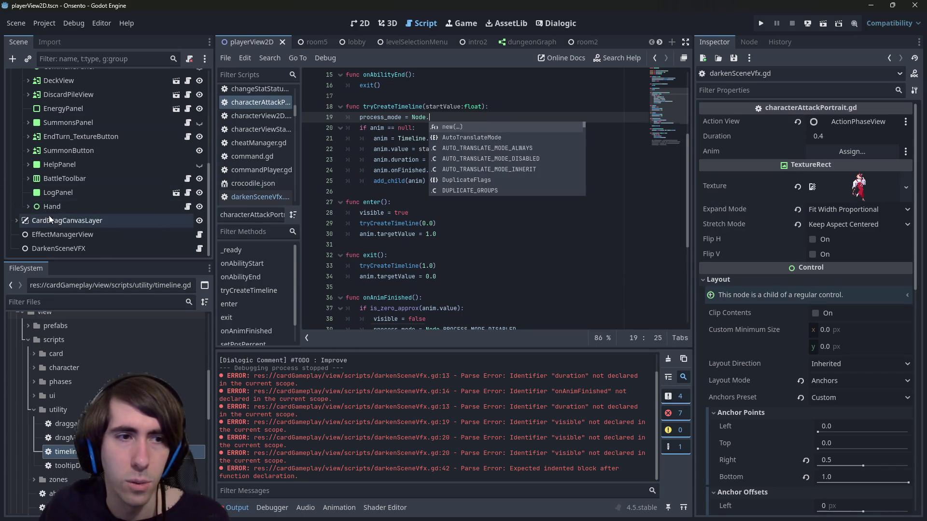
- Inspect the DarkenSceneVFX node's Process Mode options in the Inspector
click(58, 248)
click(744, 216)
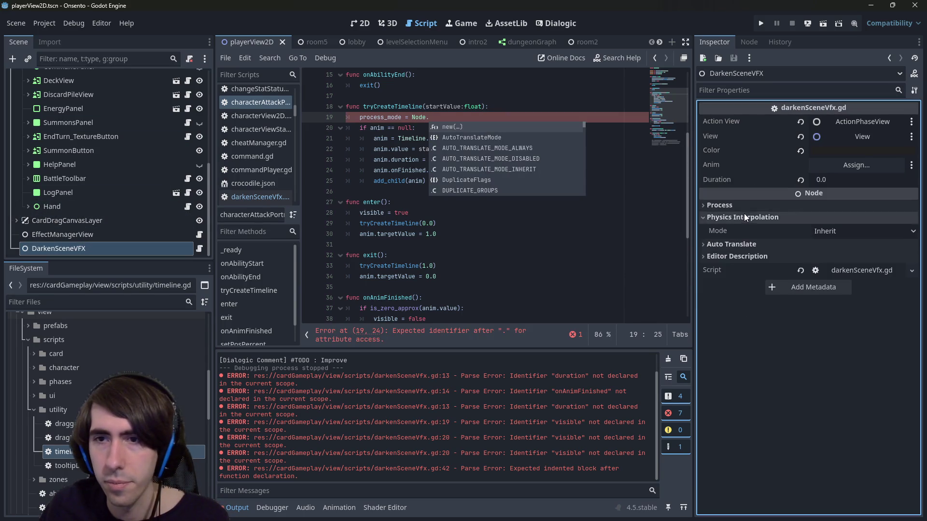
click(746, 205)
click(844, 218)
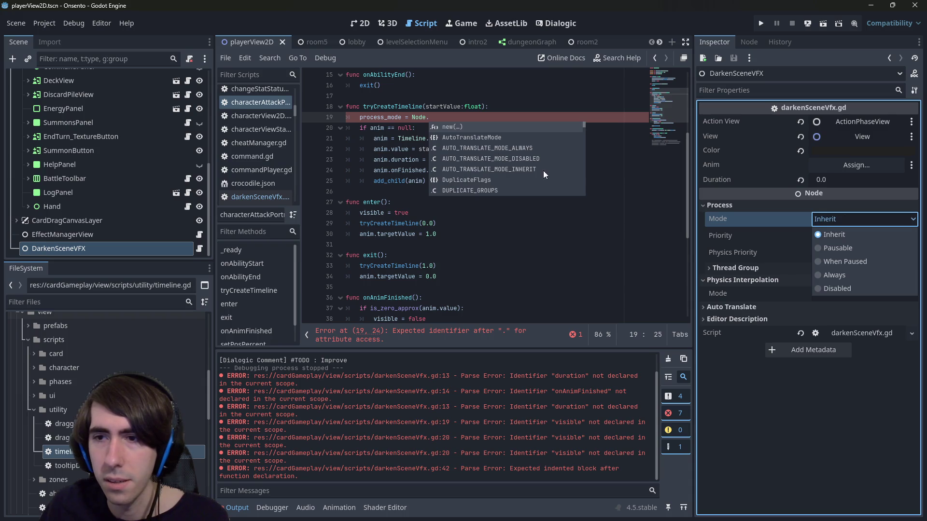
click(445, 118)
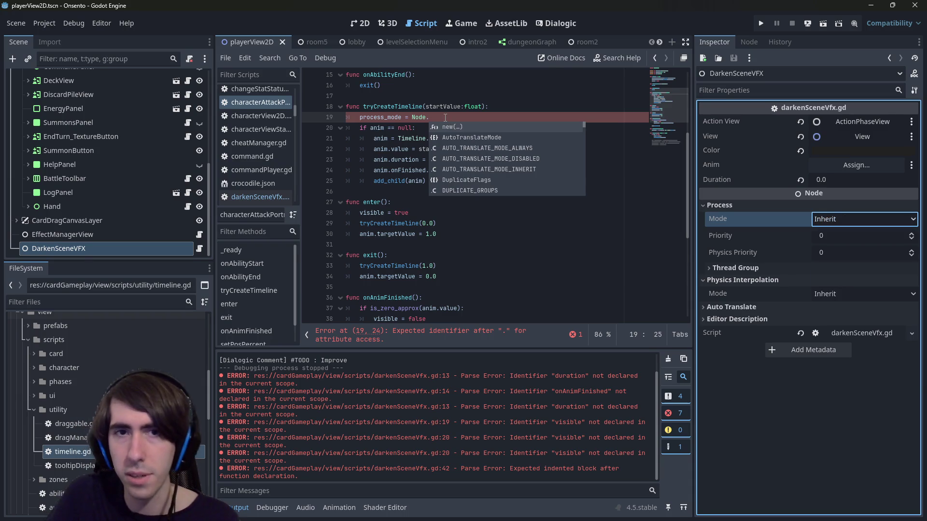
- Complete line 19 as process_mode = Node.PROCESS_MODE_INHERIT and save the script
click(444, 117)
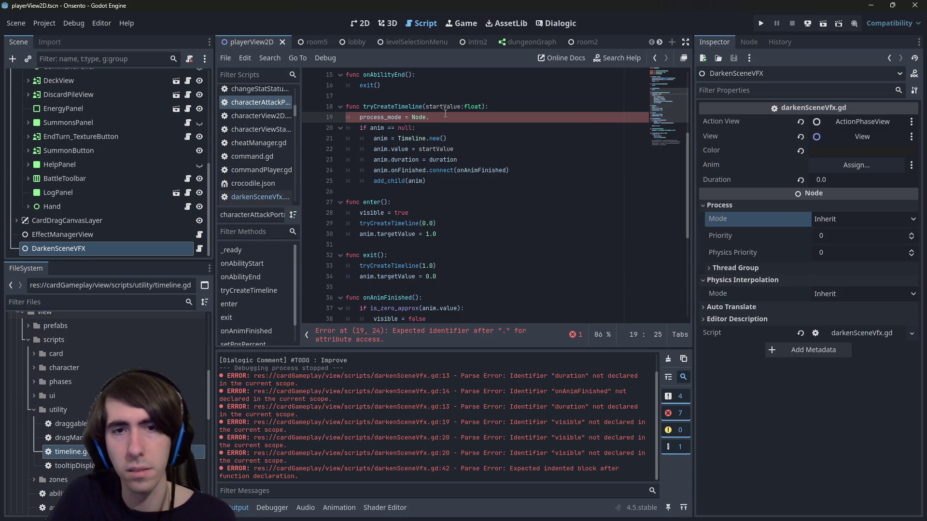
key(BackSpace)
key(BackSpace)
key(BackSpace)
text(=)
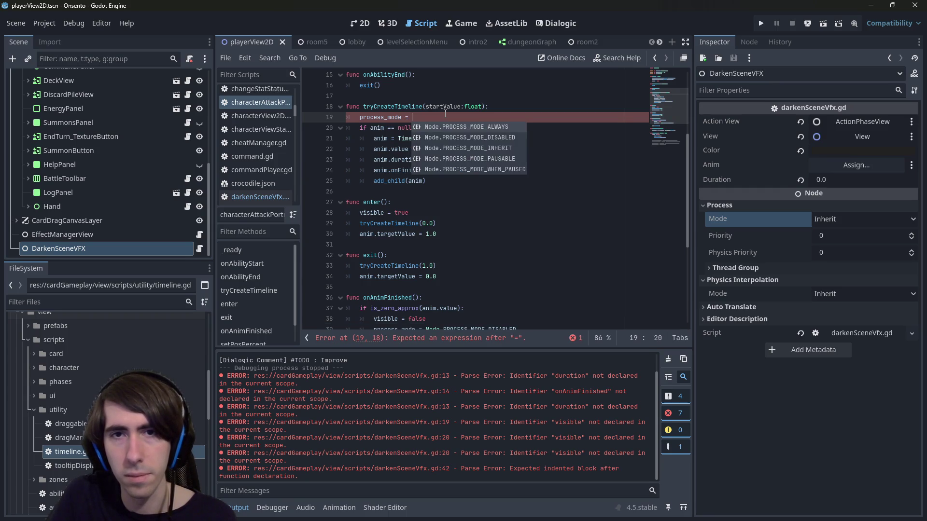
key(Down)
key(Down)
key(Down)
key(Down)
key(Up)
key(Up)
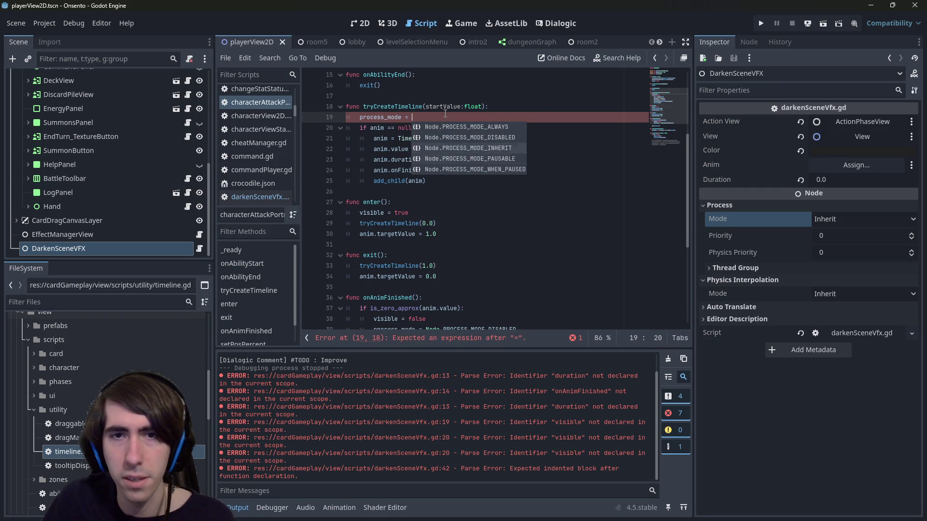
key(Return)
key(ctrl+s)
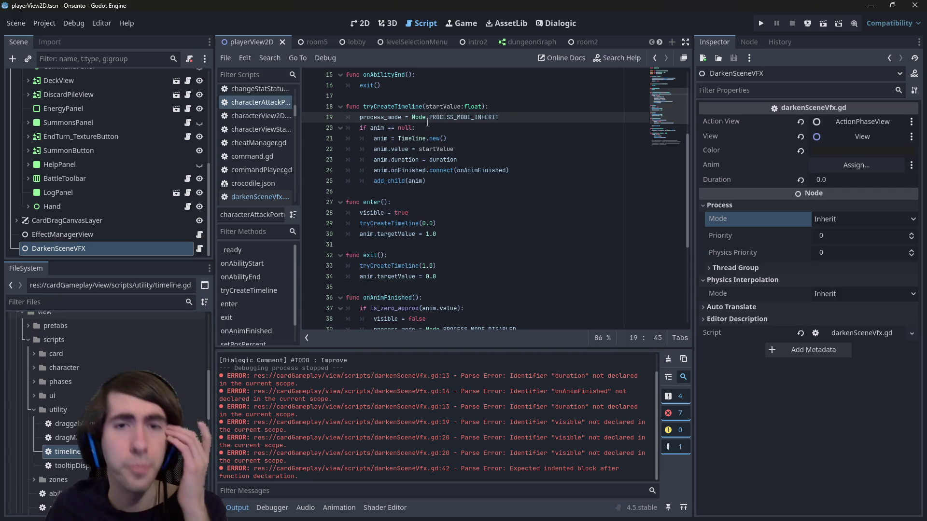
double_click(372, 120)
mouse_move(371, 122)
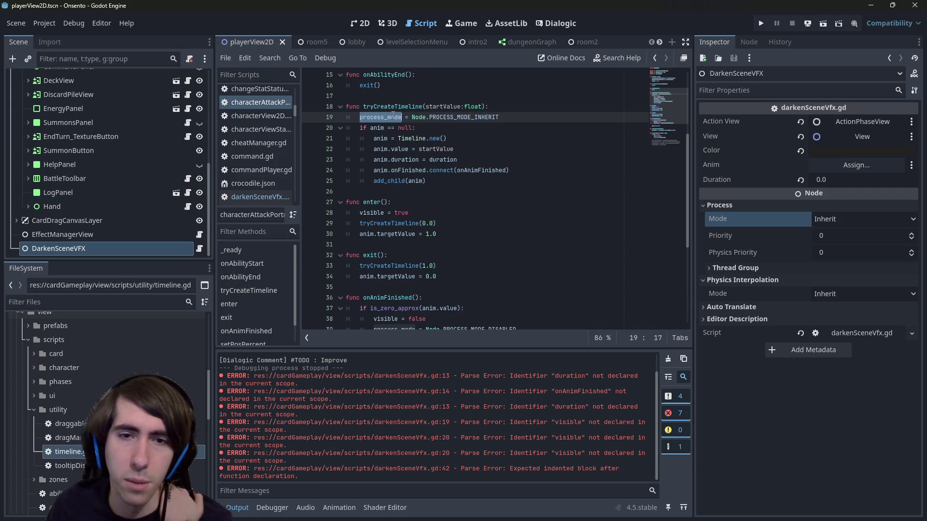
scroll(394, 115, down, 2)
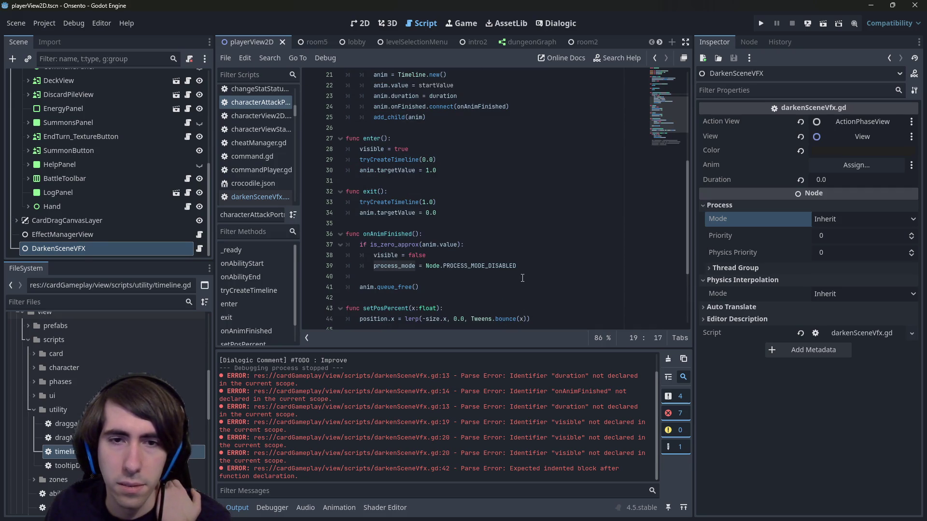
- Copy the process_mode = PROCESS_MODE_INHERIT line from line 19
scroll(522, 277, up, 2)
scroll(519, 226, down, 6)
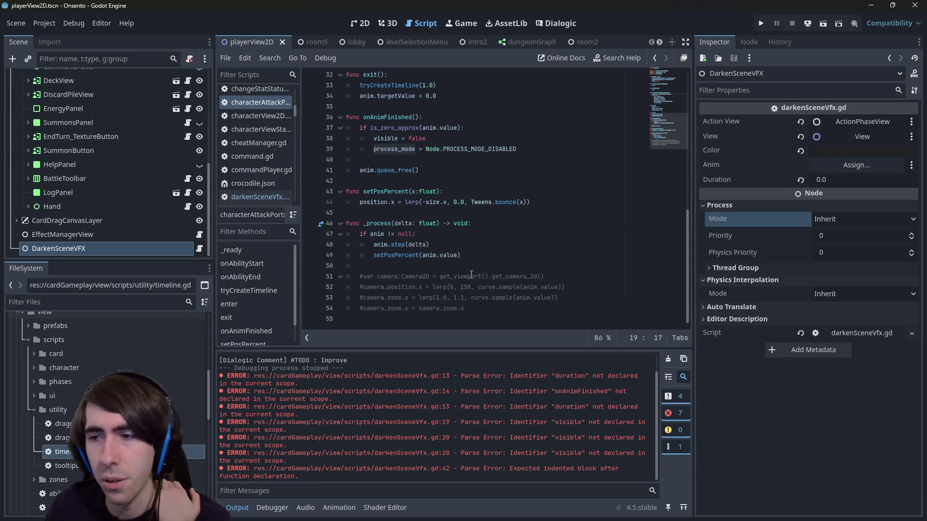
scroll(471, 274, up, 7)
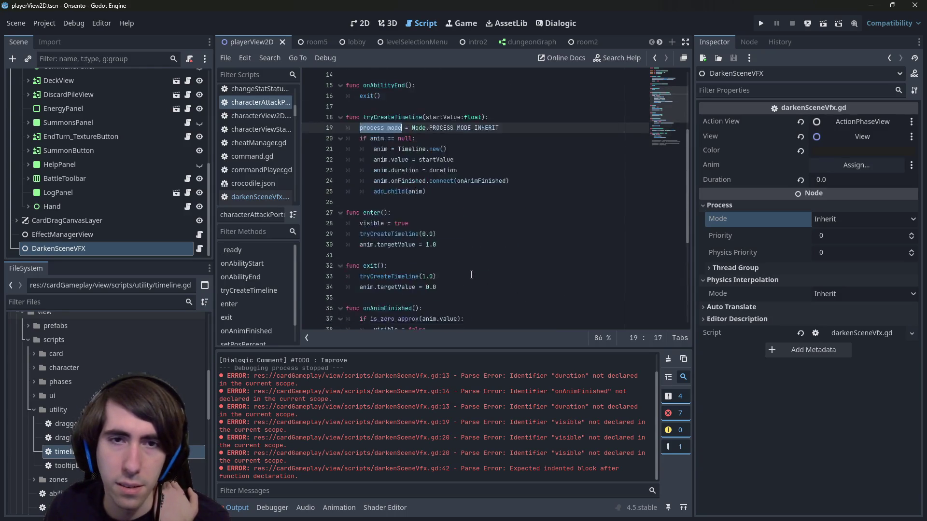
click(517, 159)
triple_click(518, 160)
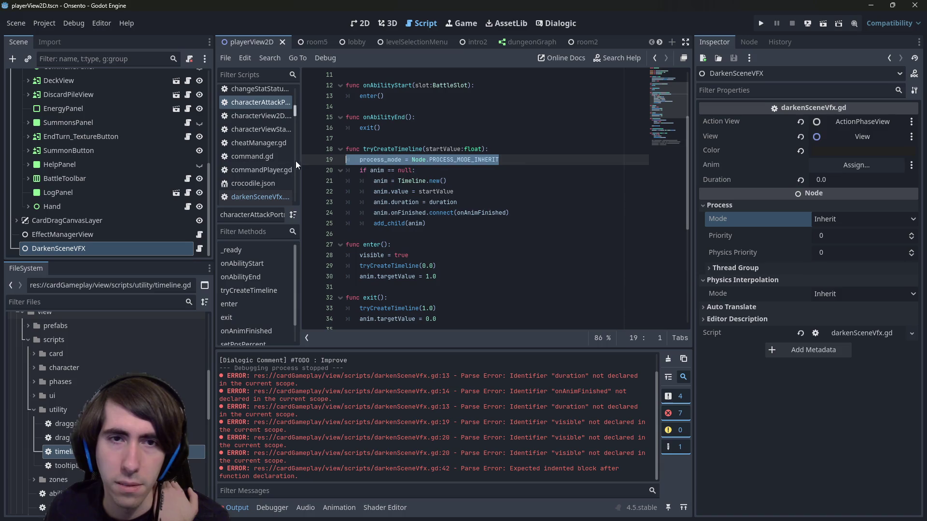
right_click(519, 162)
click(554, 235)
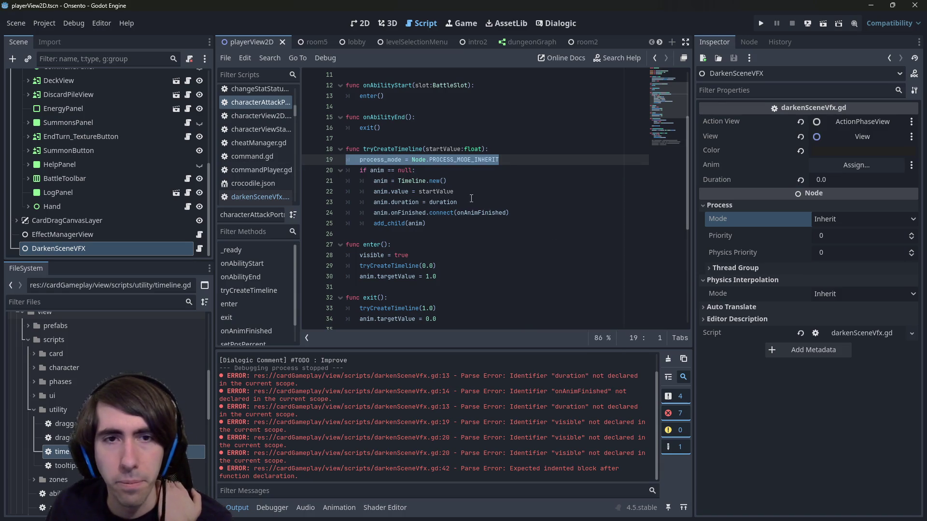
- Open darkenSceneVfx.gd from the DarkenSceneVFX node in the Scene dock
scroll(471, 199, down, 2)
scroll(471, 198, down, 1)
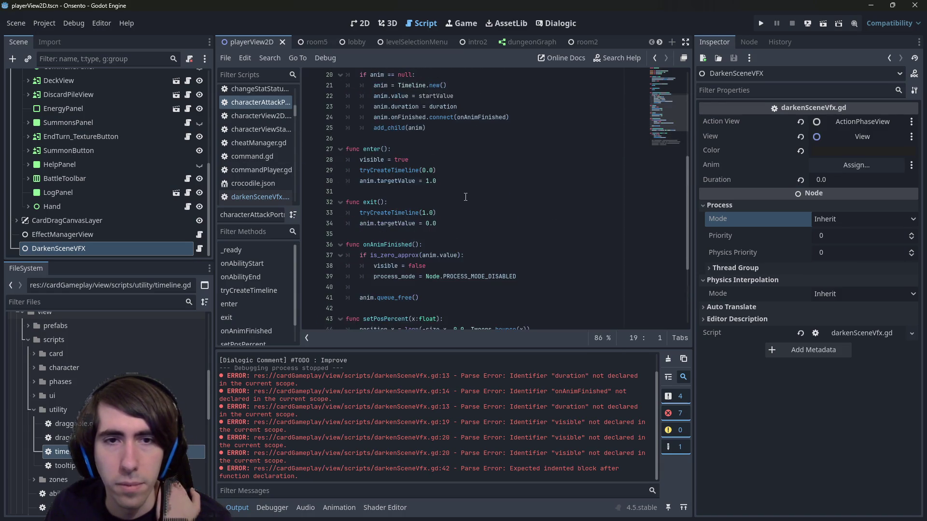
scroll(465, 197, down, 2)
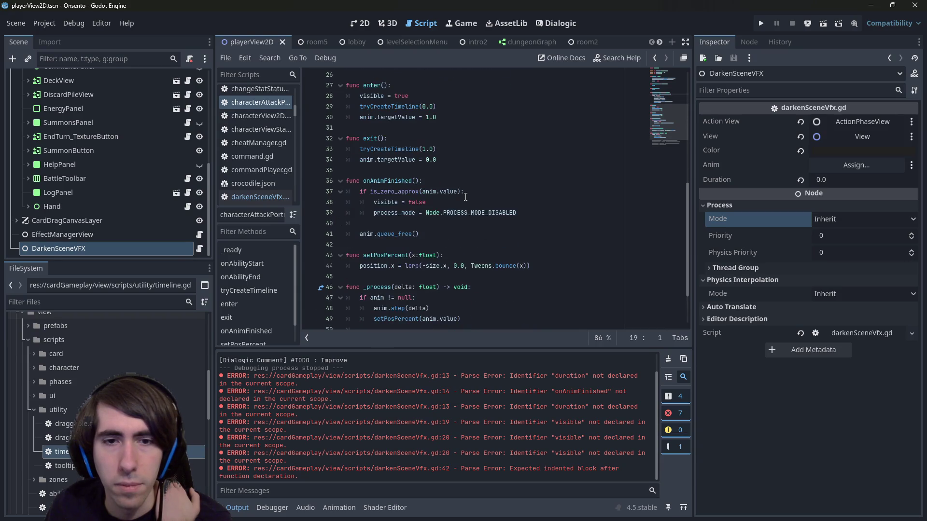
click(197, 249)
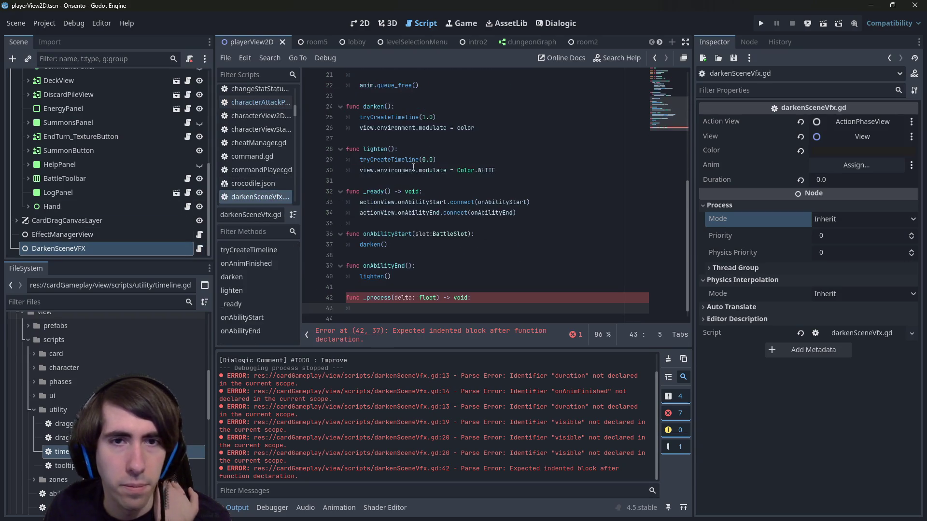
scroll(426, 188, up, 6)
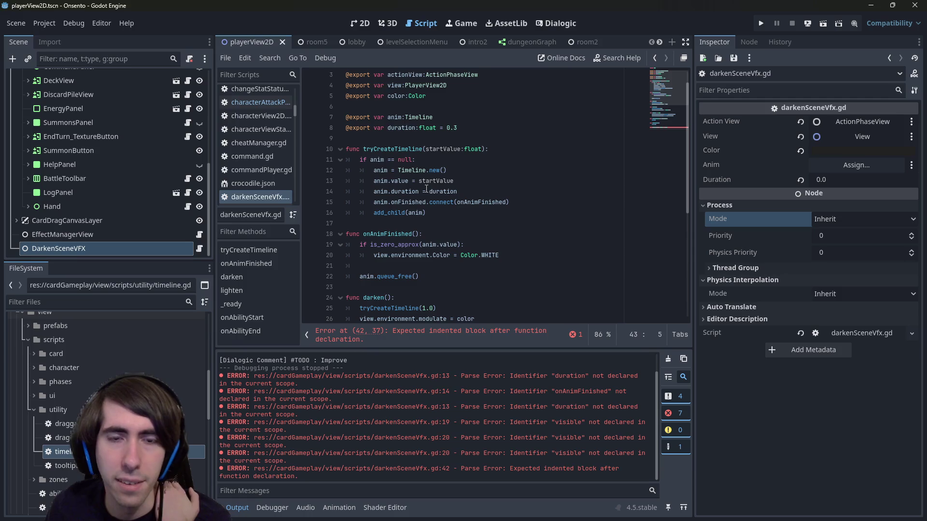
click(446, 233)
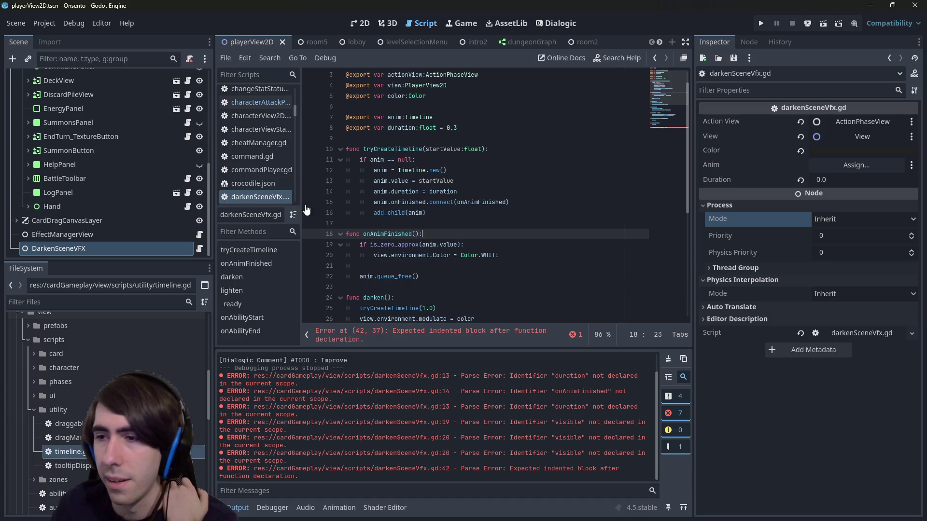
mouse_move(418, 174)
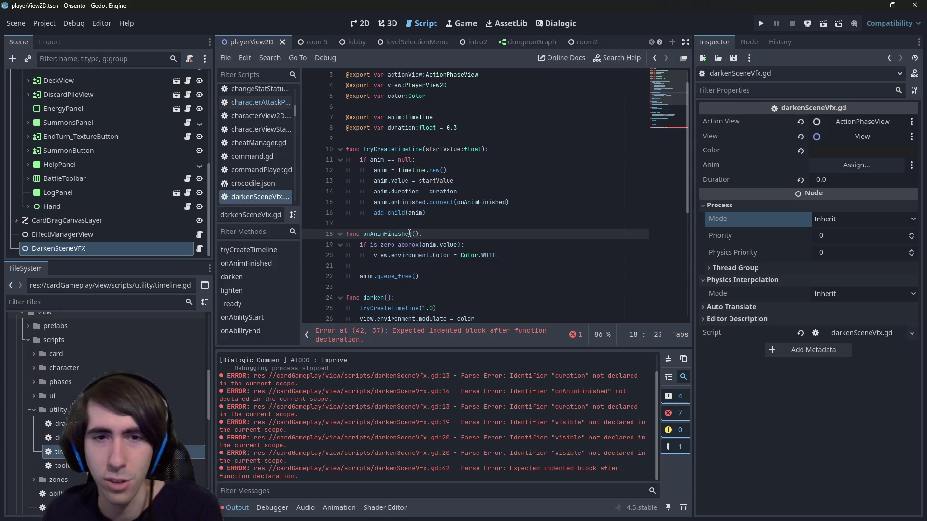
scroll(481, 288, down, 6)
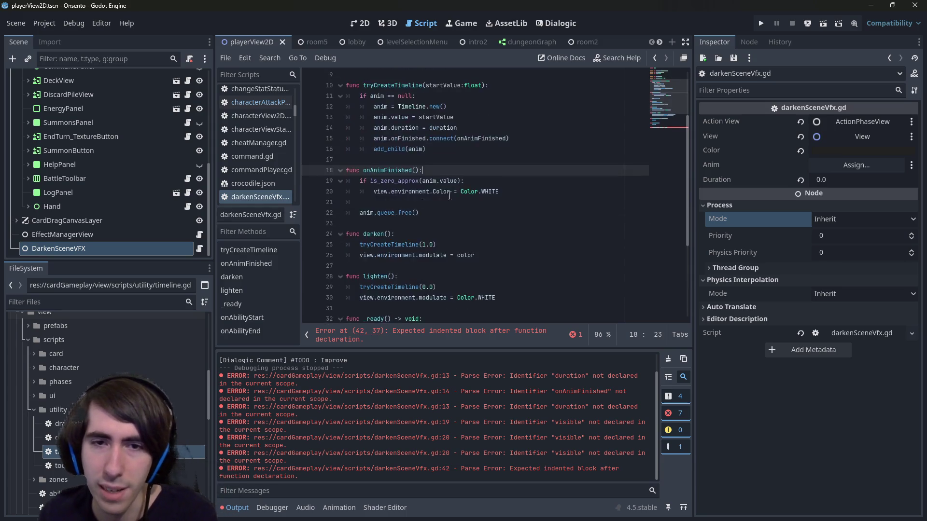
scroll(386, 275, up, 6)
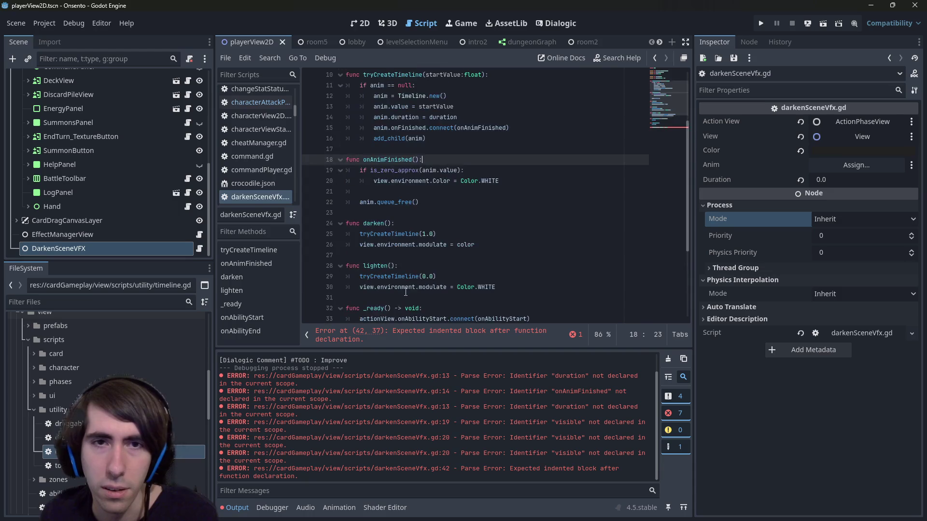
scroll(407, 287, down, 6)
scroll(398, 287, up, 5)
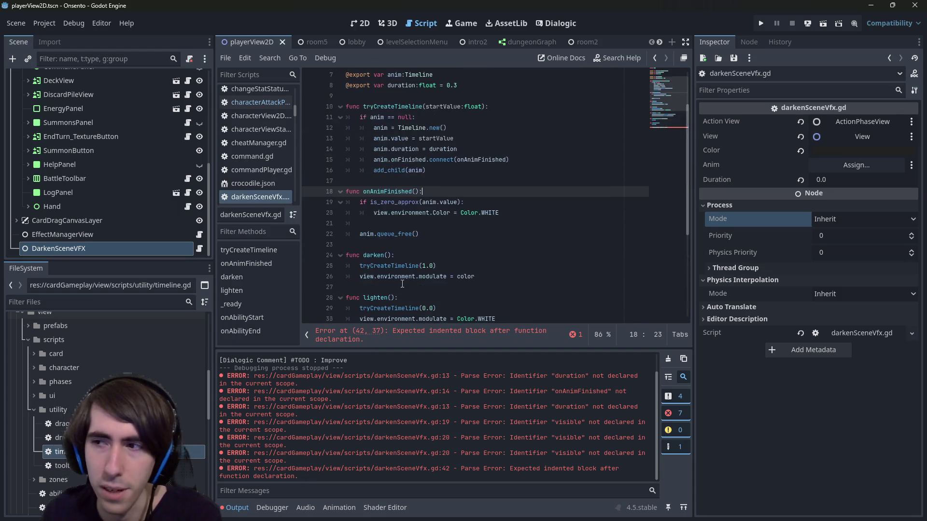
key(Return)
key(ctrl+v)
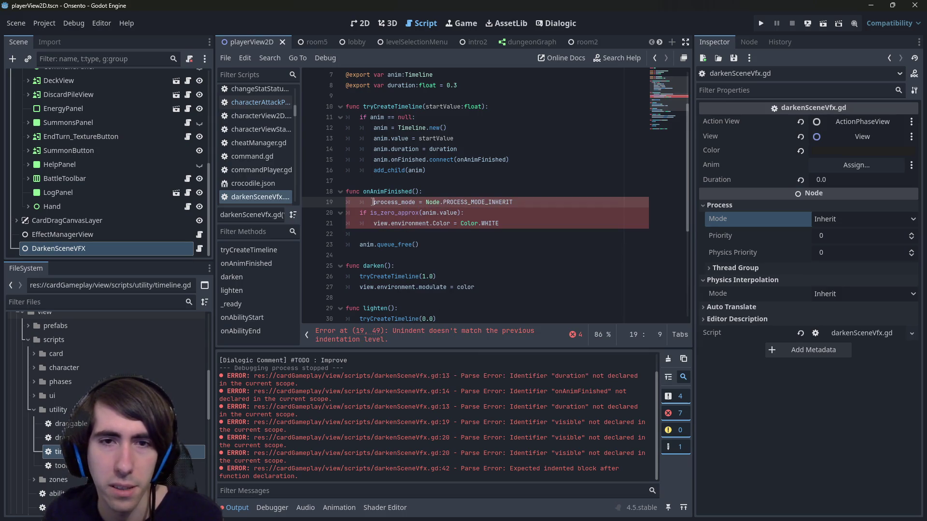
- Fix the new line's indentation and paste the process_mode line into tryCreateTimeline
key(Home)
key(BackSpace)
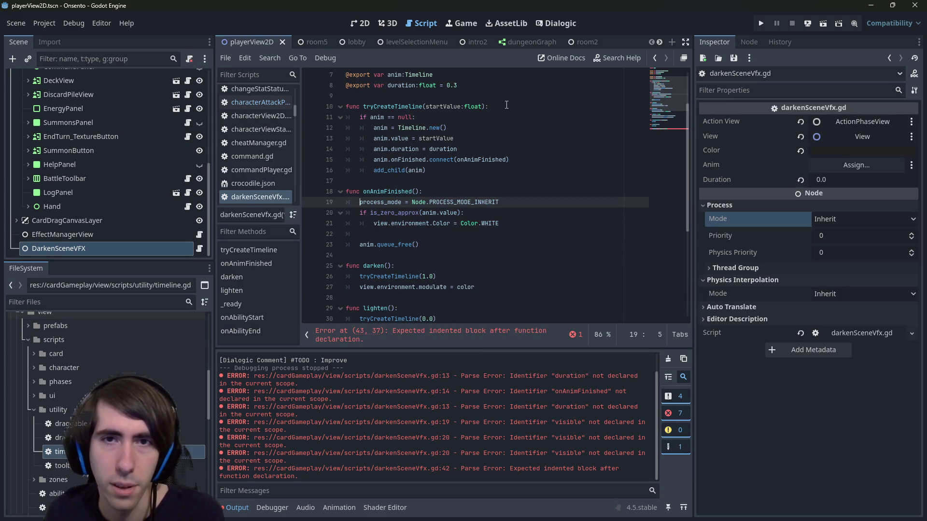
click(469, 118)
key(ctrl+v)
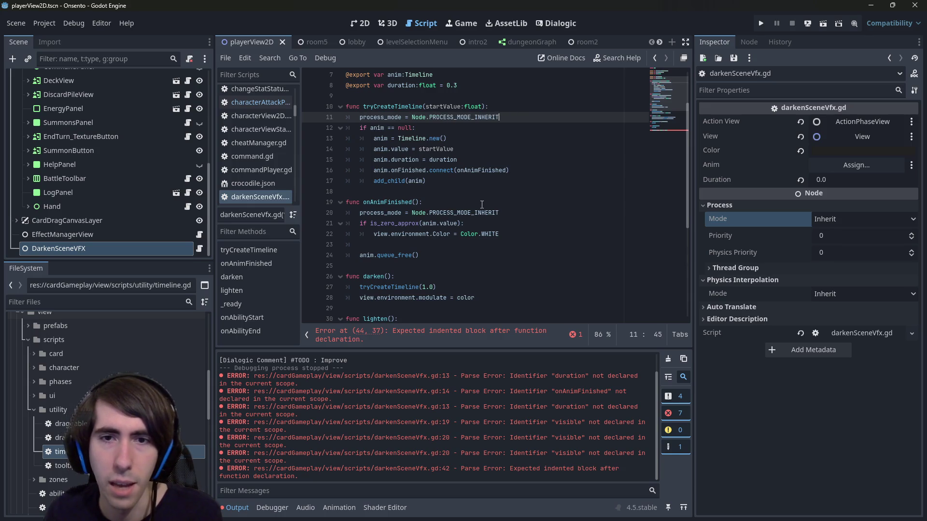
- Replace onAnimFinished's PROCESS_MODE_INHERIT with another suggested Node constant and save
double_click(482, 212)
key(BackSpace)
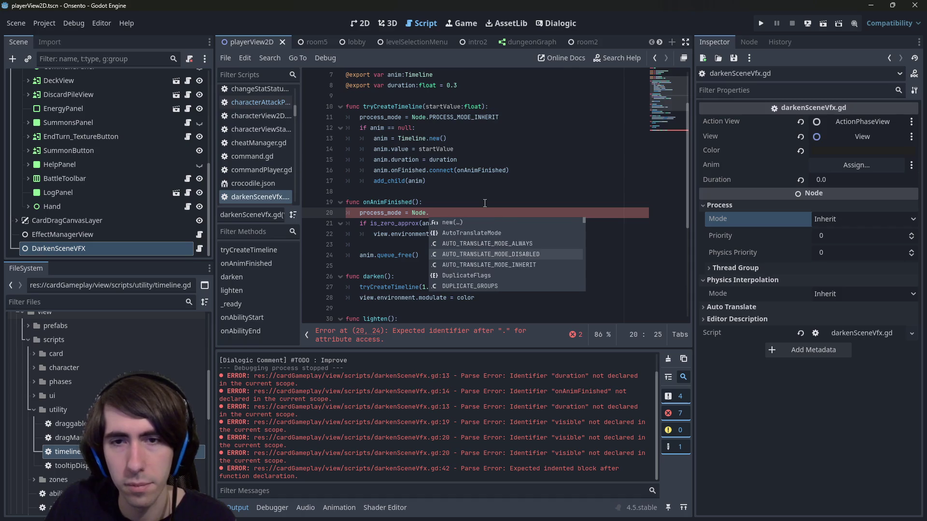
key(Return)
key(ctrl+s)
- Copy the view.environment.modulate = color line into the empty _process body and save
scroll(480, 206, down, 4)
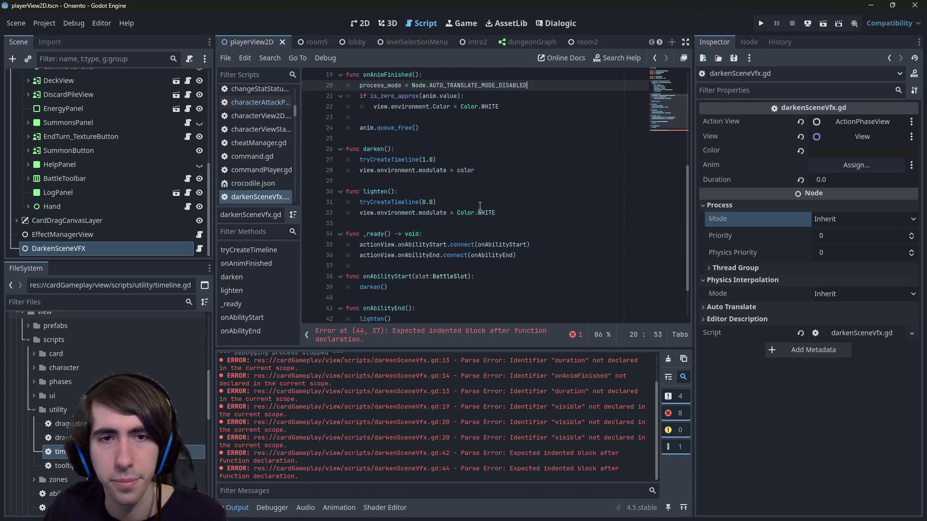
scroll(480, 206, down, 2)
click(384, 299)
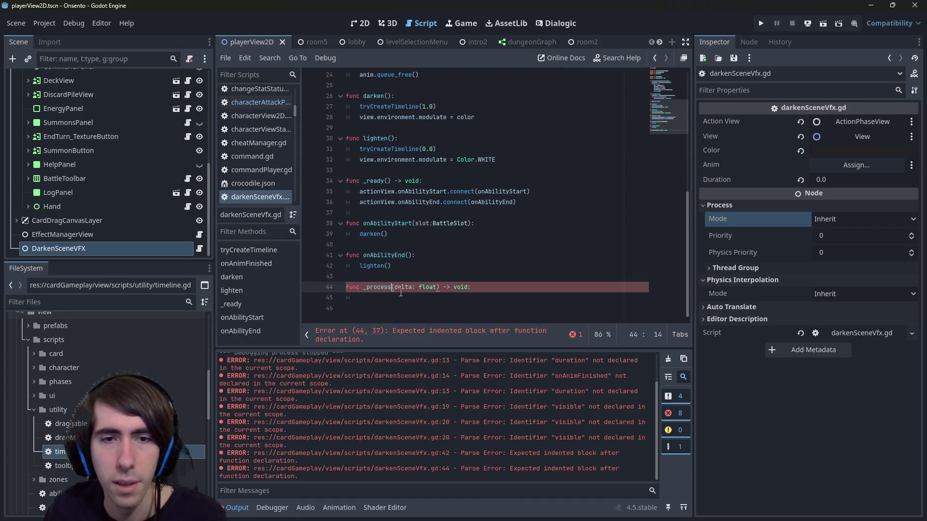
scroll(399, 170, up, 1)
double_click(370, 148)
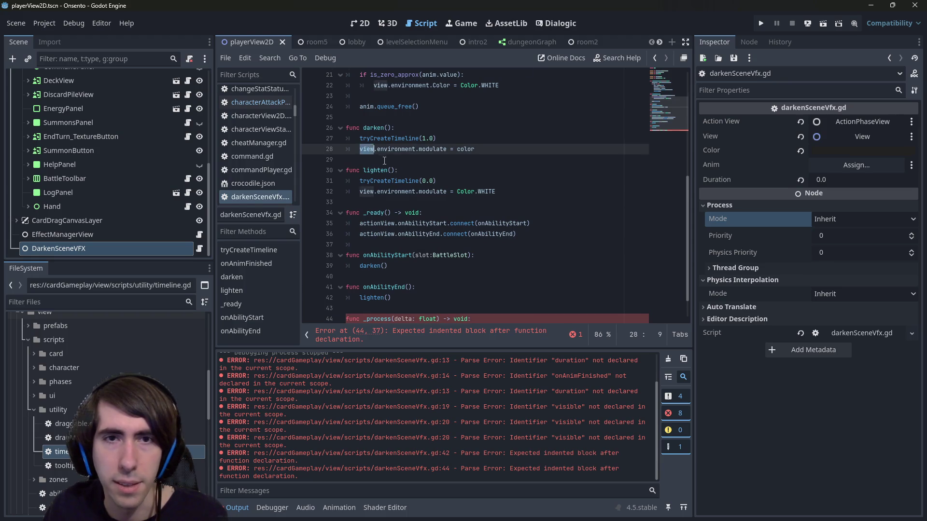
scroll(386, 160, up, 3)
drag(474, 245, 359, 247)
key(ctrl+c)
scroll(440, 226, down, 4)
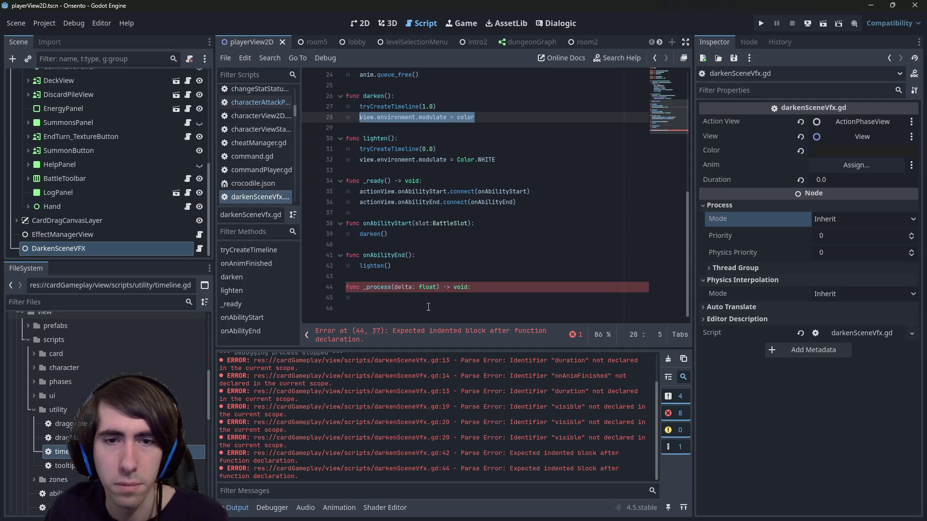
click(426, 297)
key(ctrl+v)
key(ctrl+s)
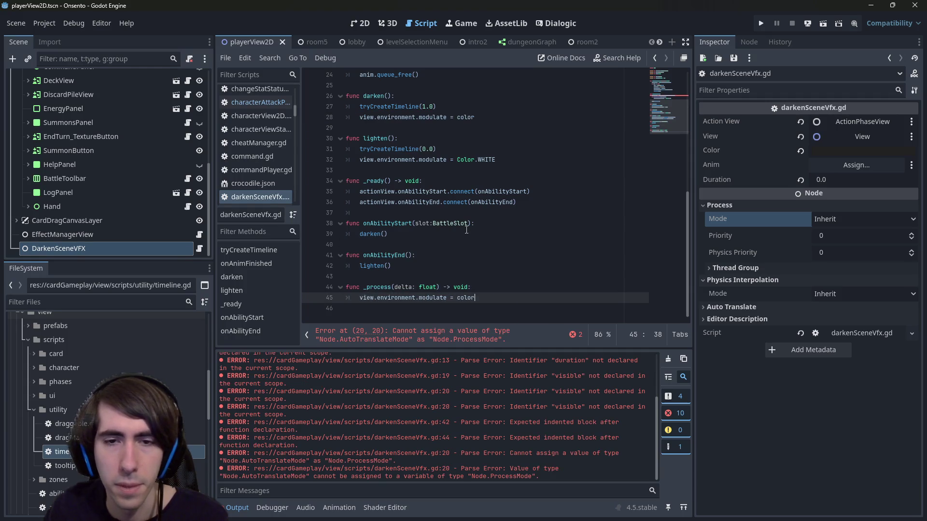
- Wrap the modulate value as lerp(Color.WHITE, color, anim.value) in _process
key(ctrl+Left)
text(ler)
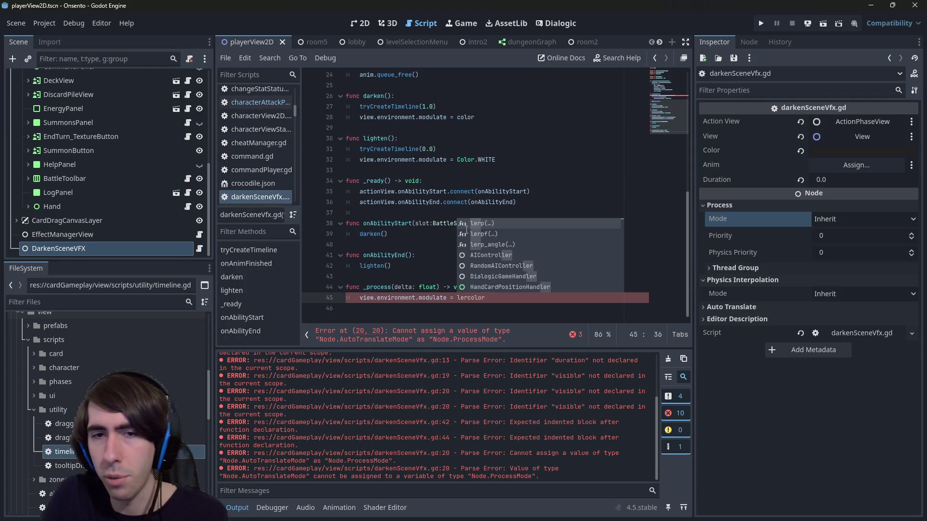
text(p()
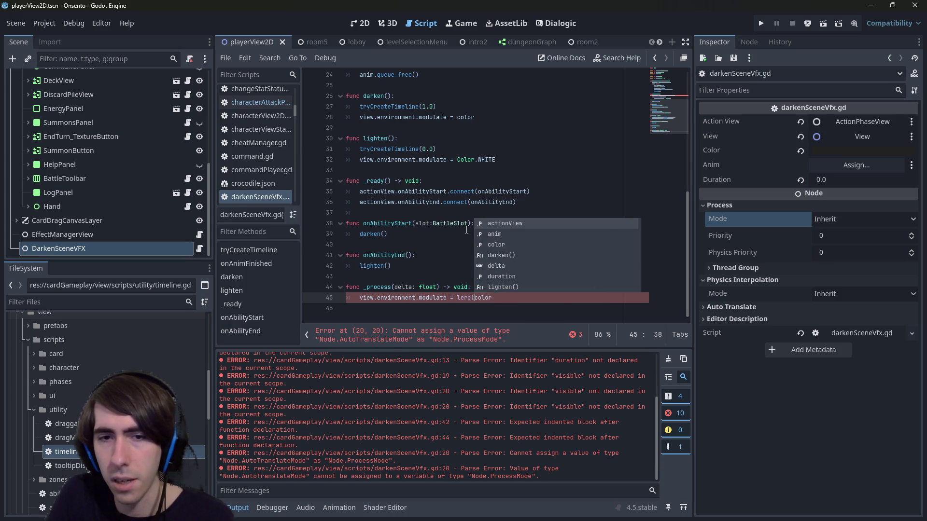
key(Escape)
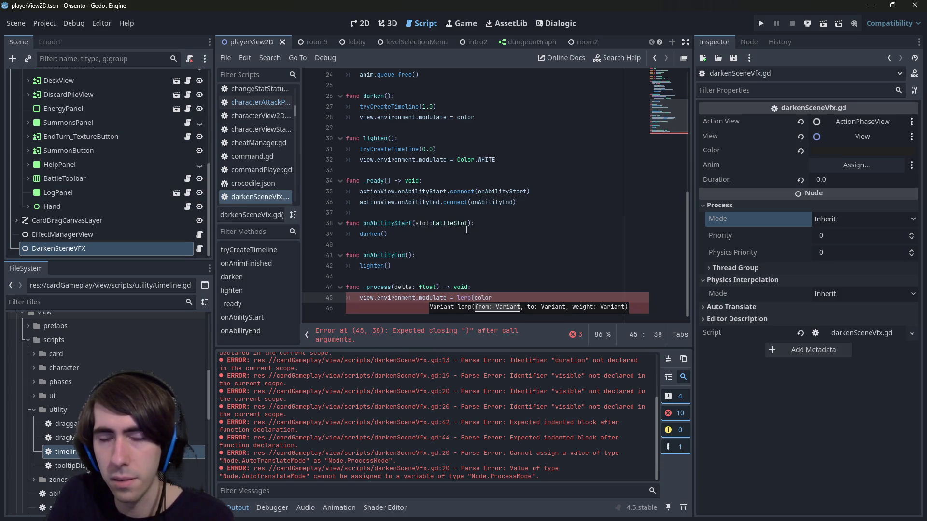
text(Color.WHI )
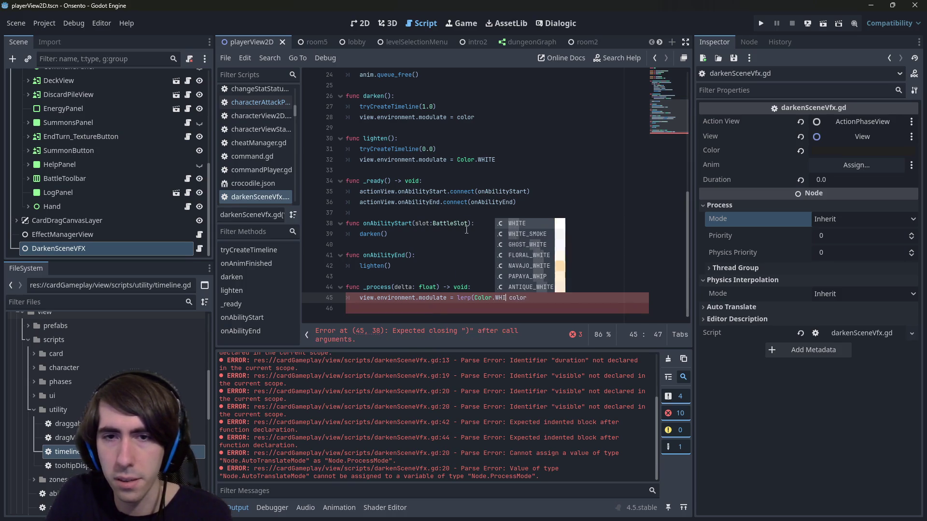
text(TE, color)
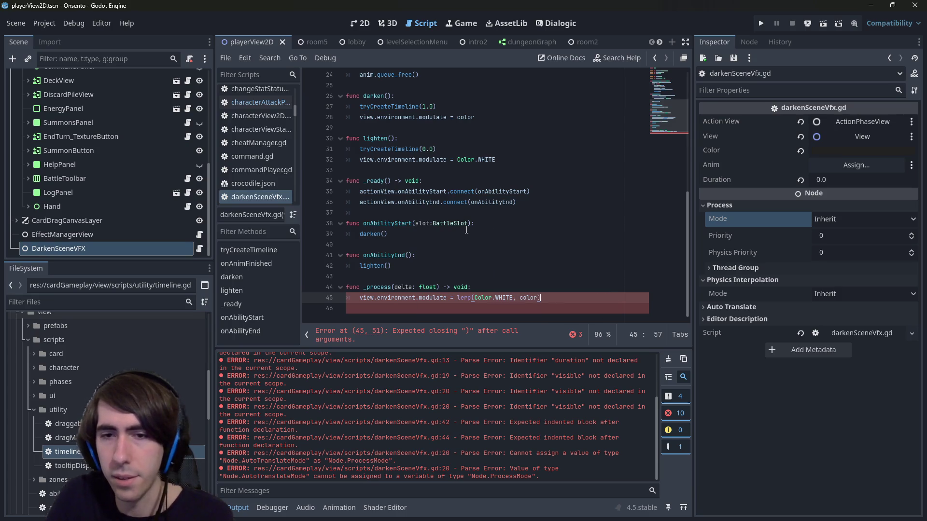
text())
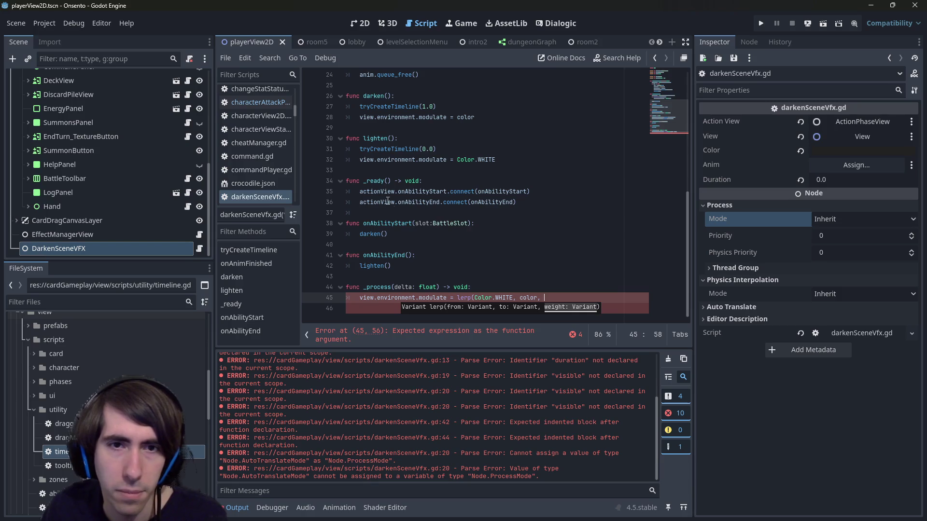
click(382, 202)
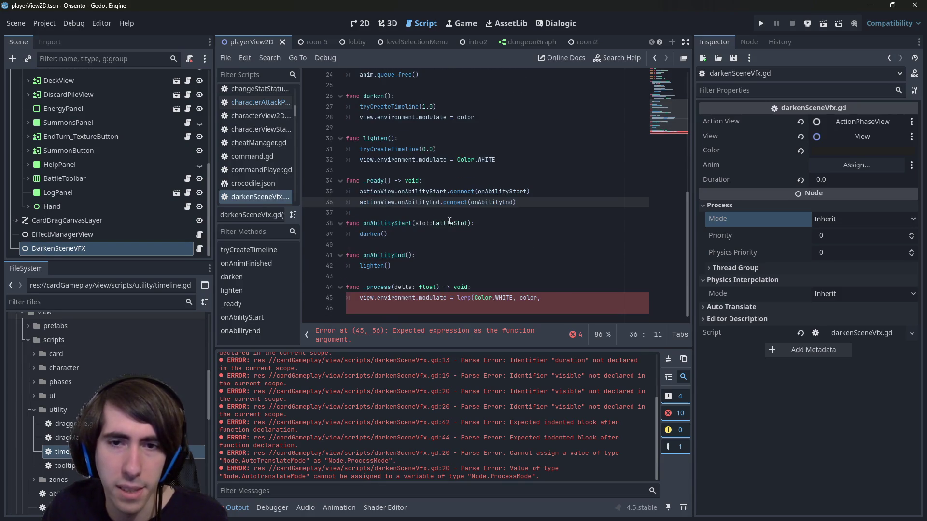
click(554, 296)
text(anim)
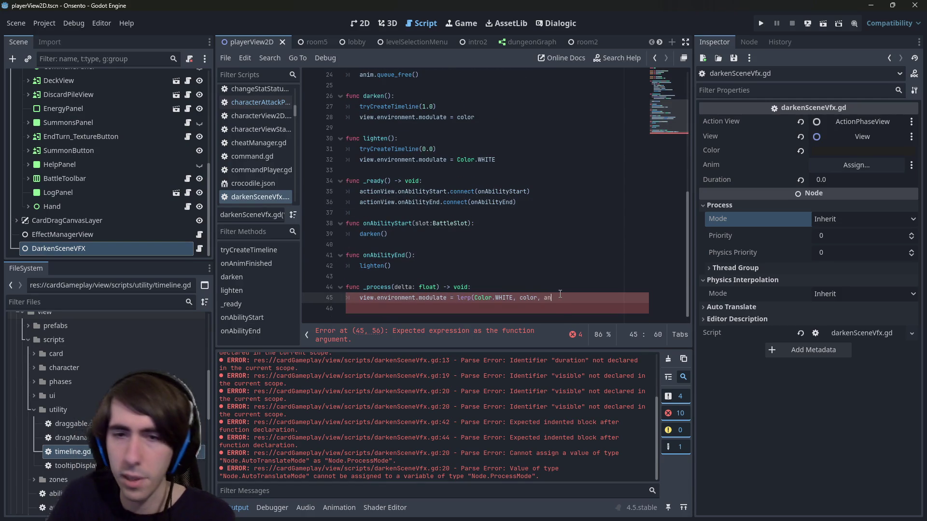
text(.)
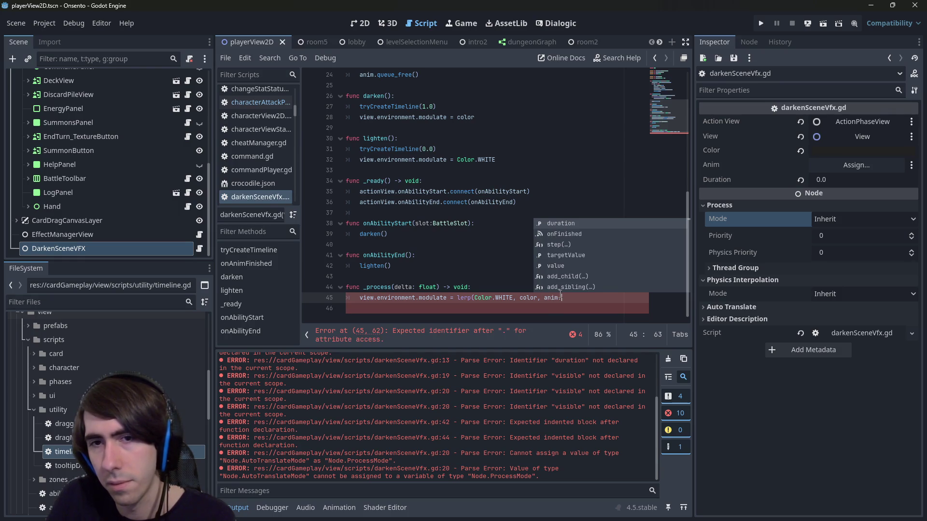
text(value)
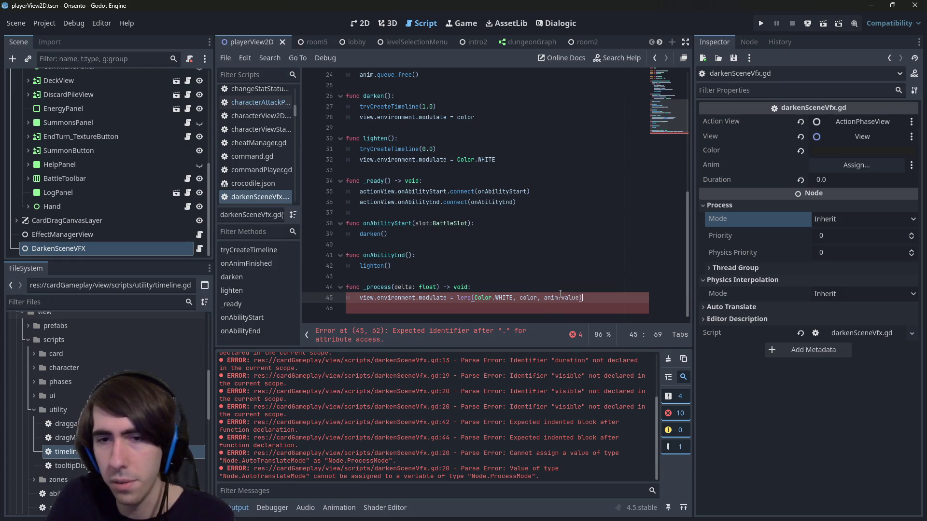
- Add anim.step(delta) above the lerp line and switch to the room2 scene
key(ctrl+shift+Return)
text(anim)
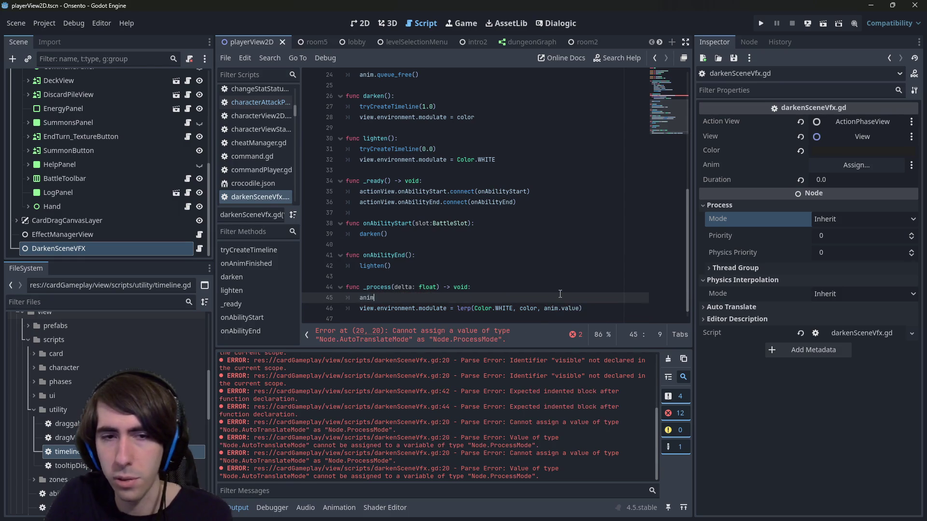
text(.step(del)
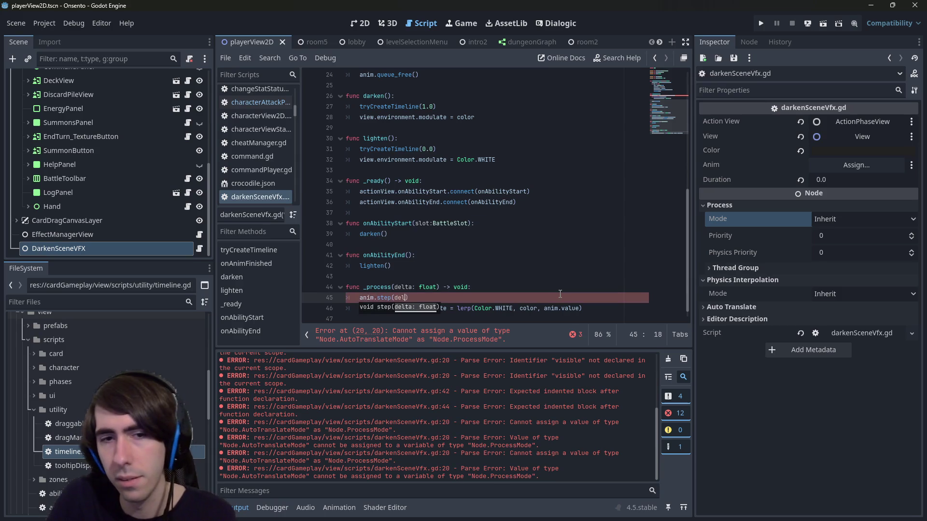
key(Return)
click(501, 170)
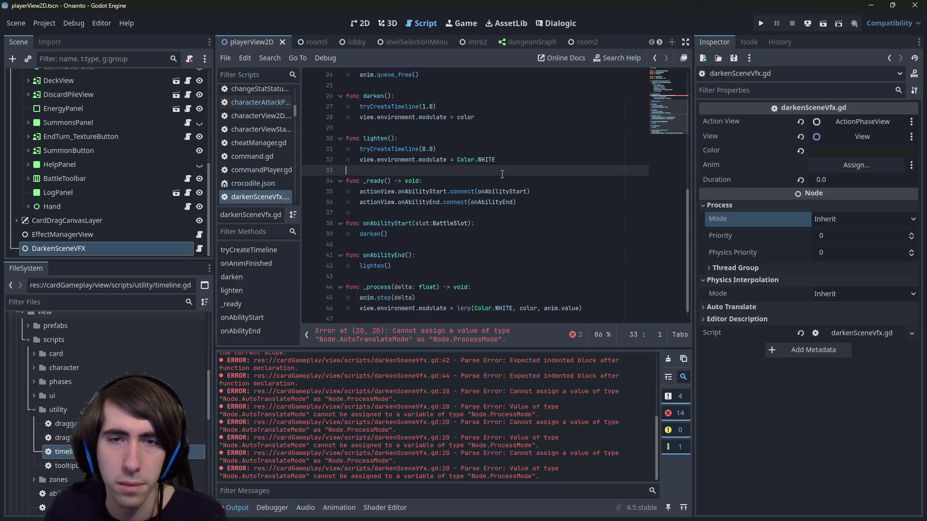
click(577, 45)
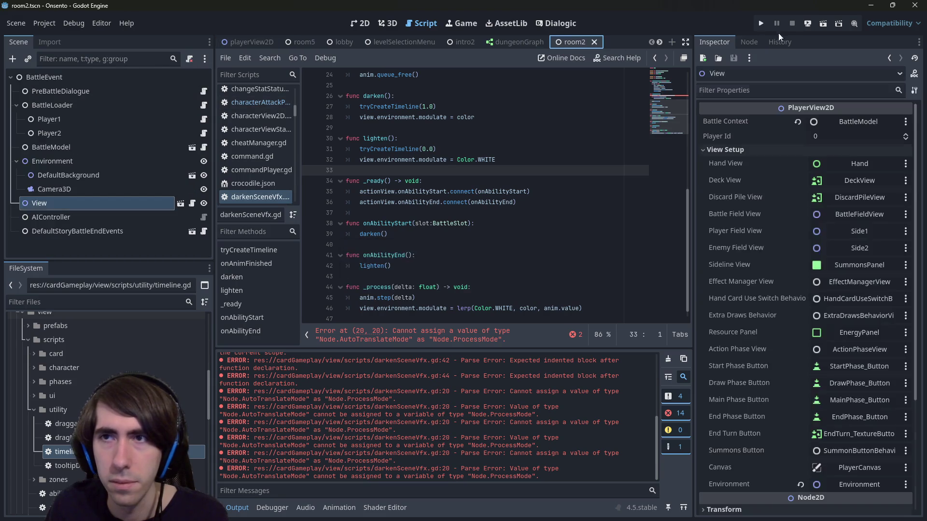
- Replace AUTO_TRANSLATE_MODE_DISABLED on line 20 with PROCESS_MODE_DISABLED, save, and rerun the scene
click(821, 24)
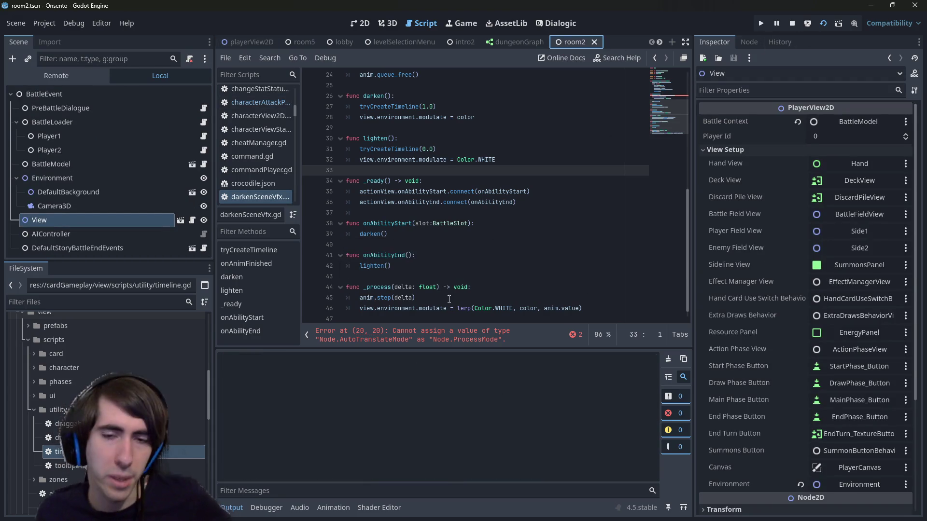
click(467, 338)
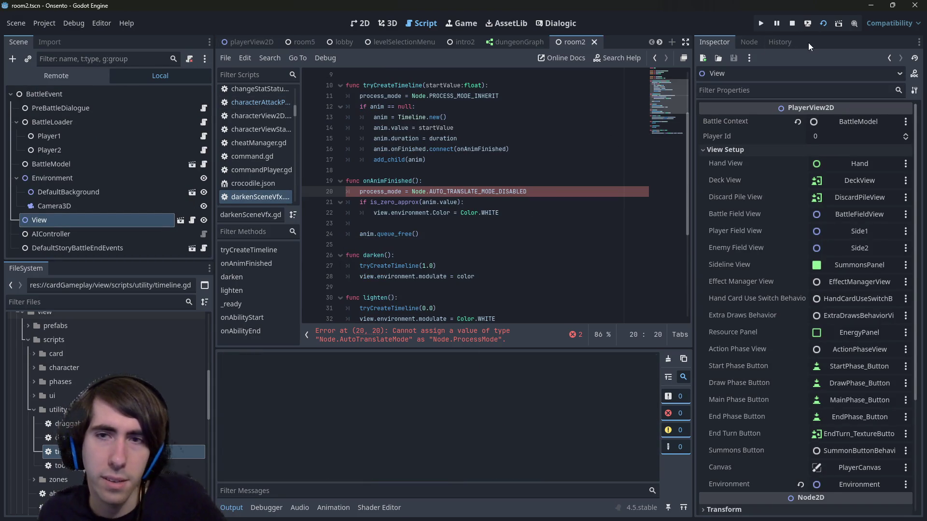
click(793, 24)
double_click(489, 192)
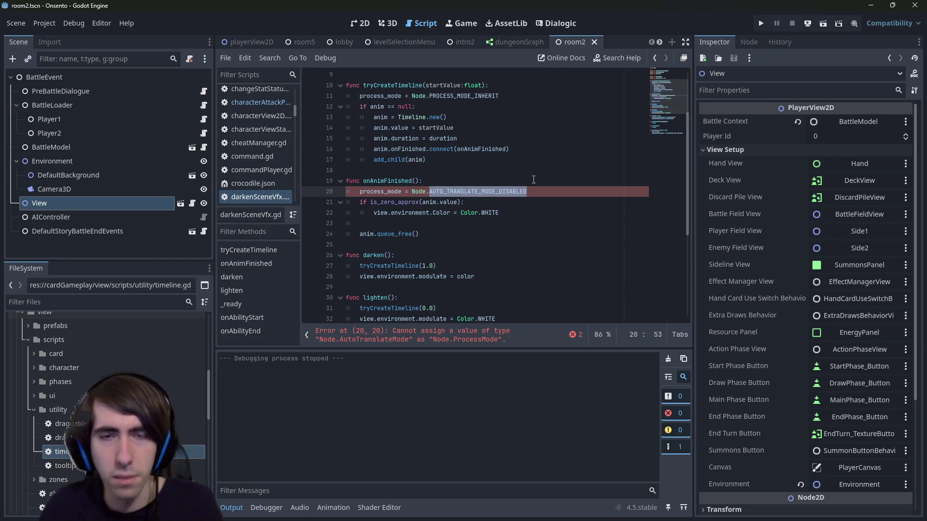
text(DISABLE)
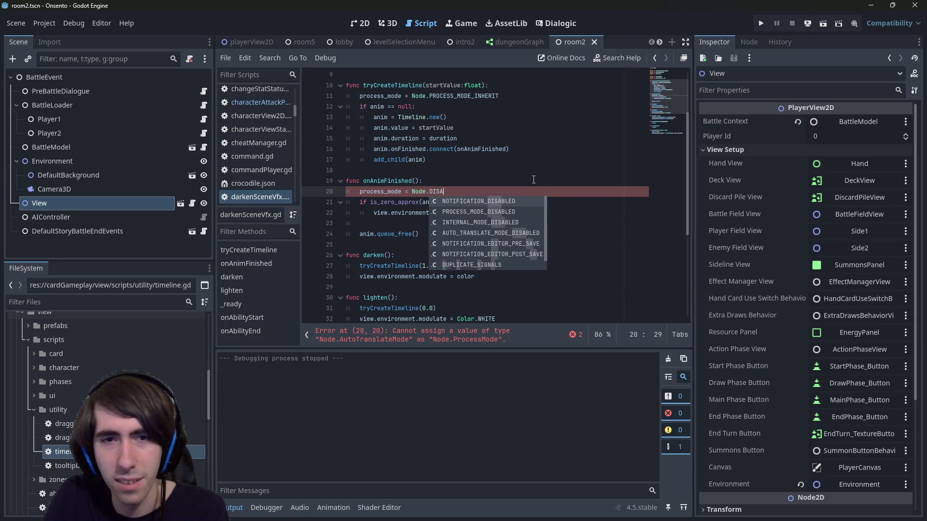
key(Down)
key(Return)
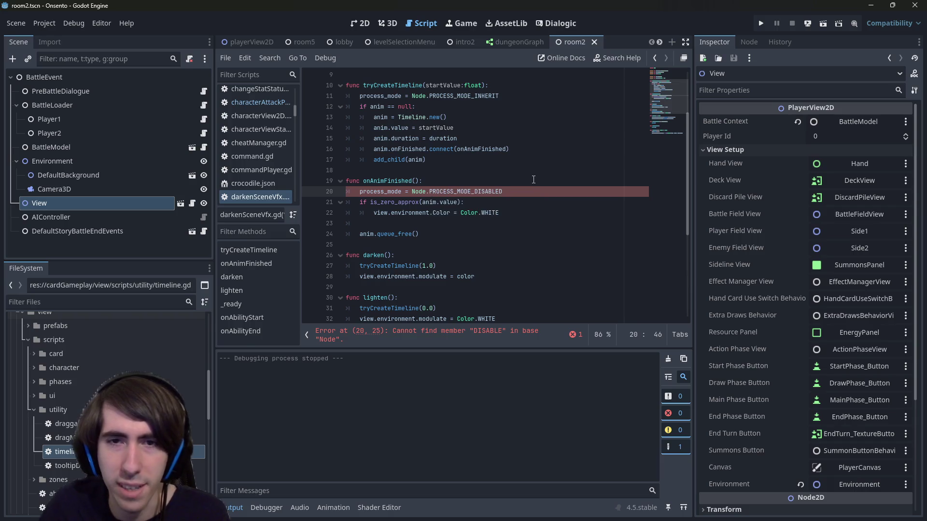
key(ctrl+s)
click(823, 25)
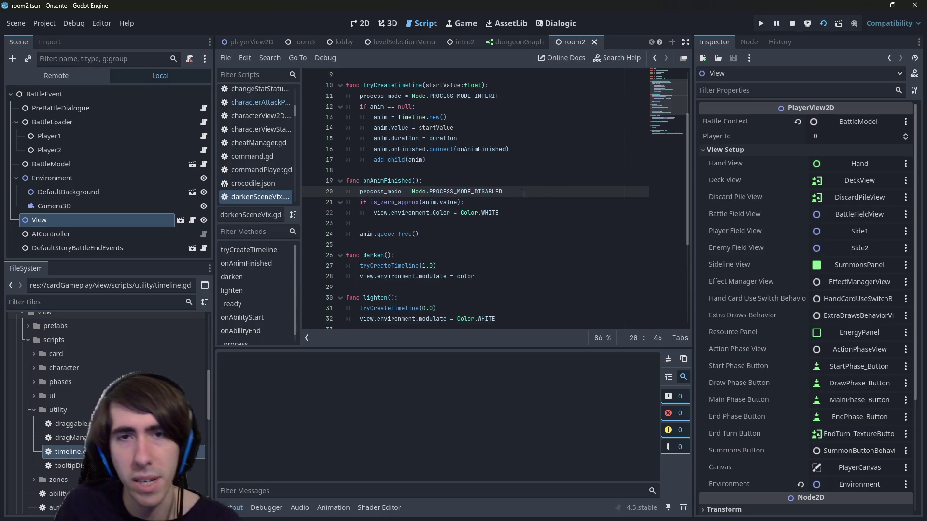
scroll(512, 194, up, 2)
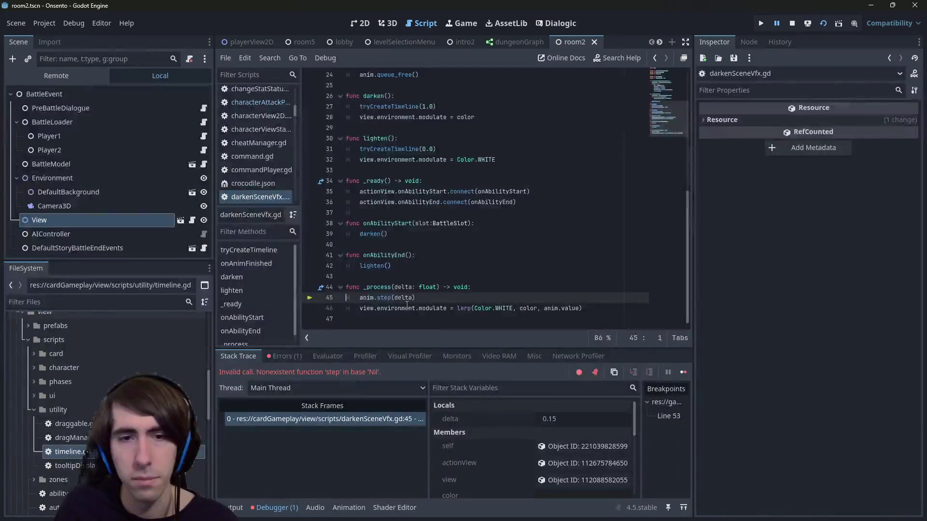
click(791, 21)
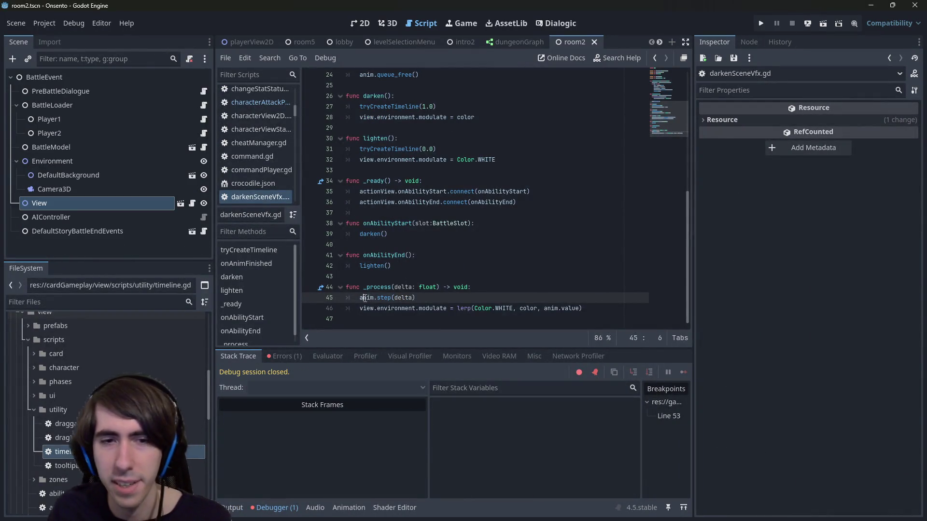
click(478, 288)
scroll(479, 288, up, 5)
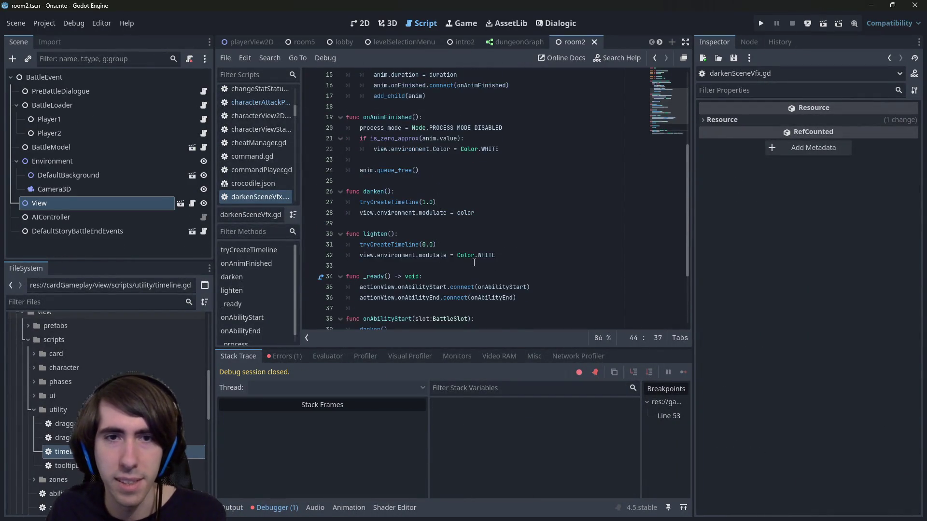
click(520, 191)
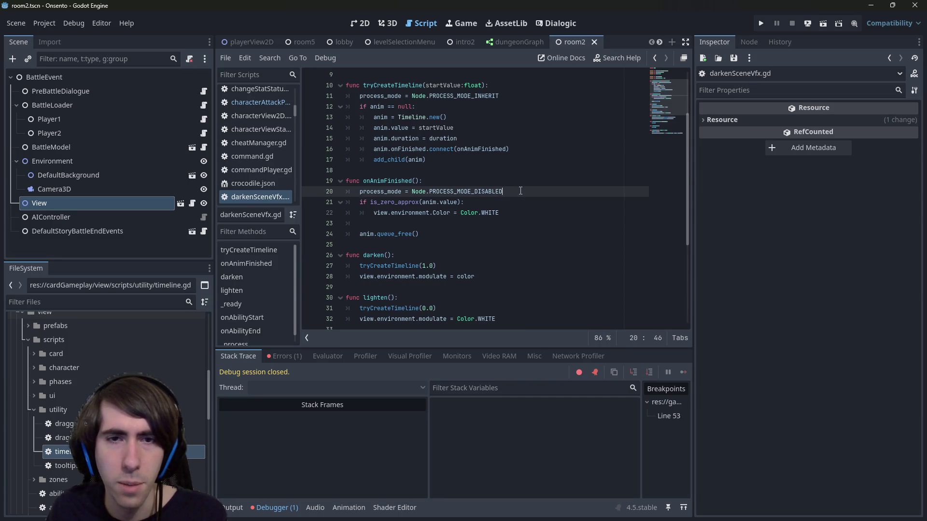
click(520, 213)
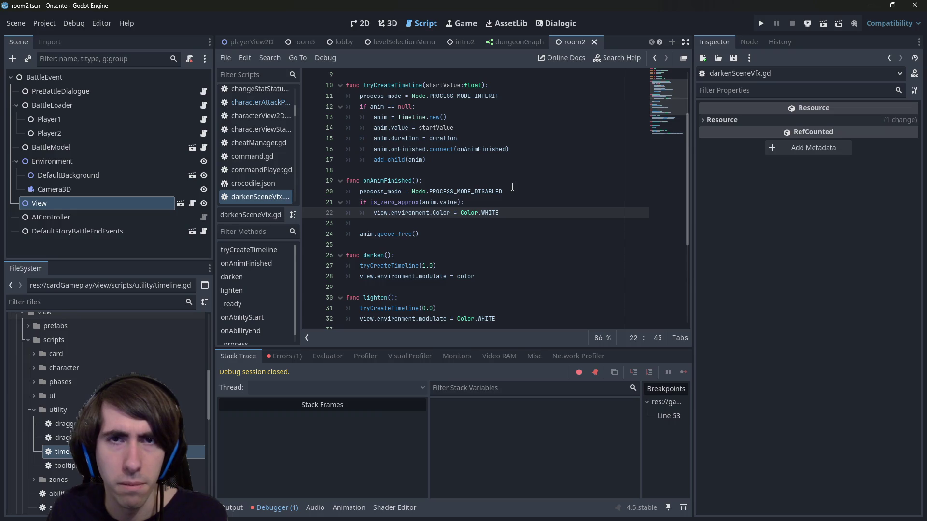
key(Return)
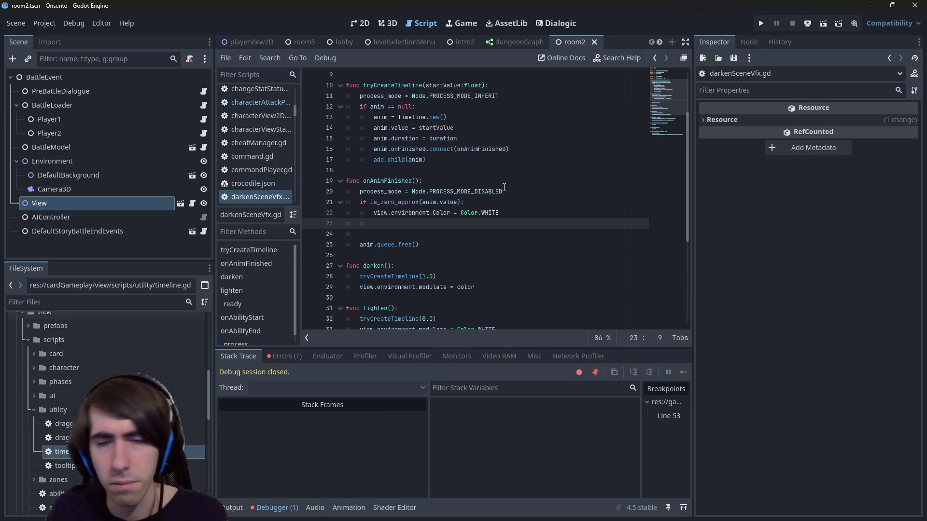
text(anim)
scroll(492, 192, down, 2)
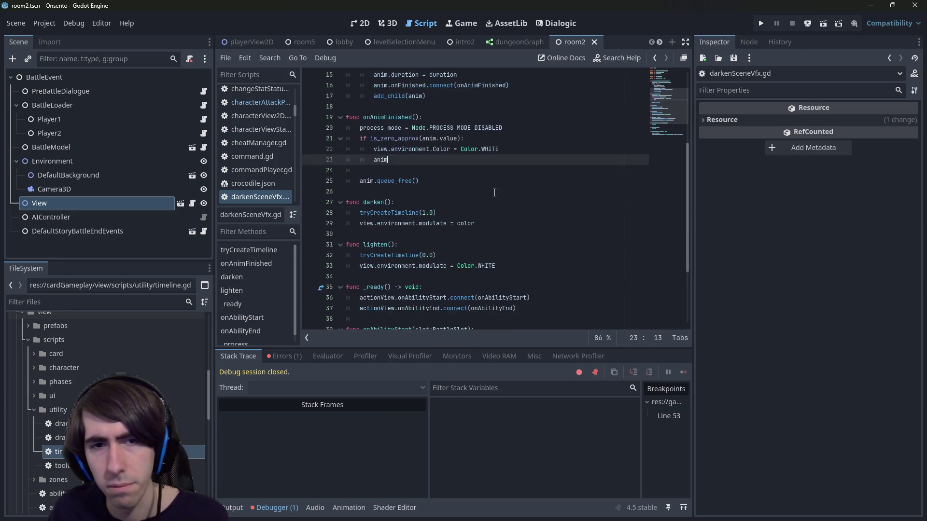
scroll(494, 192, up, 1)
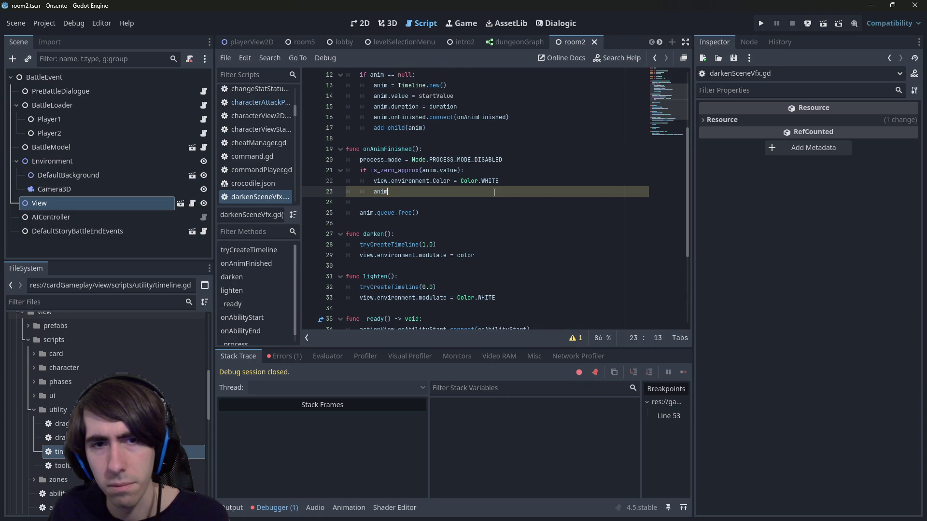
scroll(493, 193, down, 1)
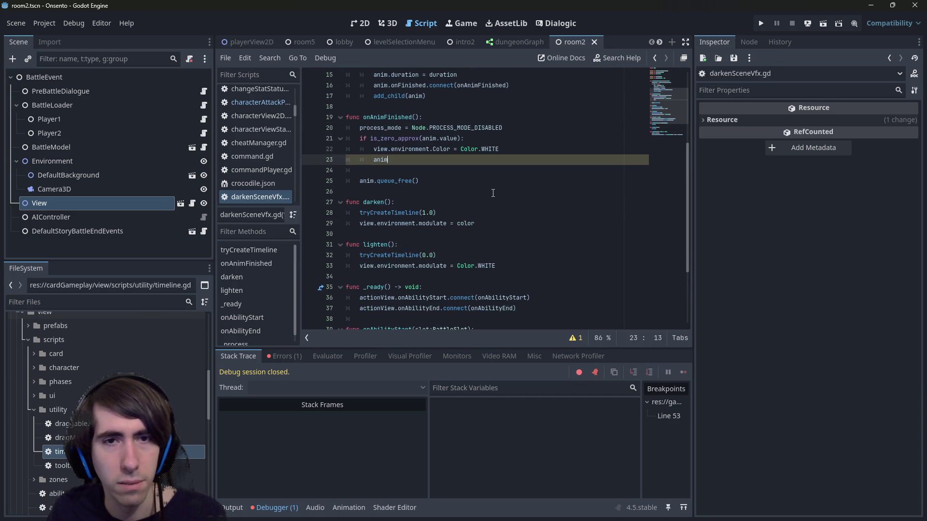
key(BackSpace)
key(BackSpace)
key(BackSpace)
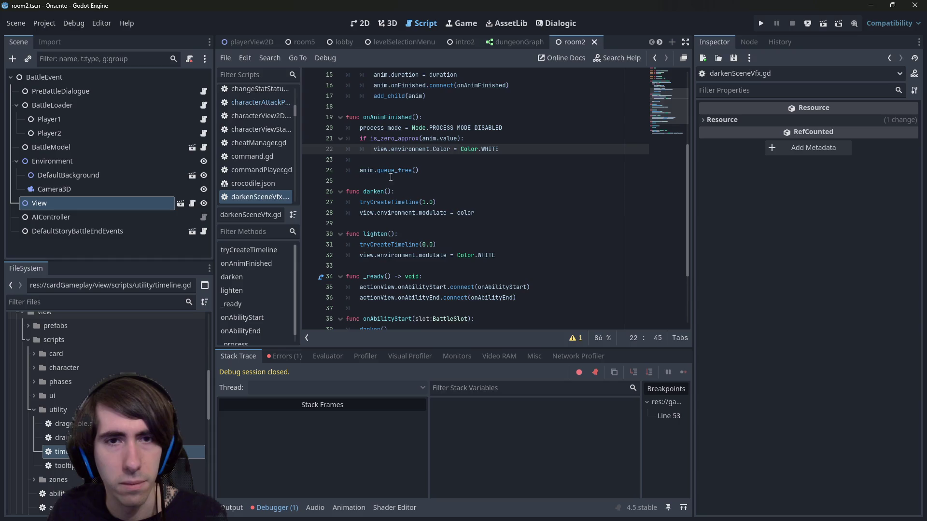
click(360, 170)
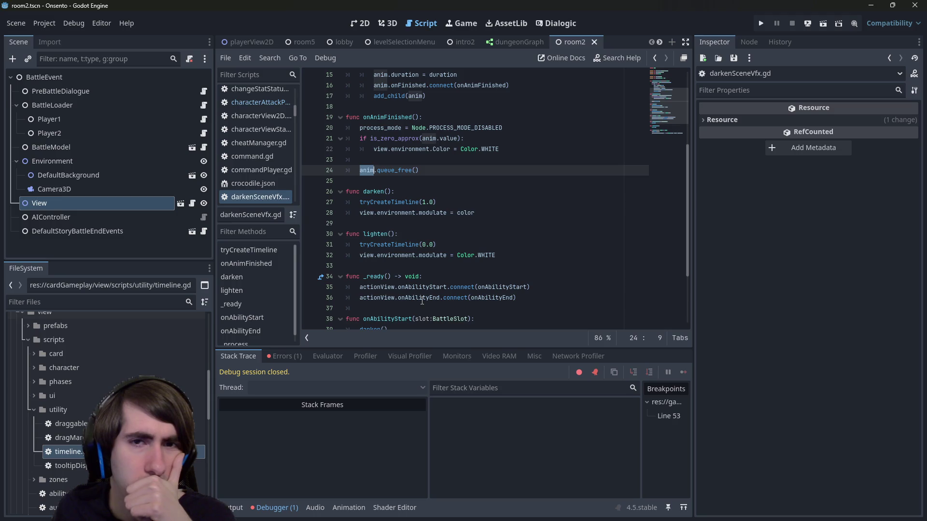
- Delete the view.environment.modulate lines from lighten() and darken()
drag(500, 149, 313, 141)
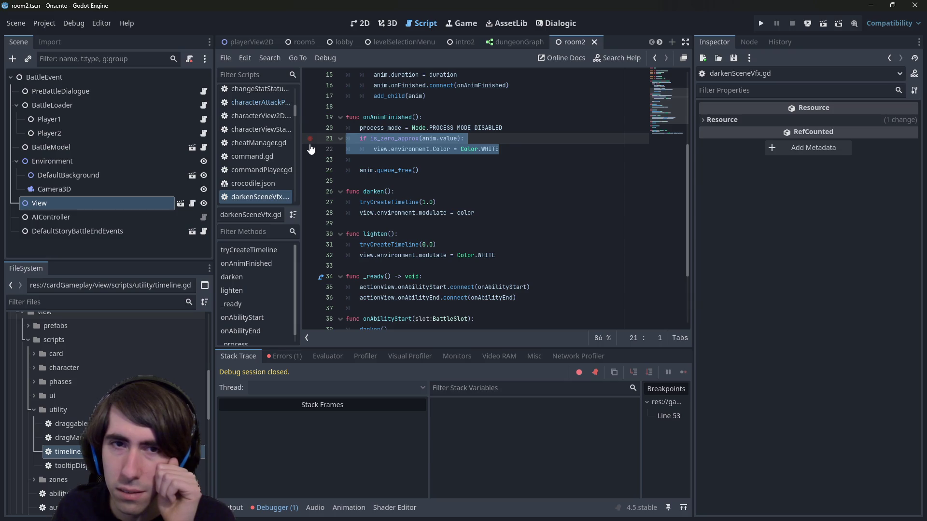
scroll(496, 233, down, 1)
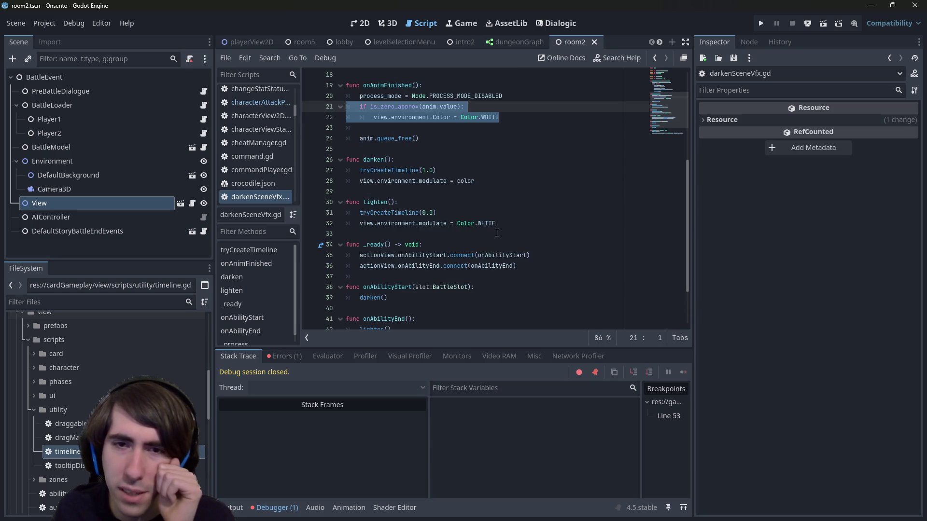
scroll(496, 232, down, 2)
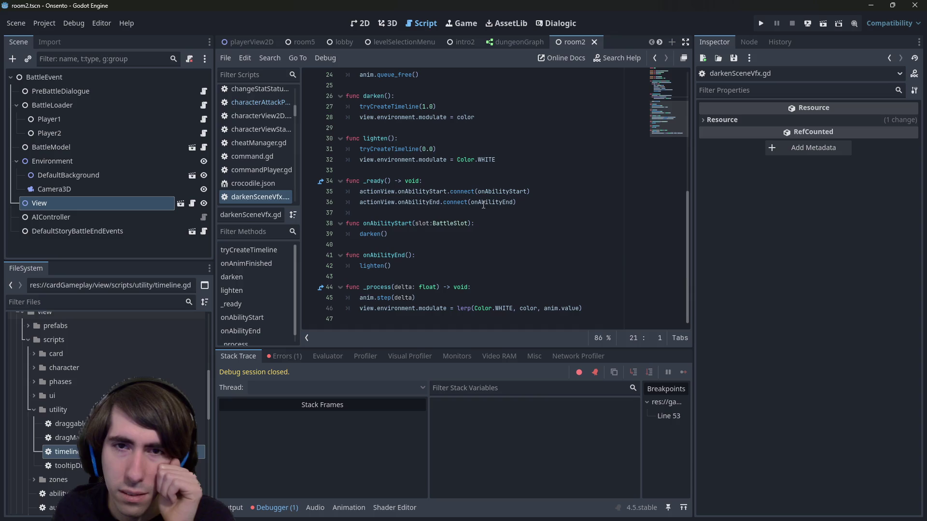
drag(496, 160, 346, 160)
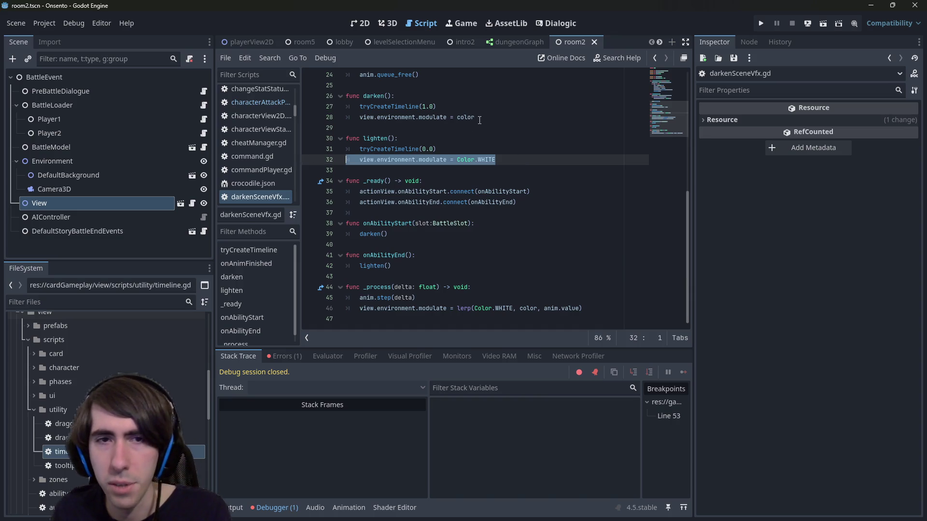
key(BackSpace)
key(BackSpace)
drag(437, 106, 318, 123)
key(BackSpace)
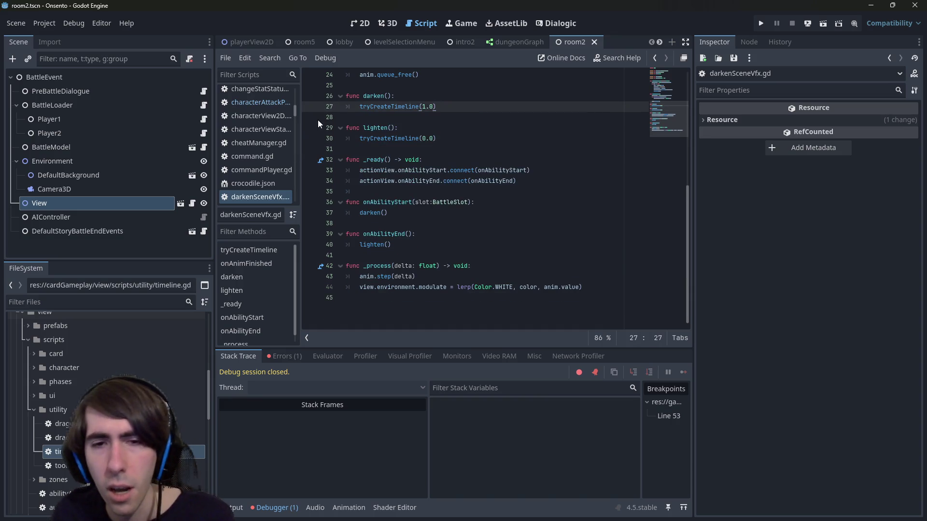
- Review the _process function, then switch to the playerView2D scene
click(558, 295)
drag(558, 295, 338, 267)
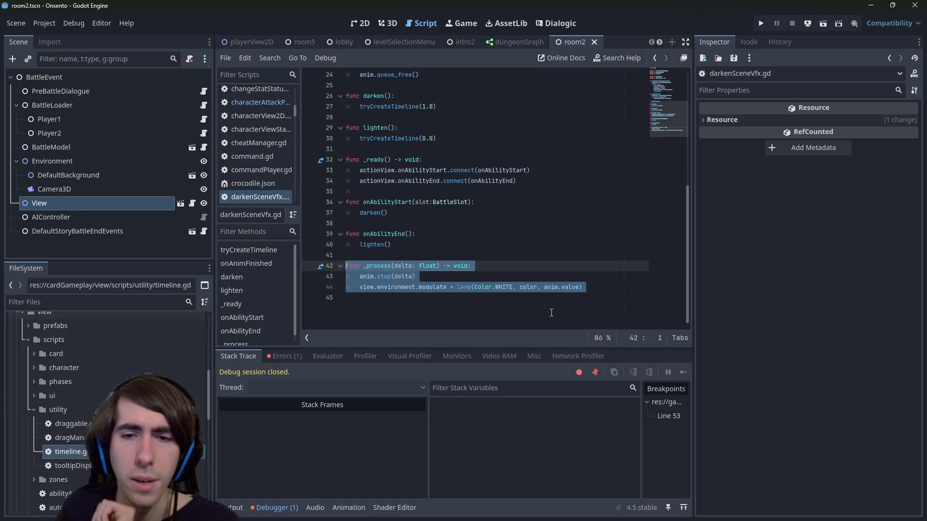
click(495, 294)
scroll(494, 294, up, 4)
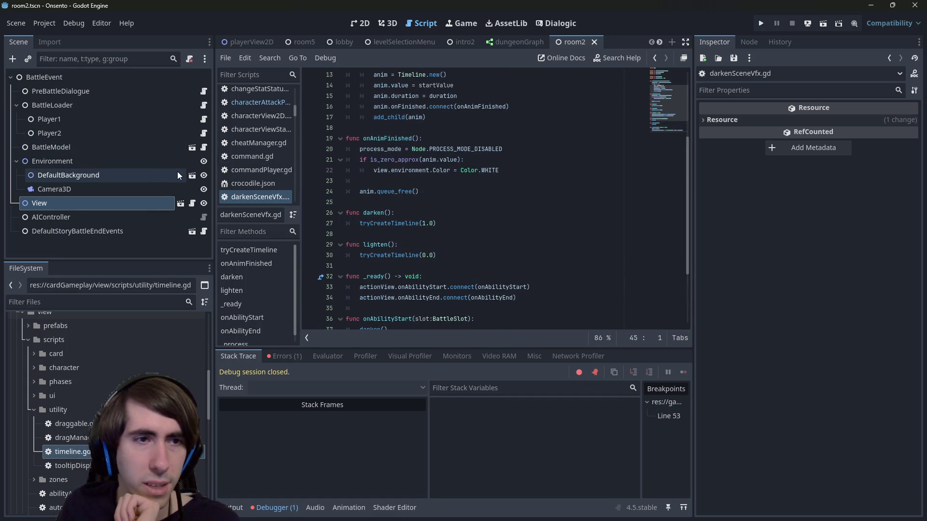
click(177, 204)
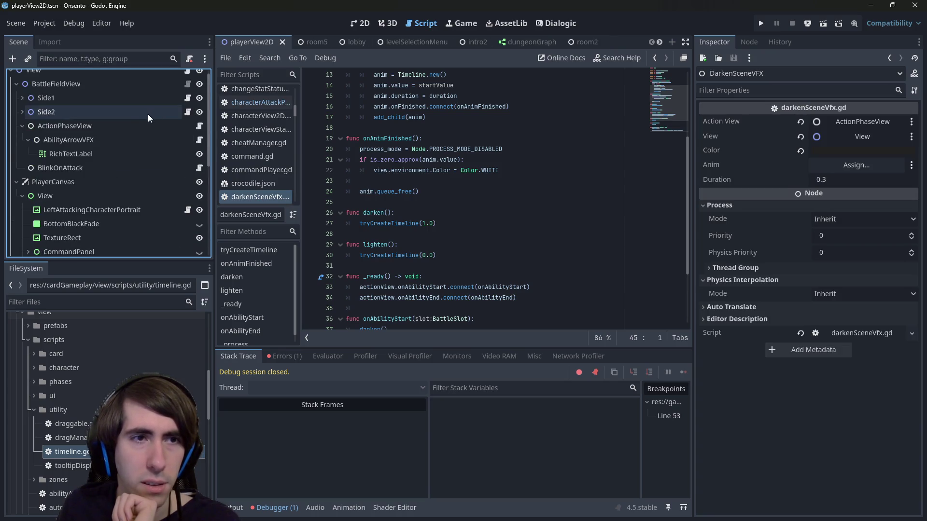
- Check how LeftAttackingCharacterPortrait's script disables processing in onAnimFinished
click(133, 213)
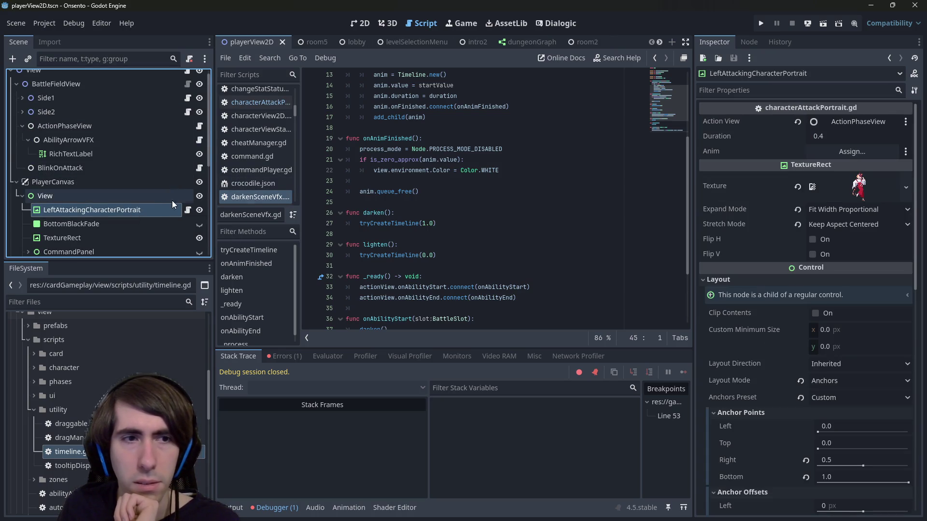
click(188, 209)
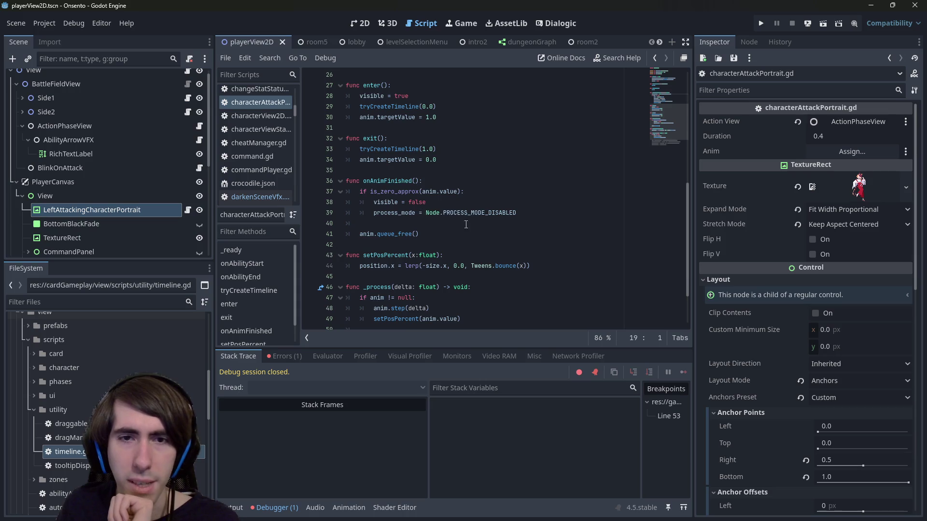
click(403, 206)
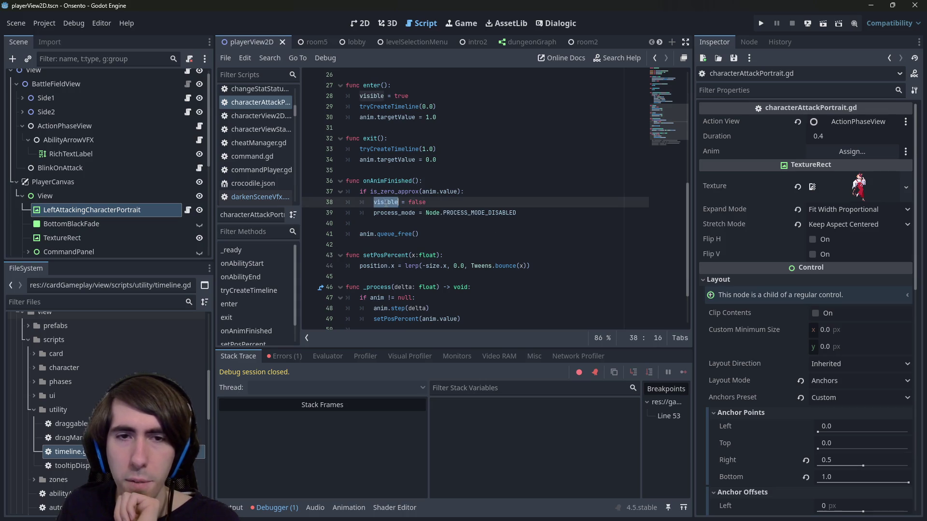
click(445, 224)
key(ctrl+z)
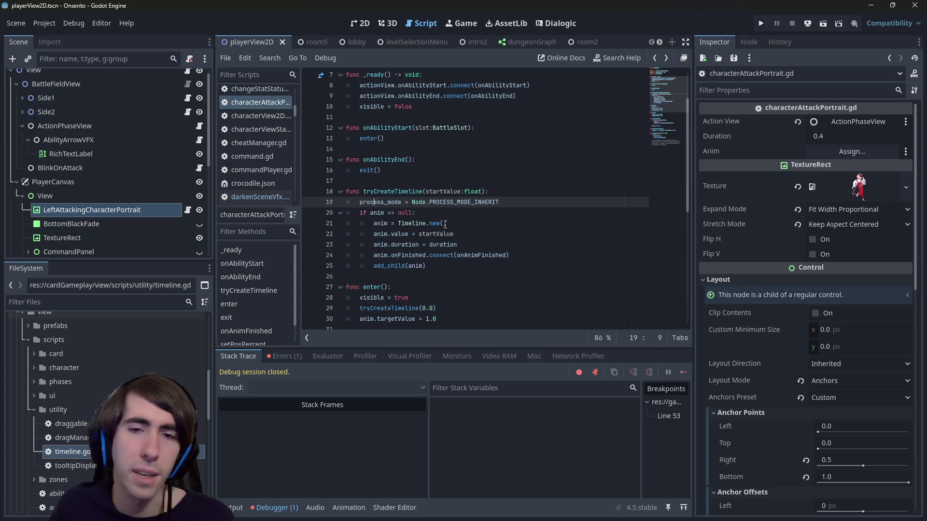
- Remove the is_zero_approx colour-reset lines from onAnimFinished in darkenSceneVfx.gd
click(258, 197)
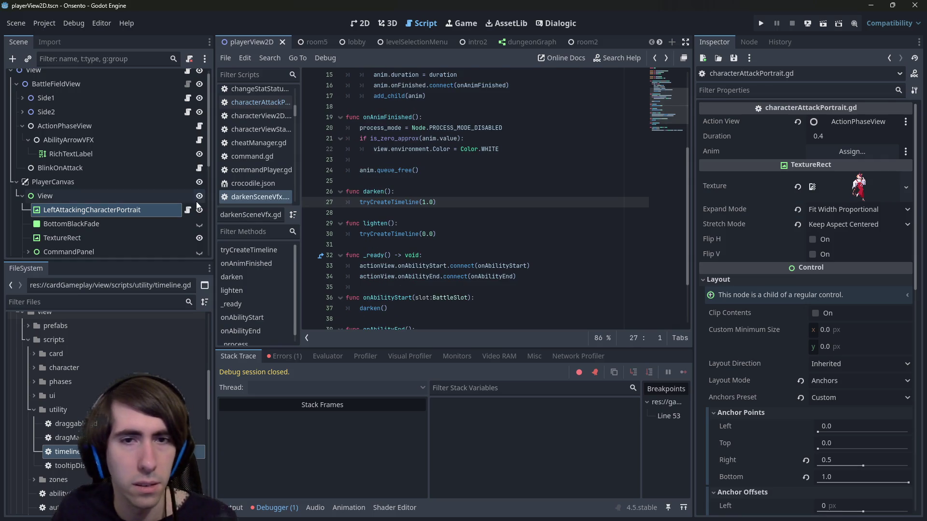
key(ctrl+z)
key(ctrl+z)
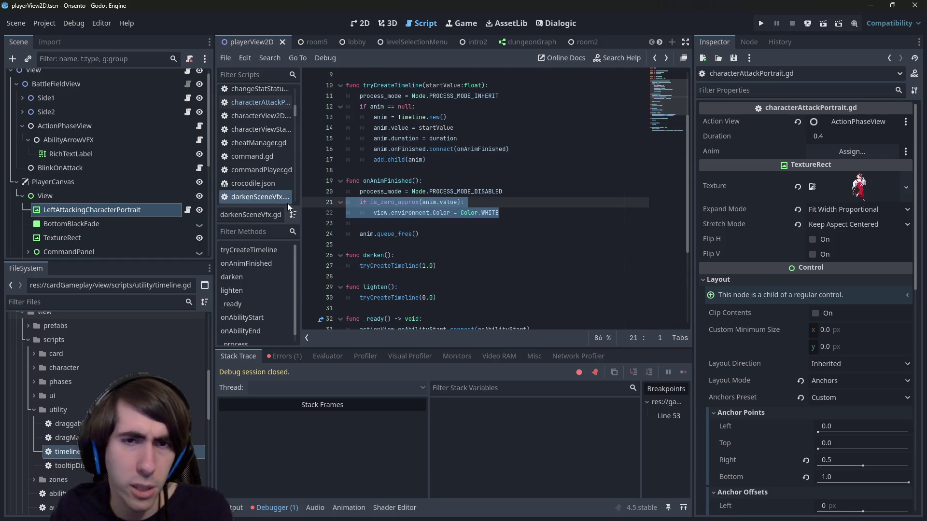
key(ctrl+z)
key(ctrl+z)
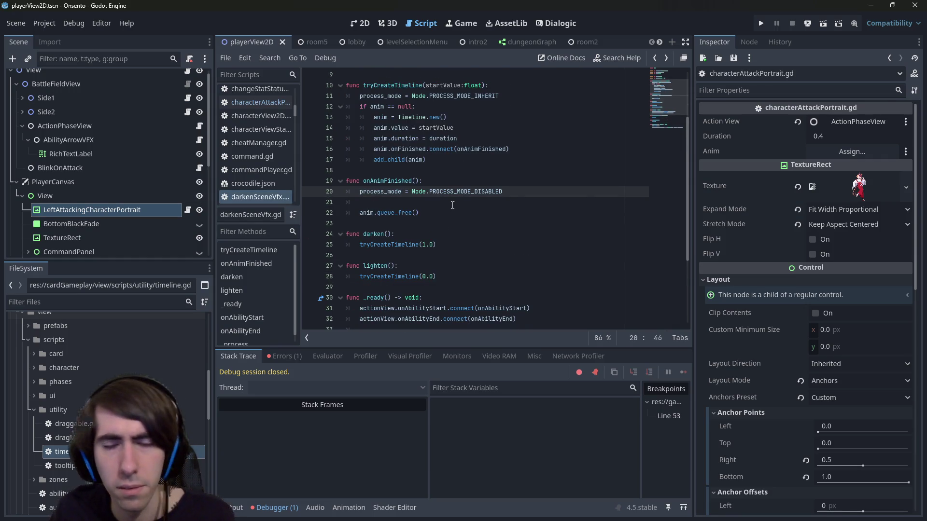
scroll(474, 149, down, 2)
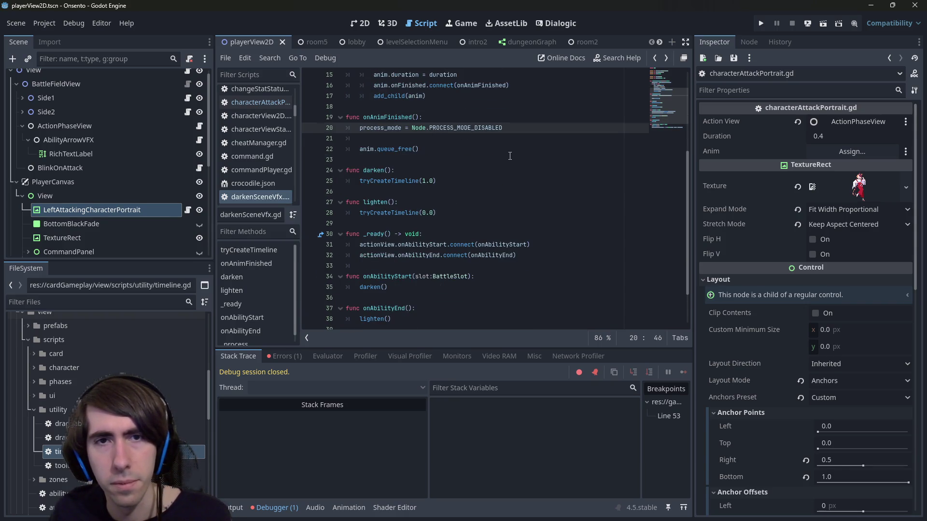
scroll(451, 186, up, 3)
scroll(462, 227, down, 5)
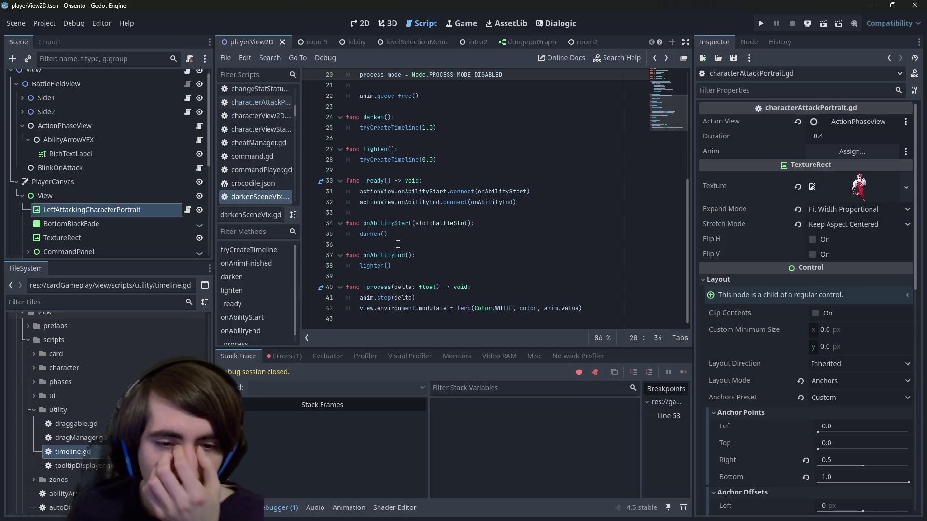
- Add 'if anim != null:' above anim.step(delta) and indent the step and lerp lines under it
click(360, 297)
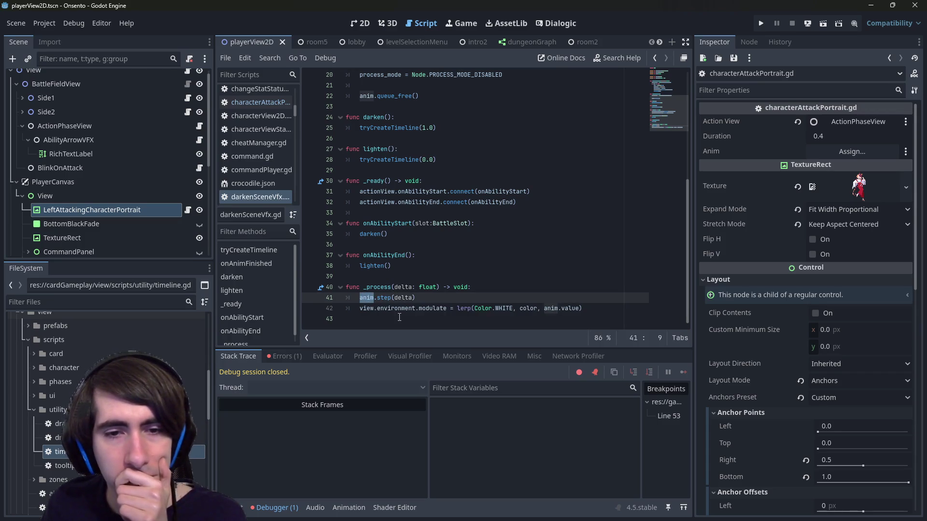
key(ctrl+shift+Return)
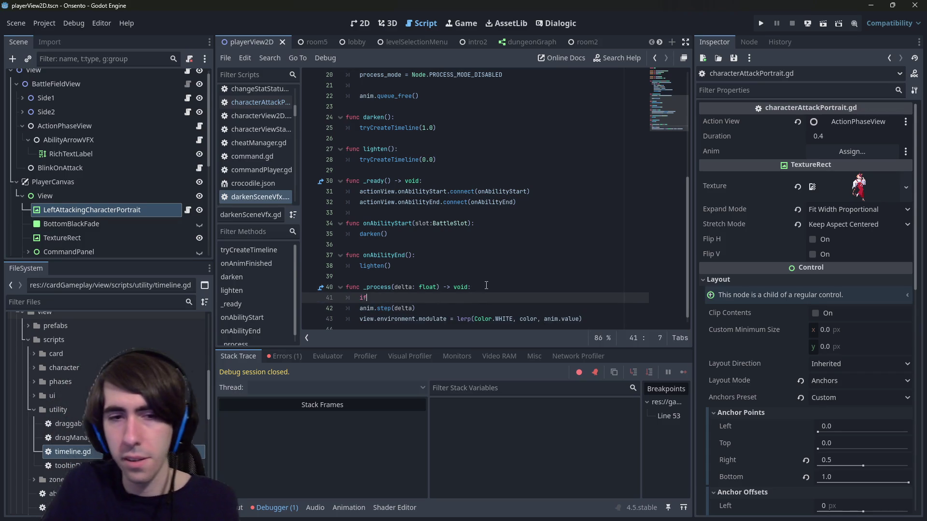
text(anim != null:)
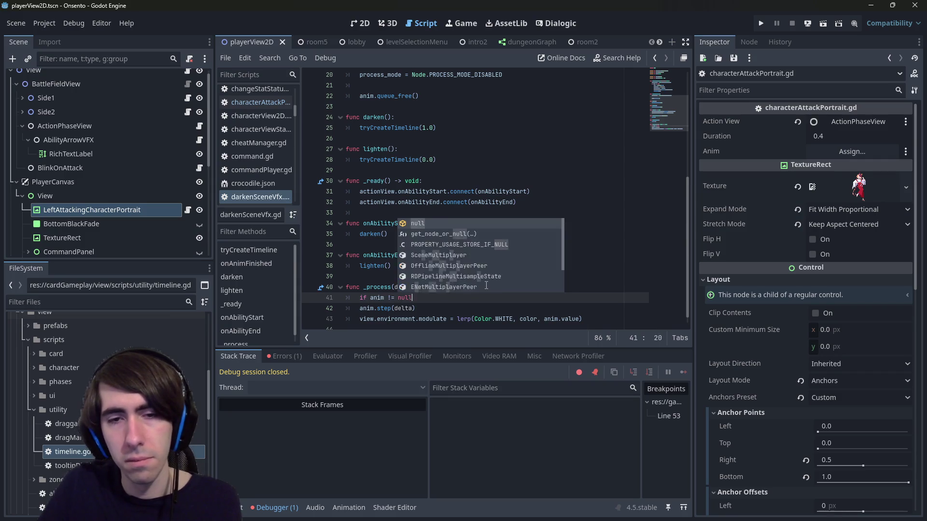
scroll(527, 285, down, 1)
mouse_move(527, 277)
mouse_down()
mouse_move(598, 310)
mouse_move(346, 298)
mouse_up()
click(530, 276)
key(Tab)
click(478, 276)
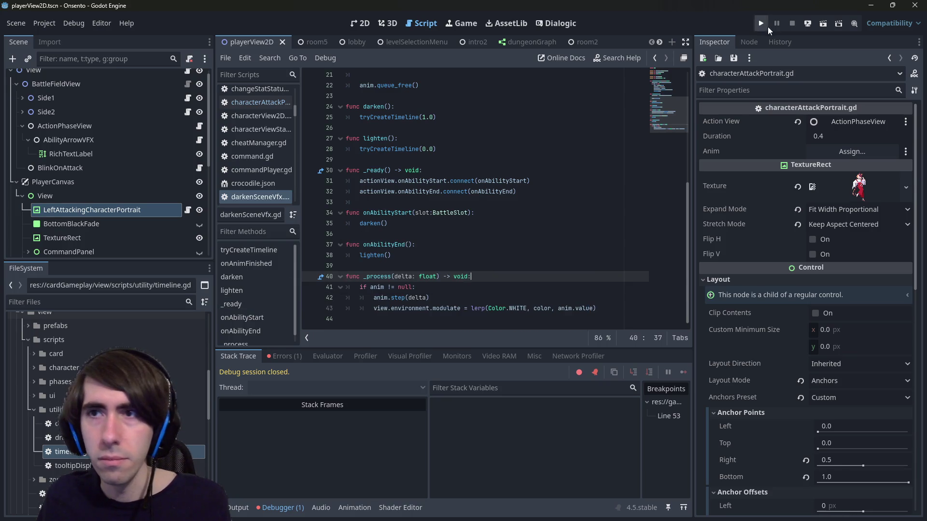
click(590, 48)
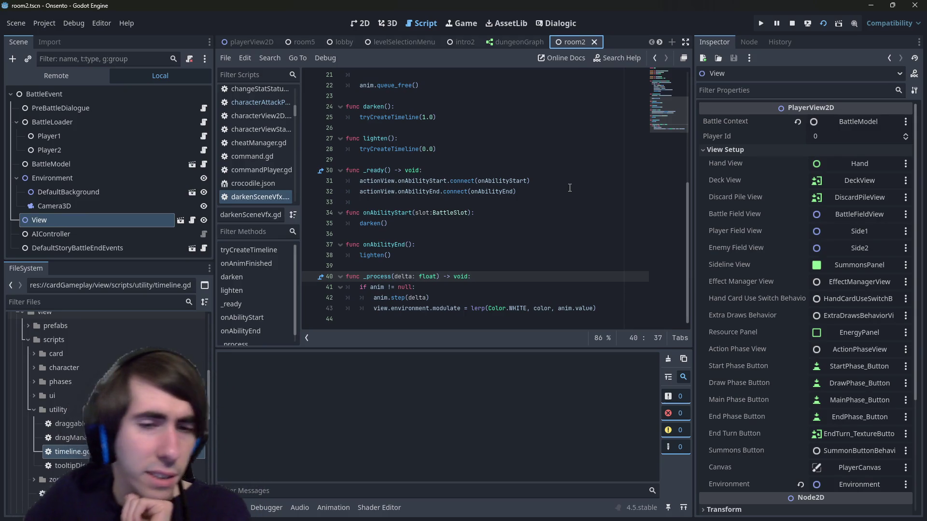
- Run room2 with F6, get through the intro dialogue, place the fox girl card, then close the game
key(F6)
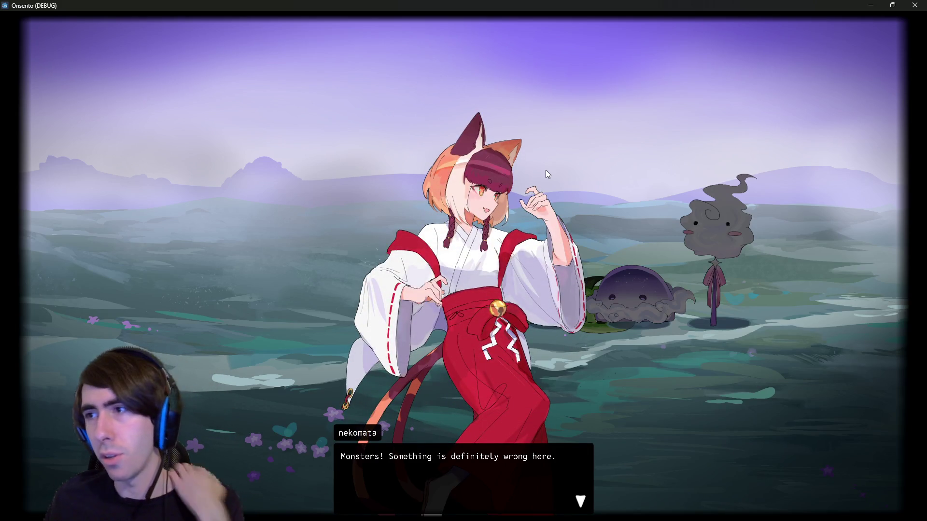
click(360, 161)
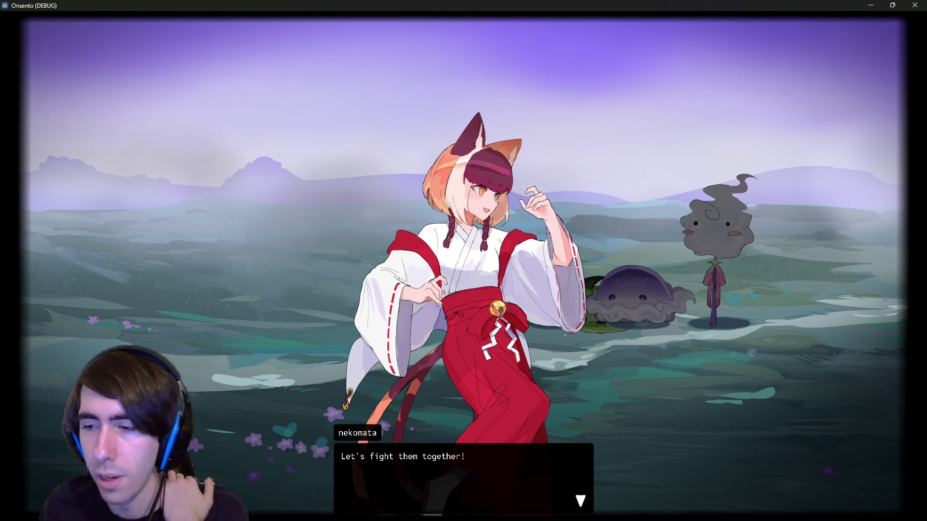
click(840, 467)
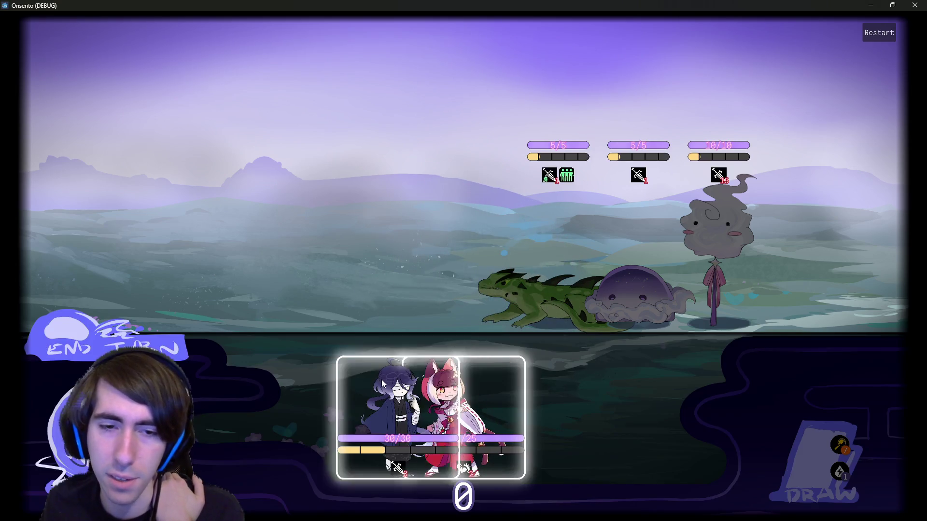
drag(311, 271, 279, 265)
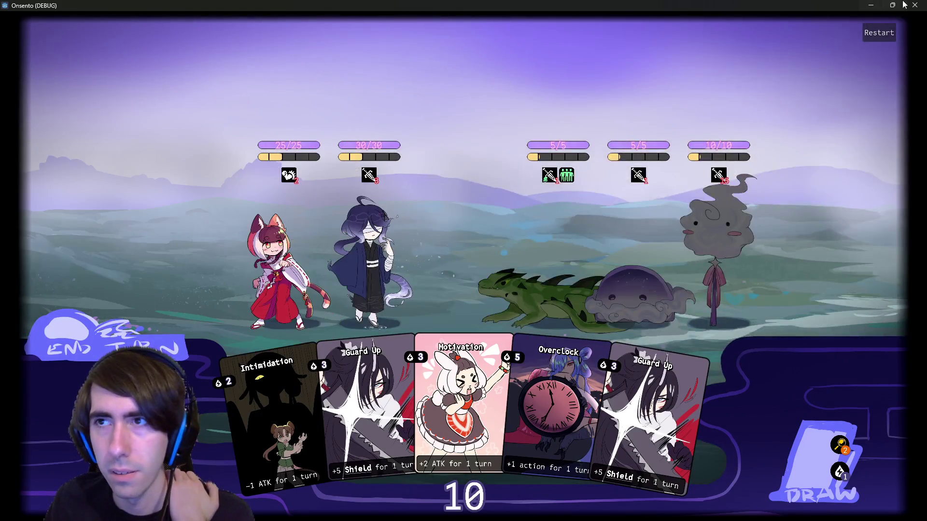
click(914, 5)
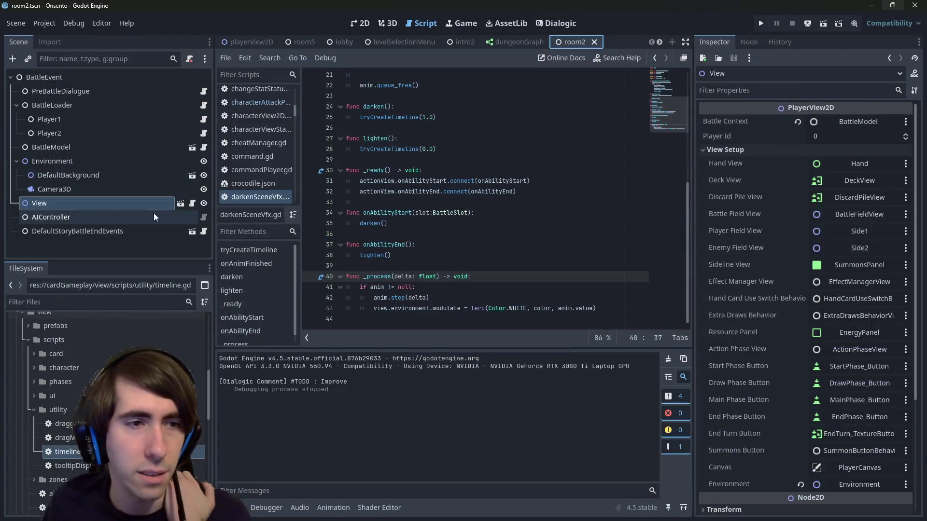
- Reopen playerView2D and inspect darken()'s start value and the modulate line's color variable
click(179, 205)
click(179, 205)
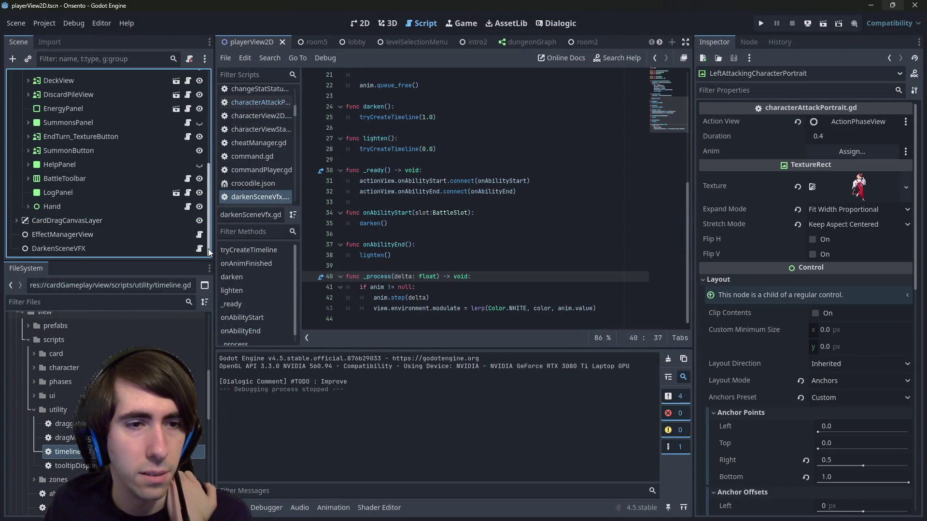
scroll(424, 152, up, 1)
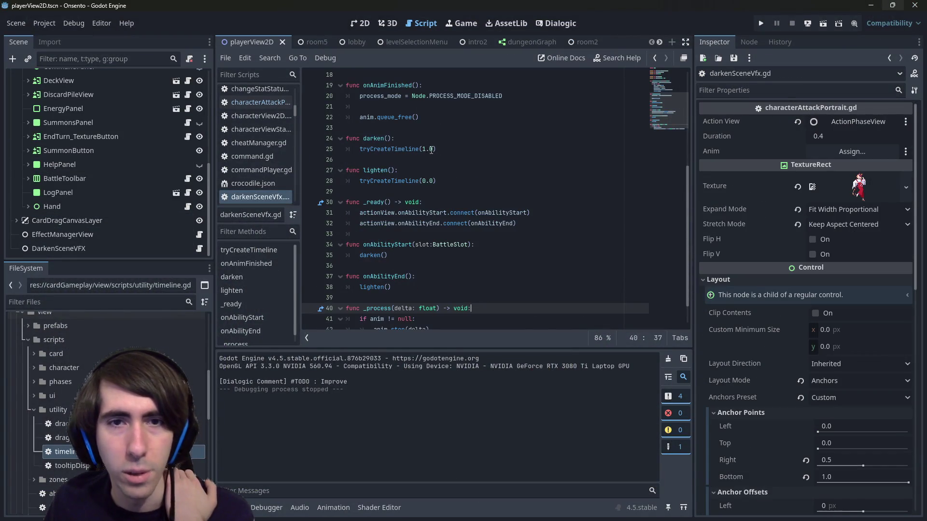
click(425, 149)
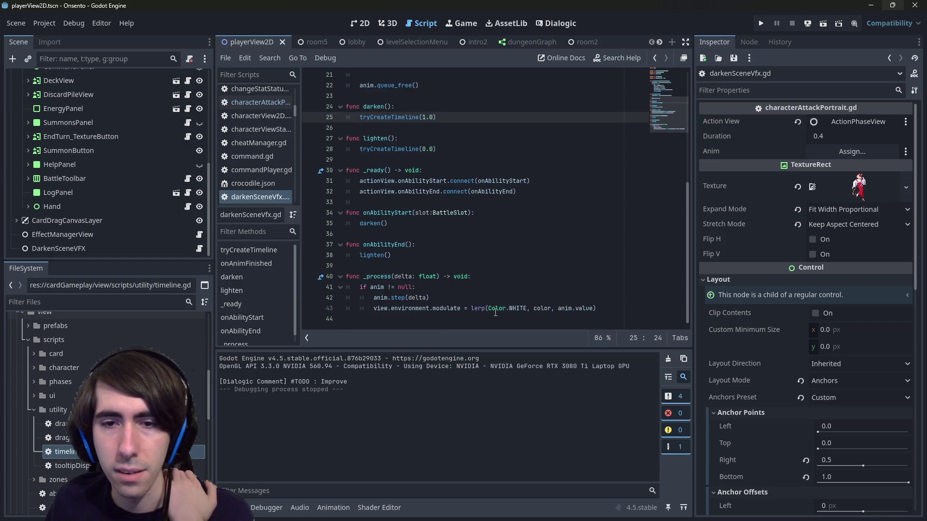
double_click(541, 308)
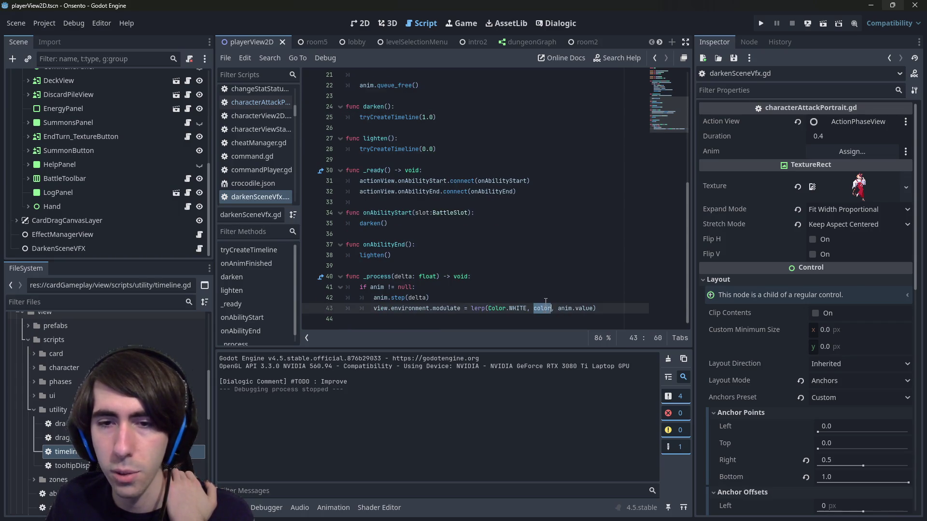
- Set darken()'s tryCreateTimeline start to 0.0 and lighten()'s to 1.0
scroll(518, 285, up, 2)
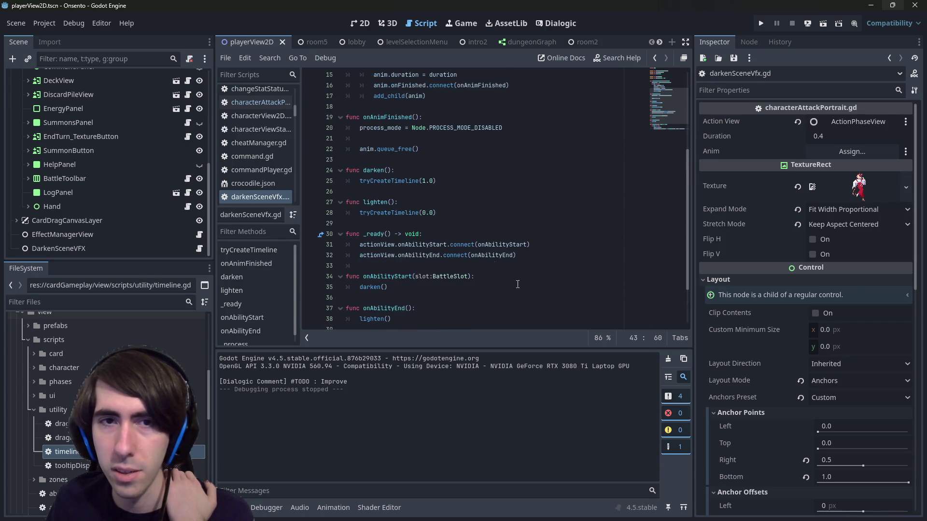
click(438, 181)
key(Left)
key(Left)
key(Left)
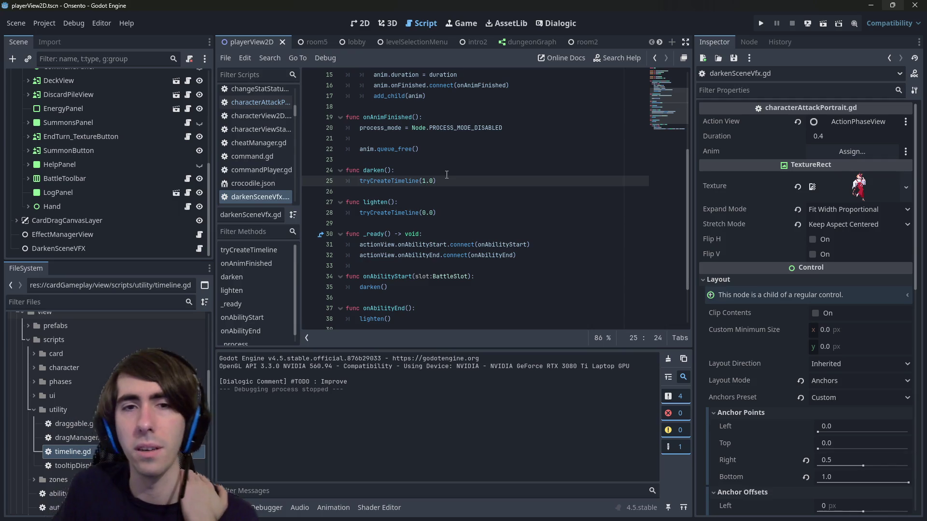
key(Down)
key(Down)
key(Down)
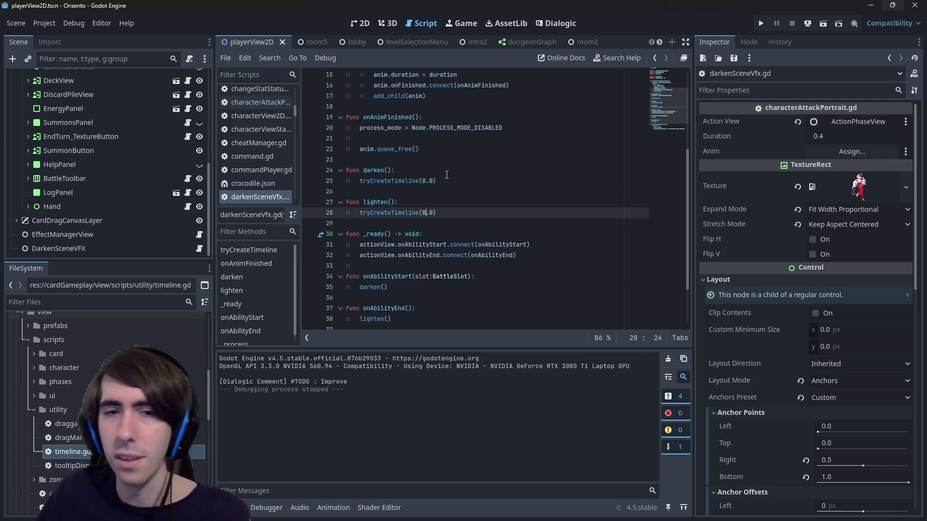
key(BackSpace)
text(1)
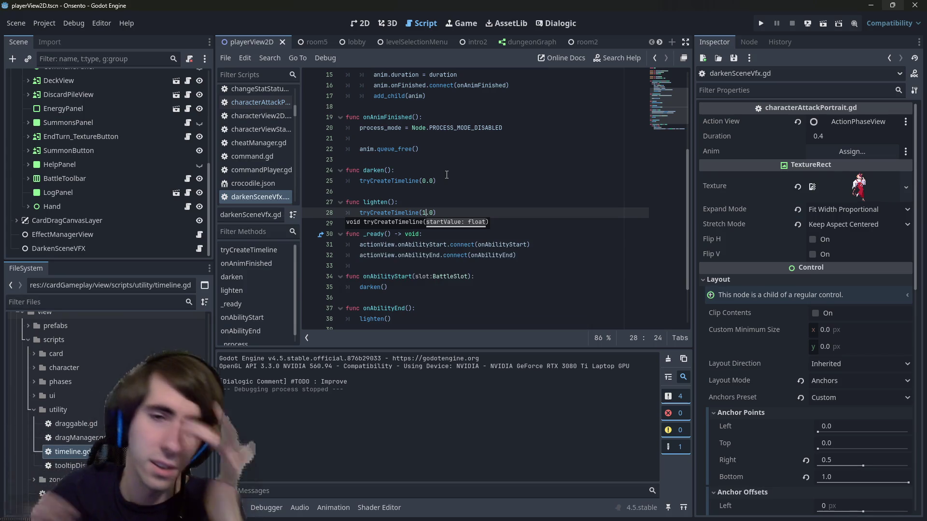
- Test the swapped values by running the scene, then running room2 again
click(820, 22)
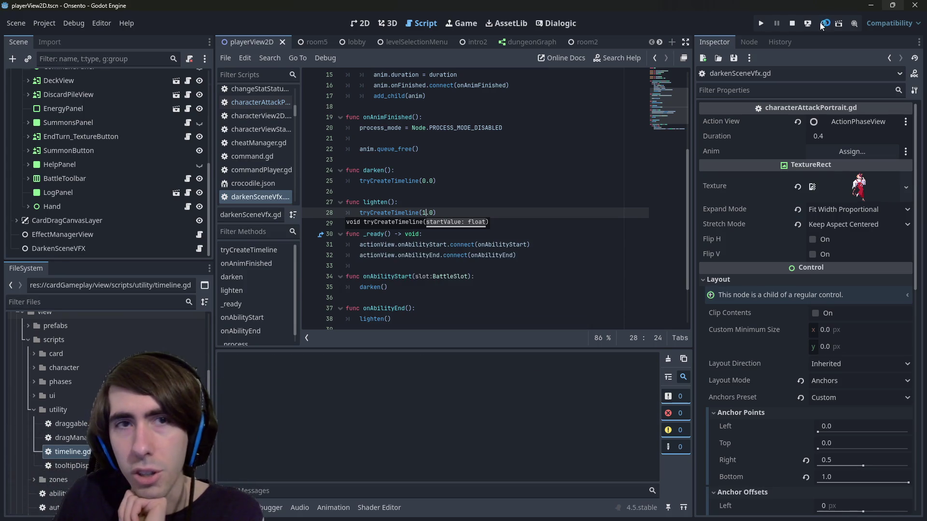
click(793, 24)
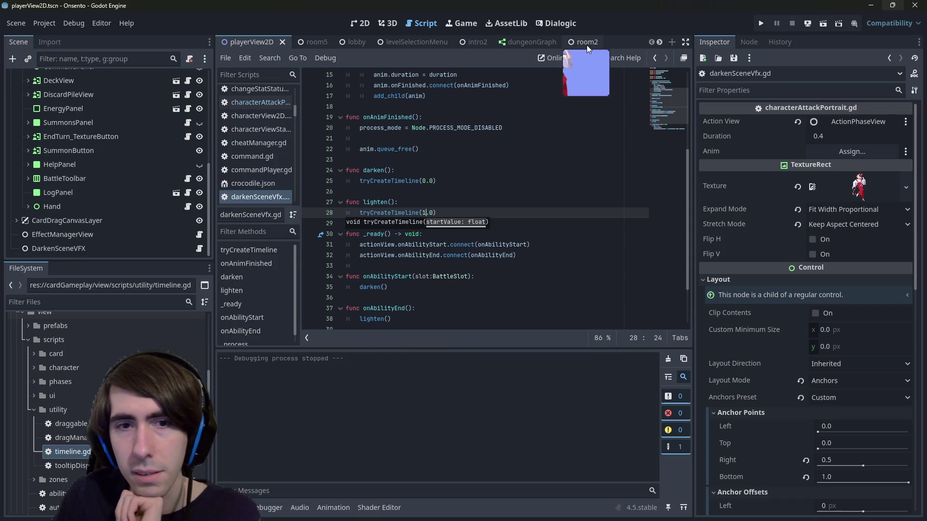
click(586, 44)
double_click(372, 202)
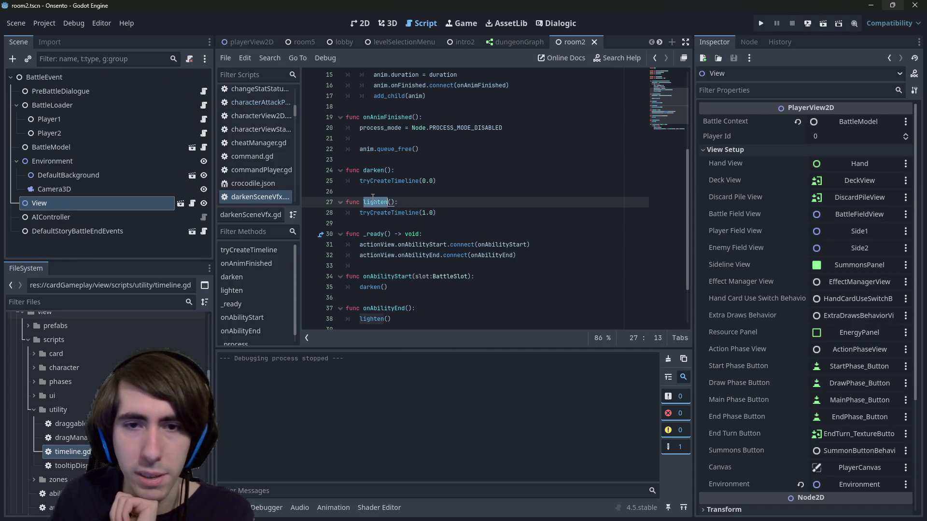
scroll(396, 218, down, 2)
click(502, 191)
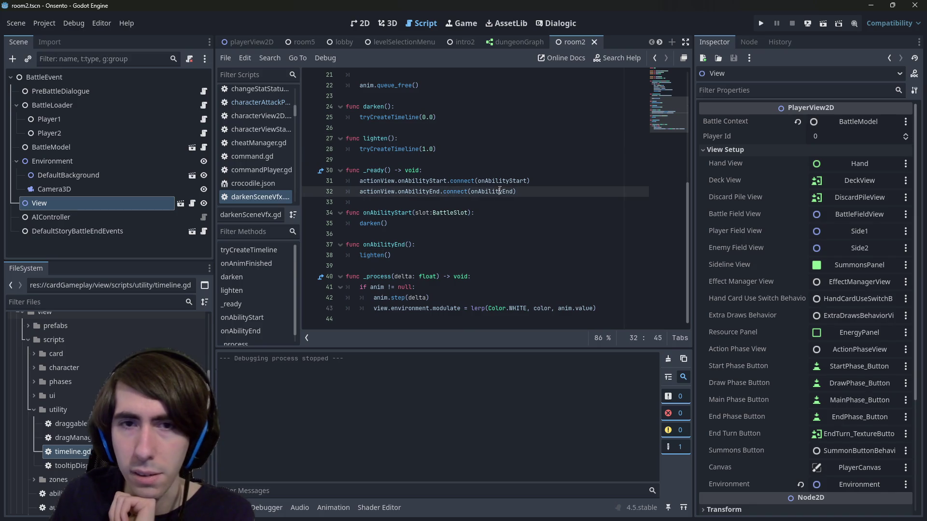
click(528, 169)
click(827, 18)
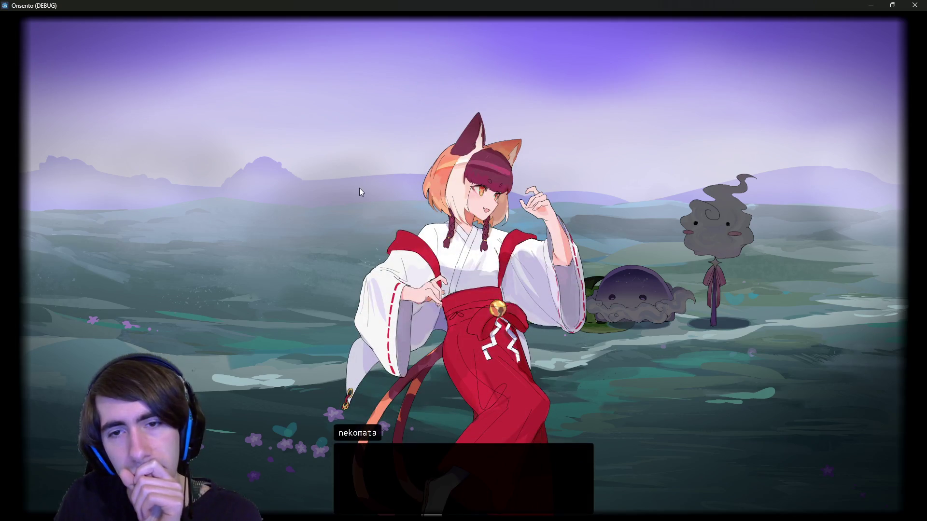
- Skip the intro, place the fox girl and purple-haired cards, and play an ability to watch the scene darken
click(358, 190)
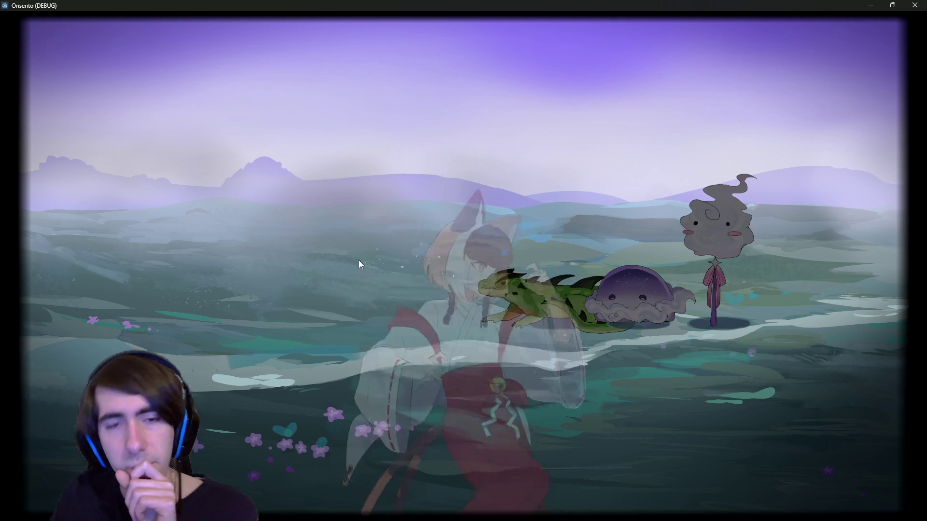
drag(397, 404, 367, 270)
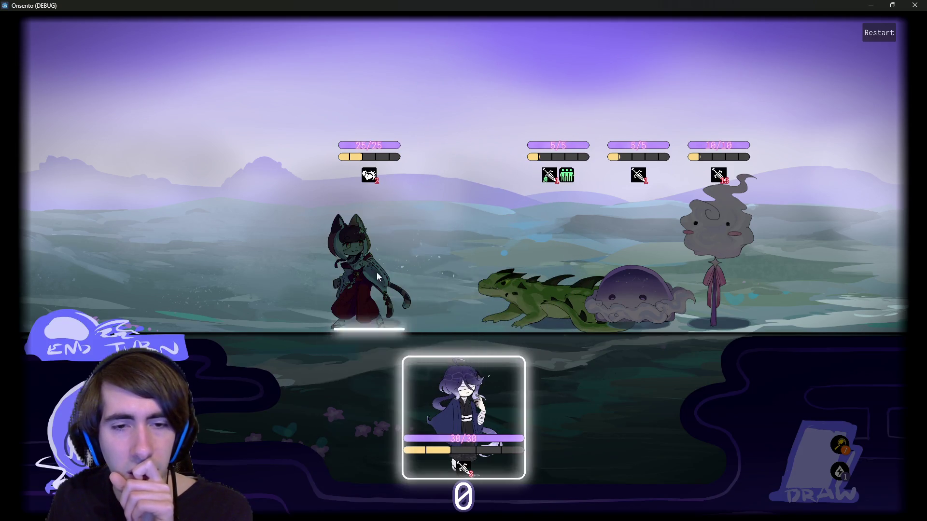
drag(463, 414, 299, 309)
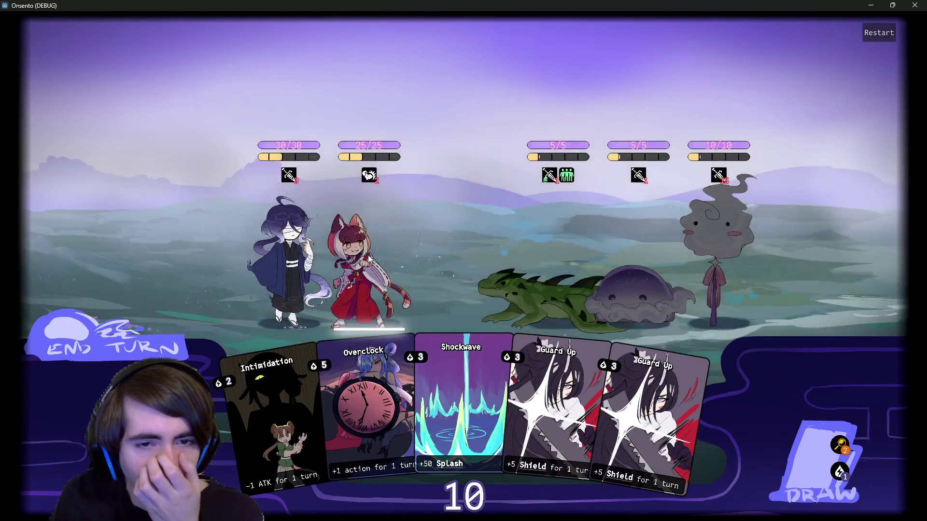
click(368, 258)
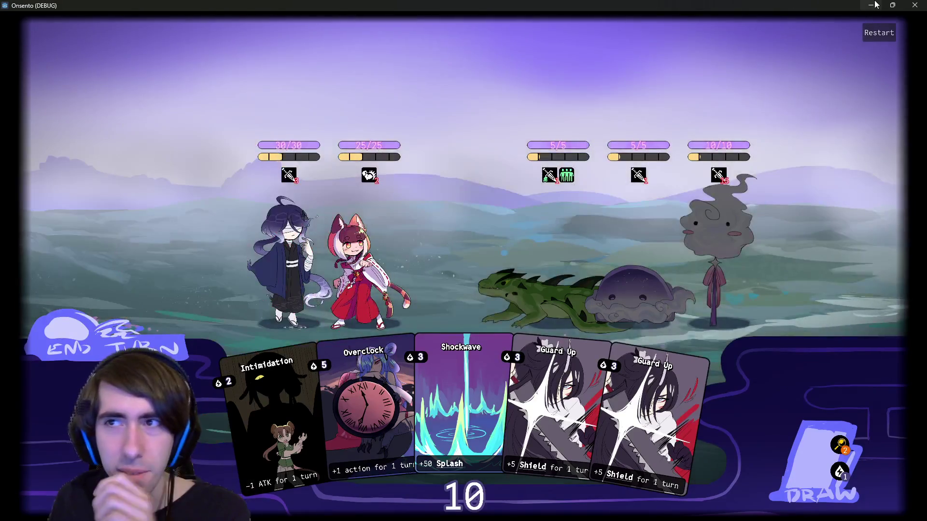
key(alt+Tab)
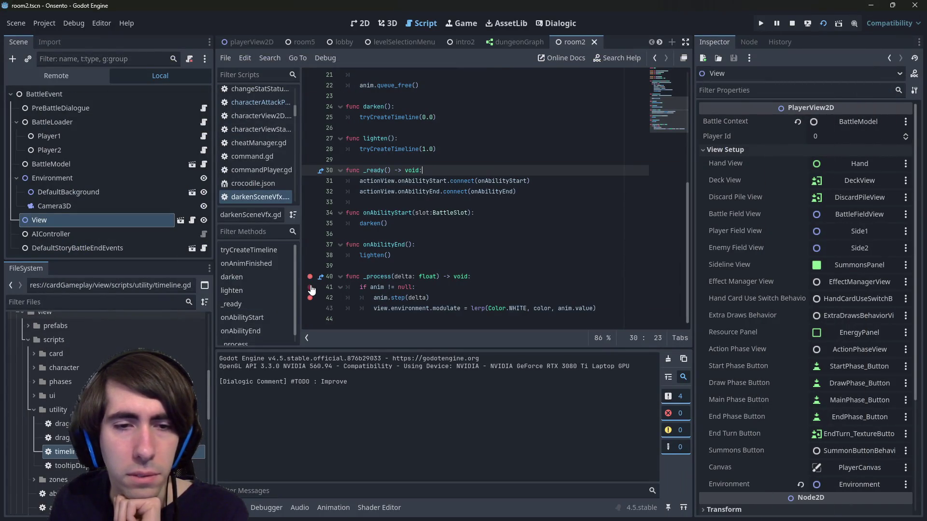
- Set breakpoints on _process and the line-25 darken call, run the game, and trigger an ability
click(310, 276)
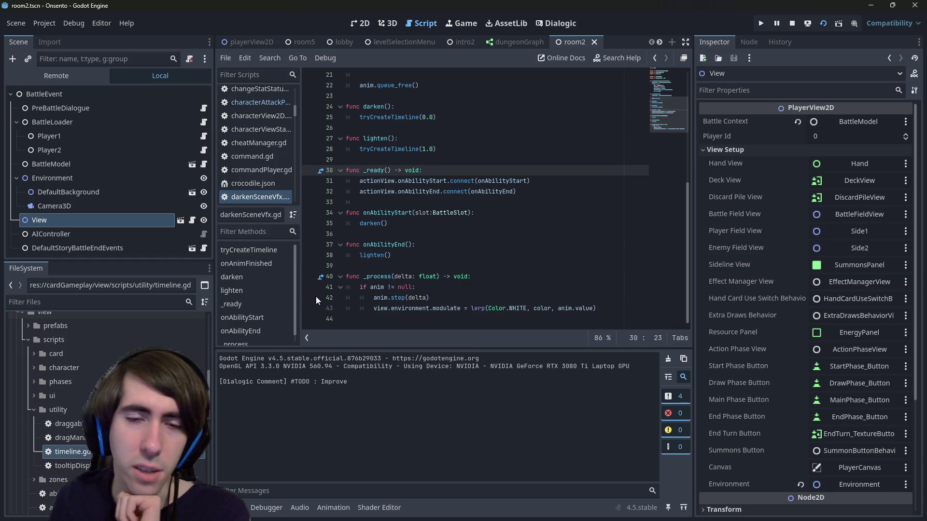
drag(311, 228, 311, 257)
key(F6)
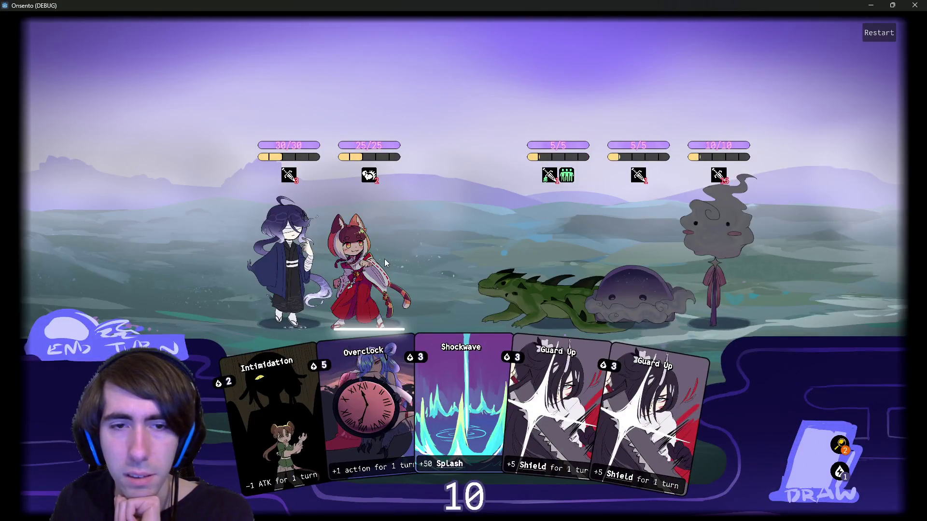
click(384, 259)
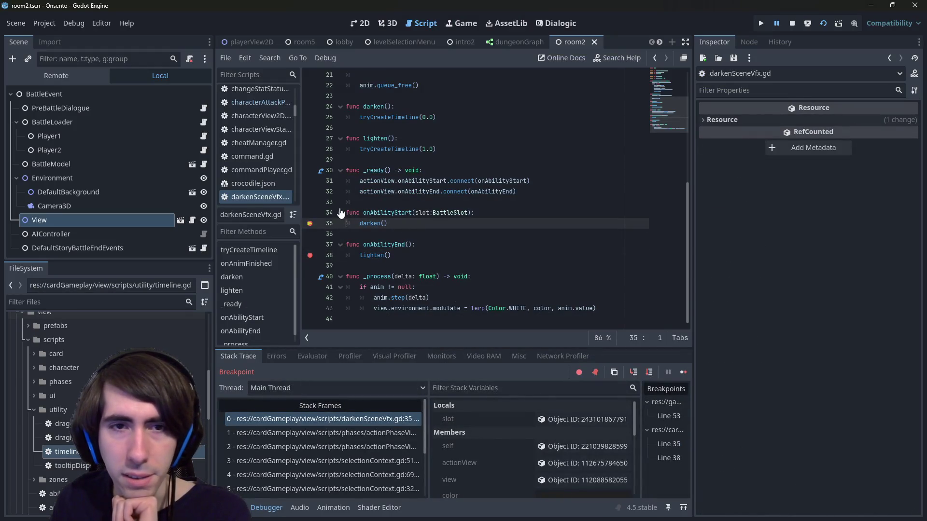
drag(304, 223, 372, 170)
scroll(371, 171, up, 1)
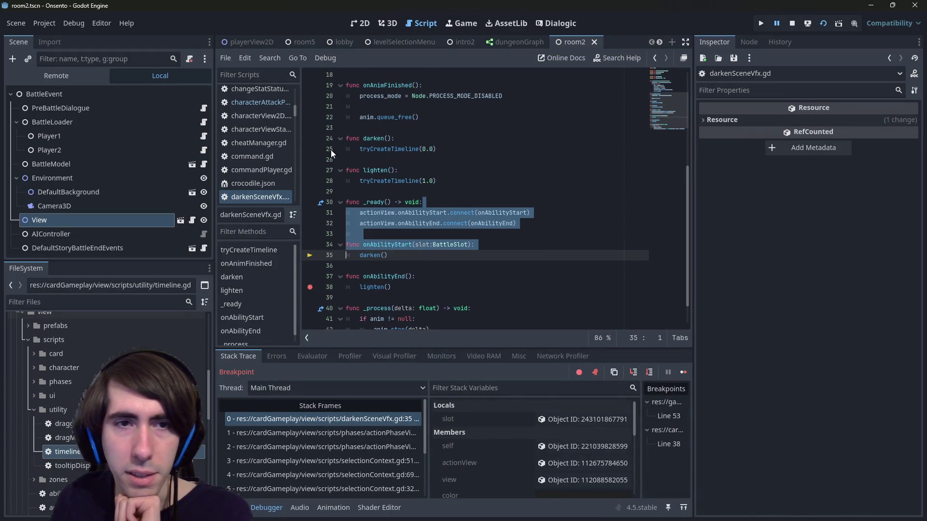
click(311, 153)
click(683, 372)
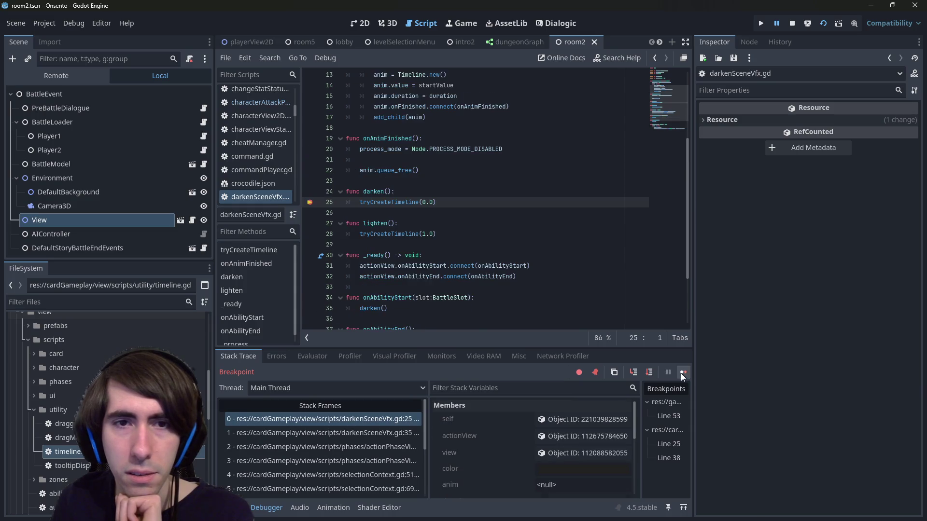
- Step into tryCreateTimeline through lines 12–15, checking anim and startValue 0.0, then stop debugging
double_click(410, 202)
scroll(423, 255, up, 4)
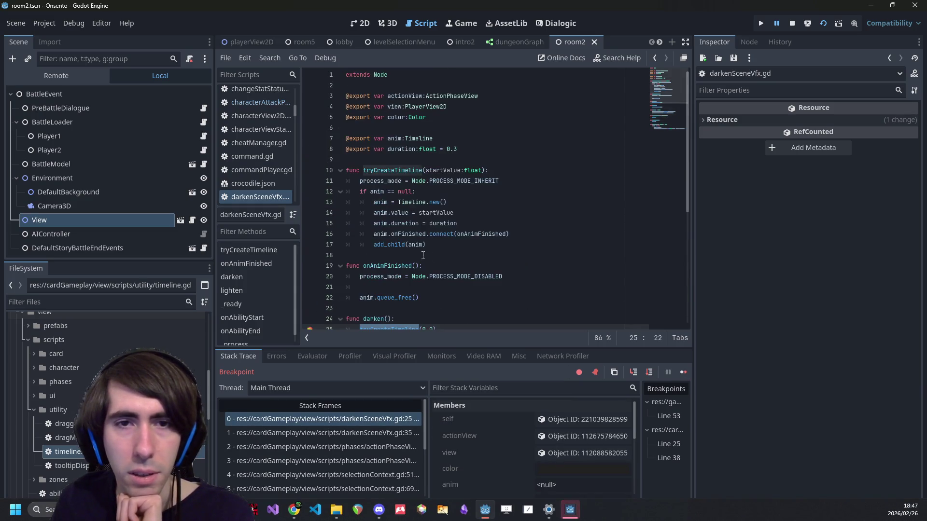
key(F11)
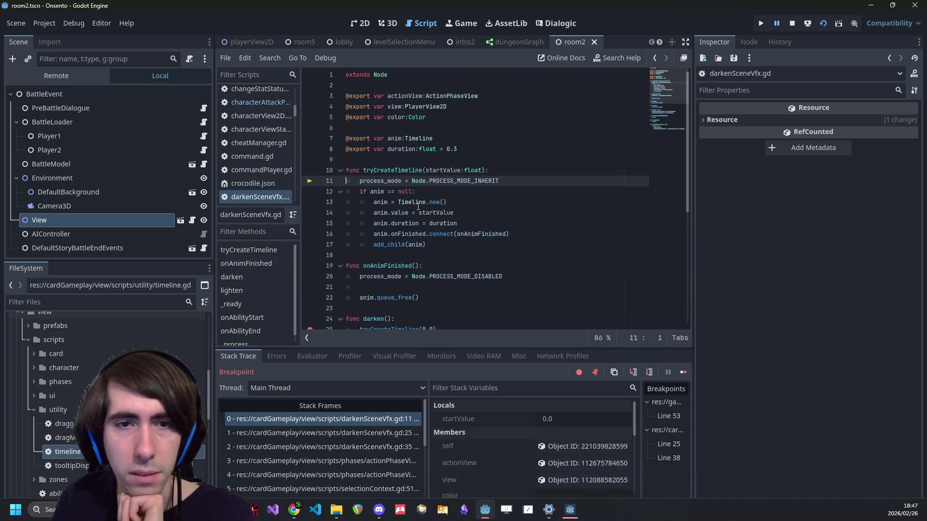
mouse_move(384, 192)
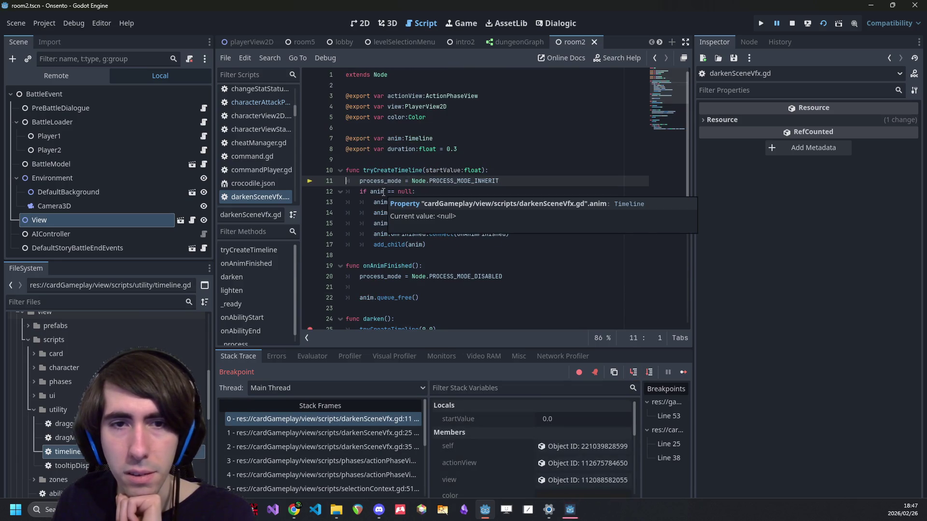
click(649, 372)
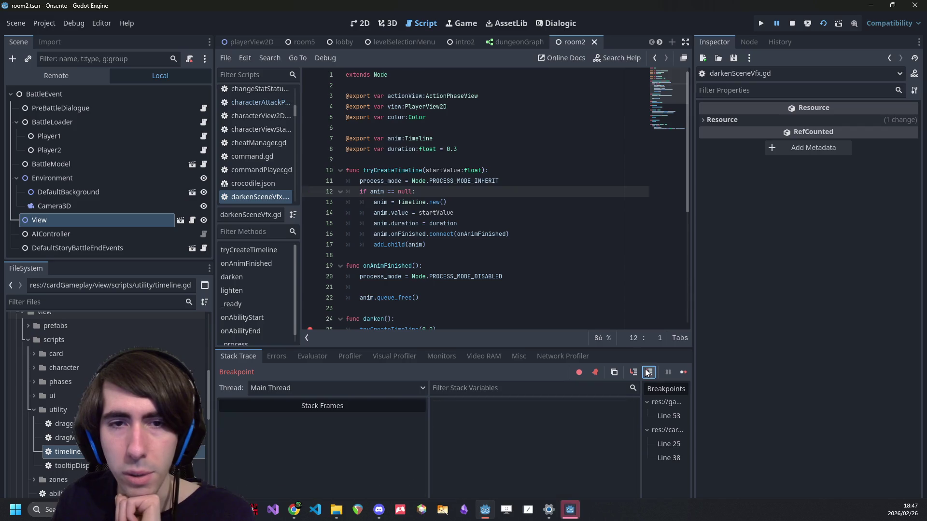
click(648, 372)
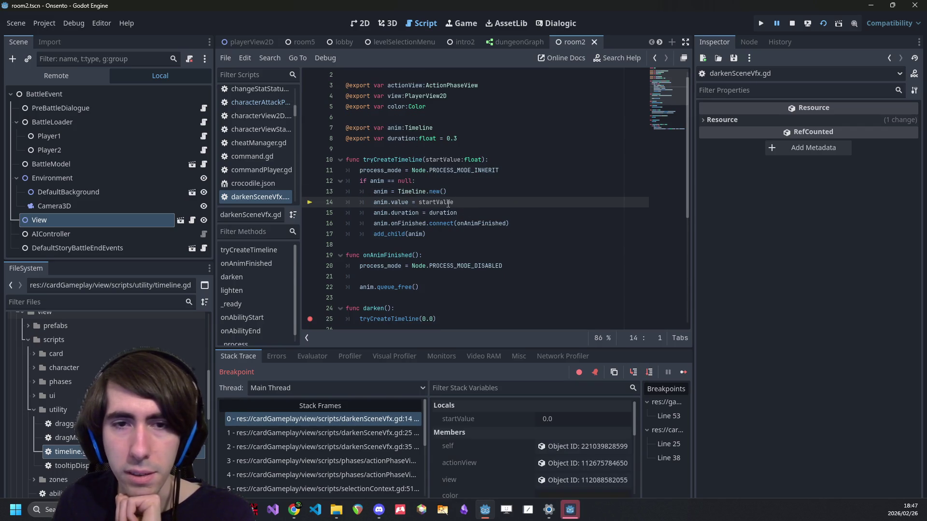
mouse_move(448, 203)
click(648, 373)
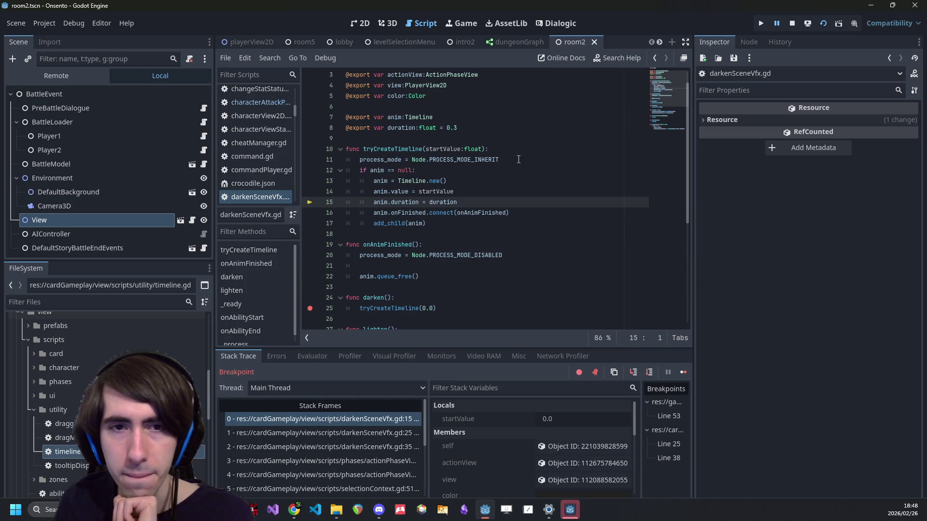
scroll(516, 162, down, 3)
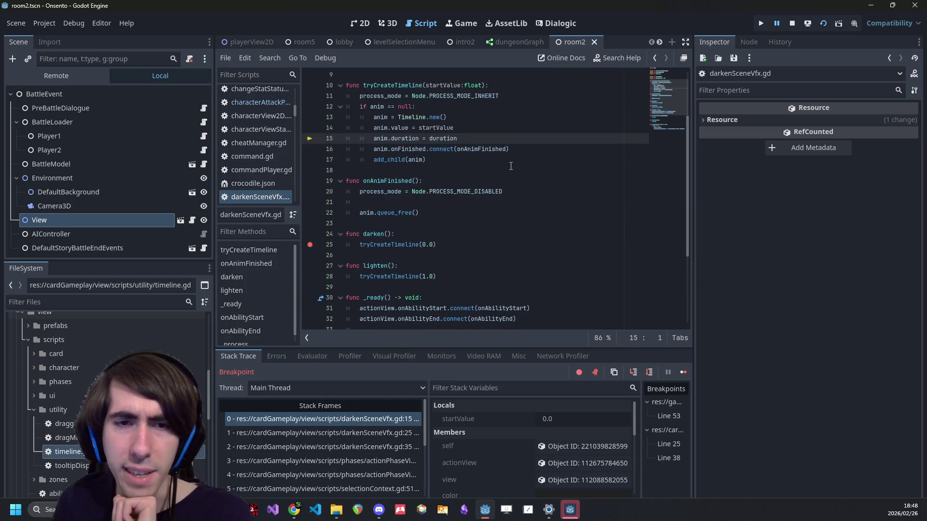
scroll(510, 167, up, 1)
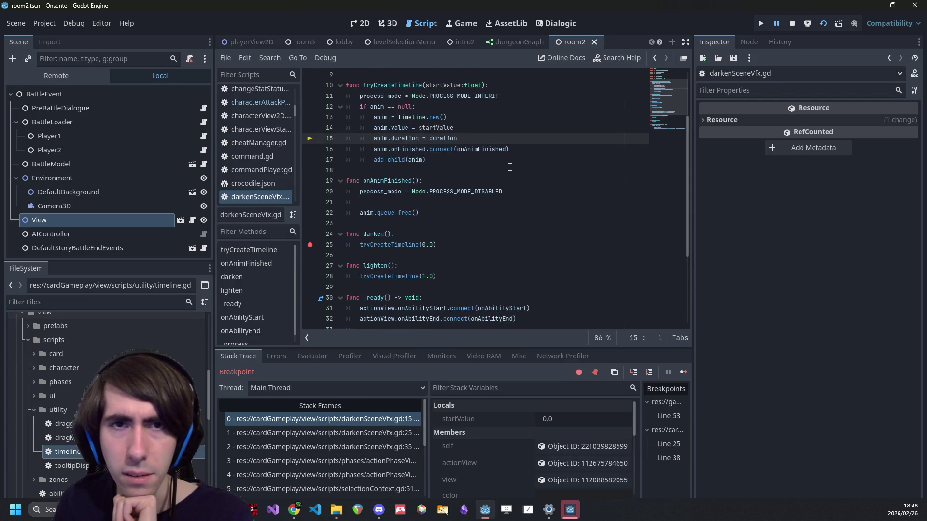
click(791, 23)
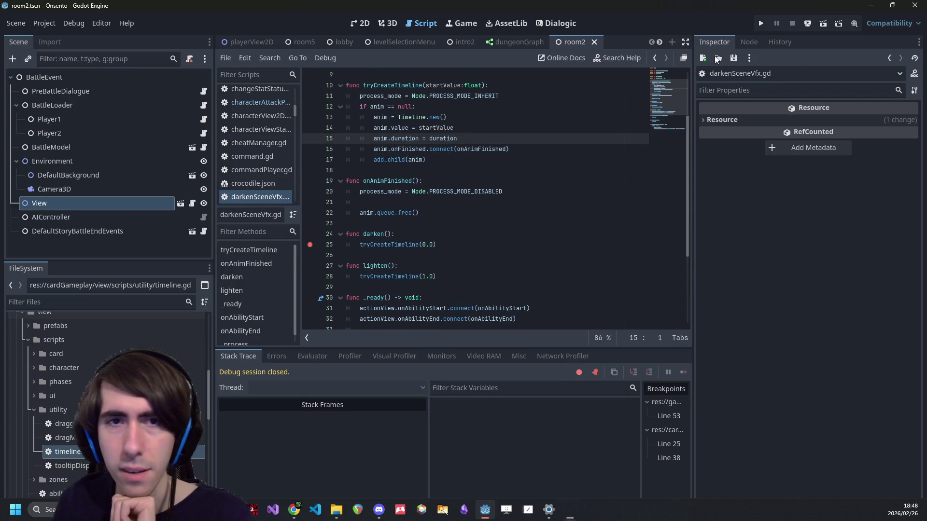
- Add 'anim.targetValue = 1.0' on a new line under the darken call
scroll(400, 123, up, 3)
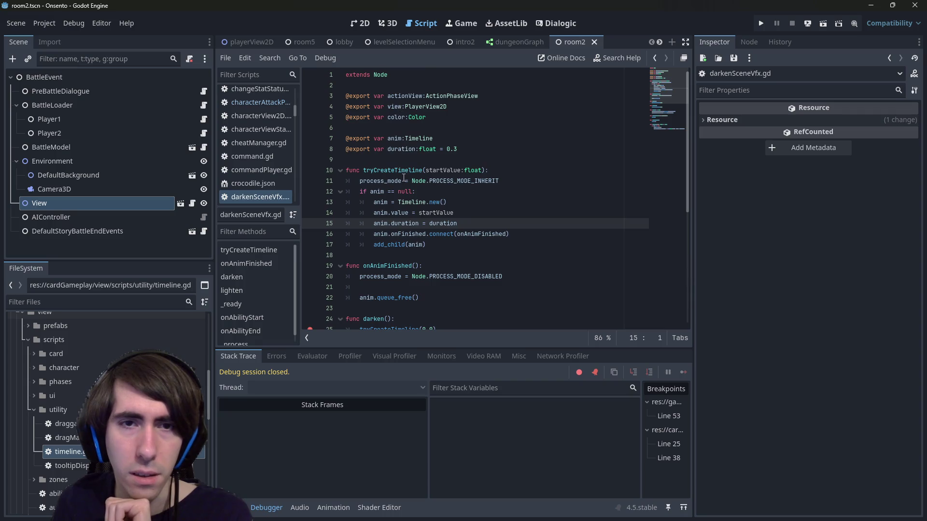
scroll(403, 179, down, 6)
scroll(403, 180, up, 5)
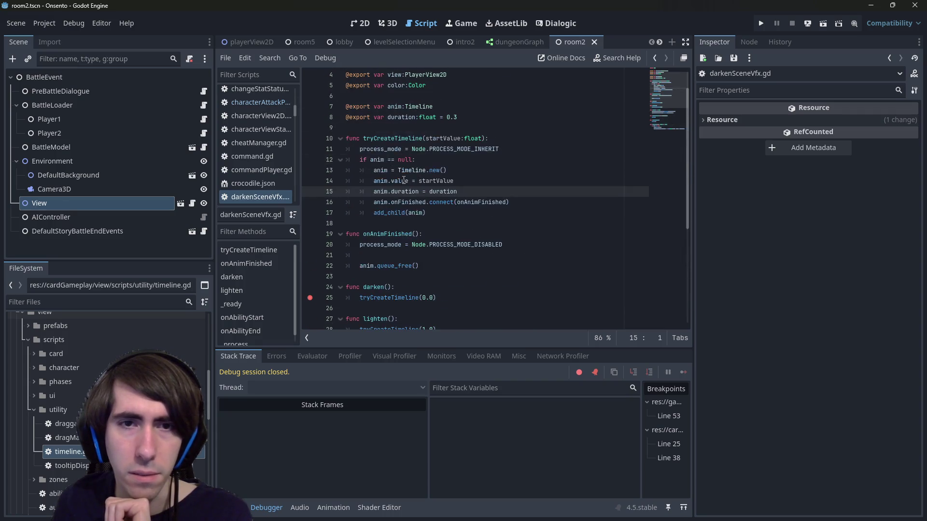
double_click(394, 107)
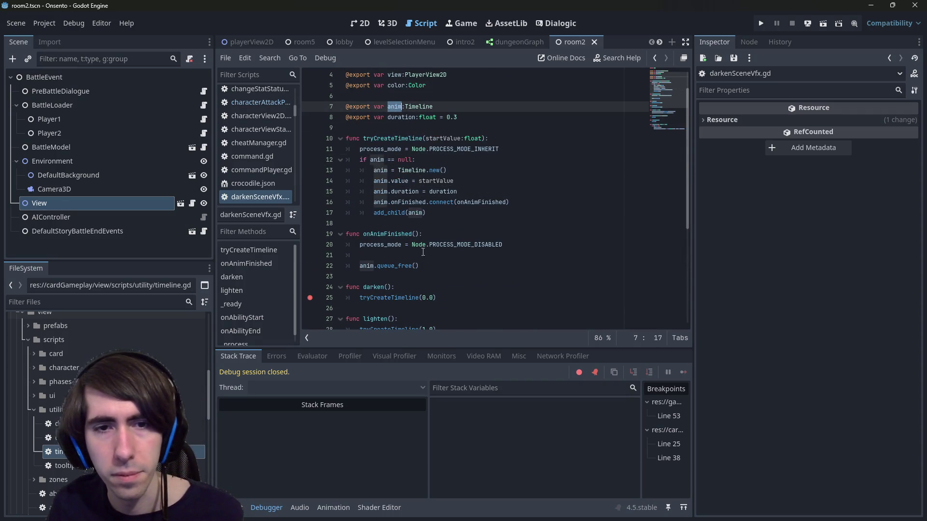
click(448, 298)
key(Return)
text(anim.targ)
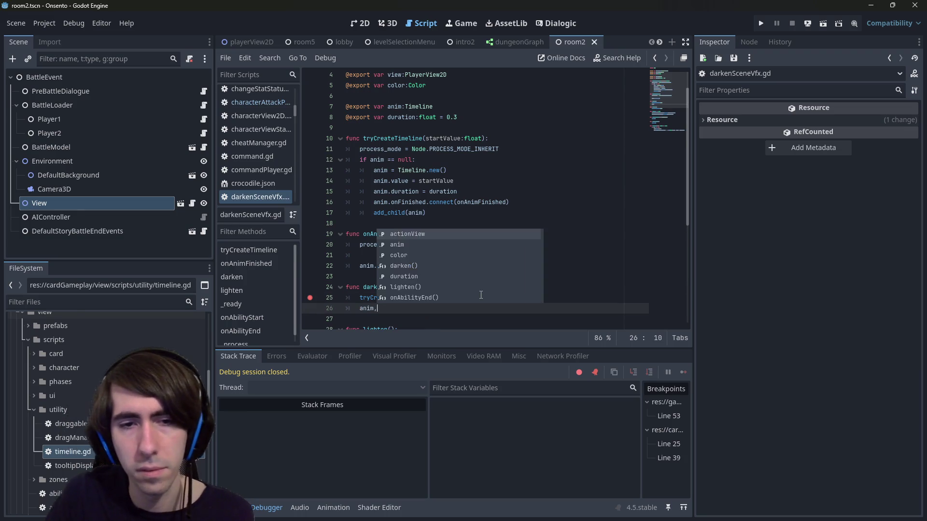
text(et)
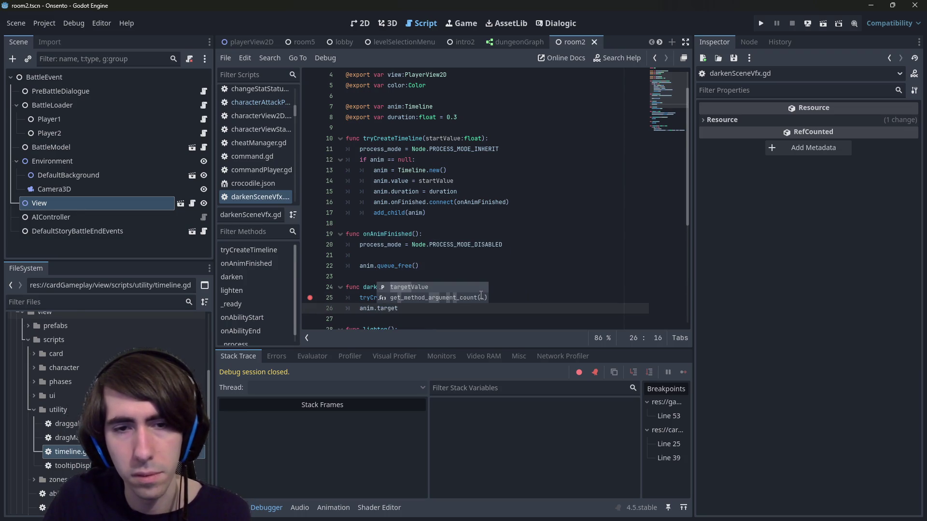
key(Return)
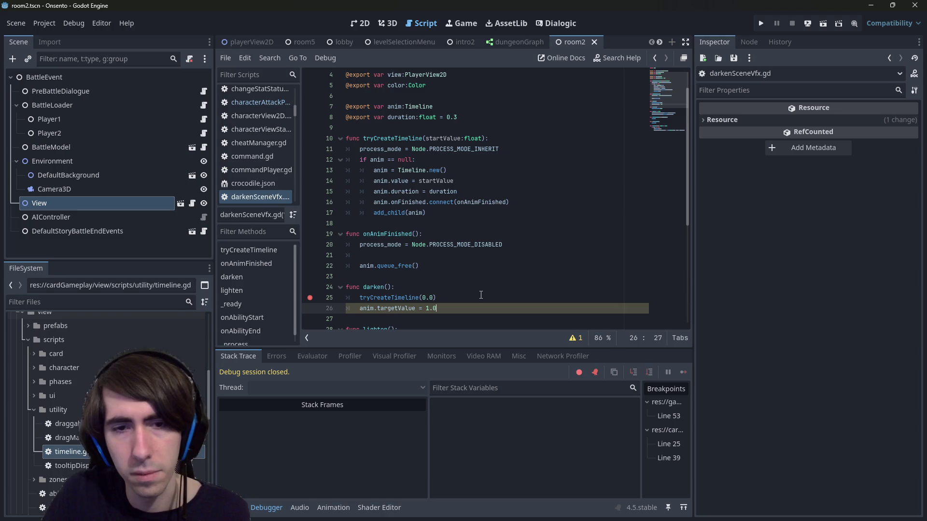
- Paste the targetValue line under lighten's call as 0.0, clear the line-25 breakpoint, and rerun the scene
scroll(480, 295, down, 2)
drag(437, 245, 322, 246)
key(ctrl+c)
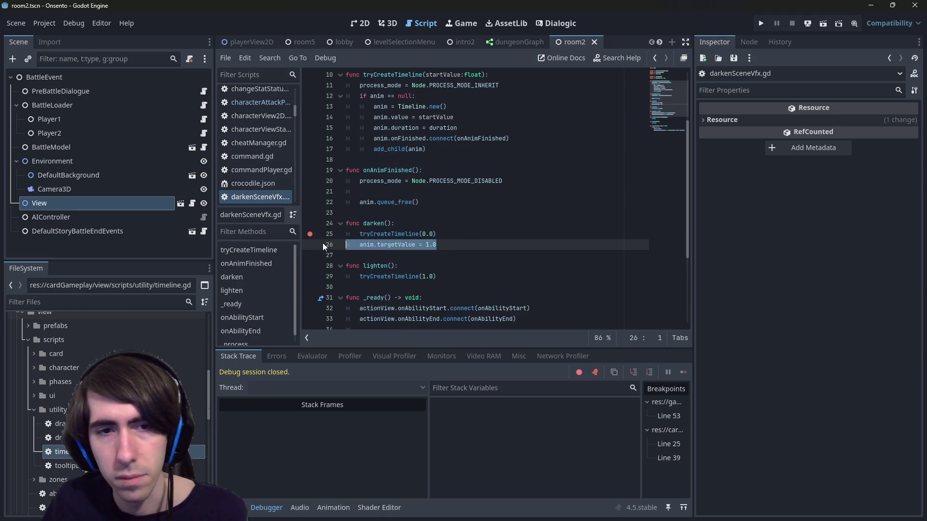
click(452, 279)
key(Return)
key(ctrl+v)
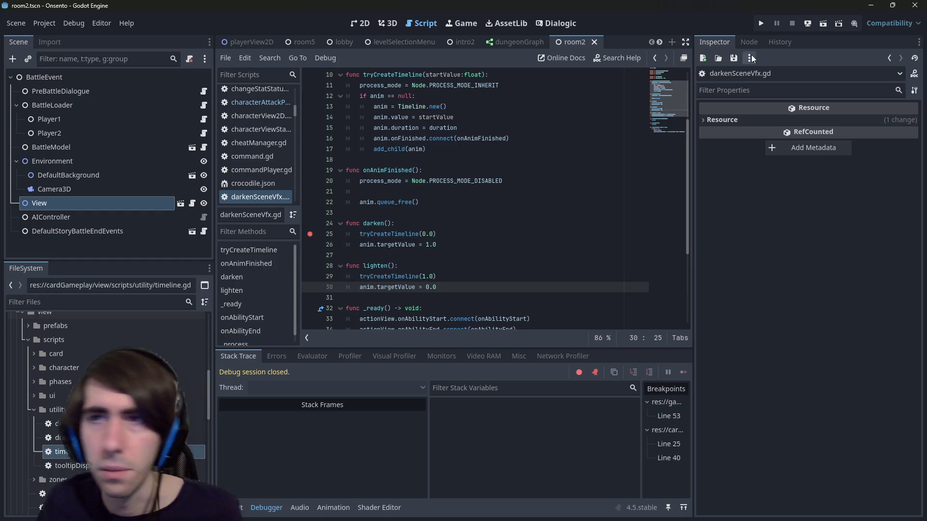
click(310, 234)
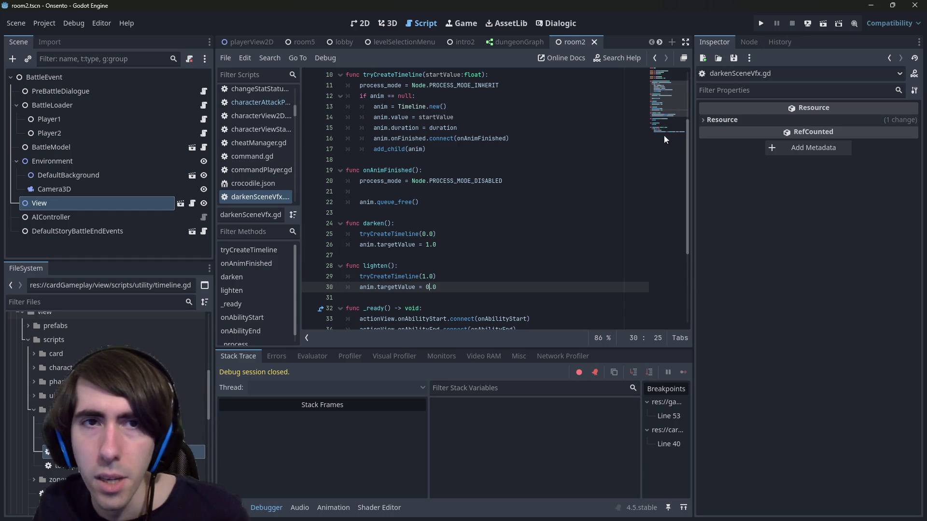
click(828, 26)
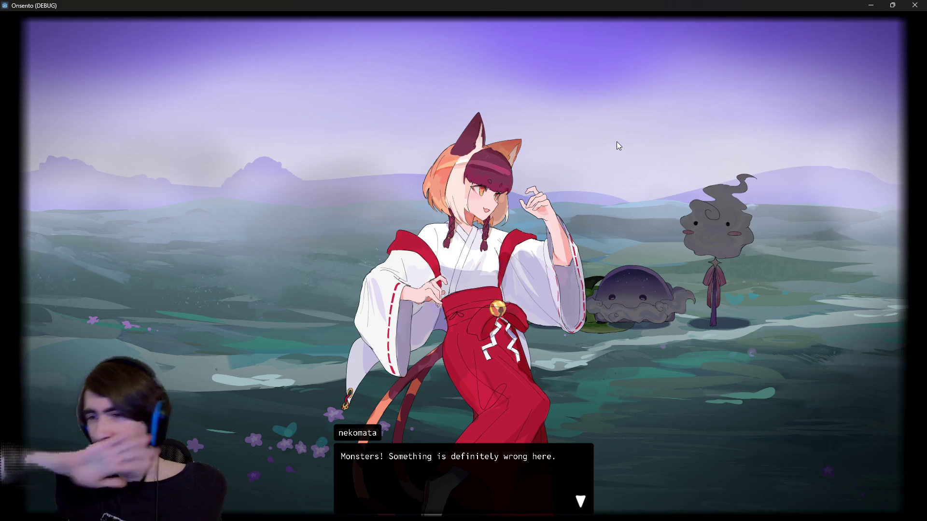
- Enter the battle, play the Motivation card twice to watch the background dim, then close the game
click(619, 145)
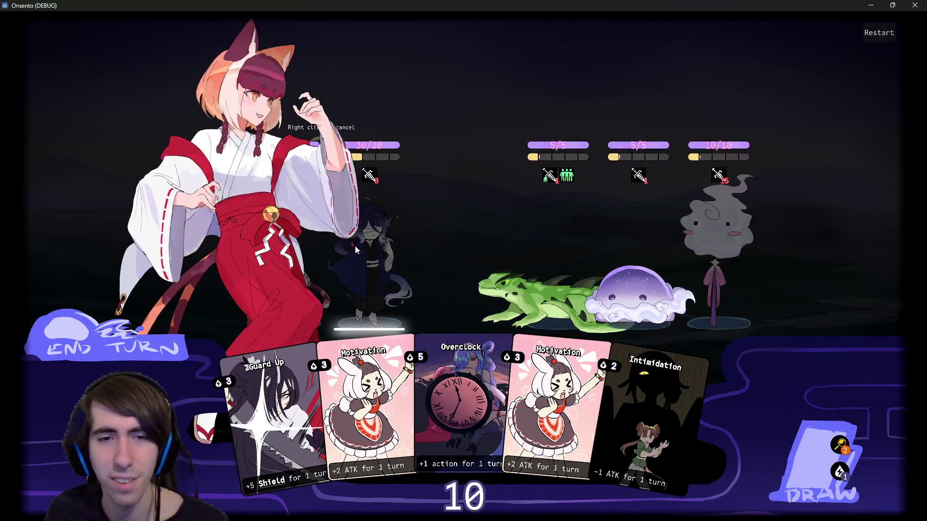
right_click(572, 212)
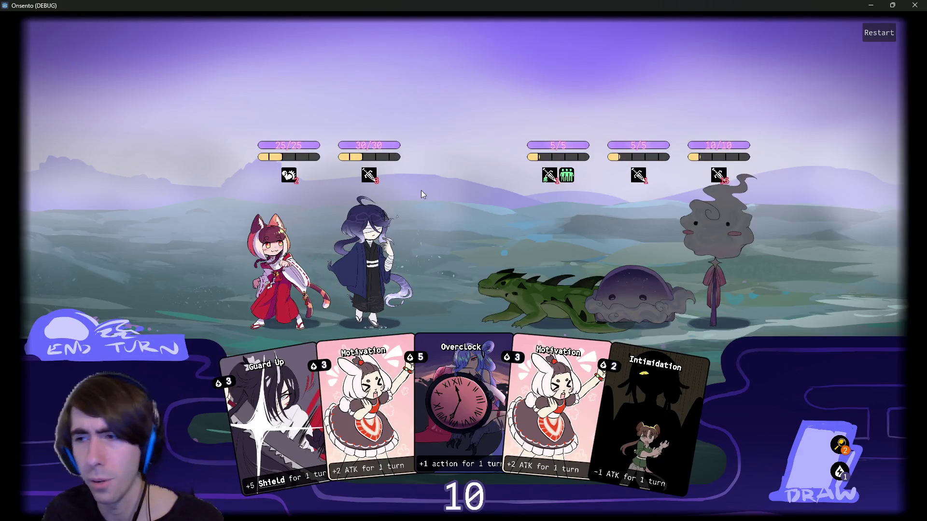
mouse_move(346, 358)
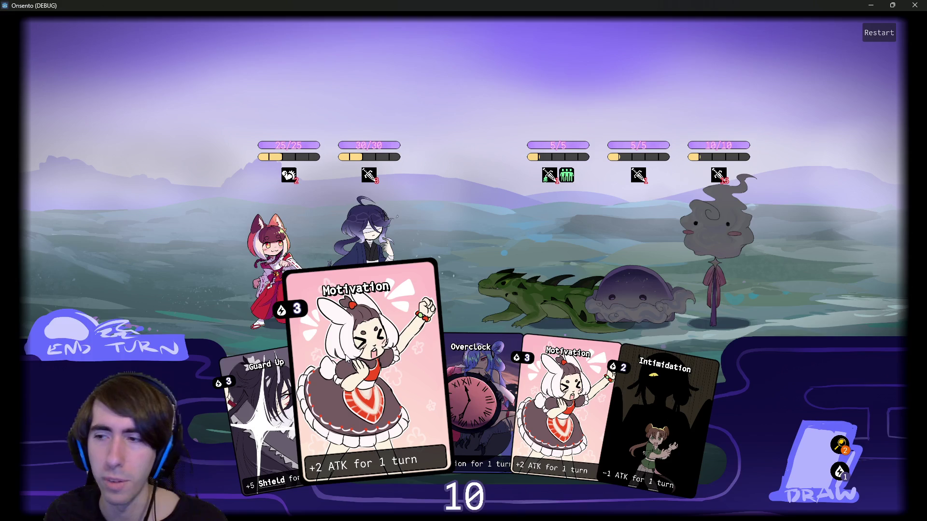
click(346, 358)
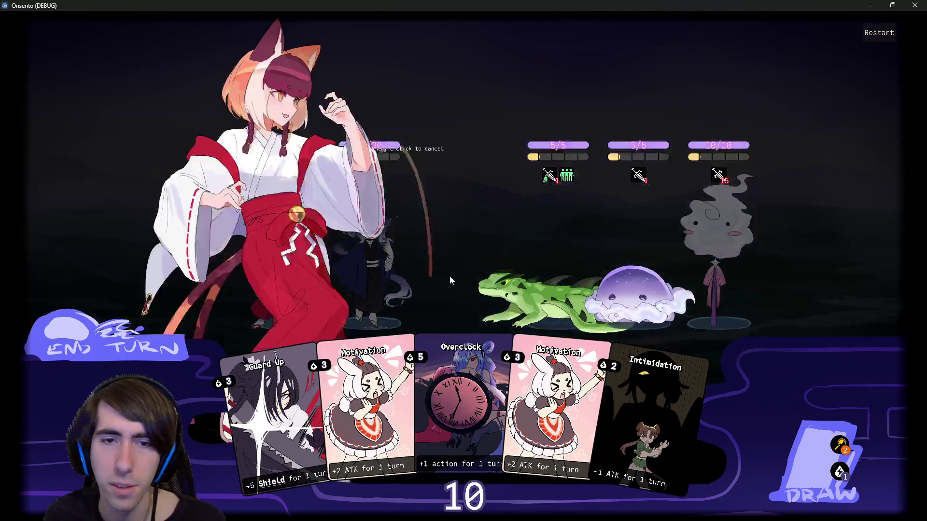
right_click(482, 265)
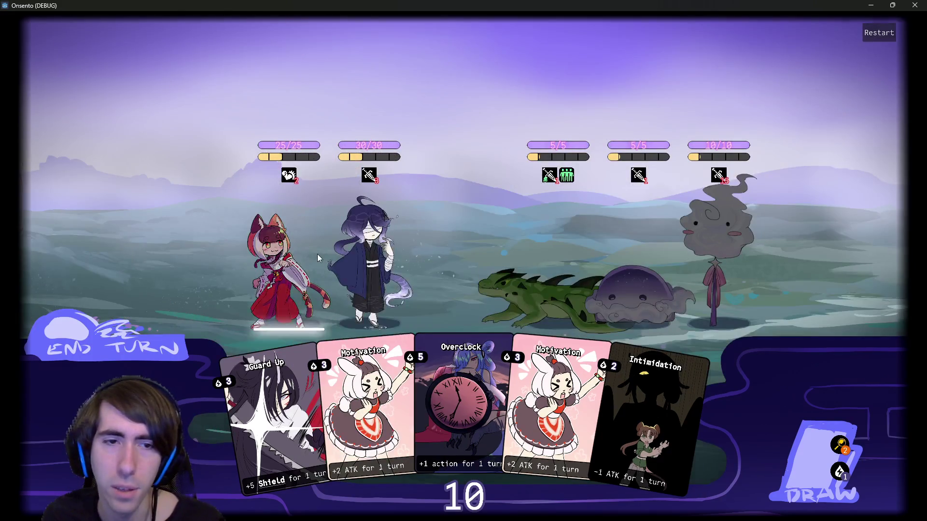
click(317, 254)
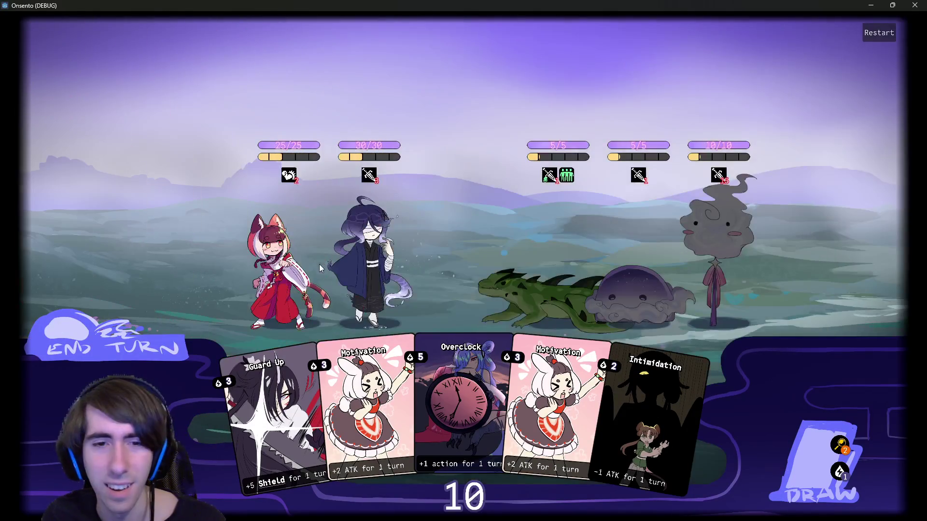
click(914, 5)
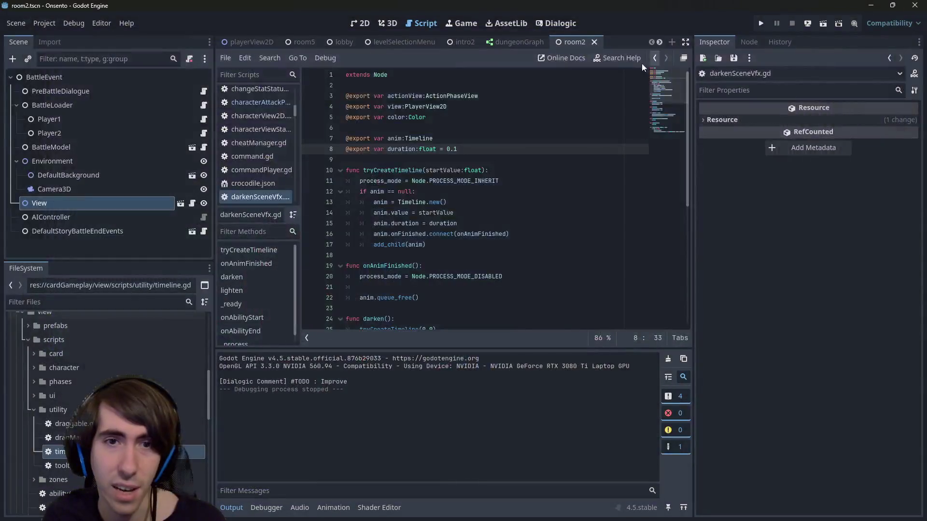
- Review the darken() function body and its call on line 37 in darkenSceneVfx.gd
scroll(483, 200, down, 7)
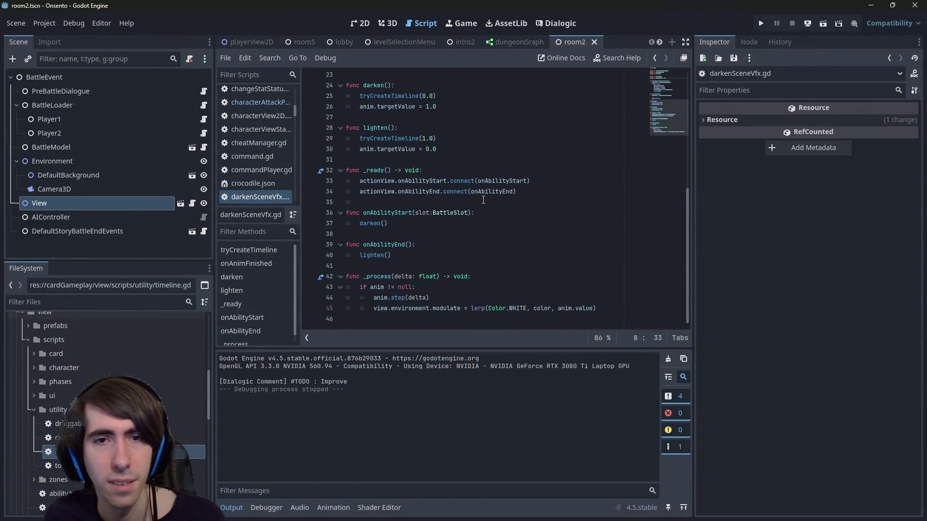
double_click(367, 223)
scroll(365, 227, up, 2)
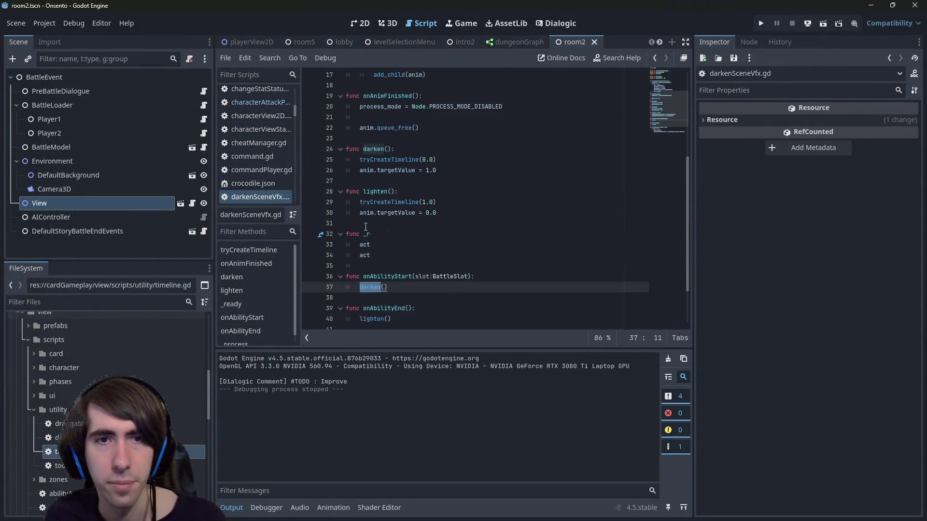
mouse_move(437, 170)
mouse_down()
mouse_move(299, 171)
mouse_move(304, 163)
mouse_up()
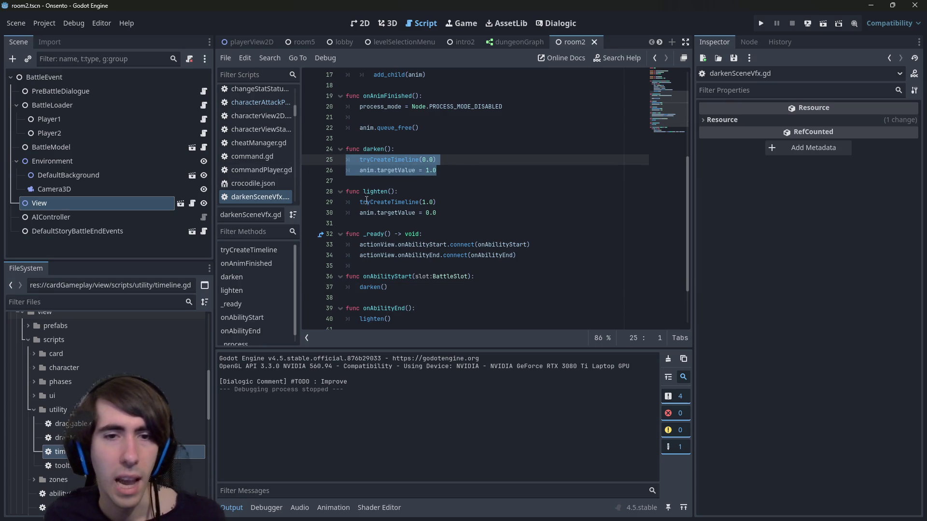
drag(391, 288, 305, 290)
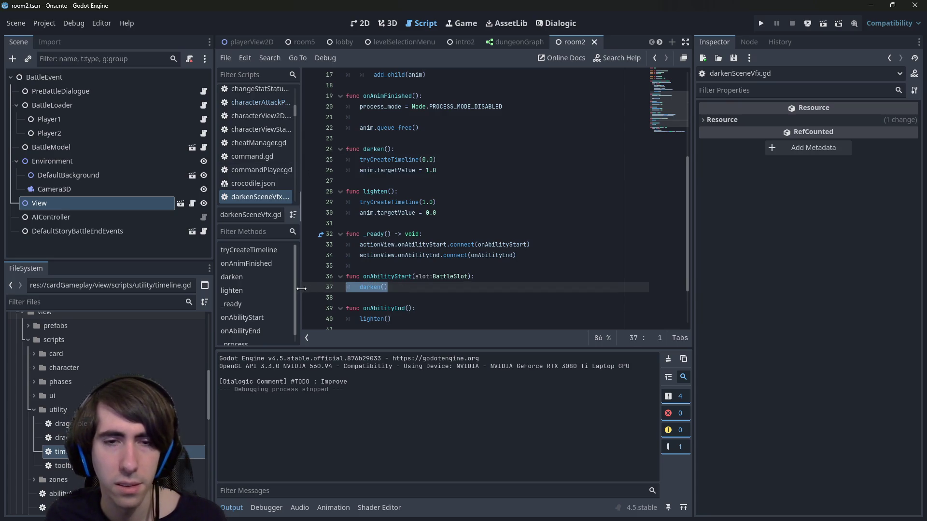
scroll(339, 257, down, 1)
scroll(340, 258, up, 6)
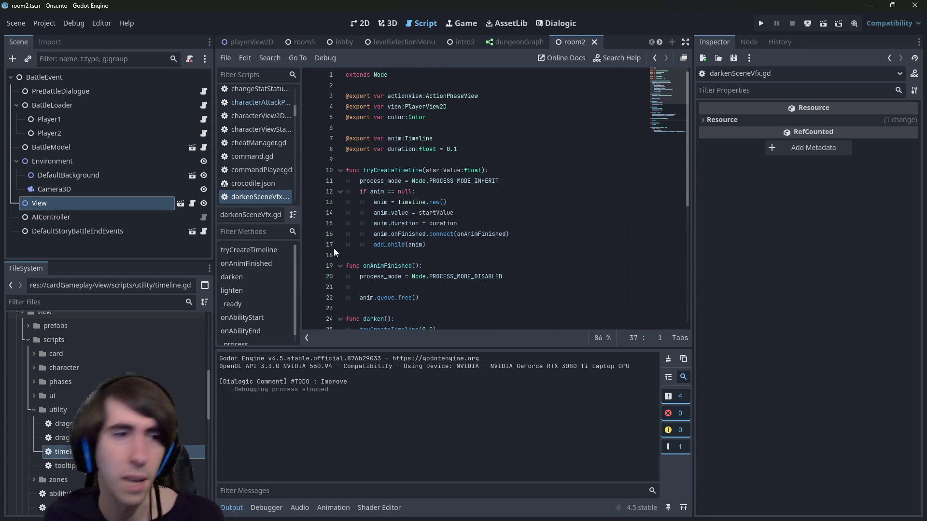
- Switch to the playerView2D scene, collapse the View branch, and select BattleFieldView
click(181, 204)
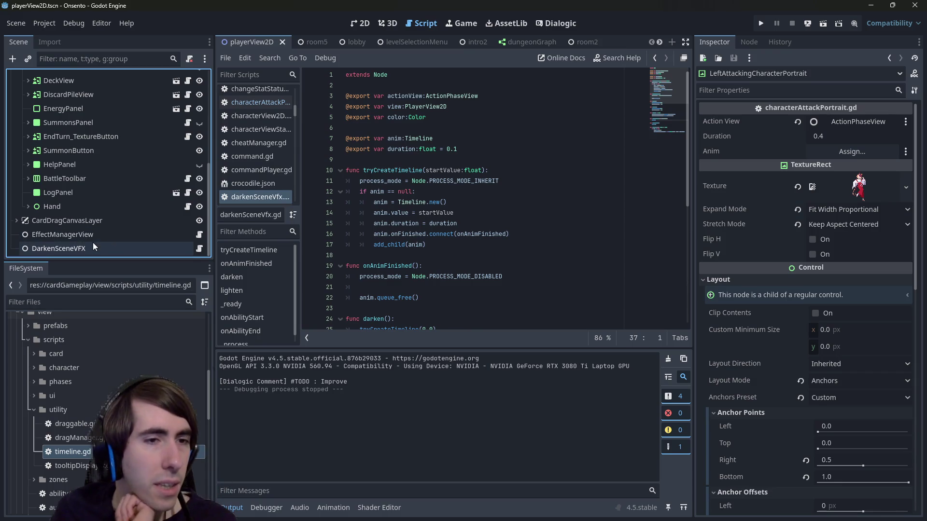
scroll(91, 245, up, 5)
click(22, 203)
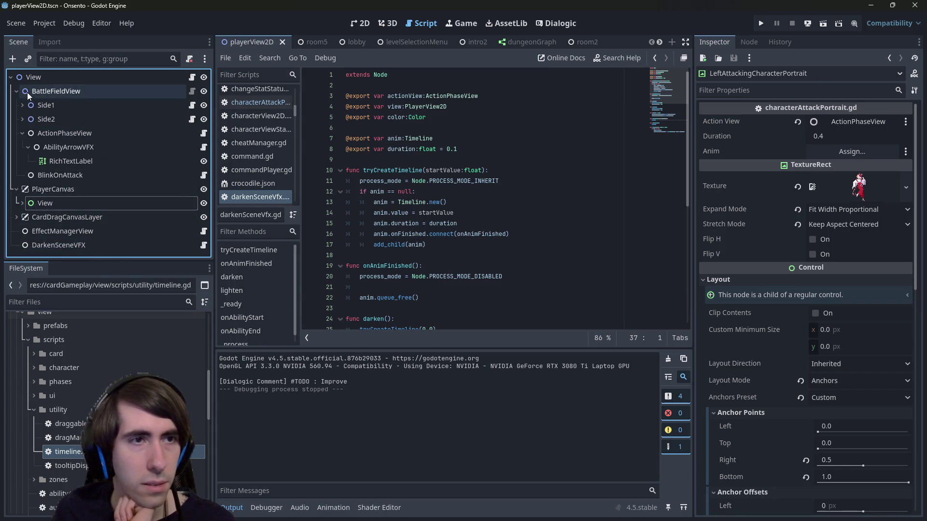
click(46, 88)
- Collapse BattleFieldView and add a plain Node as a child of View
click(15, 91)
right_click(36, 75)
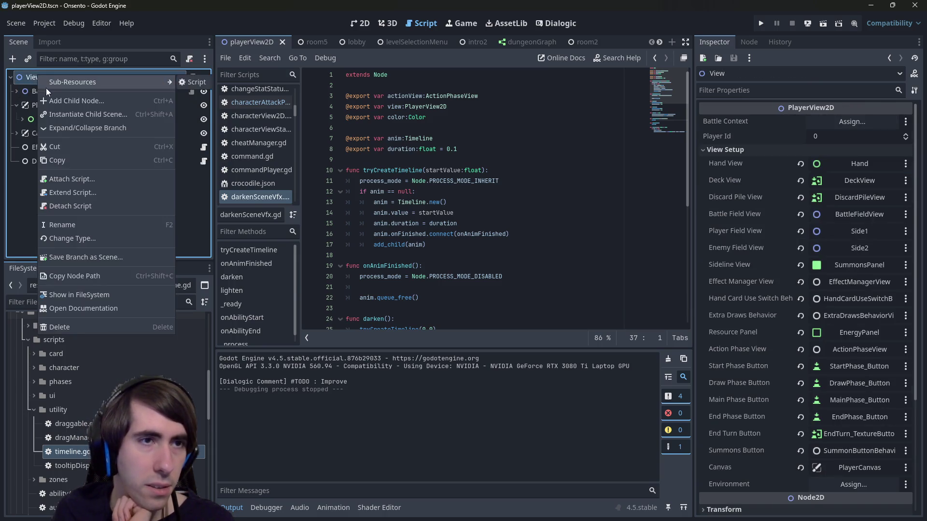
click(62, 100)
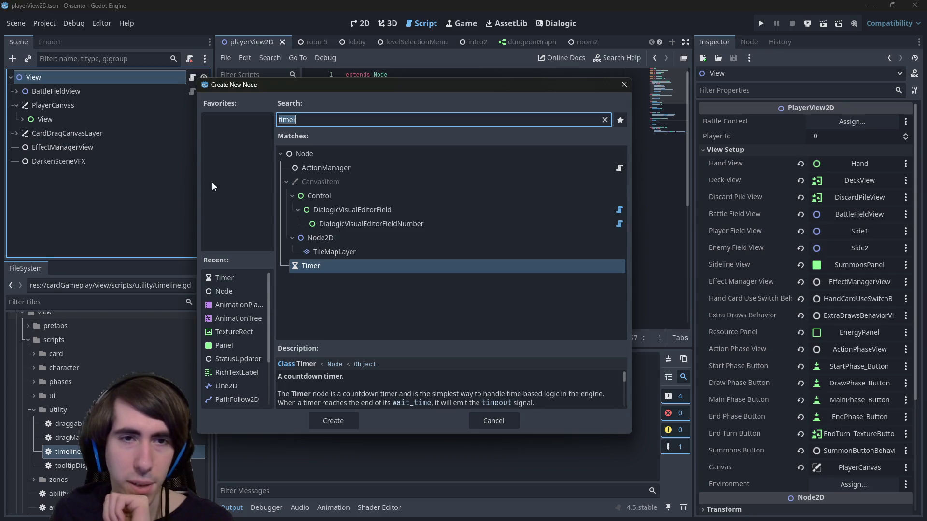
double_click(322, 158)
- Rename the new node to CardsUpDownAnimation
double_click(60, 176)
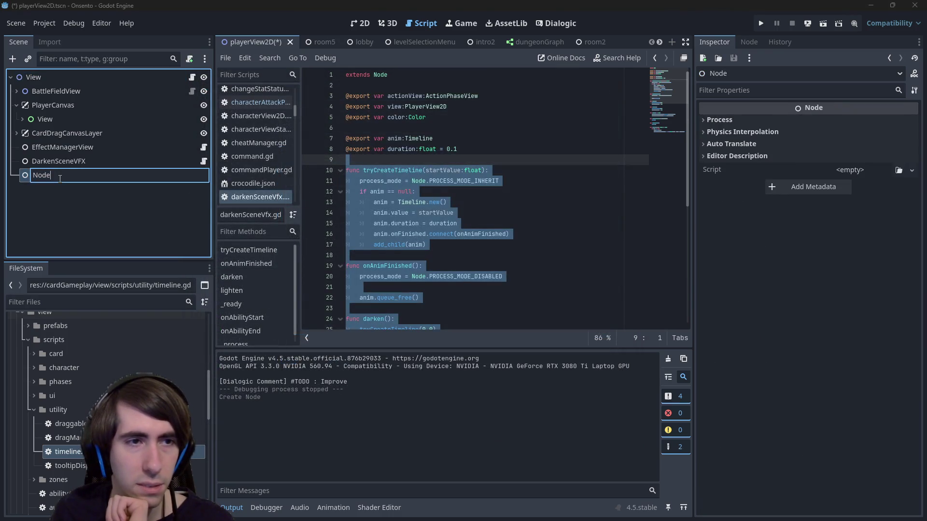
drag(78, 179, 4, 185)
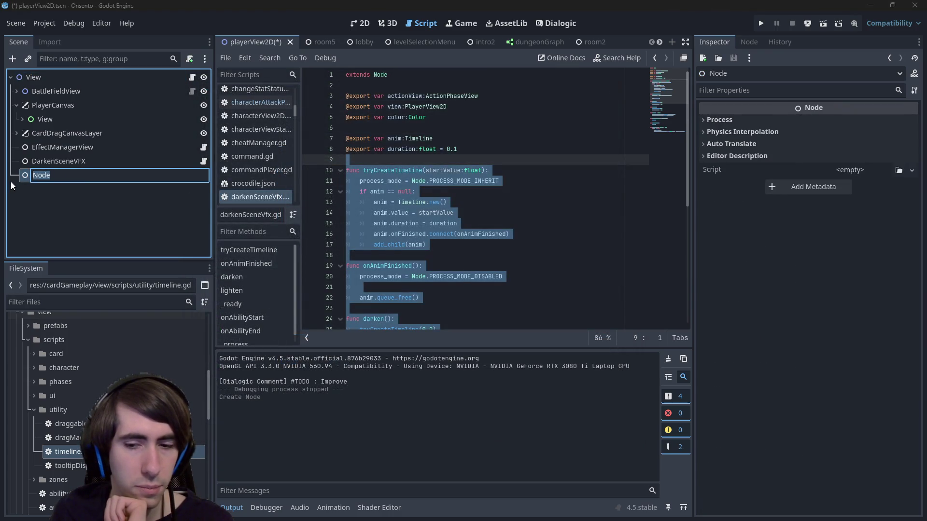
text(BringCards)
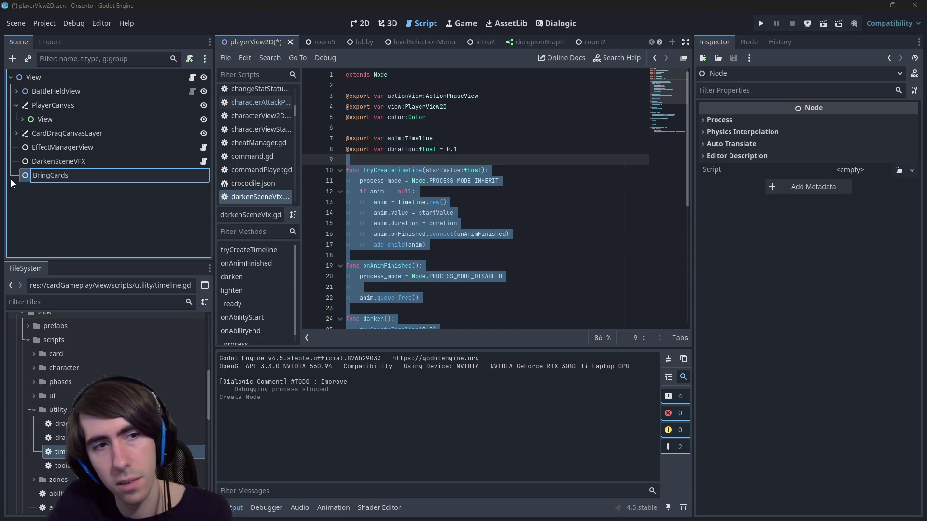
key(ctrl+BackSpace)
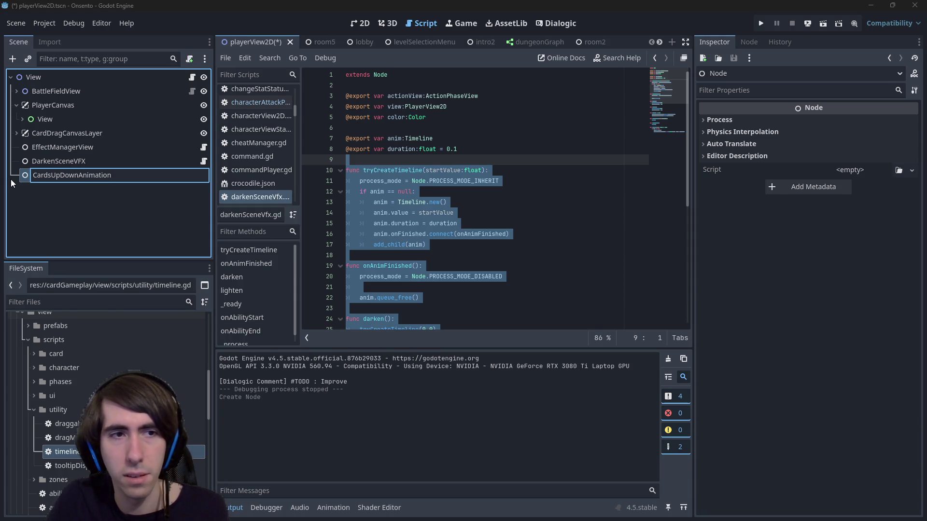
key(Return)
- Abandon the cardsUpDownAnimation script and rename the node to HandUpDownAnimation
click(190, 59)
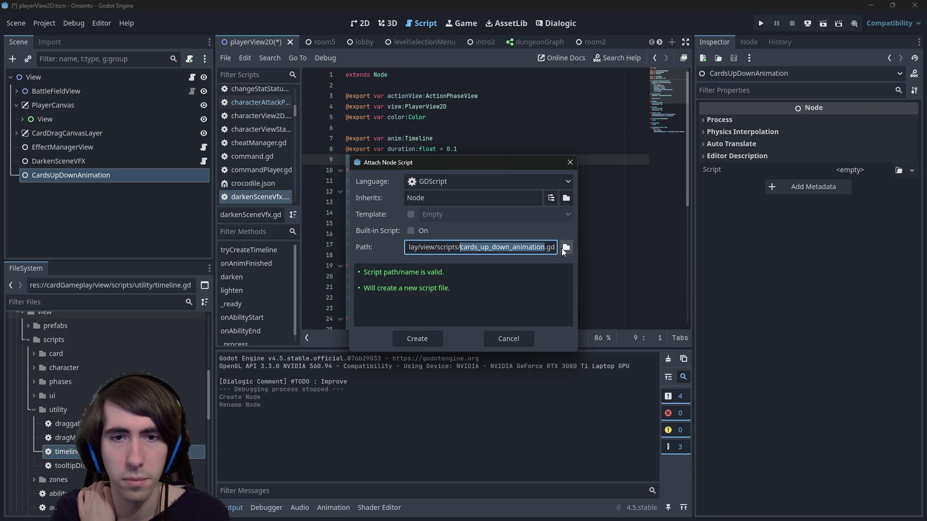
text(cardsUpDo)
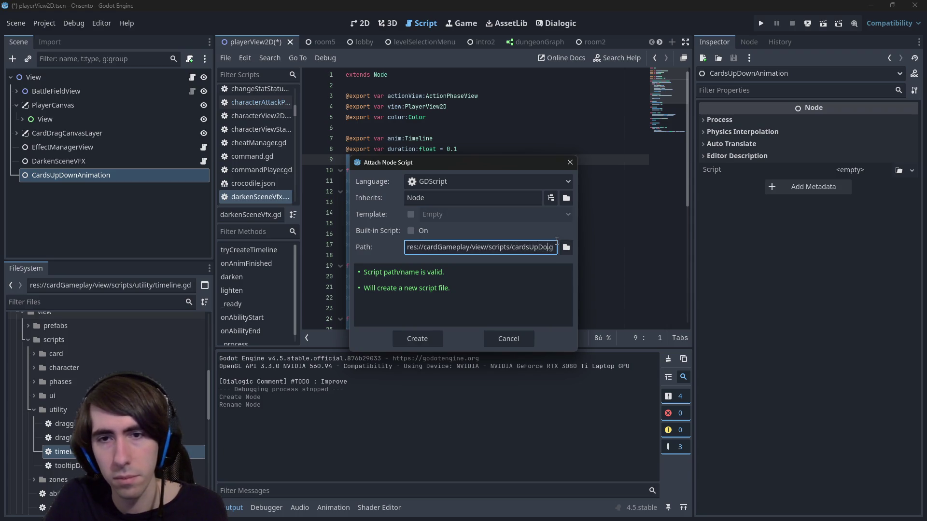
text(wnAnimation)
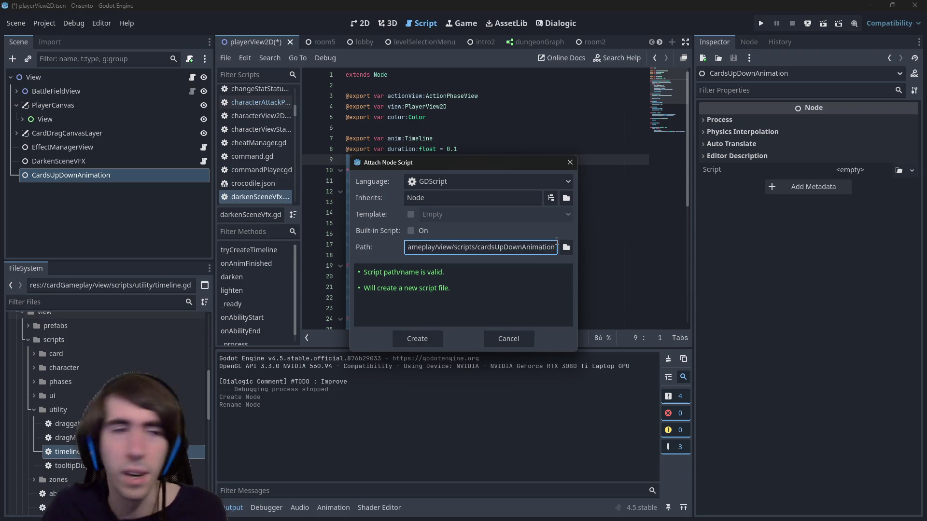
key(Escape)
double_click(56, 175)
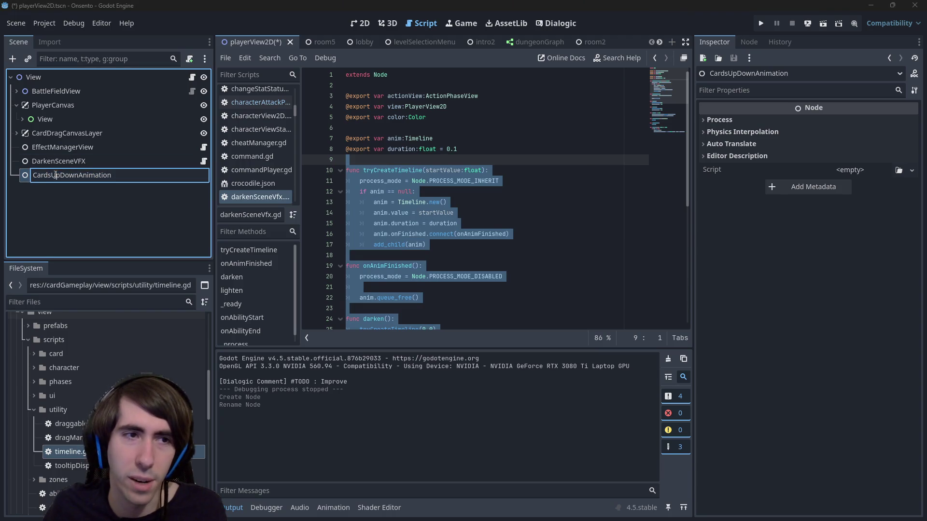
drag(51, 175, 13, 175)
text(Hand)
key(Return)
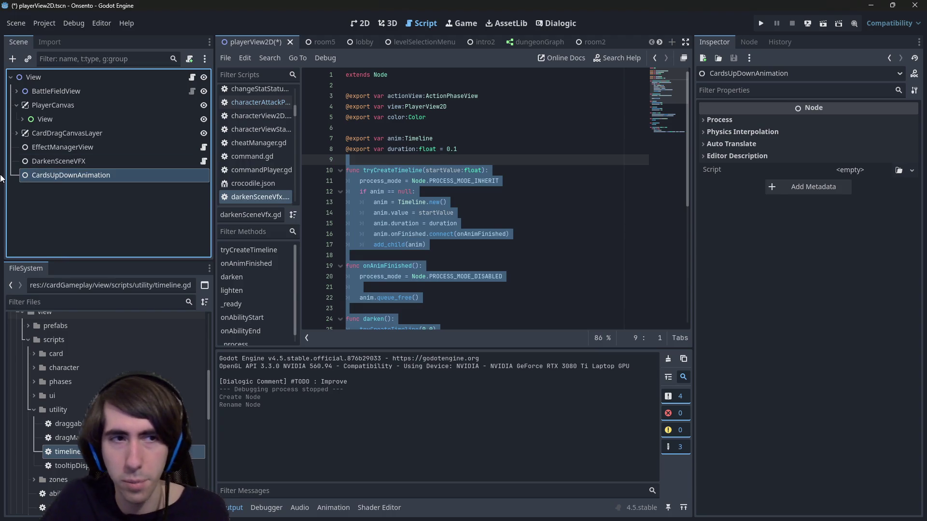
- Attach a new script named handUpDownAnimation.gd to the node
click(189, 59)
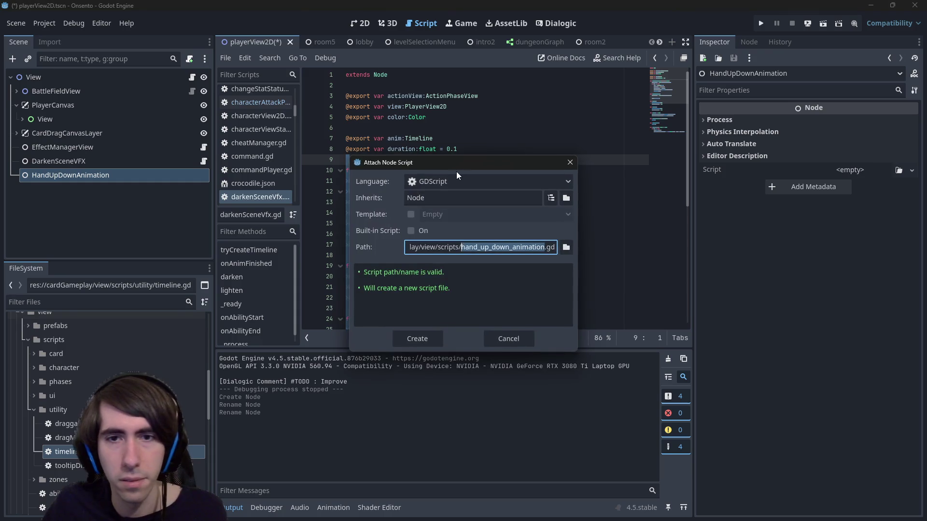
text(hamn)
key(BackSpace)
key(BackSpace)
text(ndUpDo)
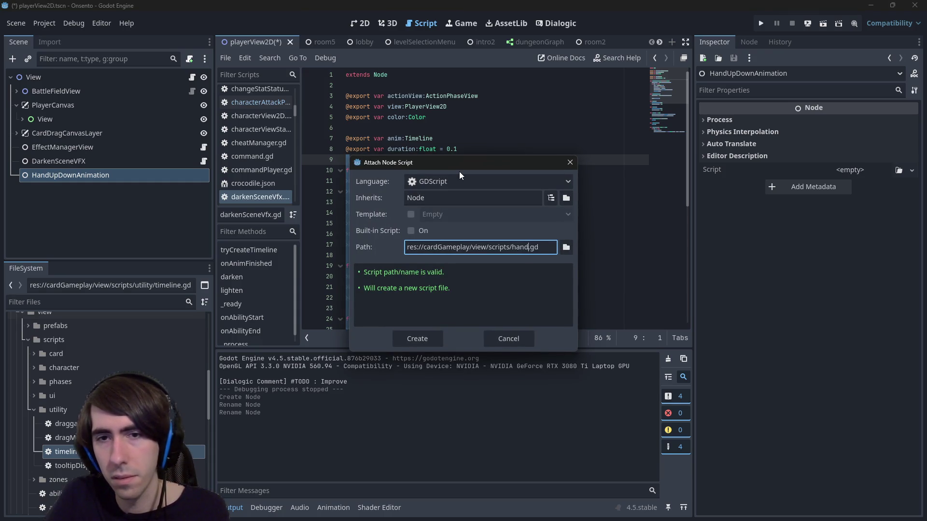
text(wnAnimation)
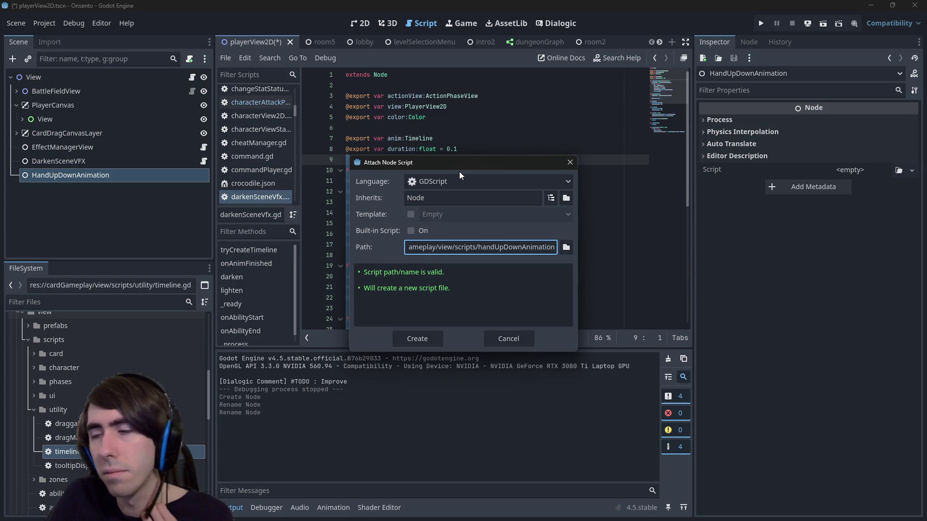
key(Down)
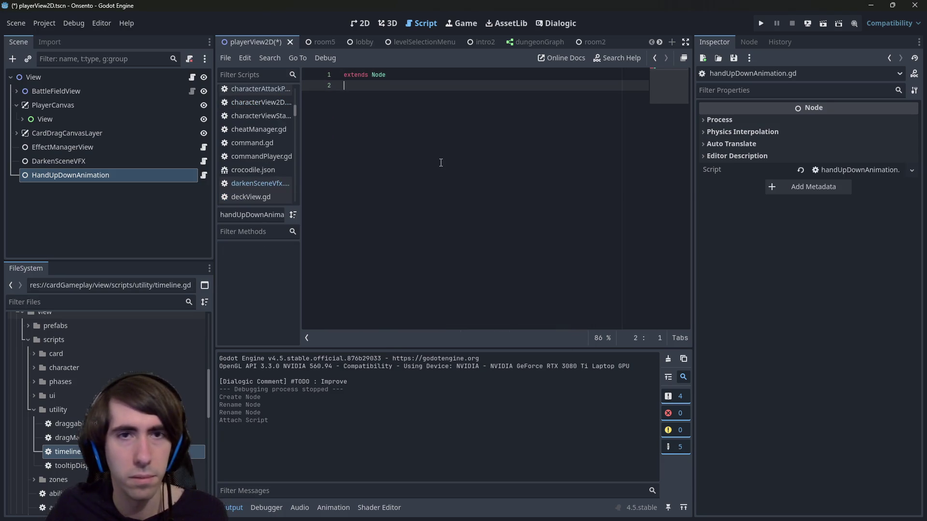
- Copy all of darkenSceneVfx.gd's code into handUpDownAnimation.gd and save
key(Return)
key(Return)
key(Return)
key(Up)
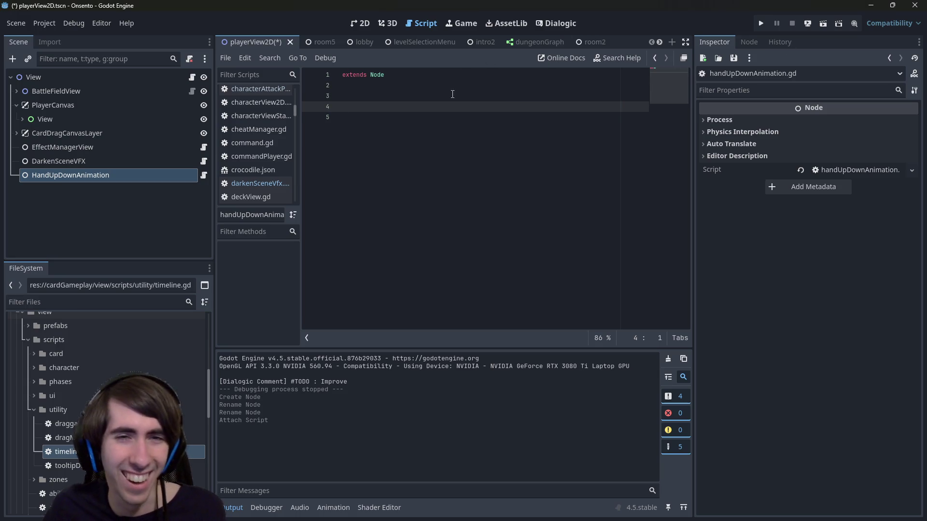
click(338, 95)
click(203, 162)
key(ctrl+a)
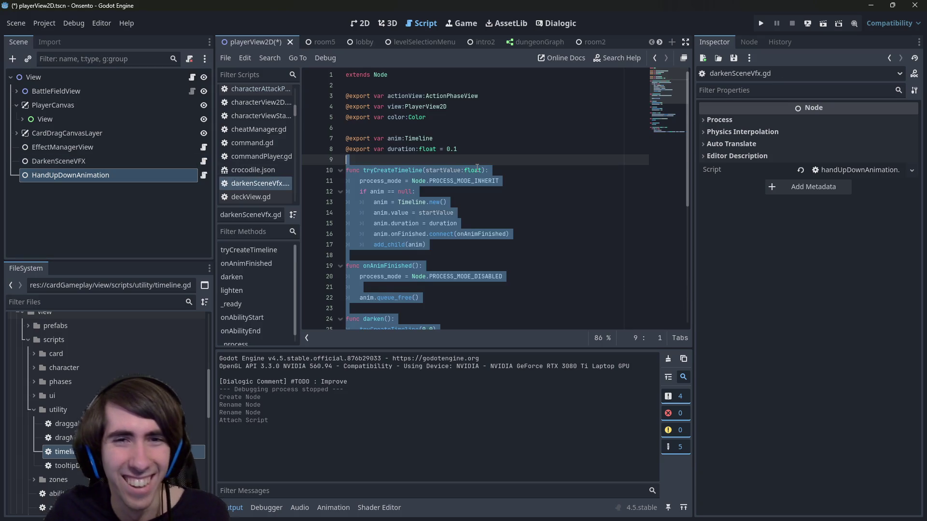
click(203, 175)
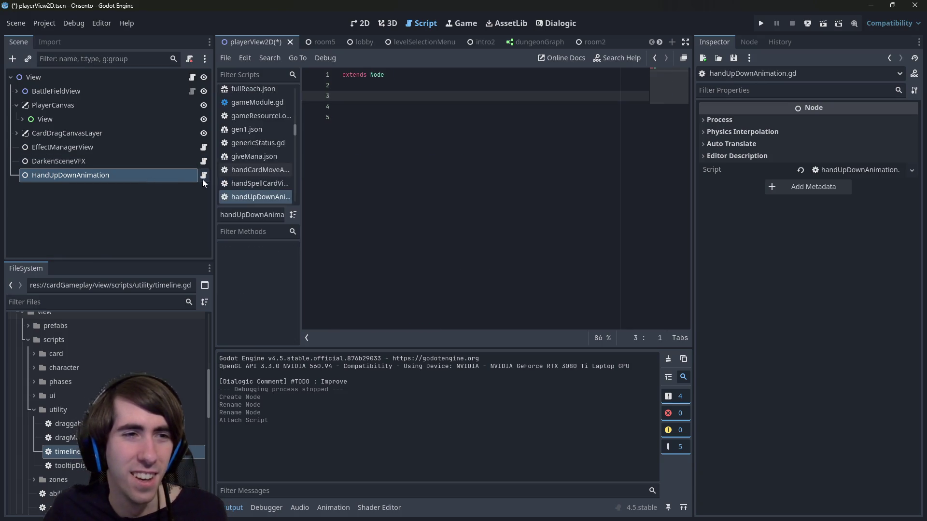
key(ctrl+v)
key(ctrl+a)
key(ctrl+v)
key(ctrl+s)
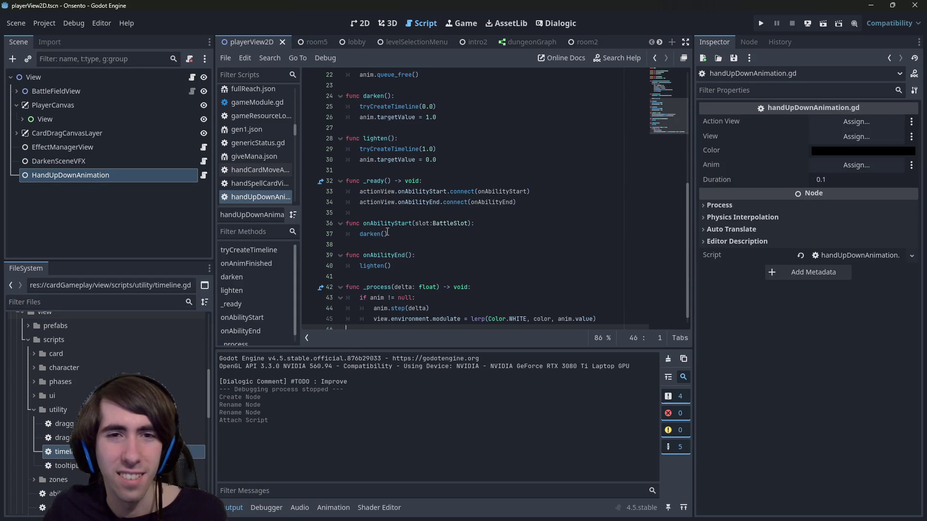
- Replace the darken() call in onAbilityStart with its body and delete the darken() function
click(204, 161)
scroll(460, 238, down, 5)
click(460, 238)
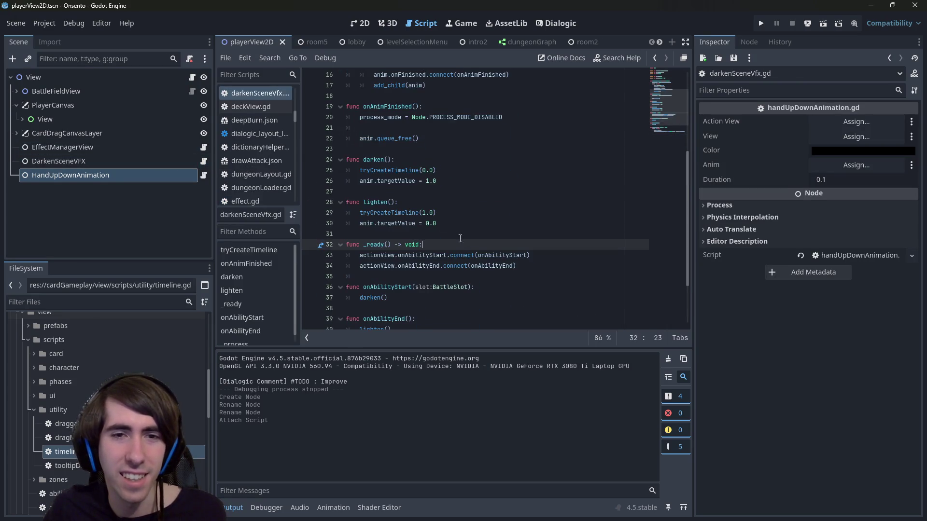
drag(467, 179, 323, 176)
key(ctrl+c)
triple_click(382, 297)
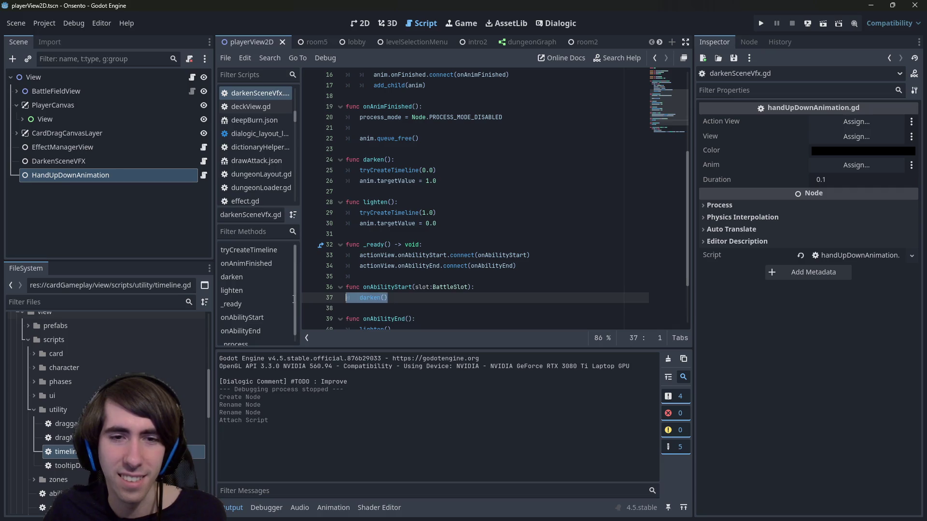
key(ctrl+v)
click(490, 285)
key(Return)
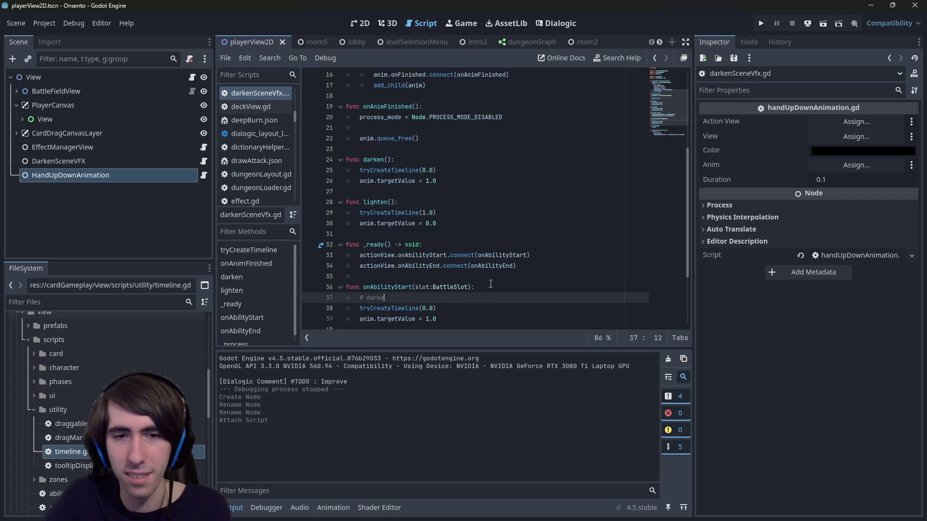
mouse_move(345, 149)
mouse_down()
mouse_move(457, 181)
mouse_move(295, 172)
mouse_up()
key(BackSpace)
key(Delete)
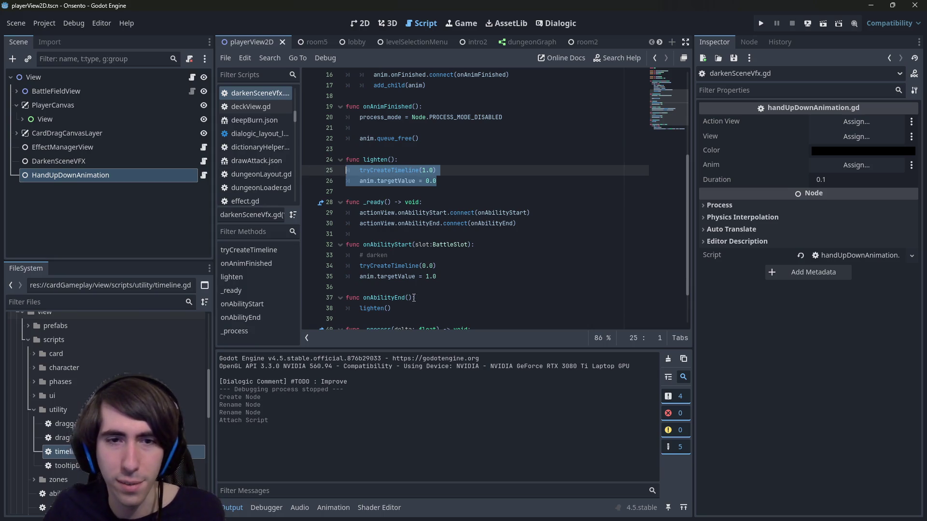
- Replace the lighten() call in onAbilityEnd with its body, save, and delete lighten()
drag(392, 308, 304, 310)
key(ctrl+v)
click(432, 298)
key(Return)
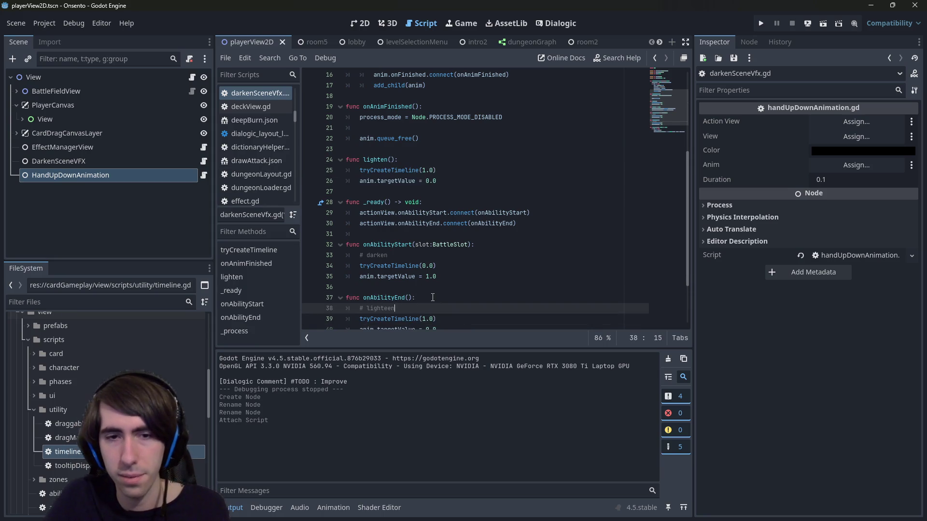
key(ctrl+s)
drag(347, 191, 265, 156)
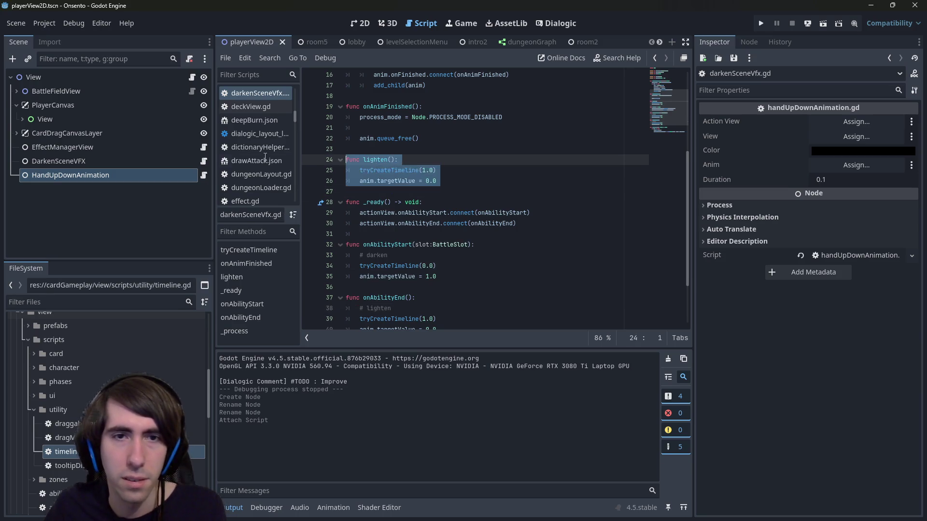
key(BackSpace)
key(BackSpace)
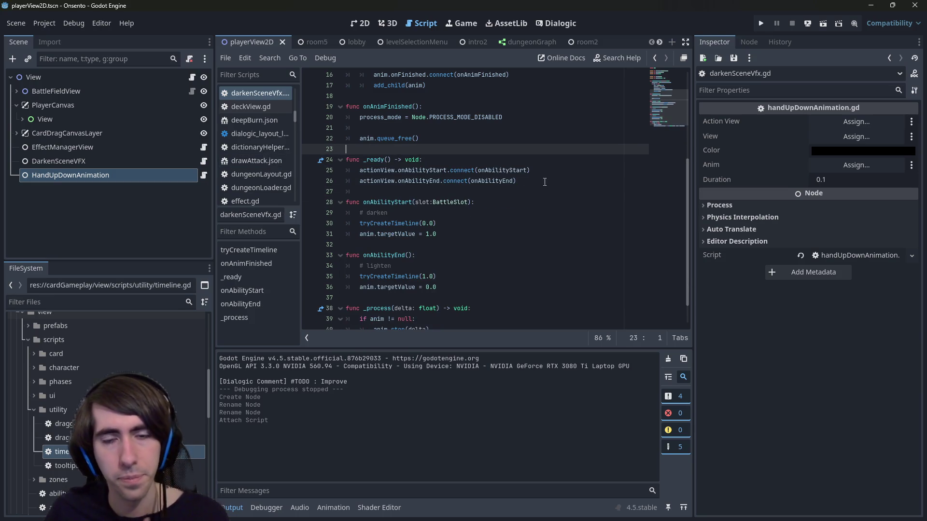
- Inspect targetValue and tryCreateTimeline usages and the tryCreateTimeline definition in darkenSceneVfx.gd
click(421, 276)
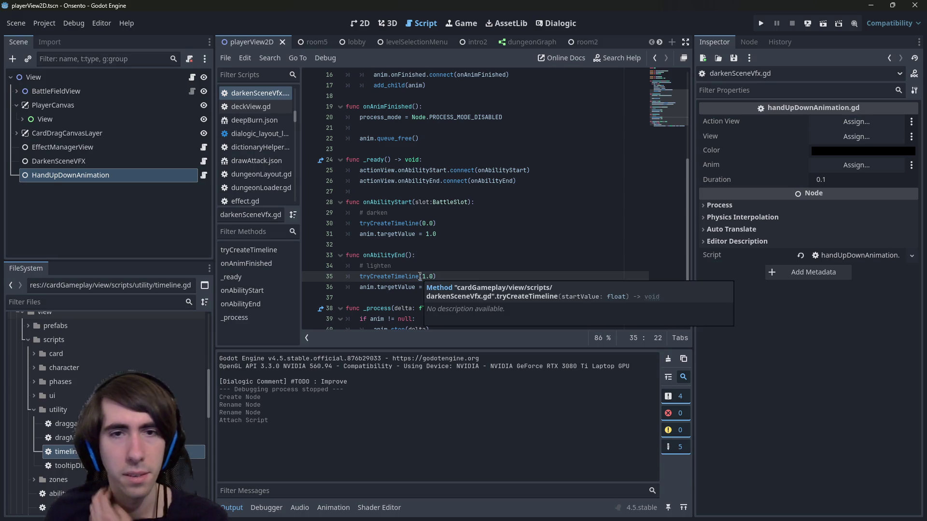
click(395, 287)
double_click(396, 287)
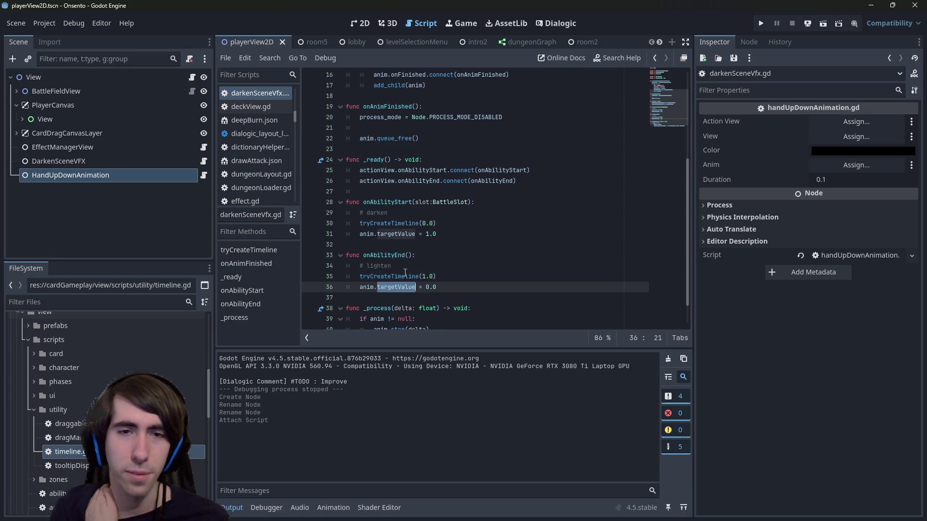
double_click(391, 277)
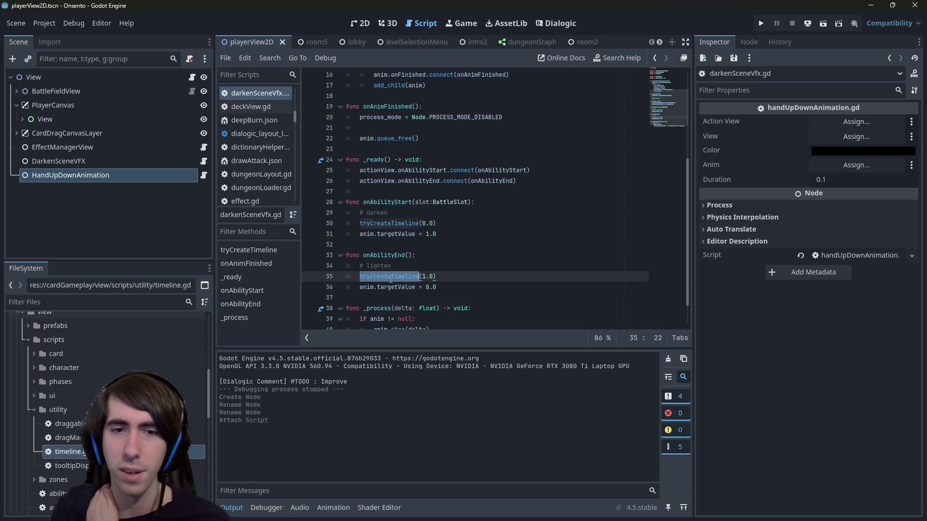
ctrl+click(390, 276)
key(alt+Left)
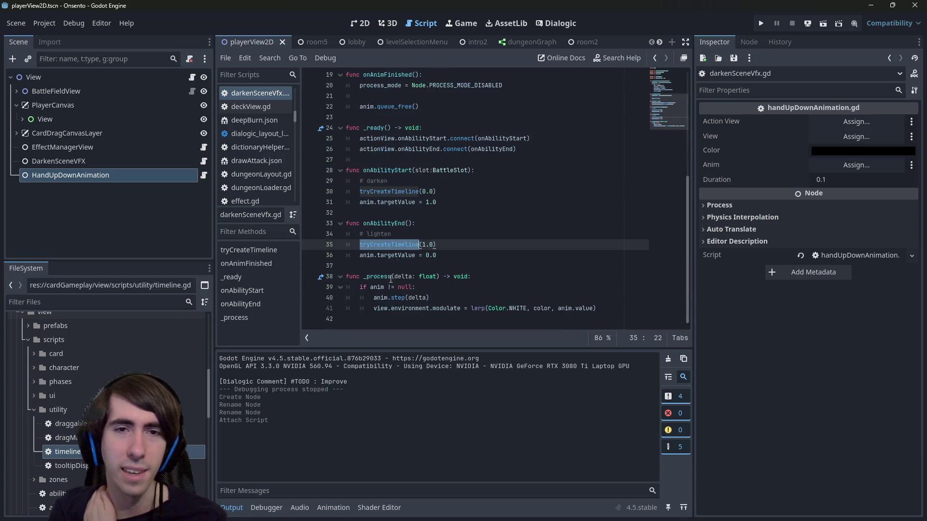
scroll(390, 279, down, 1)
click(434, 295)
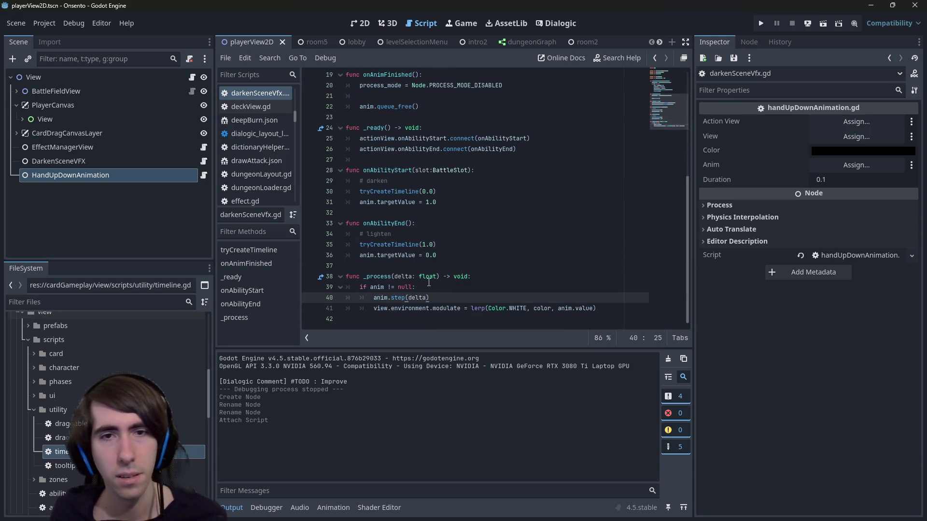
key(ctrl+a)
scroll(424, 279, up, 6)
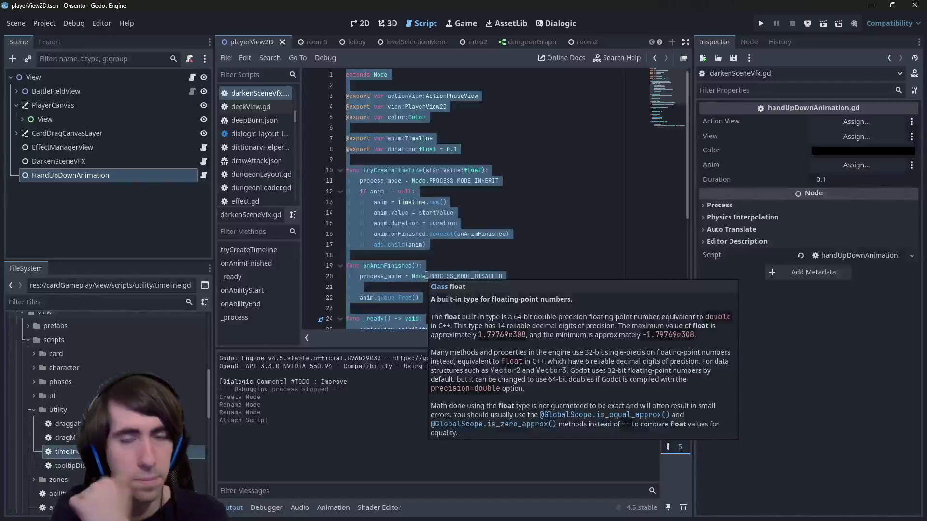
- Delete the color and view export lines from handUpDownAnimation.gd and save
click(204, 174)
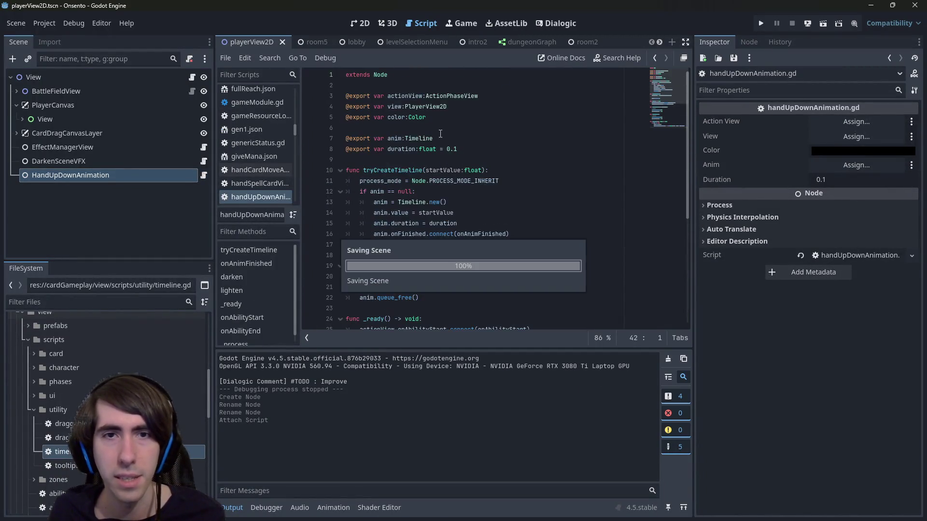
click(308, 120)
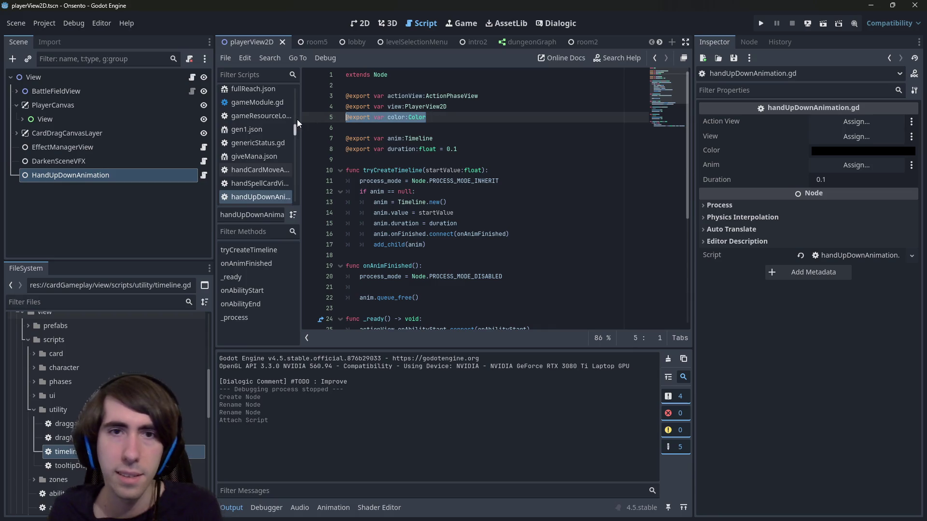
key(BackSpace)
key(BackSpace)
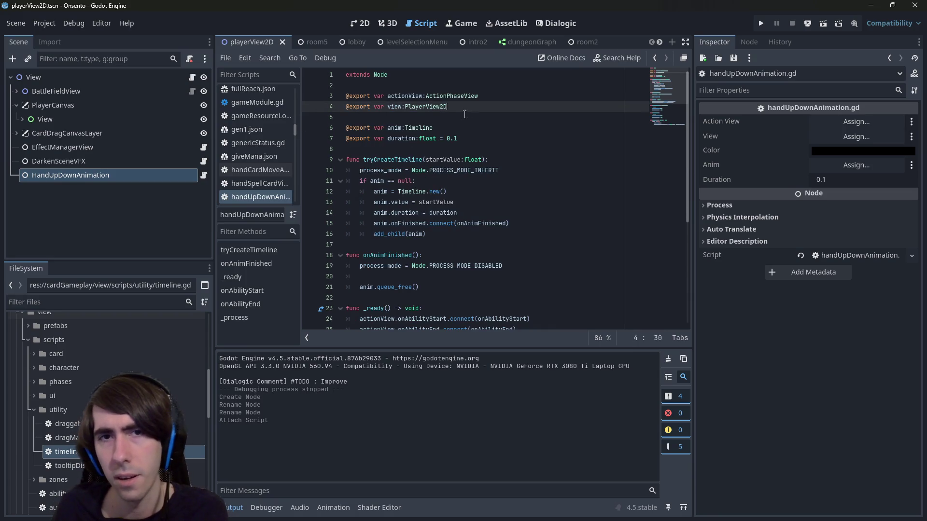
key(shift+Home)
key(BackSpace)
key(BackSpace)
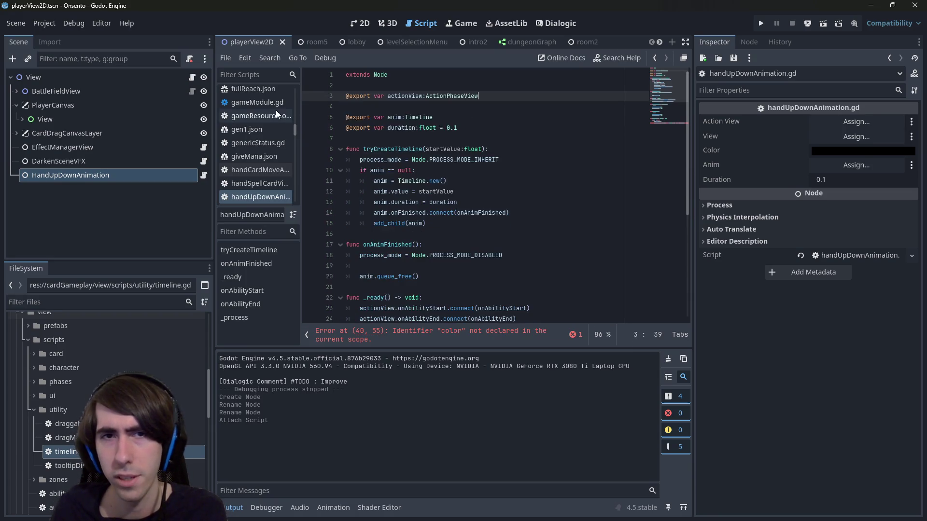
key(ctrl+s)
click(21, 119)
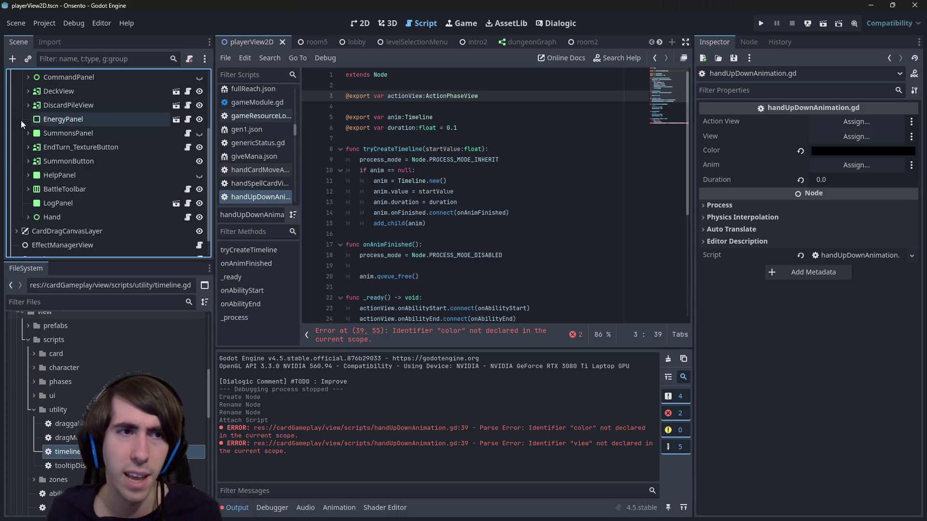
- Expand the Hand node in the scene tree and inspect its MainAnchor control
scroll(26, 123, up, 3)
scroll(31, 145, down, 4)
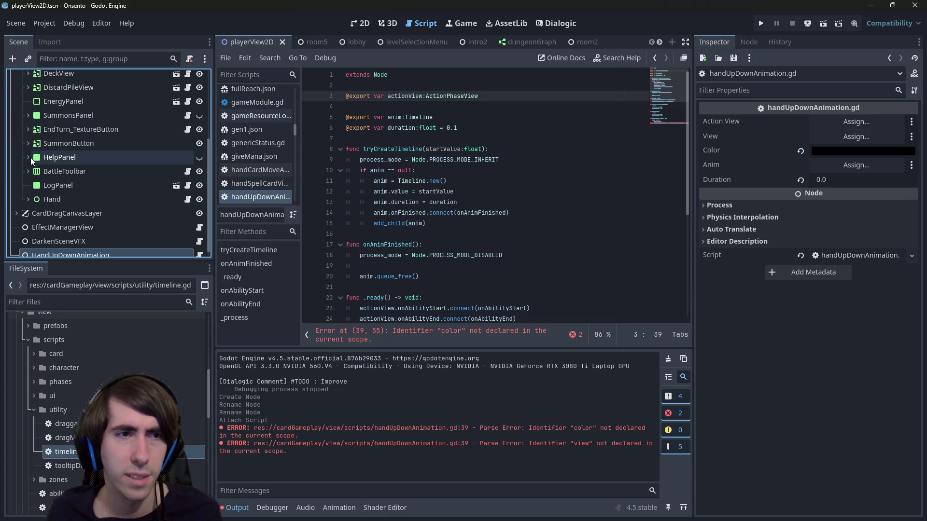
click(28, 199)
scroll(34, 200, down, 3)
click(85, 166)
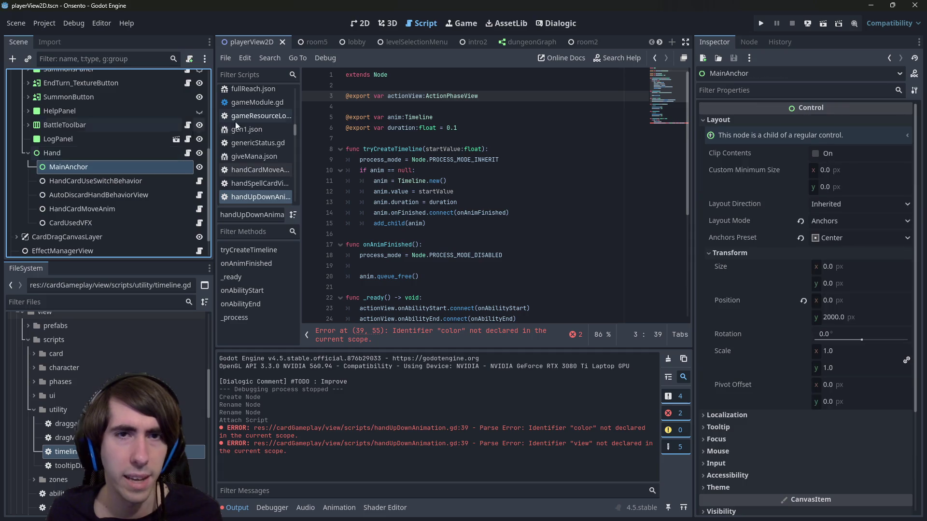
- Try changing the actionView export to hand:Control, then undo both edits and save
double_click(404, 95)
text(han)
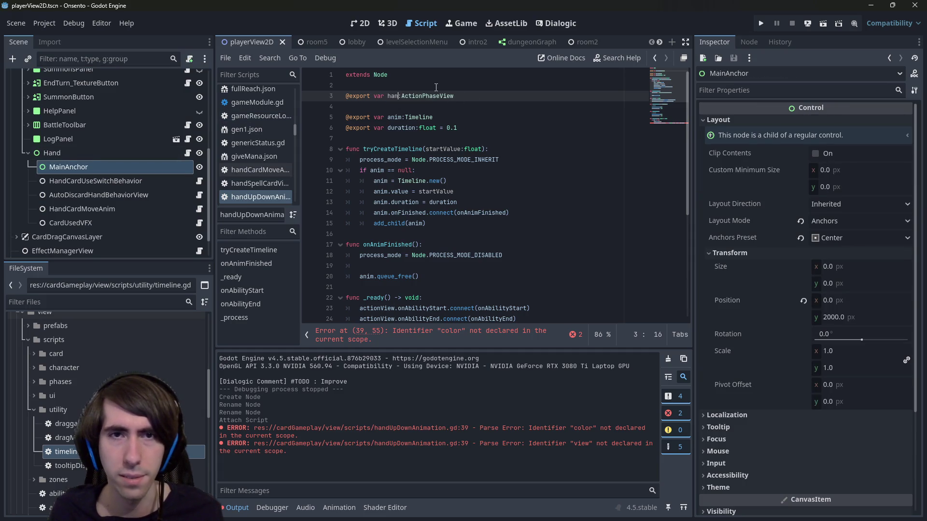
text(d)
double_click(442, 95)
text(Con)
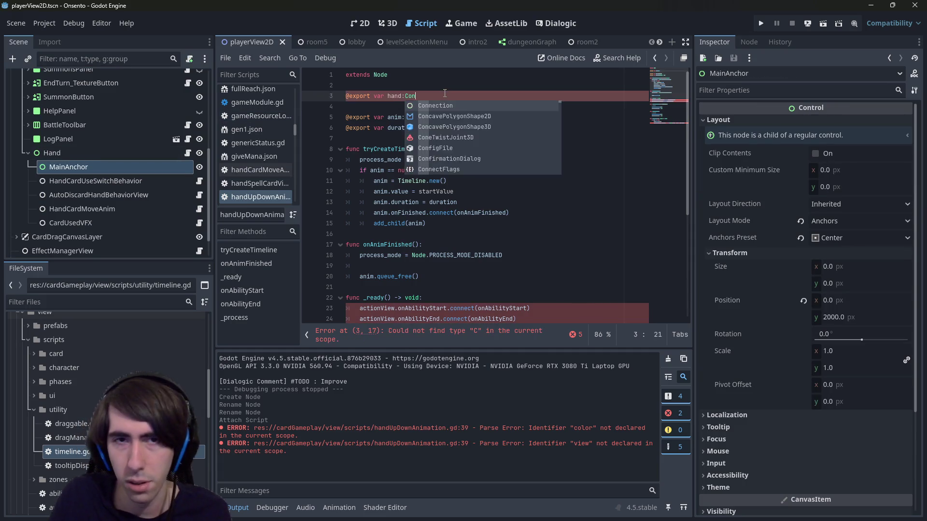
text(trol)
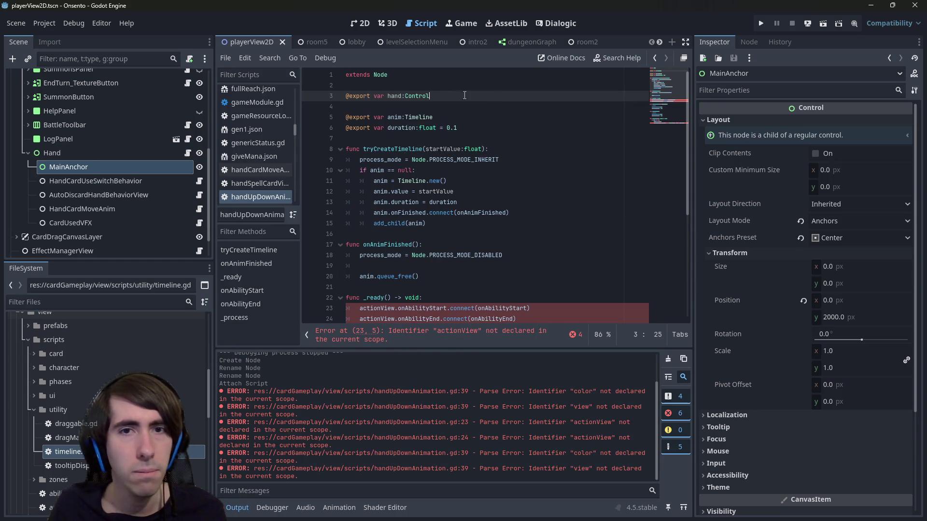
click(402, 105)
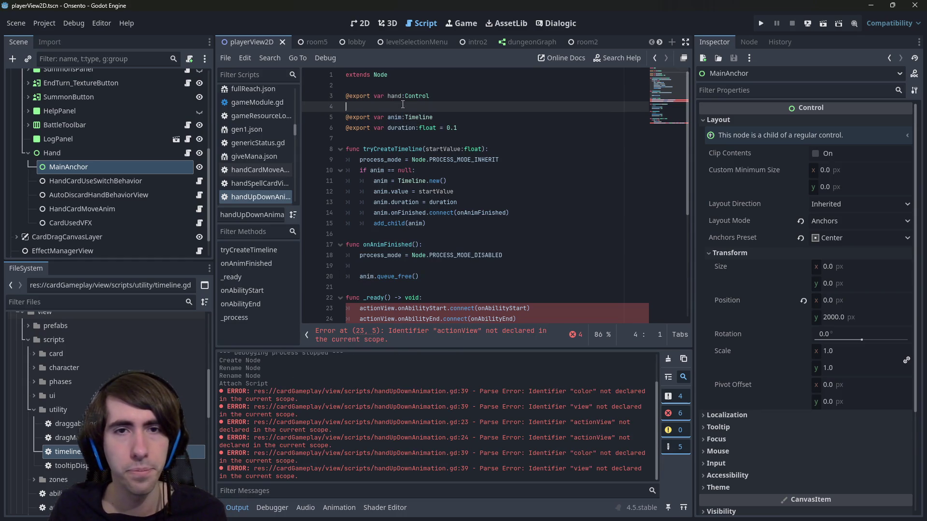
scroll(363, 185, down, 1)
key(ctrl+z)
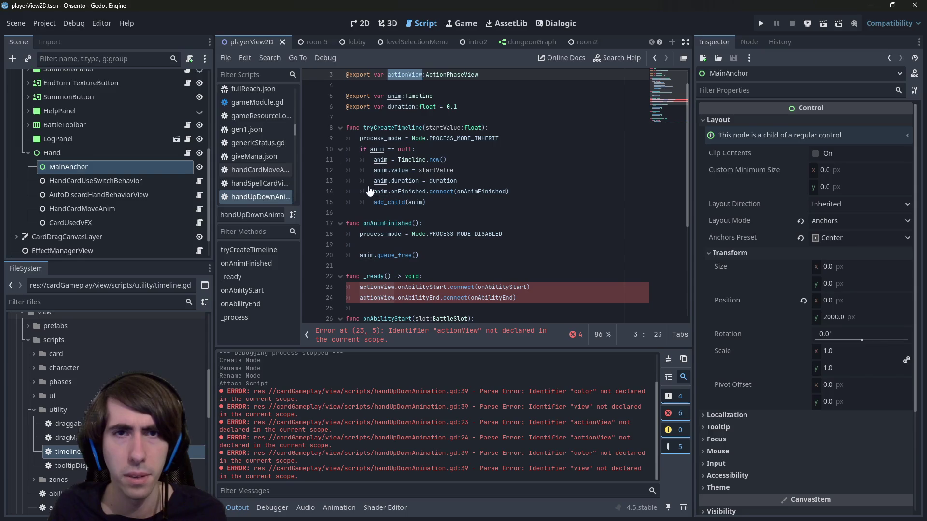
key(ctrl+z)
key(ctrl+z)
key(ctrl+z)
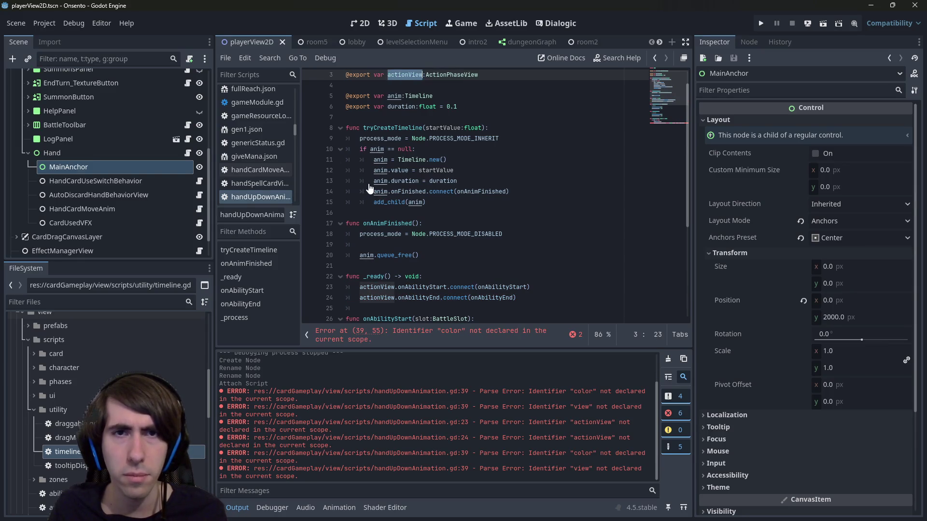
key(ctrl+s)
scroll(417, 134, up, 1)
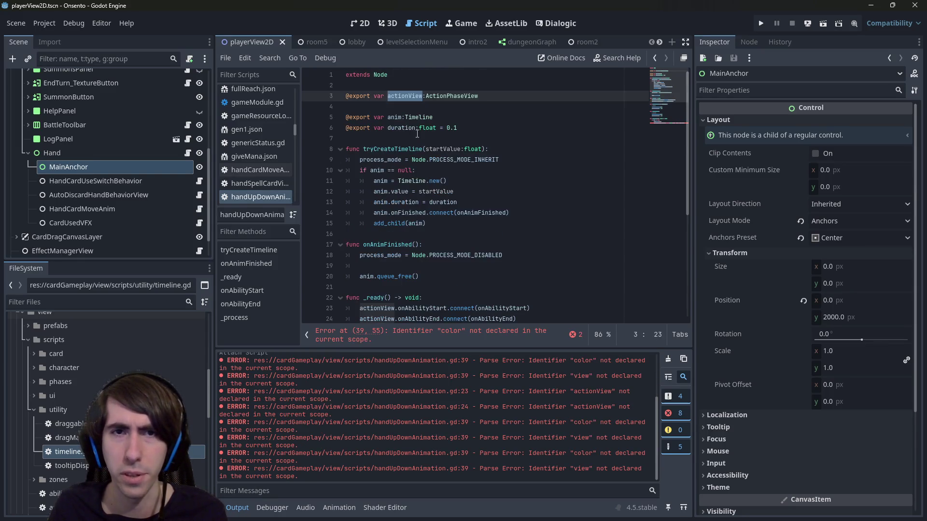
click(415, 87)
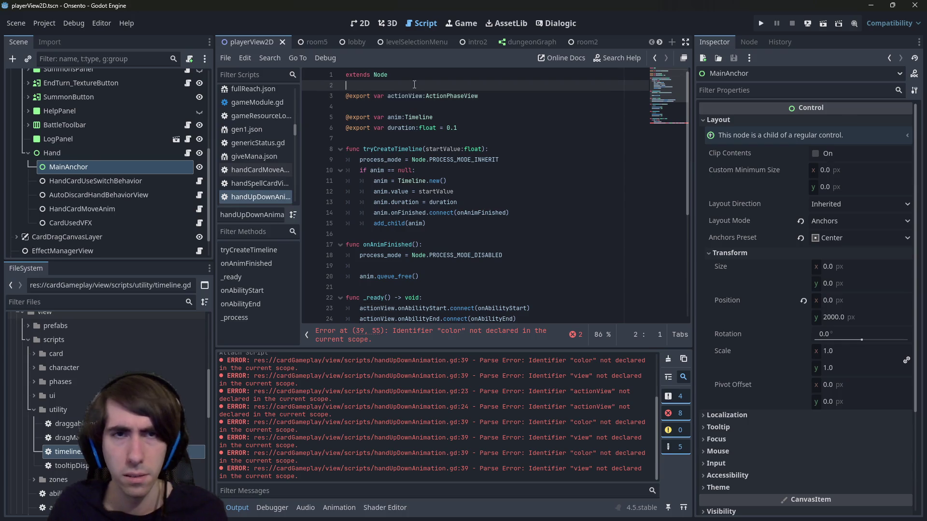
key(Return)
text(@export var hand:)
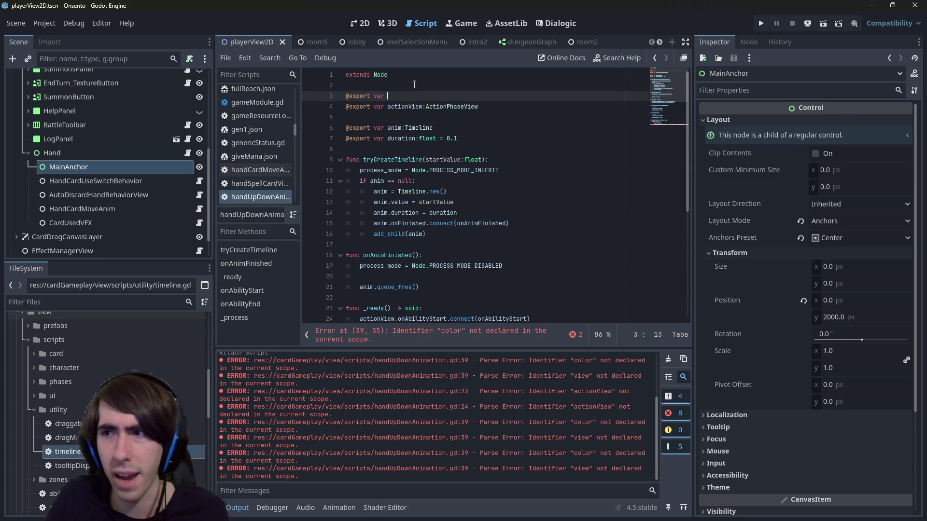
text(HandVi)
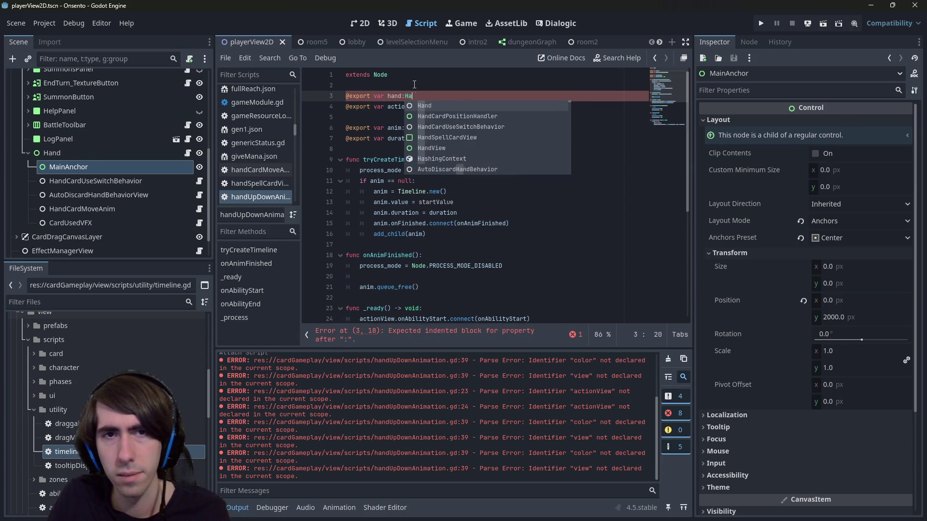
text(ew)
key(ctrl+s)
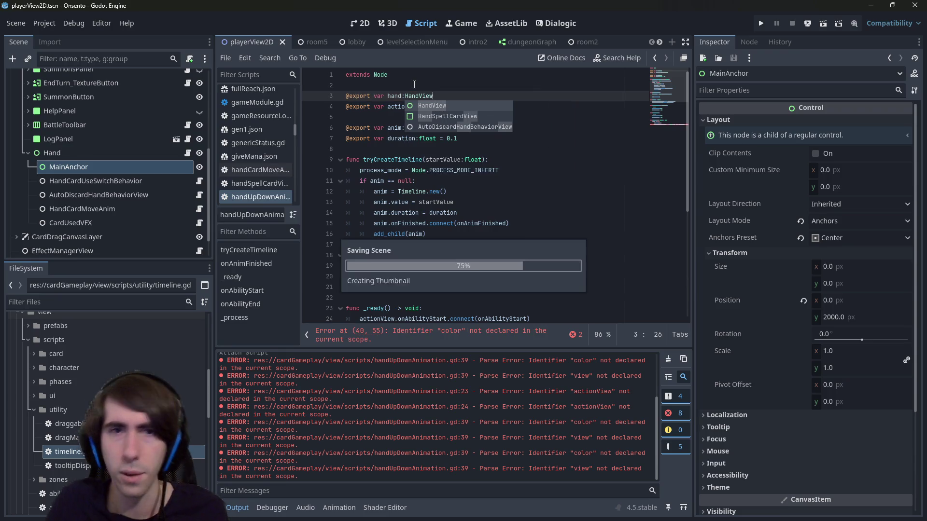
key(ctrl+BackSpace)
text(Conytol)
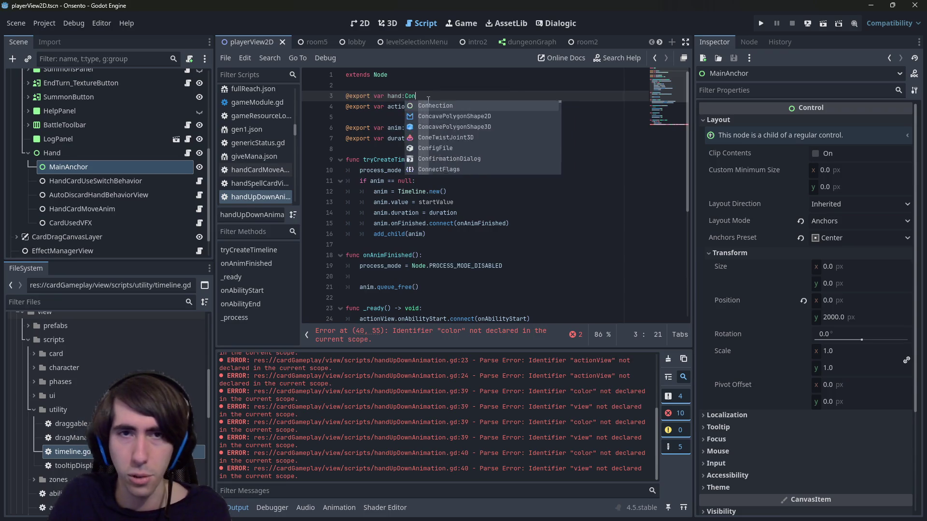
key(BackSpace)
text(trol)
key(ctrl+s)
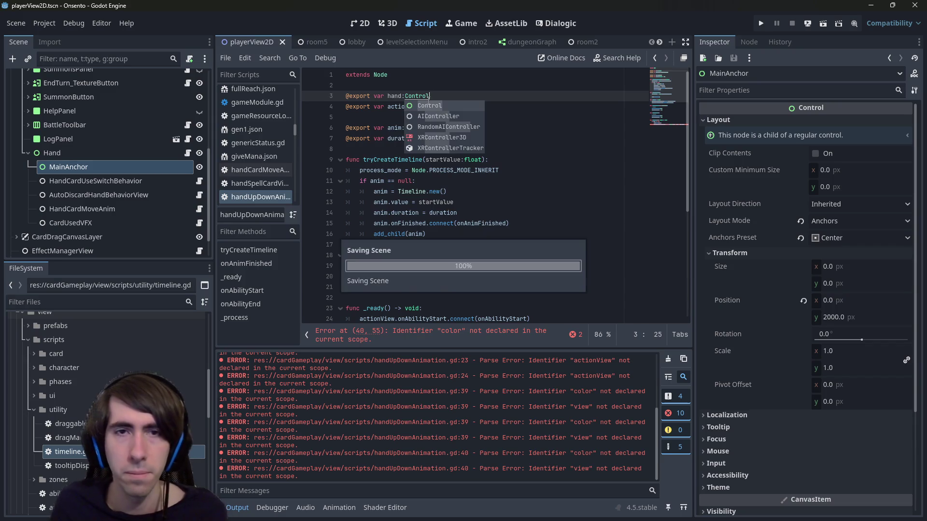
click(402, 199)
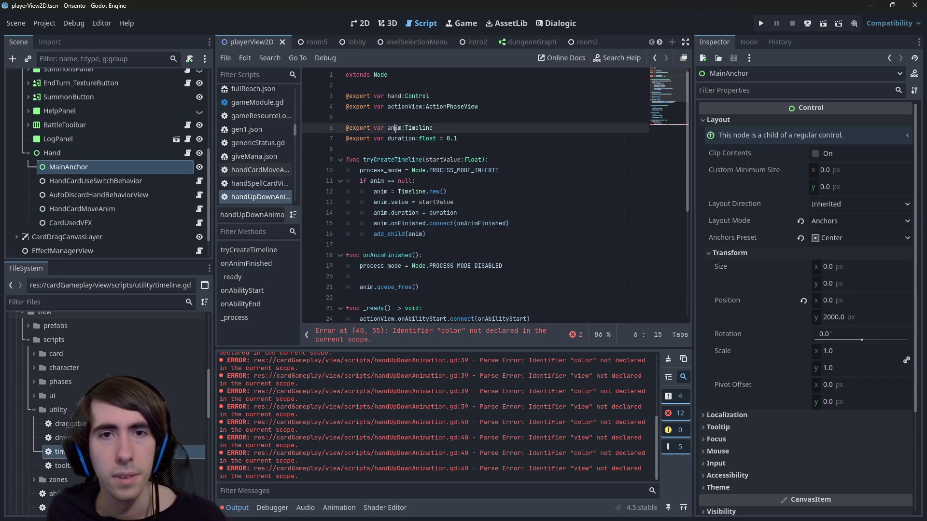
double_click(394, 128)
double_click(427, 128)
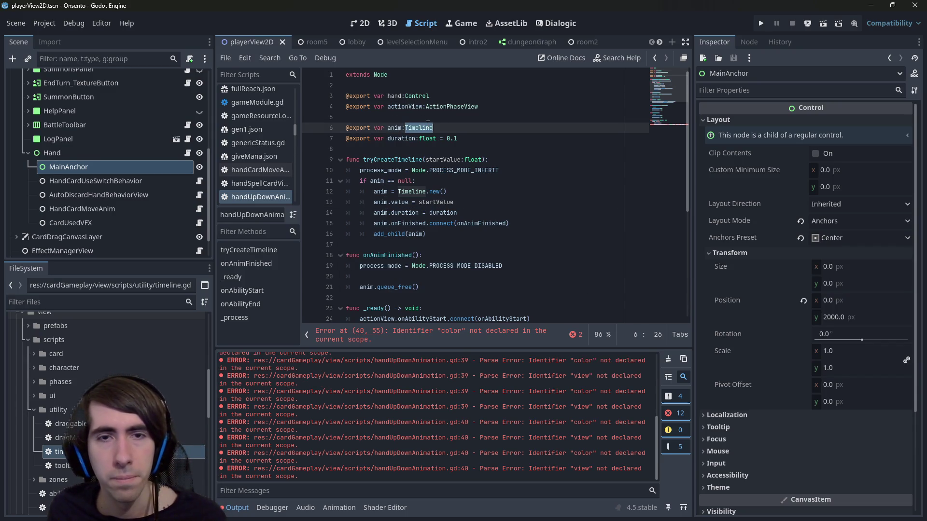
scroll(413, 135, down, 1)
double_click(393, 96)
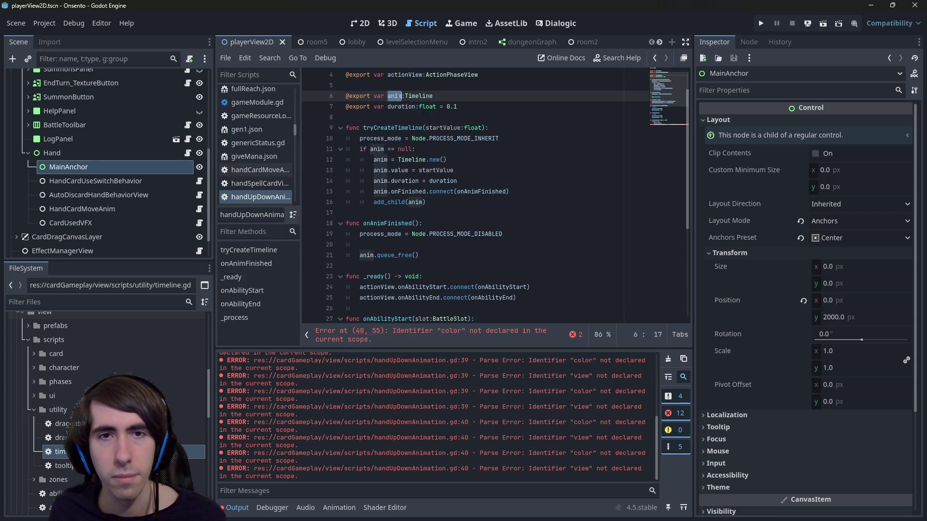
double_click(401, 106)
scroll(454, 159, down, 2)
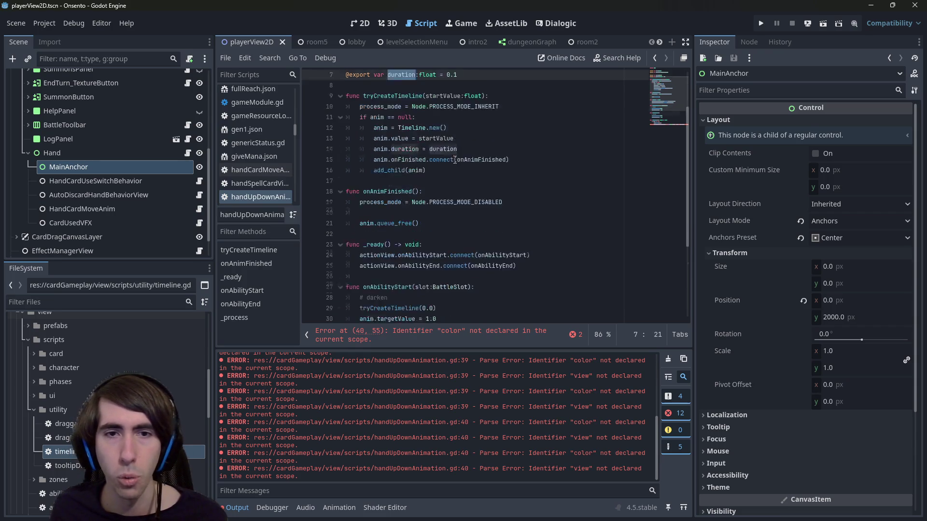
scroll(454, 160, up, 2)
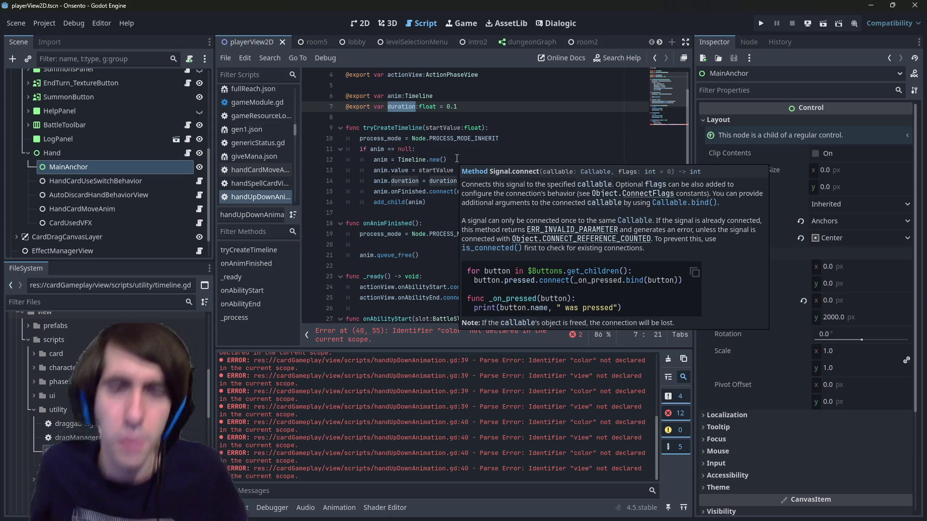
scroll(434, 169, down, 5)
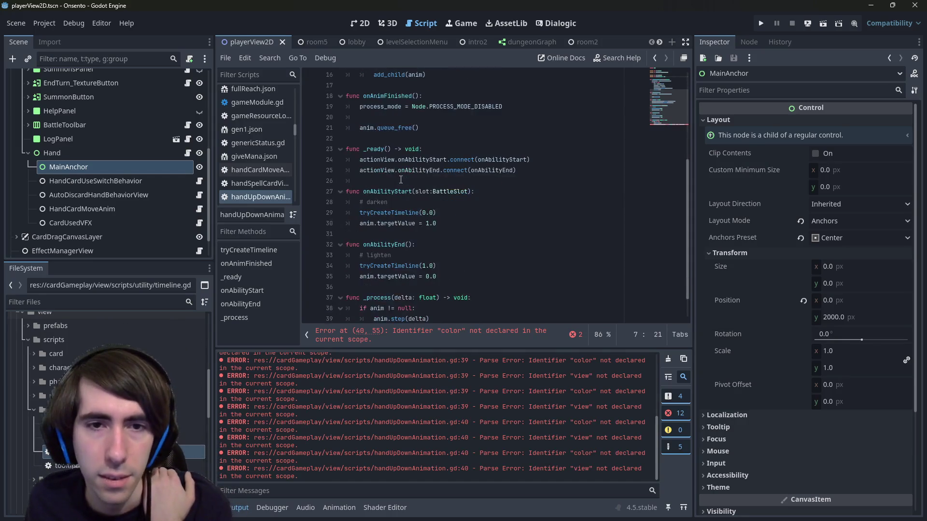
scroll(509, 235, down, 1)
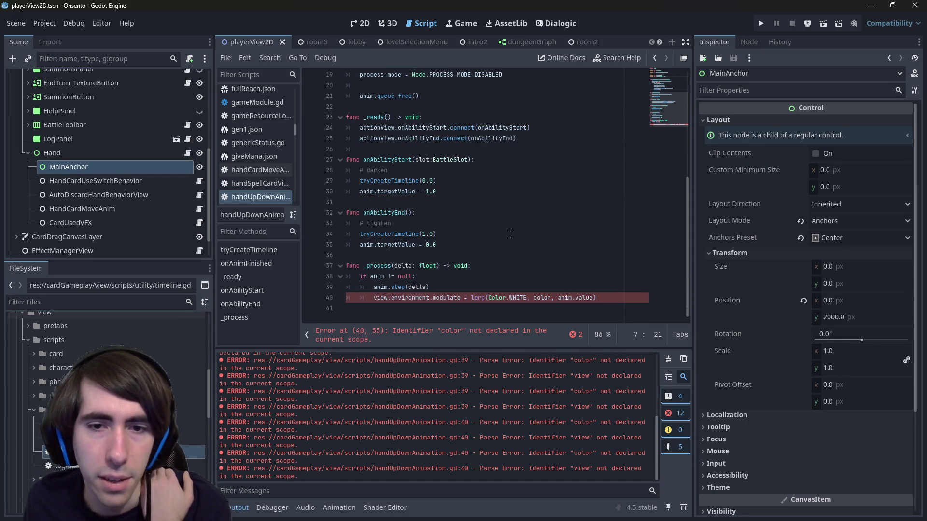
double_click(474, 298)
scroll(472, 292, up, 1)
scroll(422, 148, up, 2)
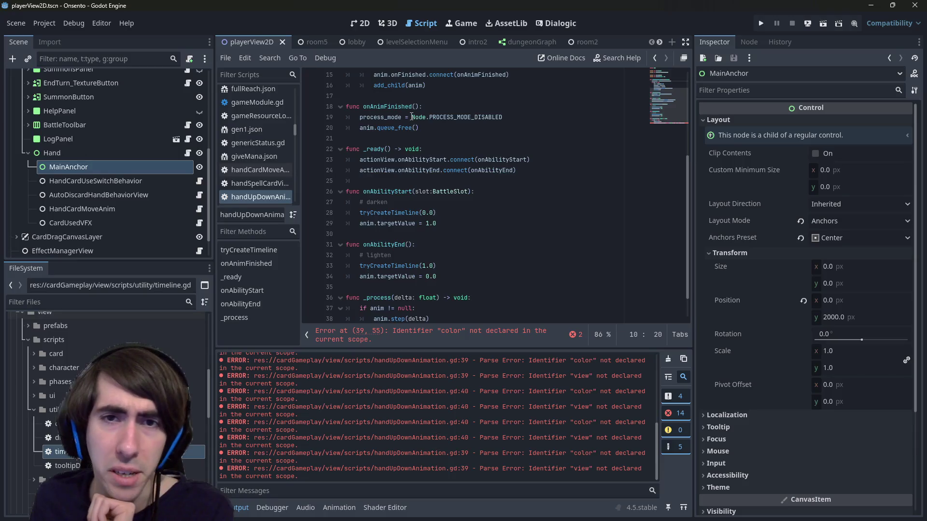
double_click(451, 150)
click(450, 143)
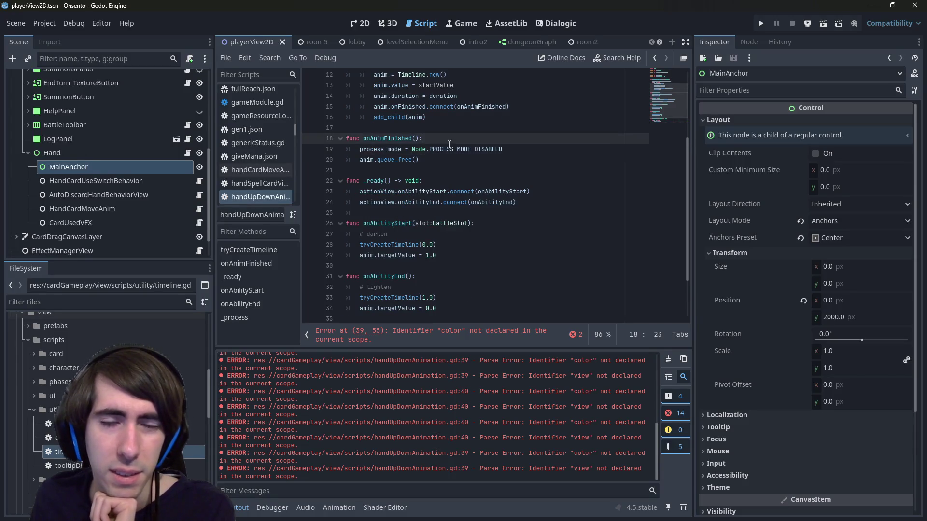
key(Down)
key(Down)
click(402, 190)
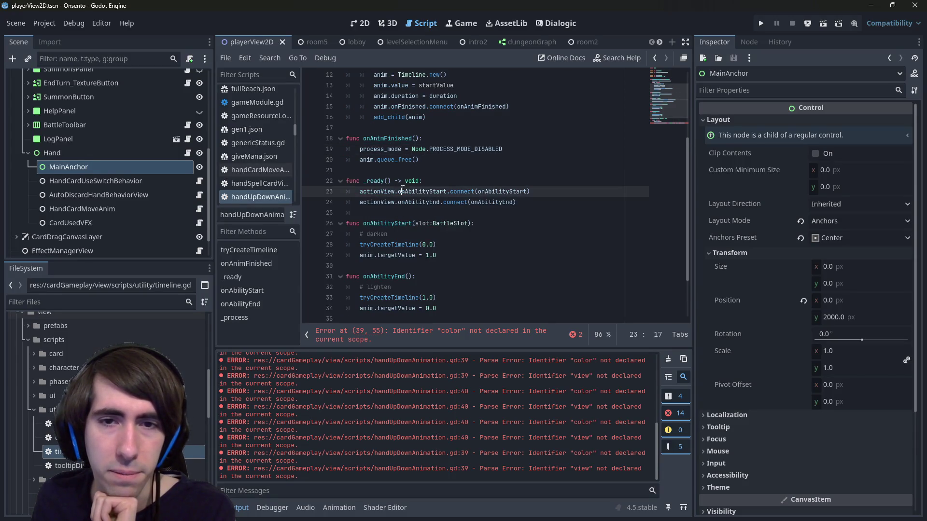
double_click(502, 192)
scroll(464, 181, down, 2)
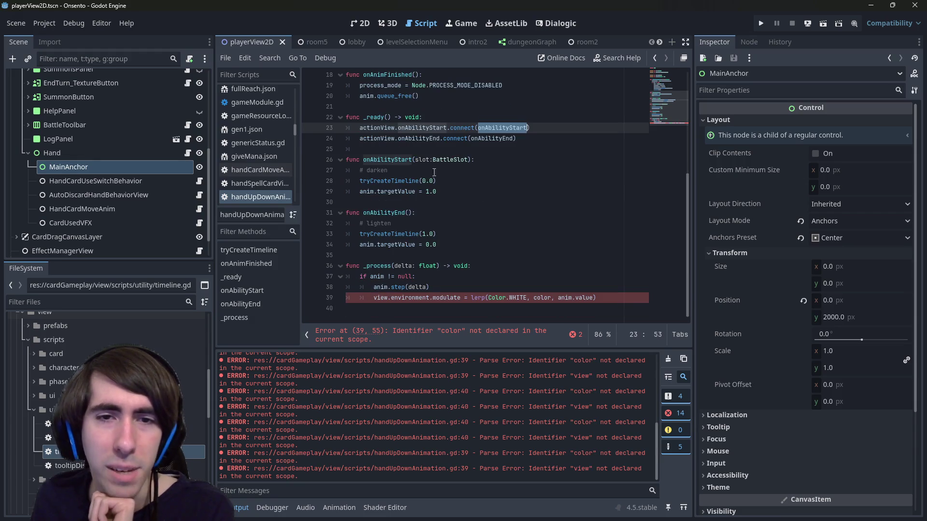
click(422, 181)
click(429, 233)
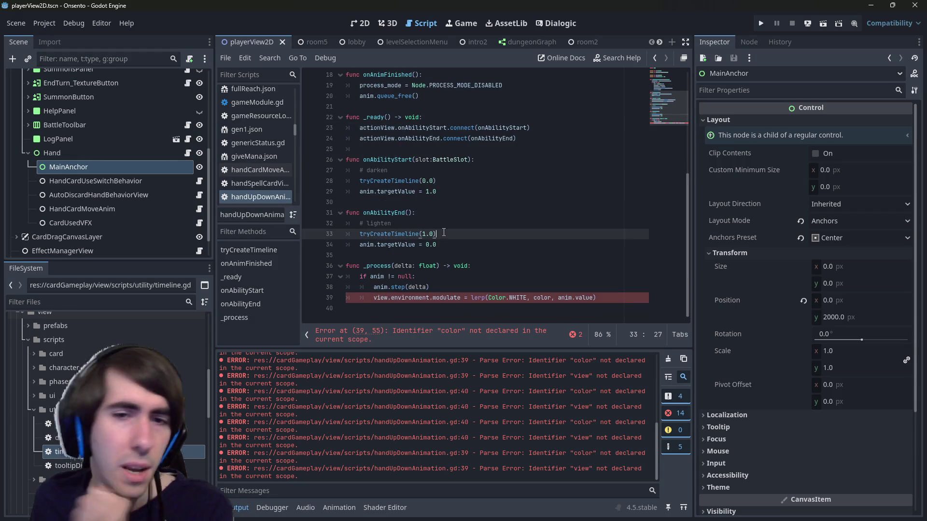
click(428, 192)
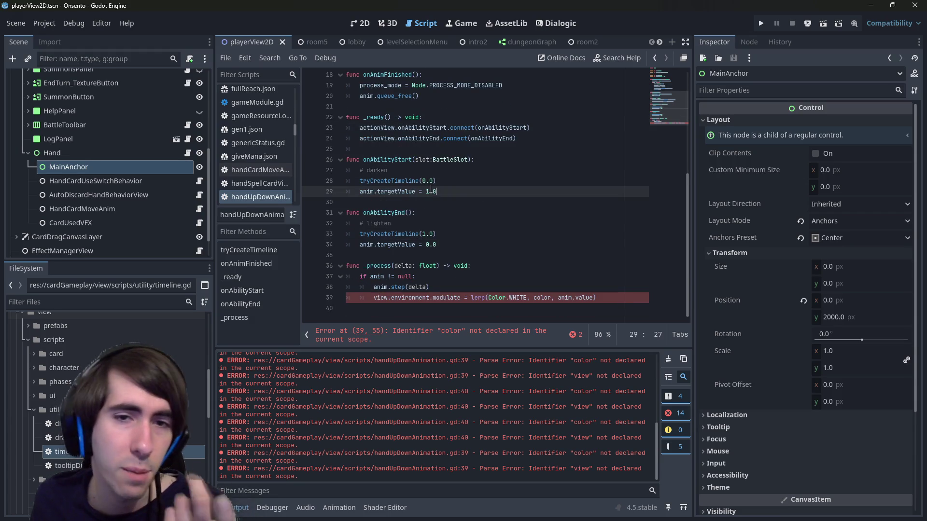
click(452, 244)
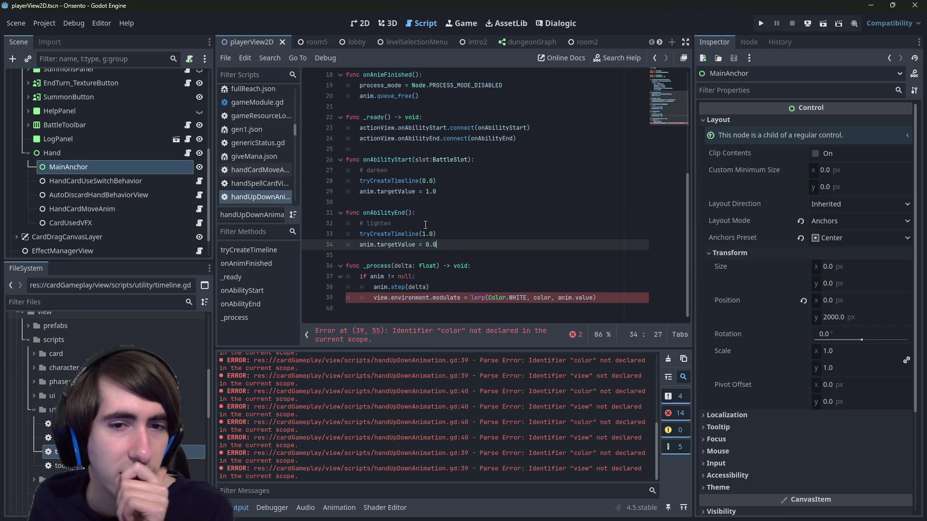
mouse_move(413, 237)
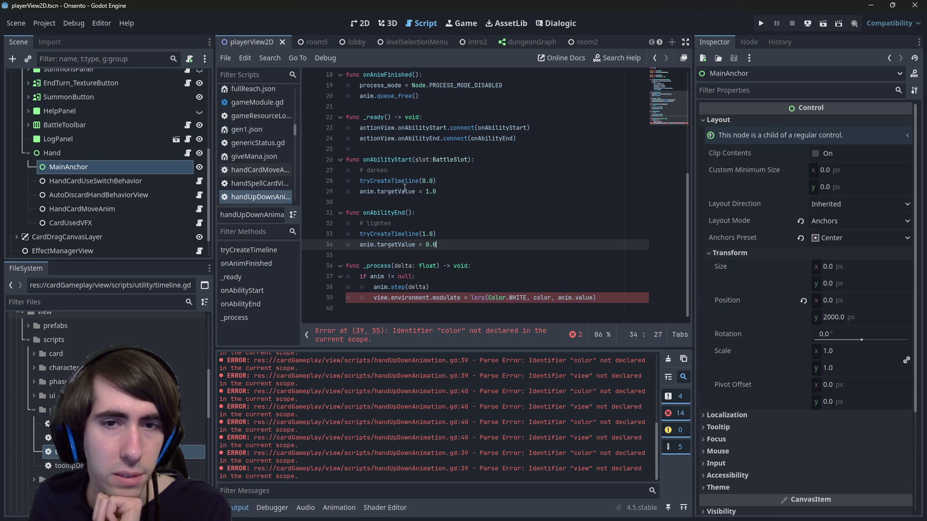
mouse_move(579, 298)
mouse_down()
mouse_move(620, 309)
mouse_move(362, 308)
mouse_move(375, 307)
mouse_up()
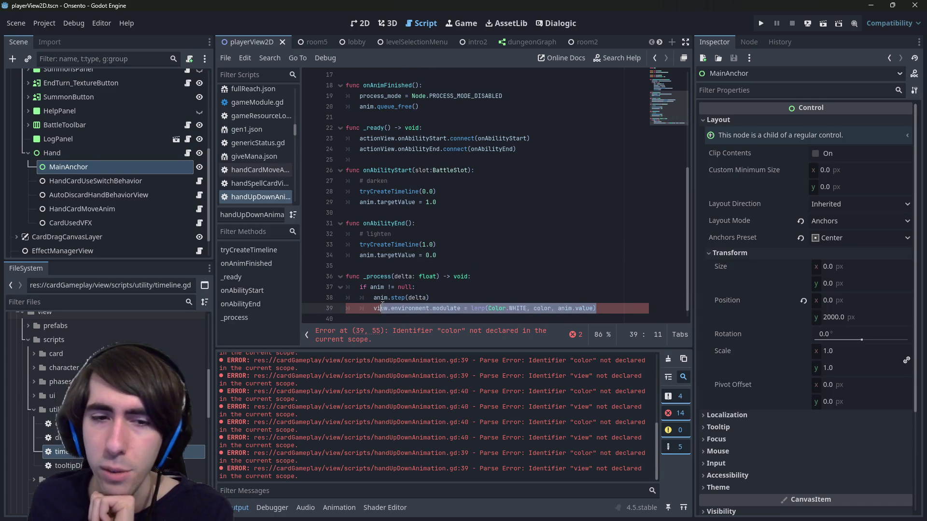
scroll(375, 307, up, 4)
scroll(372, 304, down, 4)
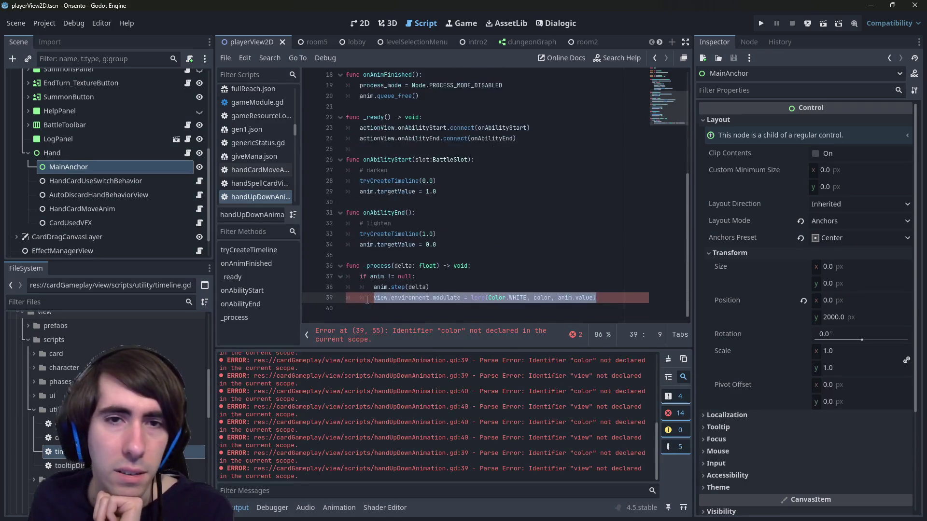
scroll(366, 300, up, 4)
scroll(366, 299, up, 1)
scroll(359, 298, down, 5)
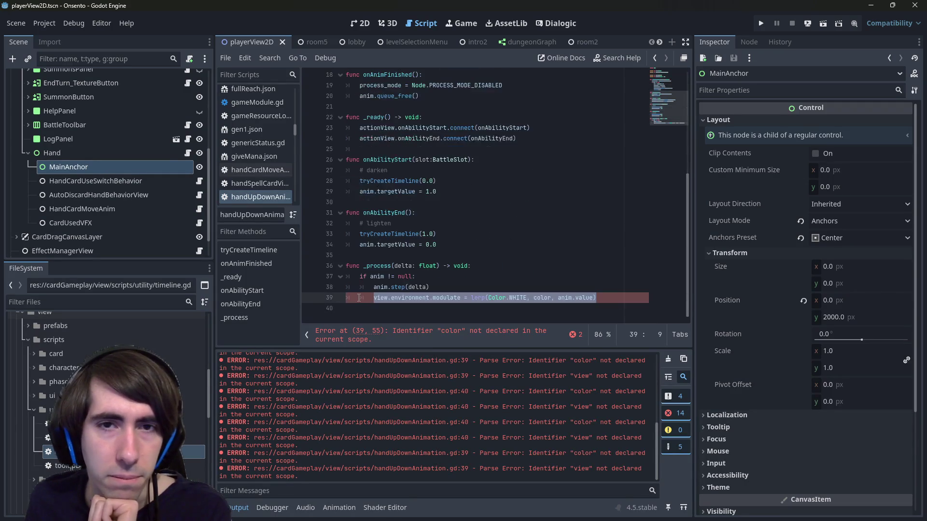
scroll(358, 297, up, 6)
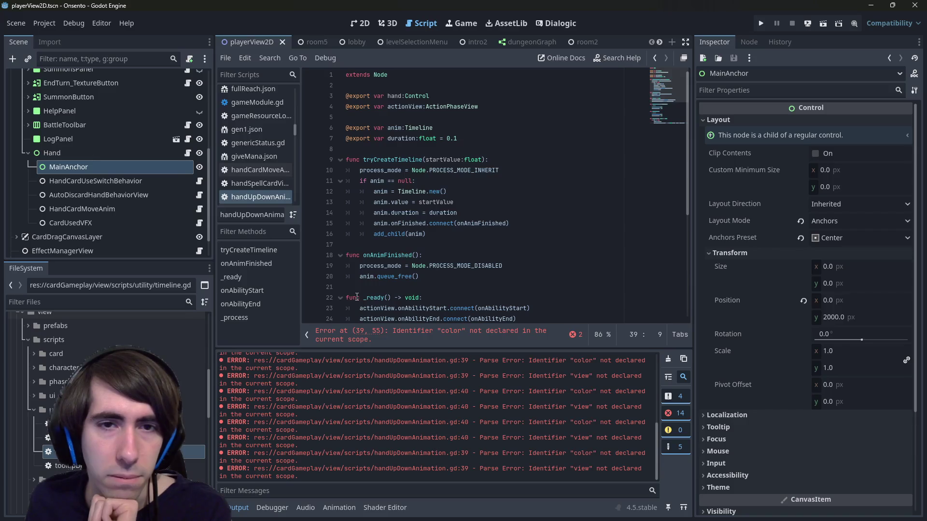
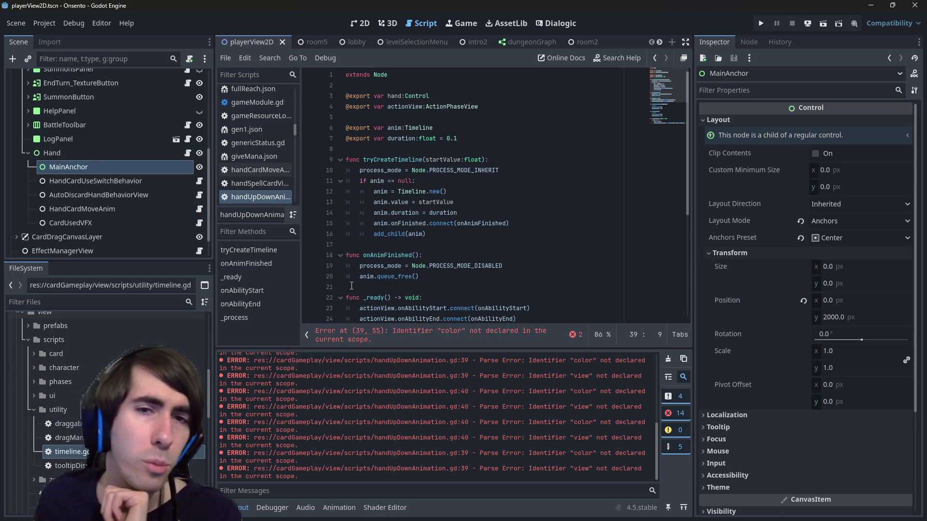
- Jump to the line 39 parse error and check the exported hand variable
click(401, 335)
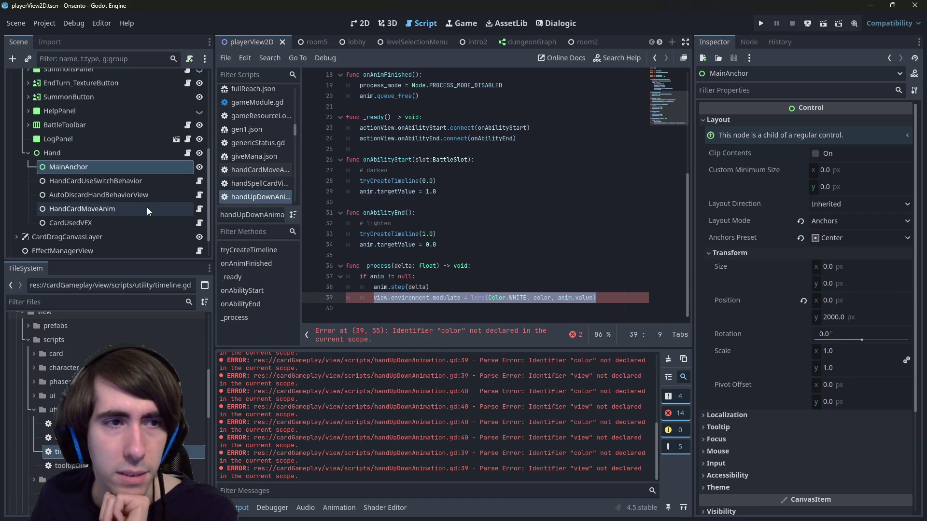
scroll(399, 104, up, 5)
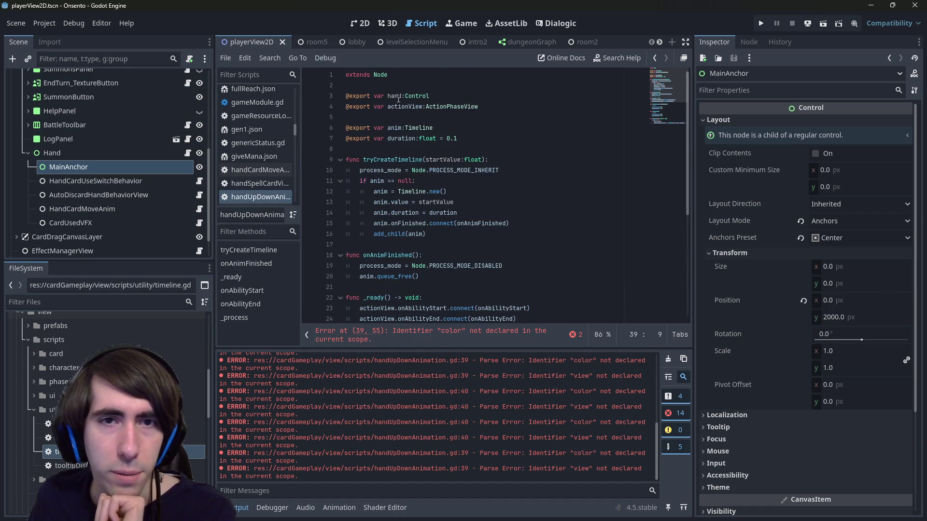
double_click(398, 96)
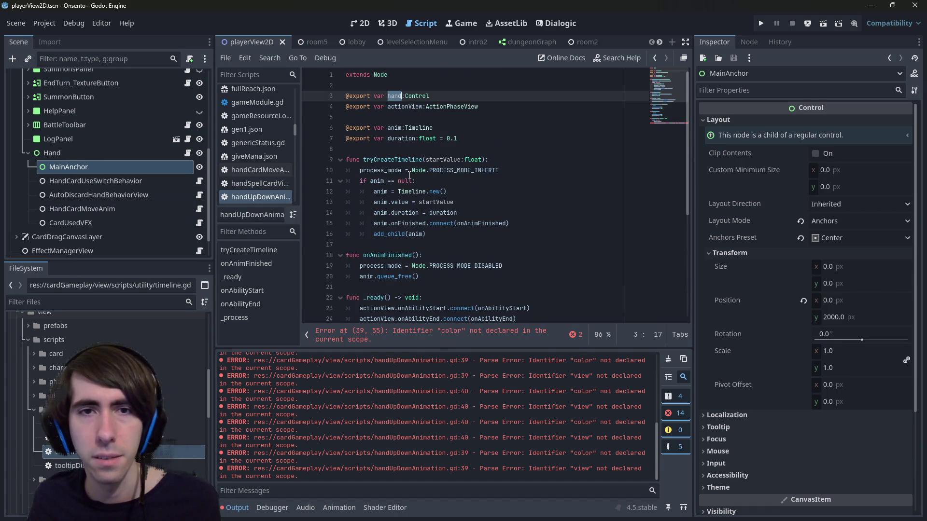
scroll(409, 176, down, 6)
- Add a new line 'hand.position =' below anim.step(delta)
click(482, 286)
key(Return)
text(hand.)
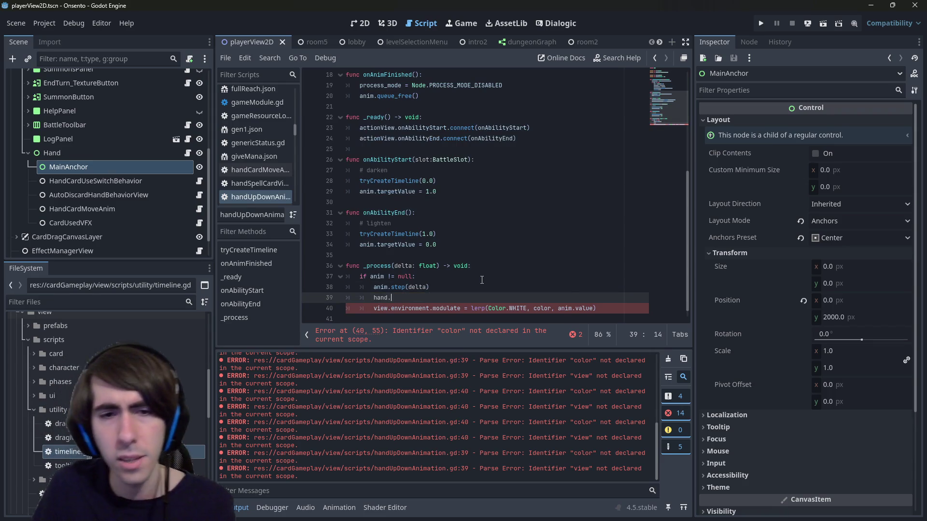
text(position =)
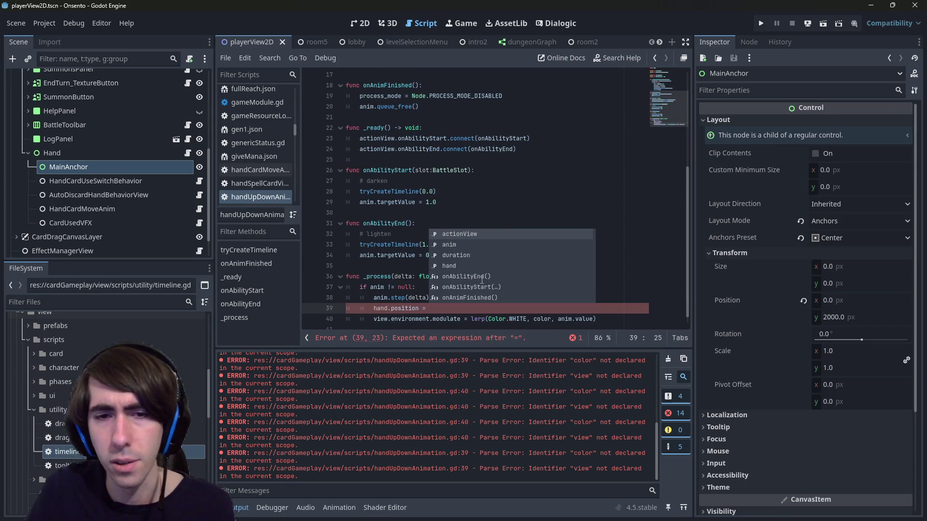
scroll(90, 173, up, 5)
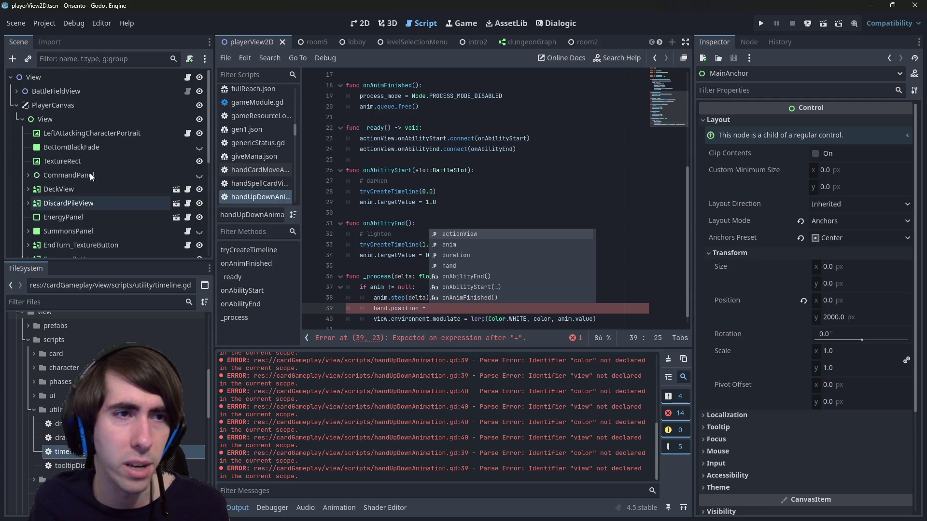
- Copy line 44's position.x lerp from characterAttackPortrait.gd and paste it after 'hand.position ='
click(188, 134)
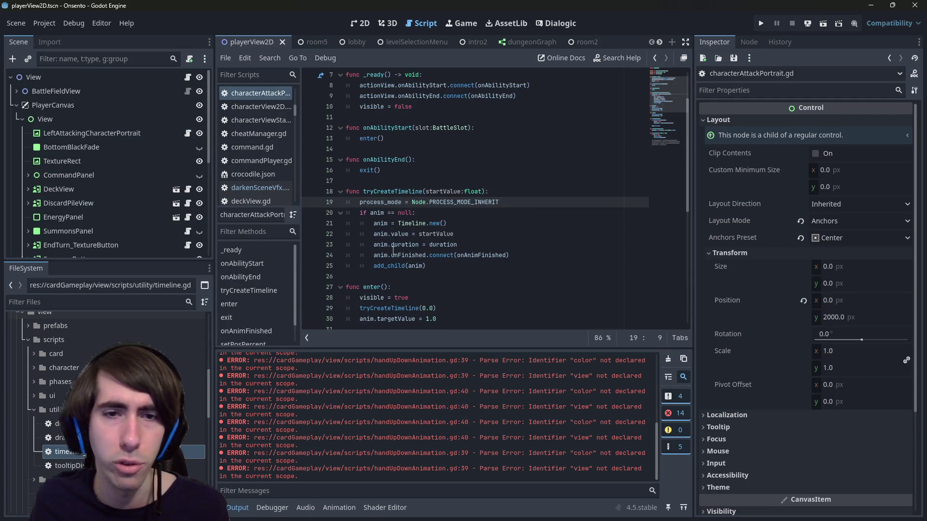
click(429, 266)
scroll(459, 256, down, 8)
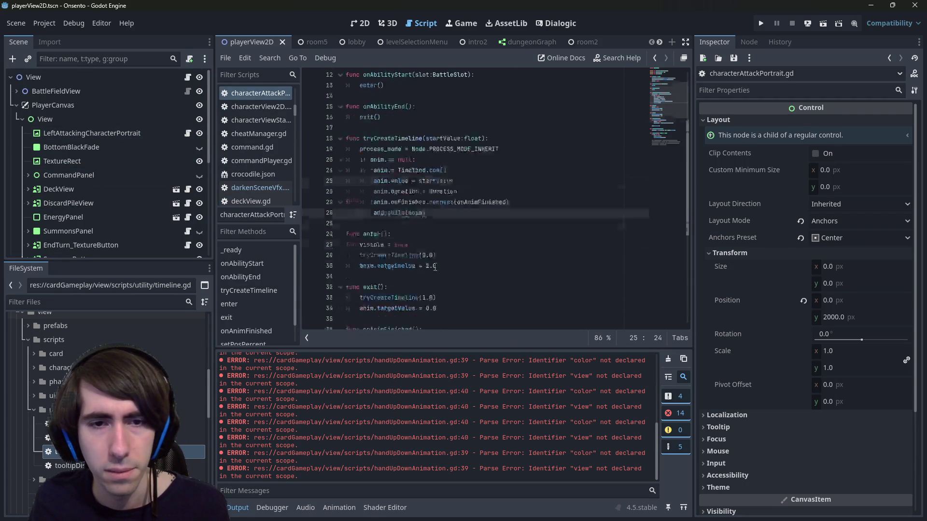
drag(531, 203, 252, 207)
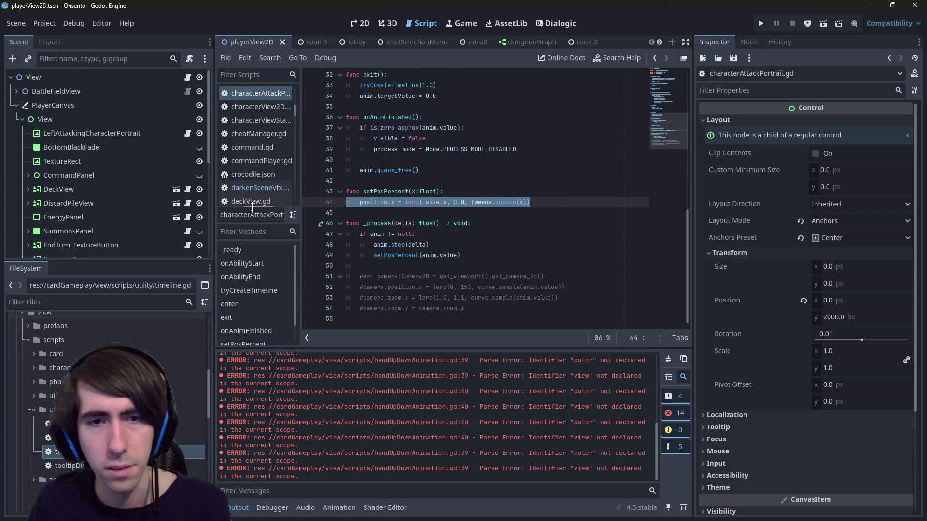
key(ctrl+c)
key(alt+Left)
key(ctrl+space)
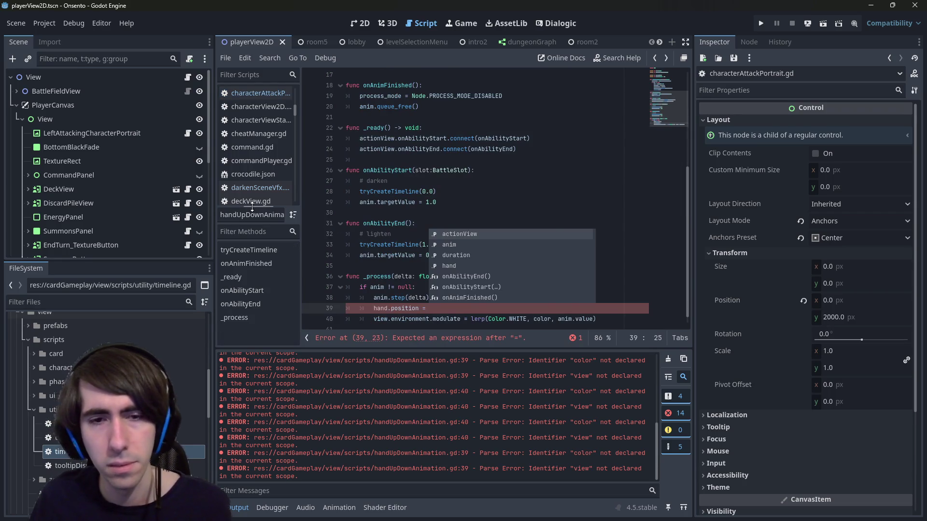
key(ctrl+v)
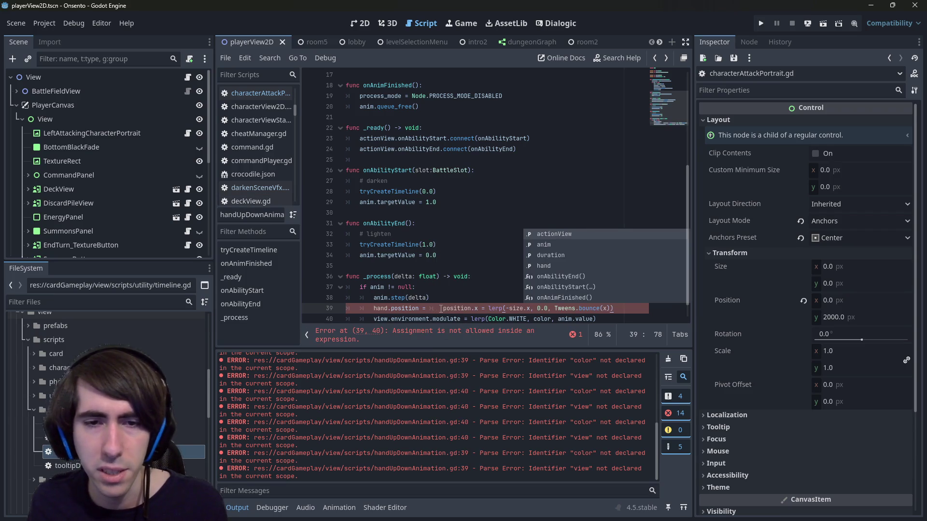
- Make the line assign hand.position.y, with the lerp starting at -100 instead of size.x
drag(440, 309, 489, 309)
key(BackSpace)
key(BackSpace)
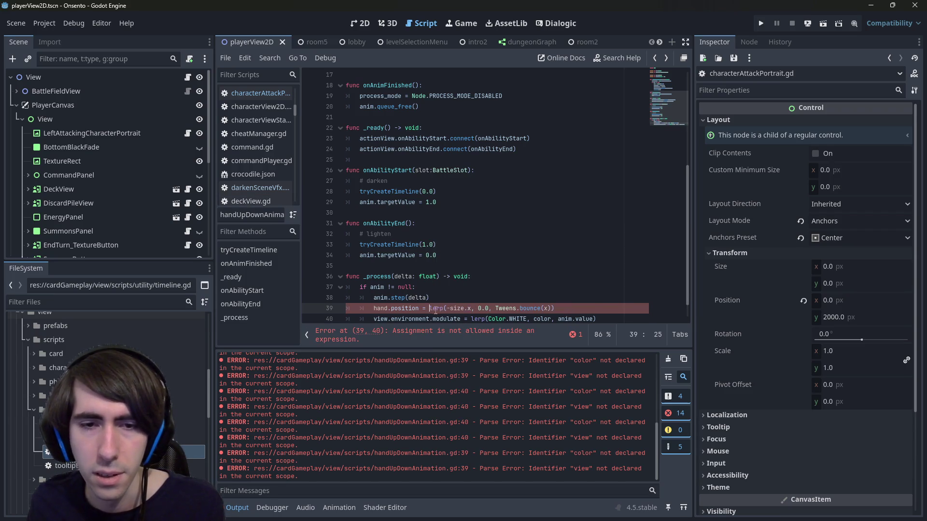
text(.y)
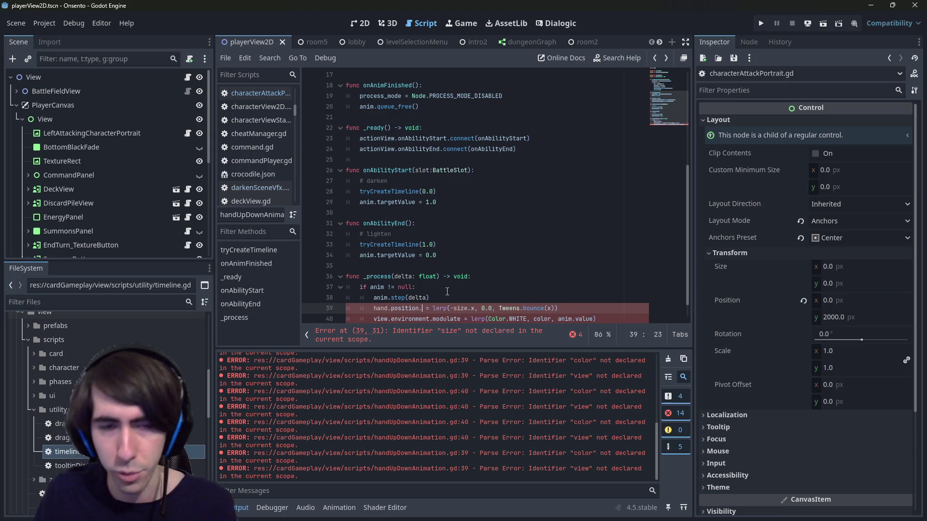
scroll(447, 291, down, 1)
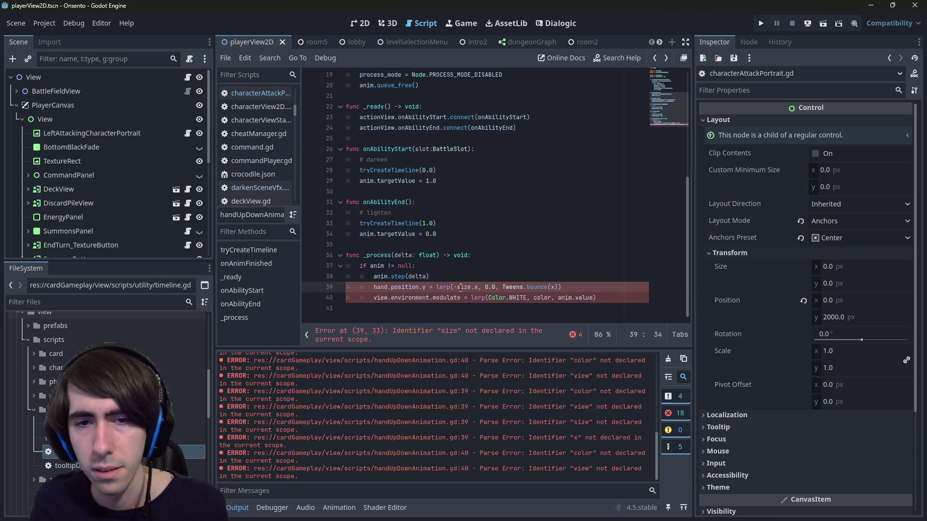
double_click(460, 287)
text(100)
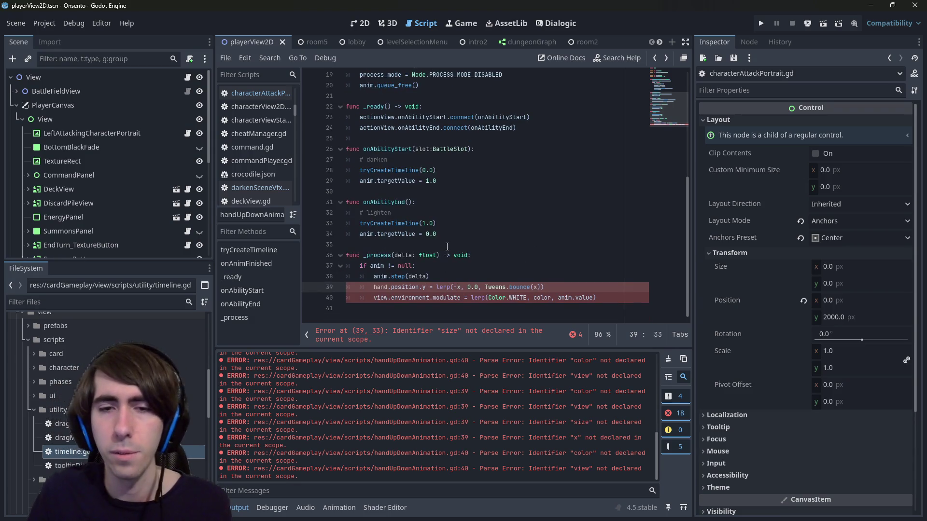
key(Delete)
key(Delete)
- Pass anim.value into Tweens.bounce in the lerp and save the script
scroll(447, 246, up, 1)
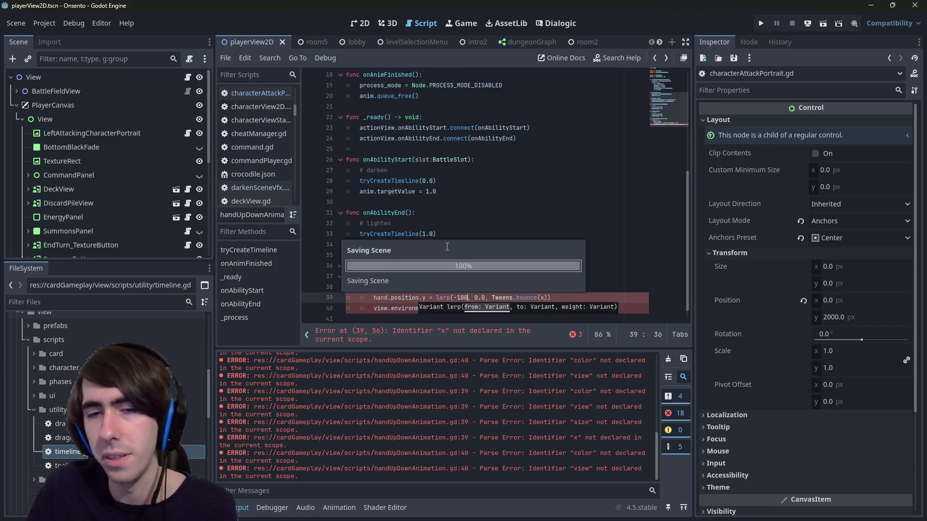
click(446, 245)
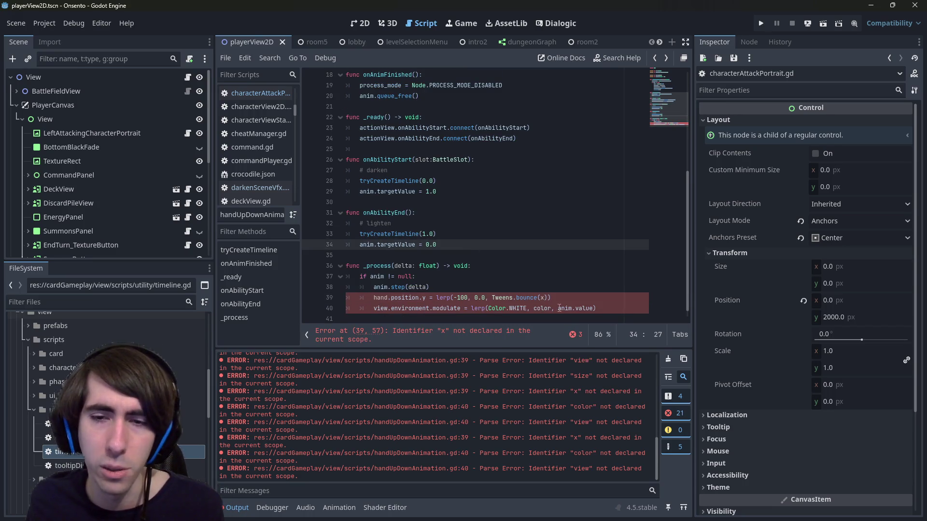
drag(559, 308, 597, 310)
key(ctrl+c)
double_click(543, 298)
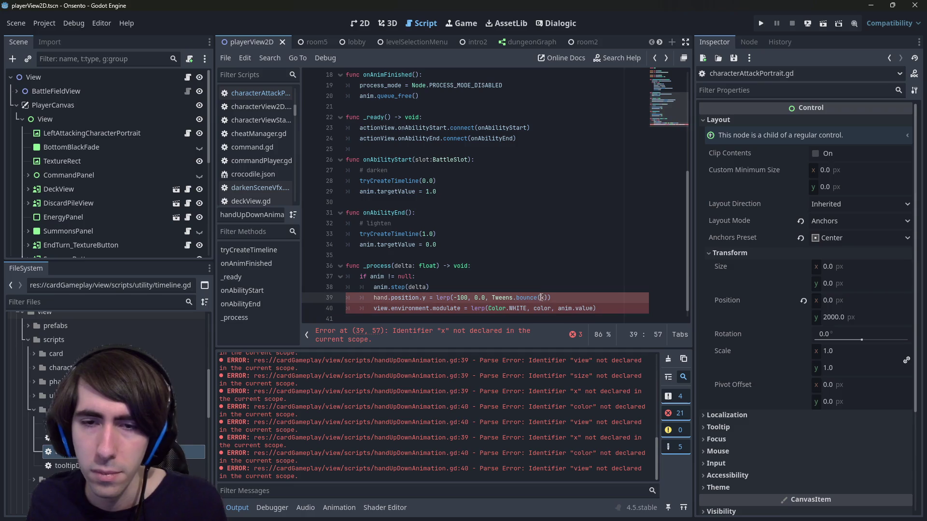
key(ctrl+v)
key(ctrl+s)
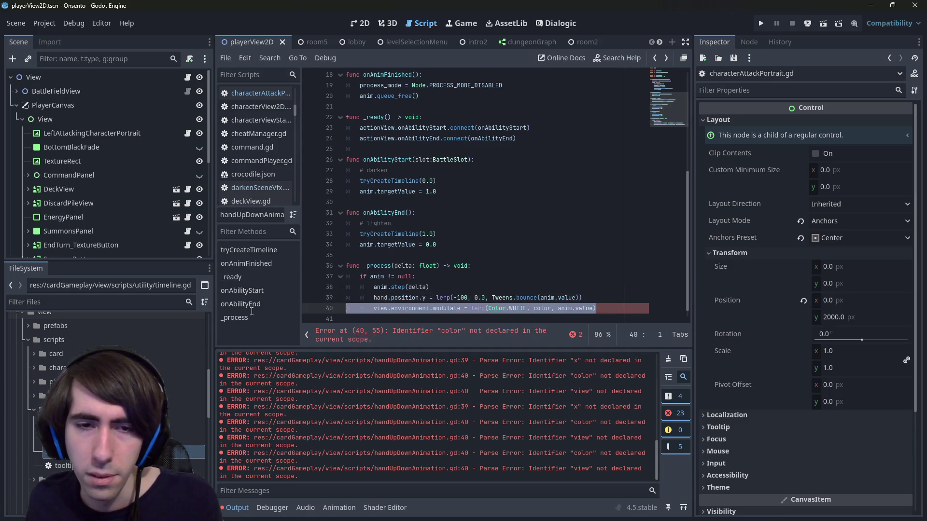
- Delete the leftover view modulate line and save
key(End)
key(shift+Down)
key(shift+End)
key(Delete)
key(ctrl+s)
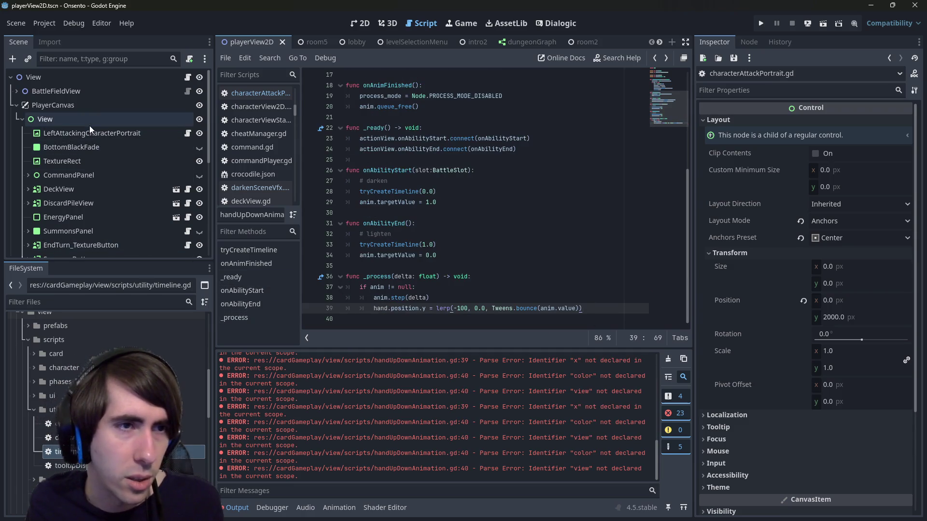
- Select the View, Hand and MainAnchor nodes and switch to the 2D view
click(89, 121)
scroll(96, 144, down, 5)
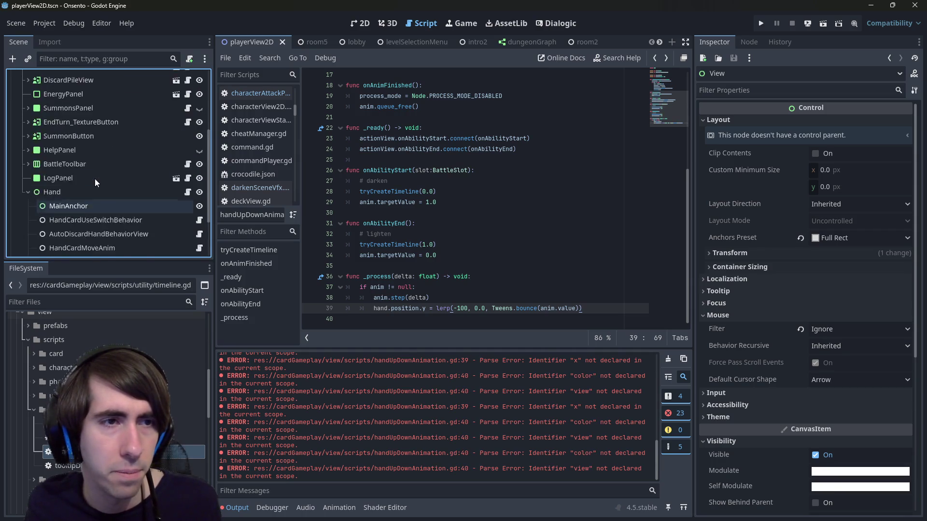
scroll(95, 178, up, 1)
click(66, 216)
click(128, 226)
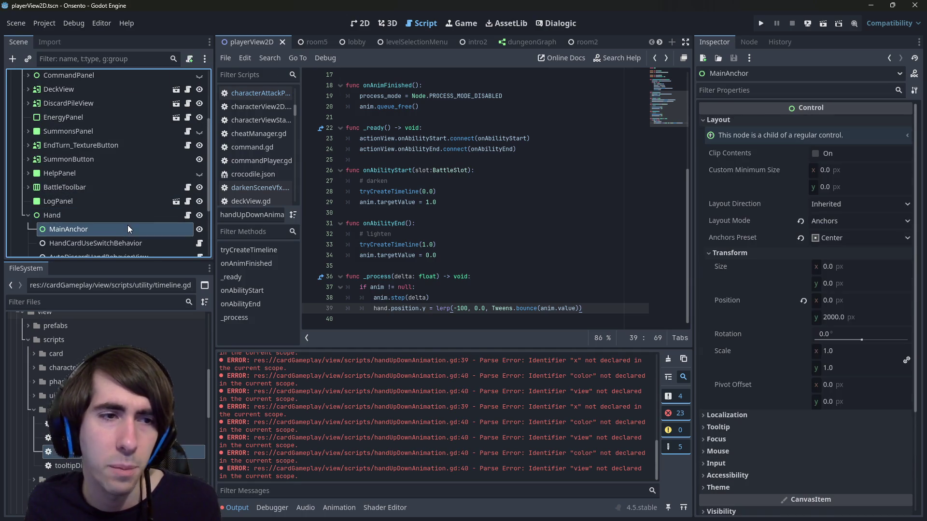
click(360, 24)
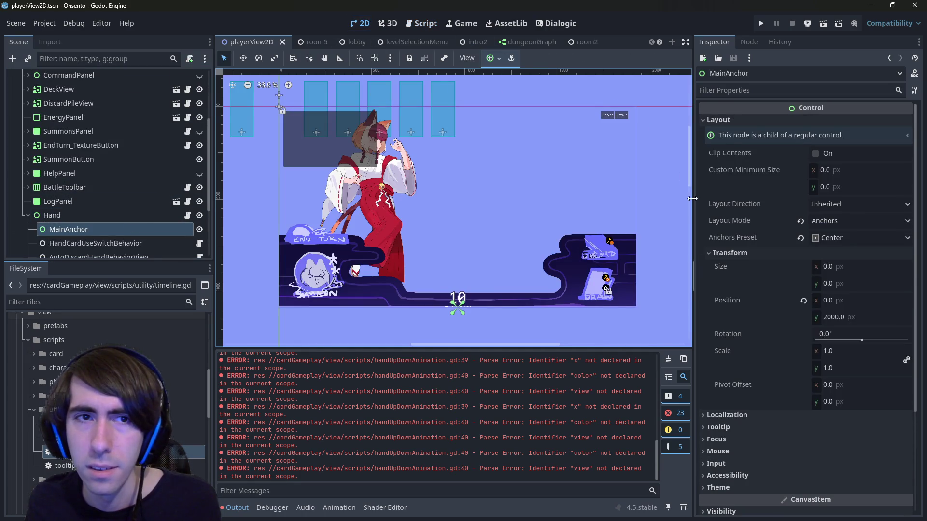
- Check Hand's layout and transform and MainAnchor's 2000 px Y position, then return to handUpDownAnimation.gd
scroll(560, 228, down, 3)
click(95, 214)
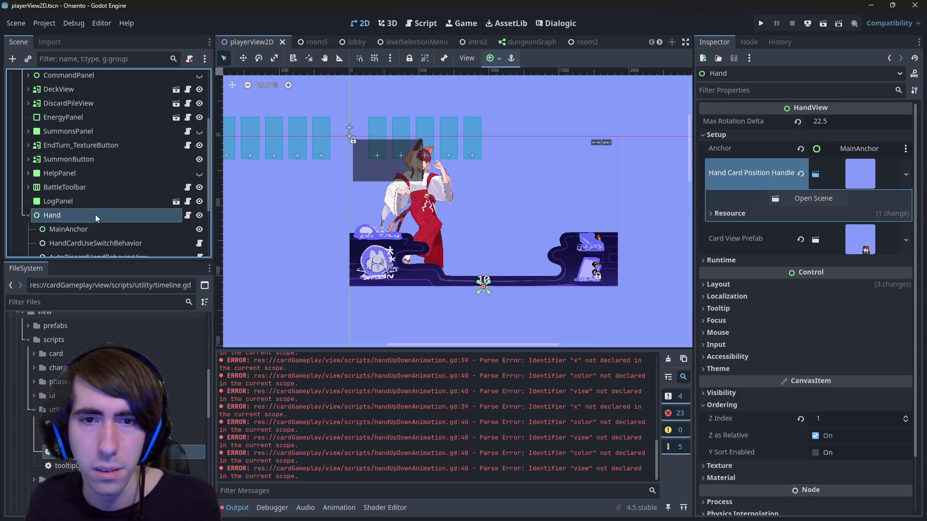
click(94, 230)
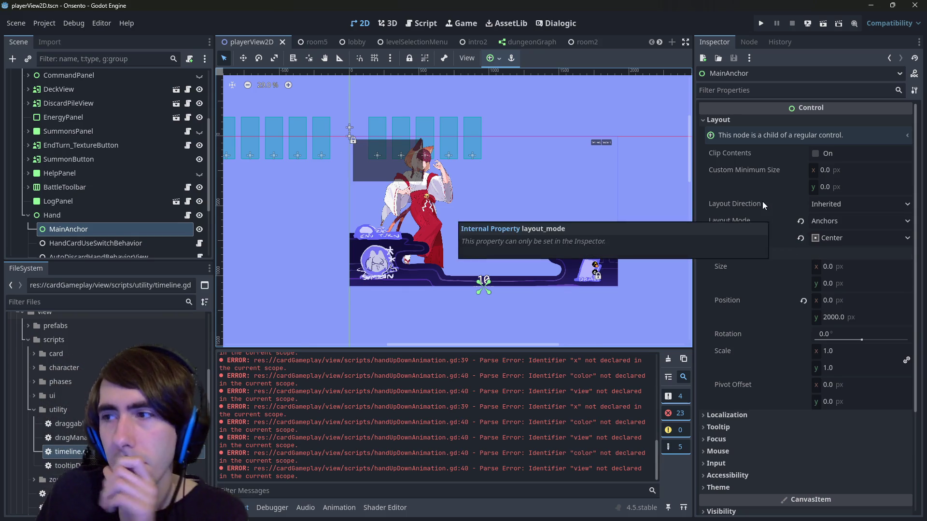
mouse_move(762, 202)
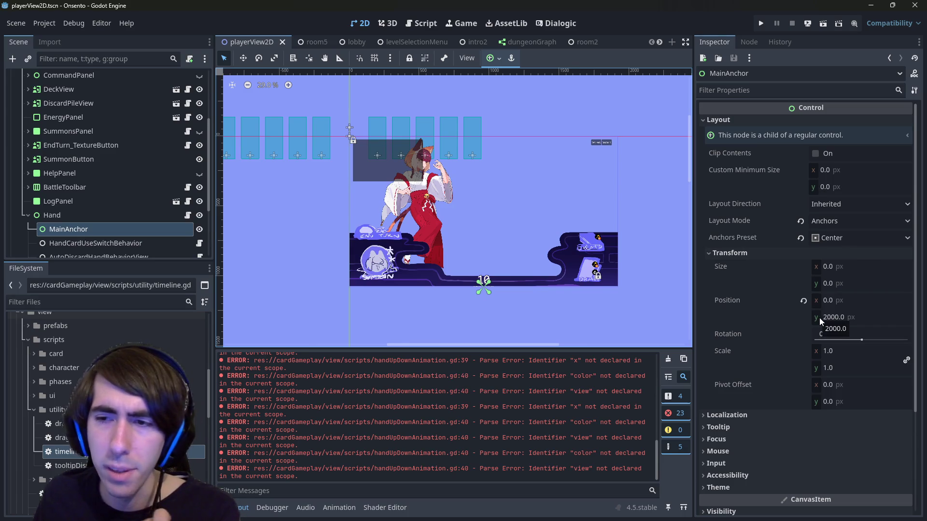
click(58, 218)
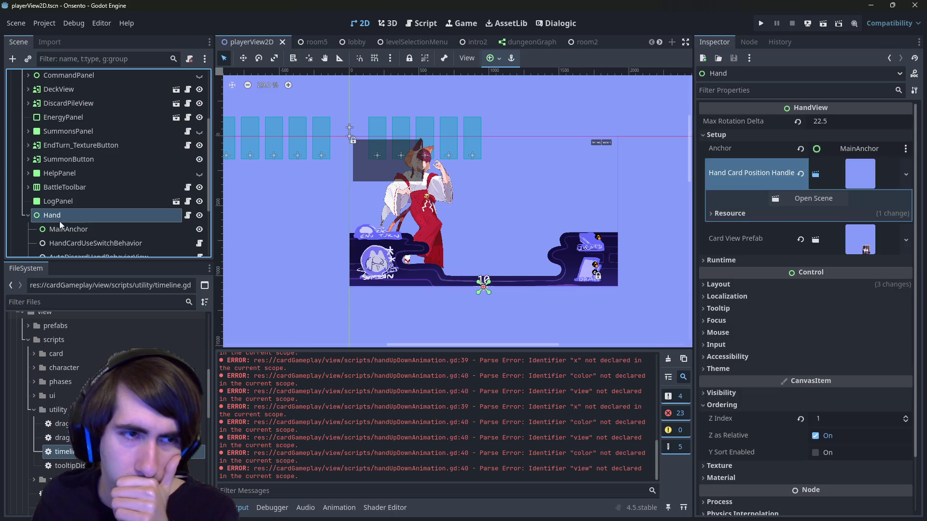
click(732, 284)
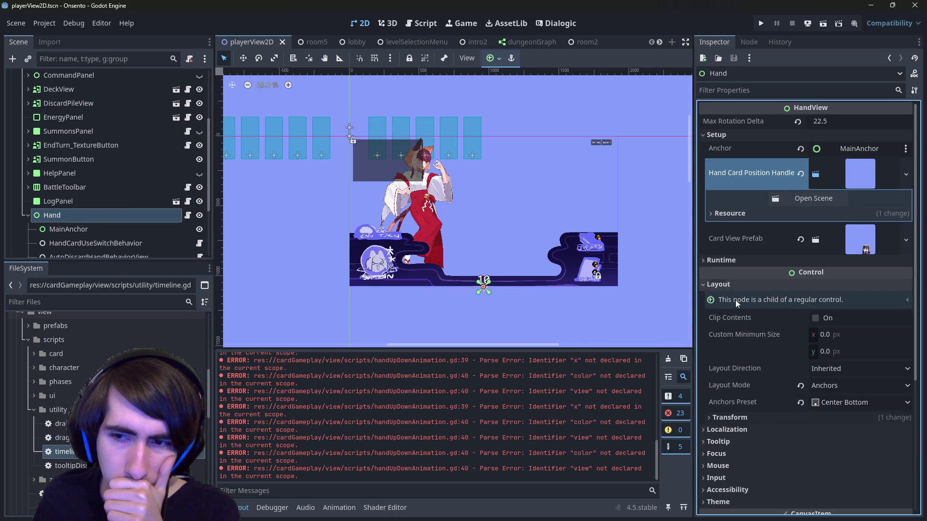
click(739, 417)
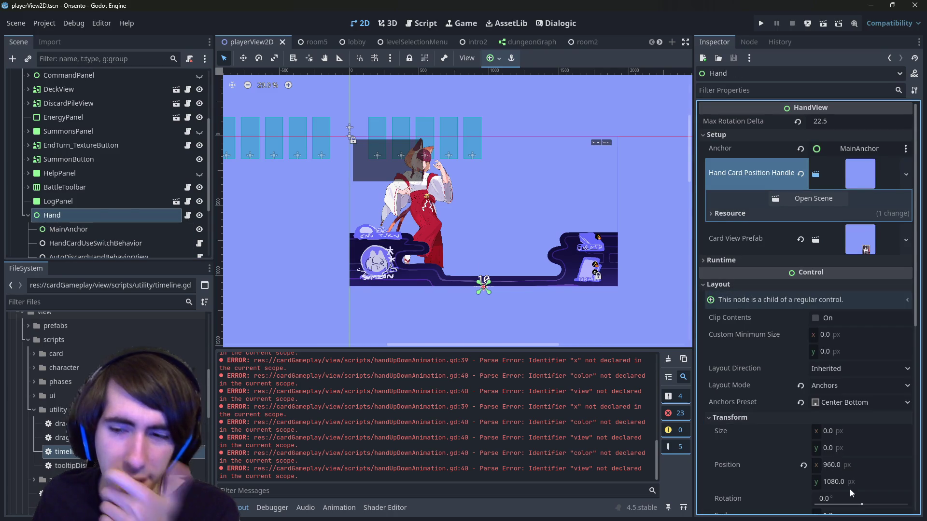
click(108, 228)
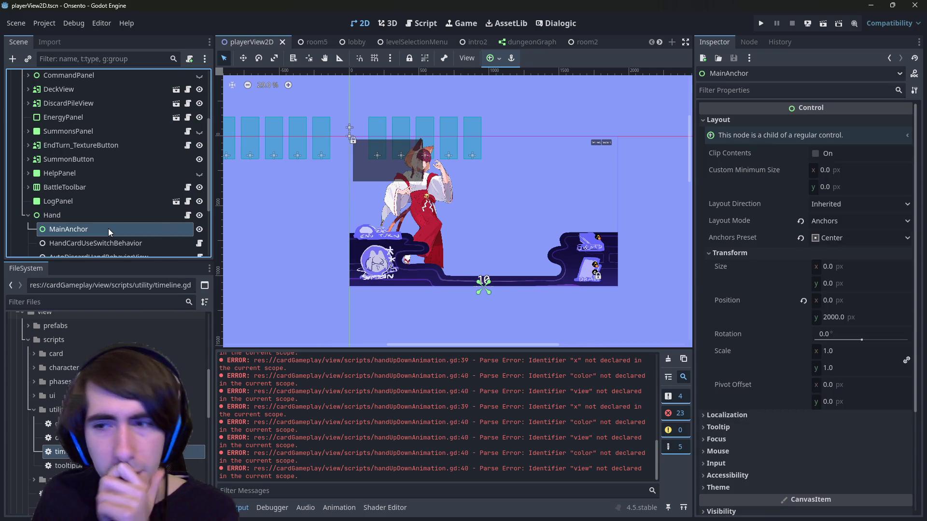
click(430, 27)
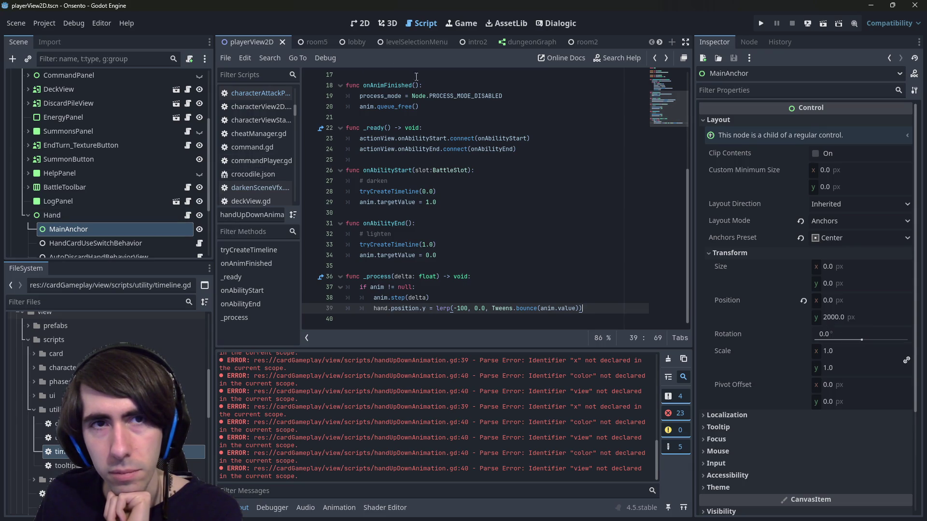
click(358, 25)
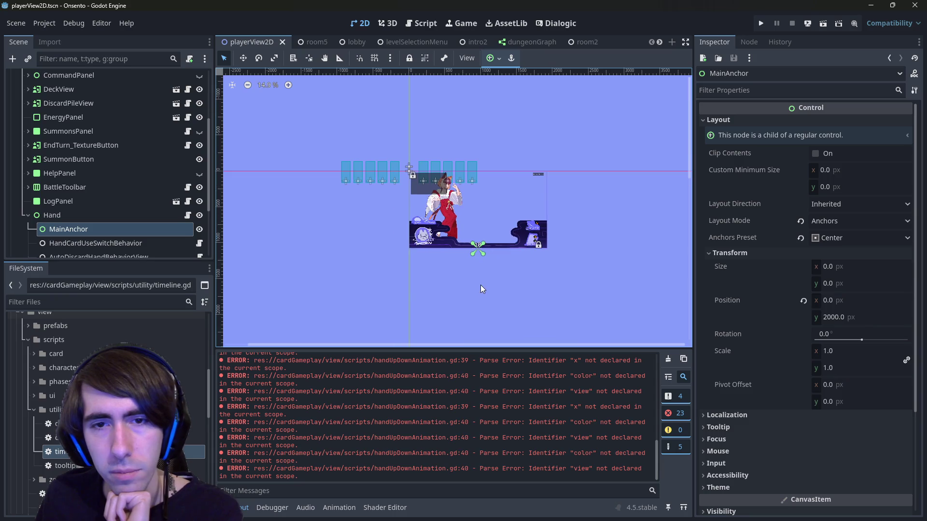
scroll(469, 244, up, 10)
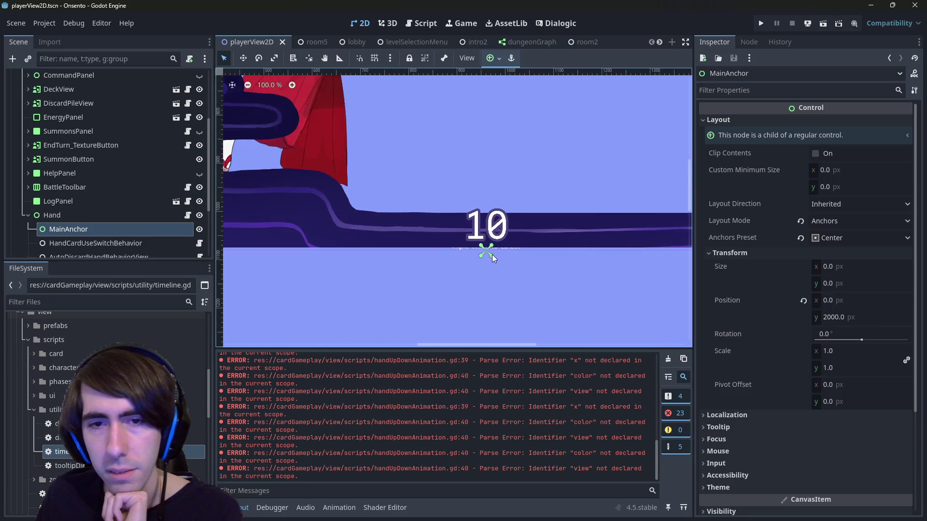
scroll(482, 246, down, 5)
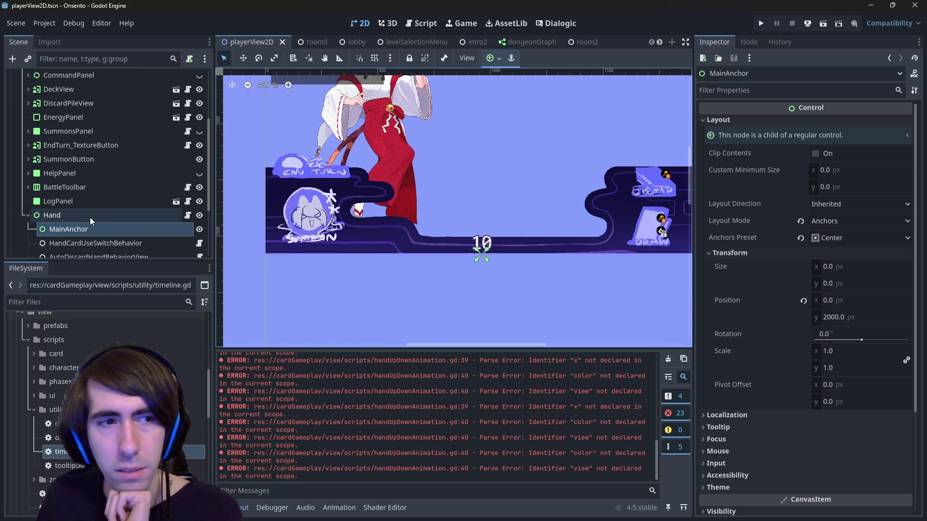
click(90, 216)
scroll(811, 386, down, 3)
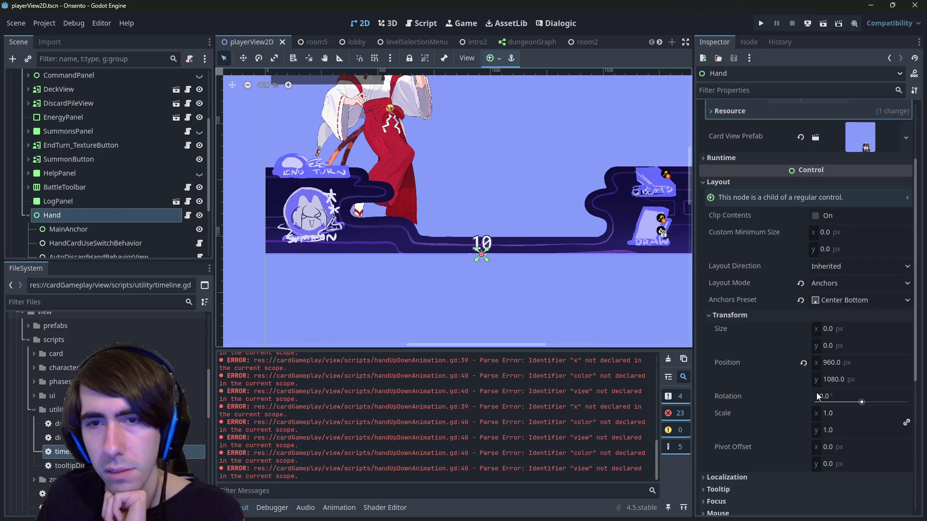
click(158, 229)
scroll(465, 292, down, 5)
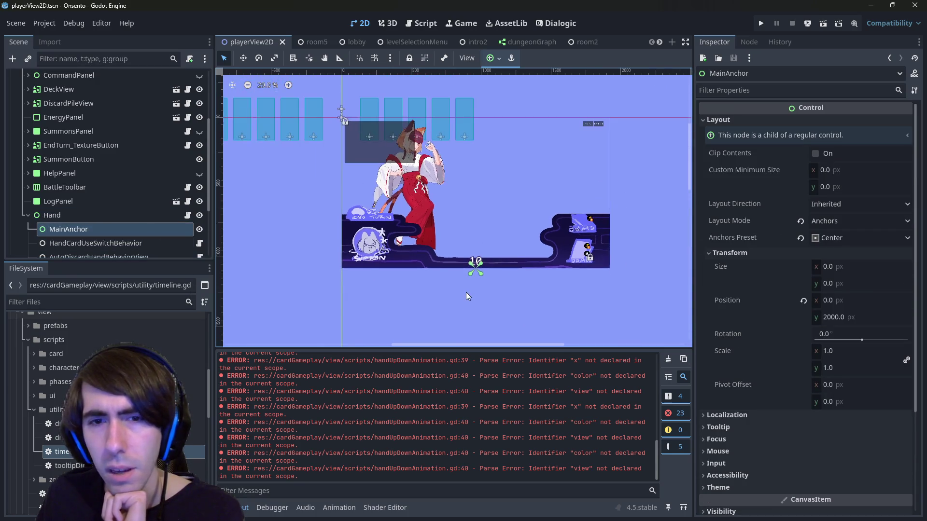
scroll(384, 215, down, 6)
scroll(378, 214, up, 2)
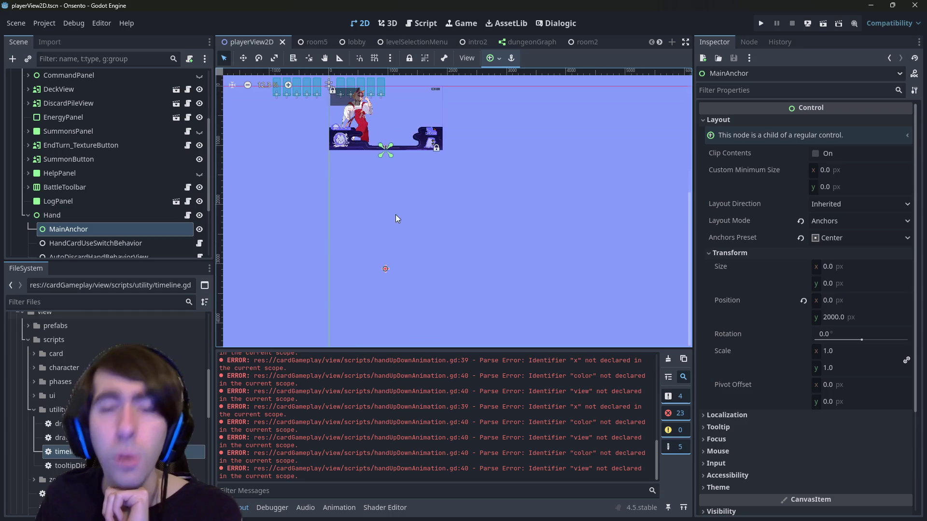
scroll(404, 178, up, 7)
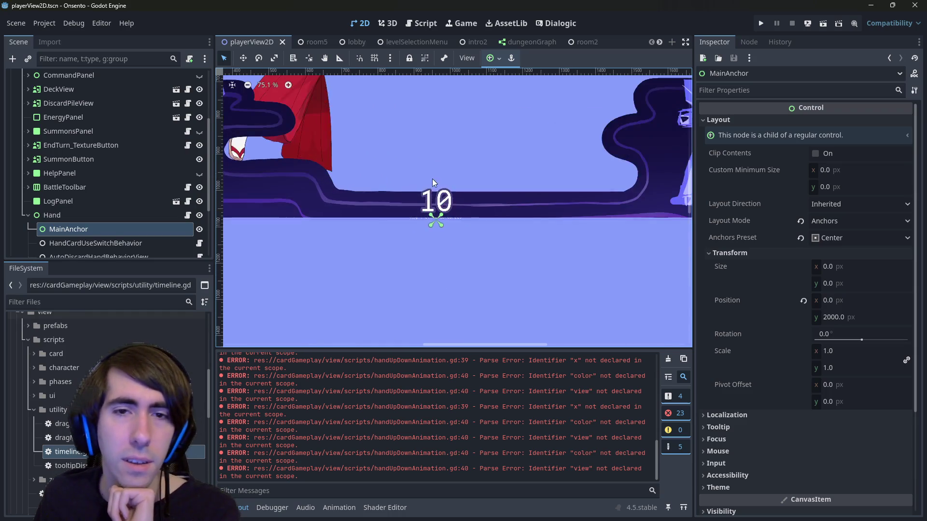
scroll(422, 266, up, 2)
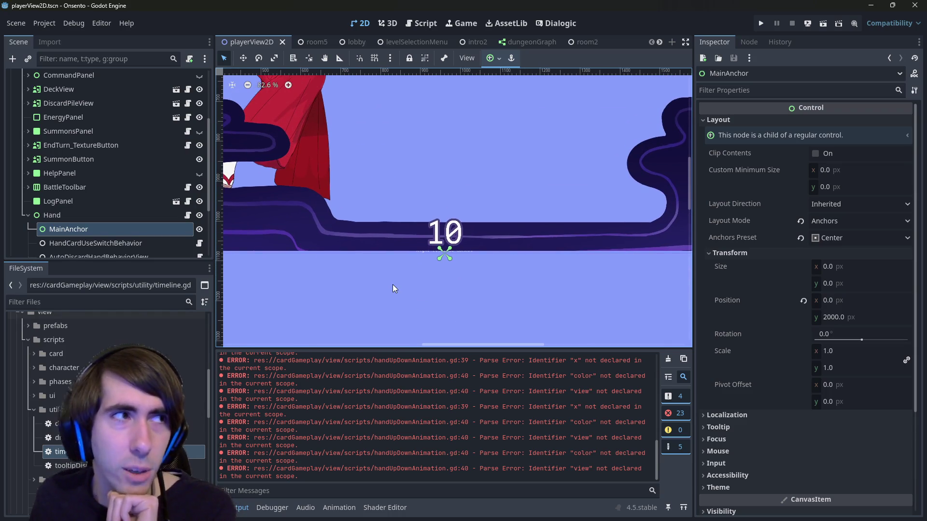
click(128, 218)
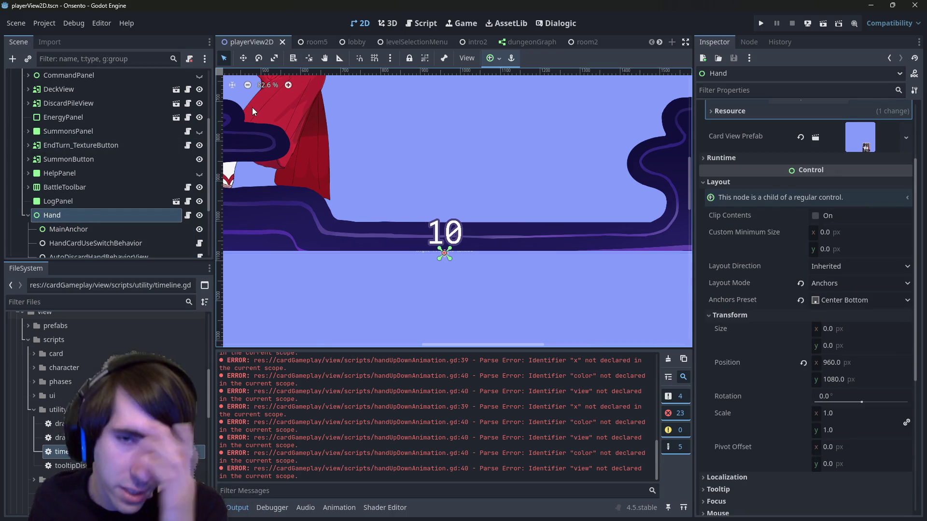
scroll(149, 149, down, 3)
scroll(160, 126, up, 3)
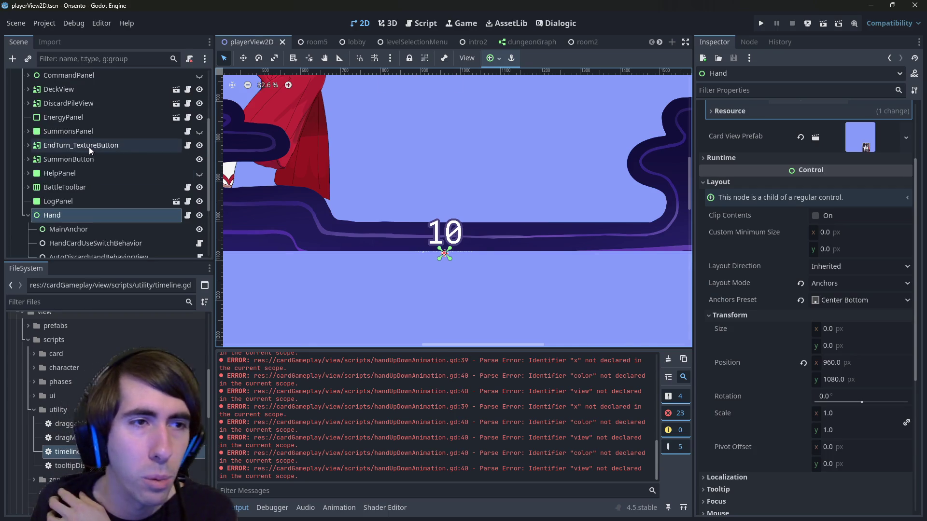
click(421, 23)
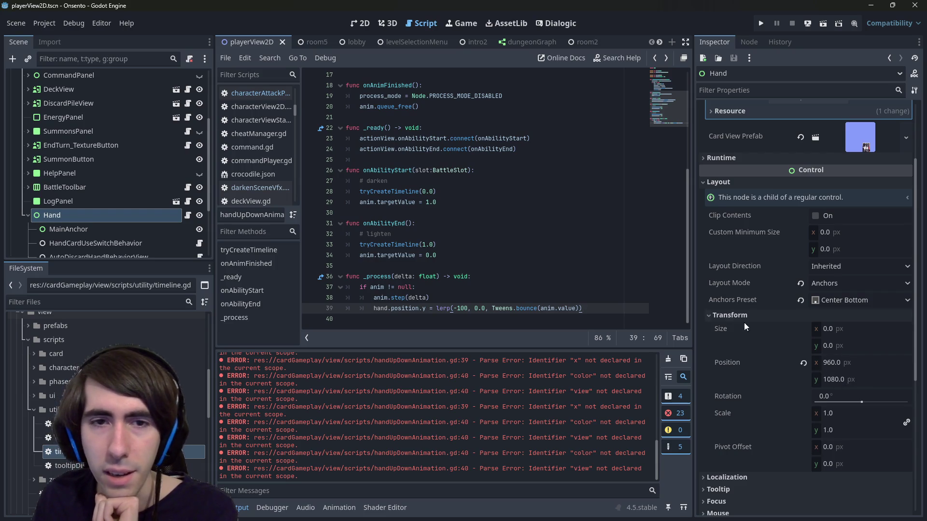
- Add a Control node as Hand's first child
scroll(504, 253, up, 3)
scroll(491, 289, down, 3)
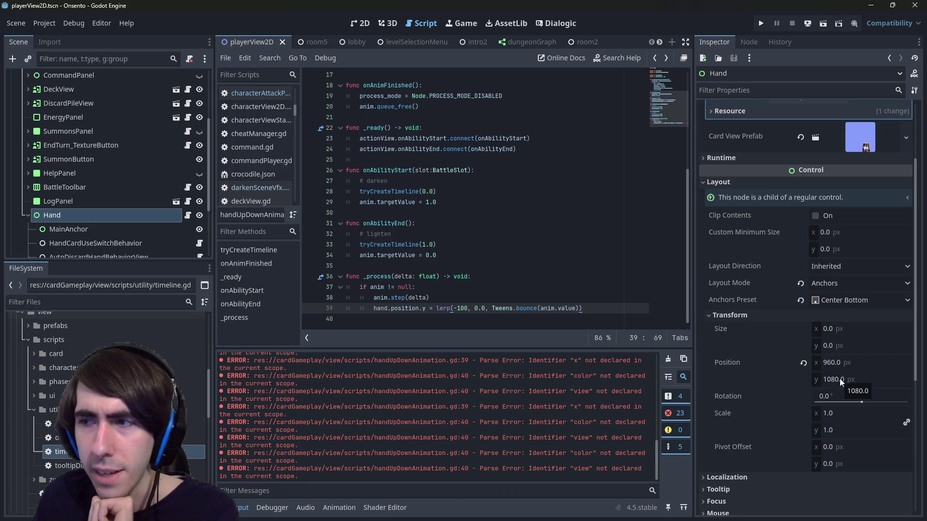
scroll(94, 227, down, 1)
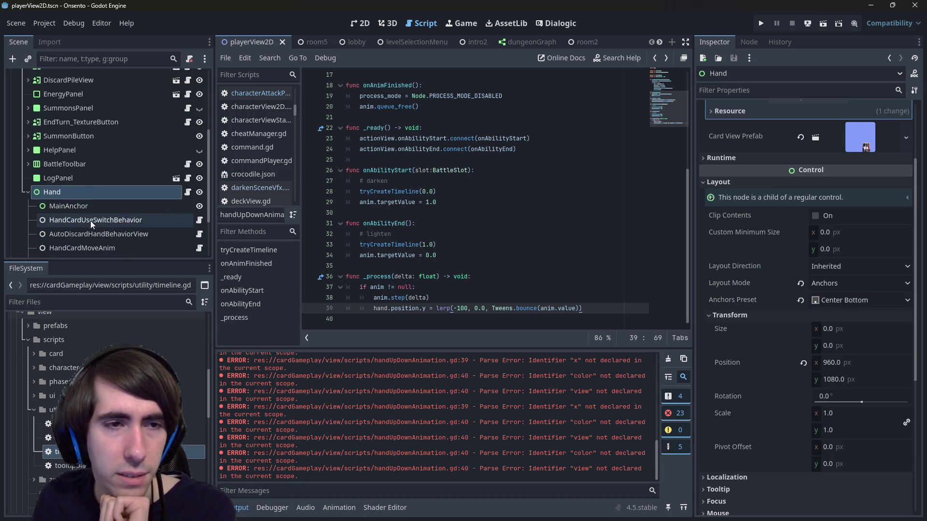
right_click(77, 192)
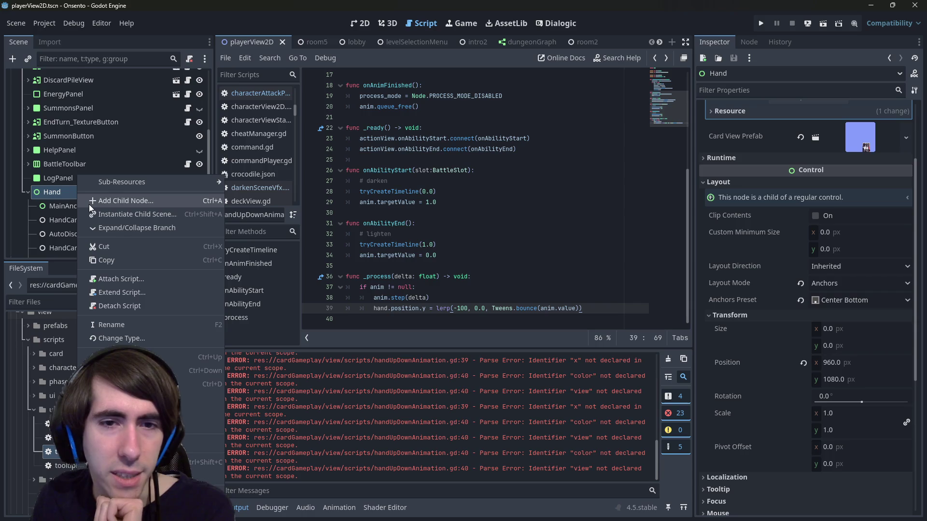
click(89, 205)
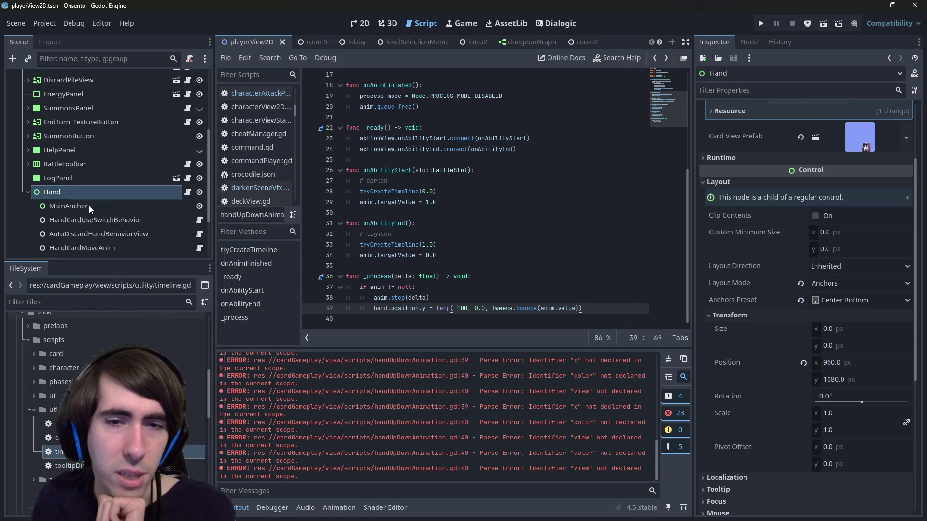
double_click(348, 190)
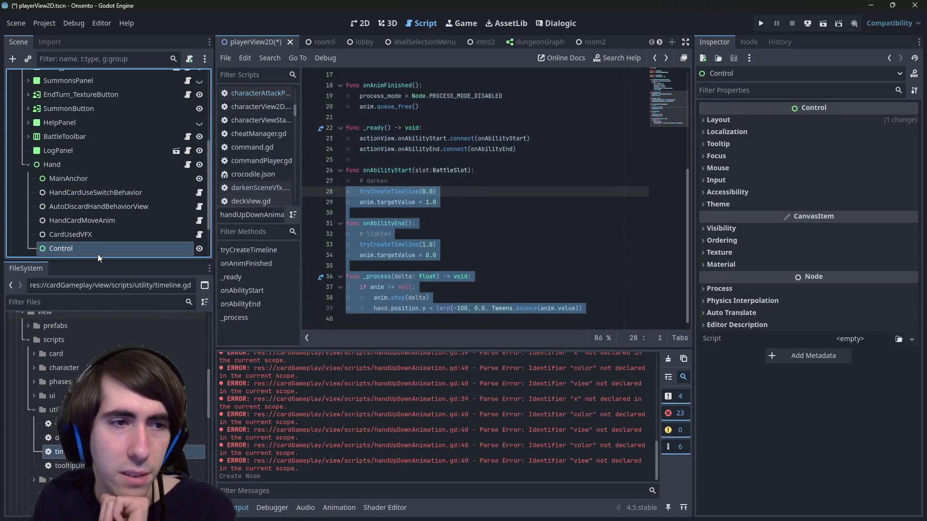
drag(98, 252, 83, 173)
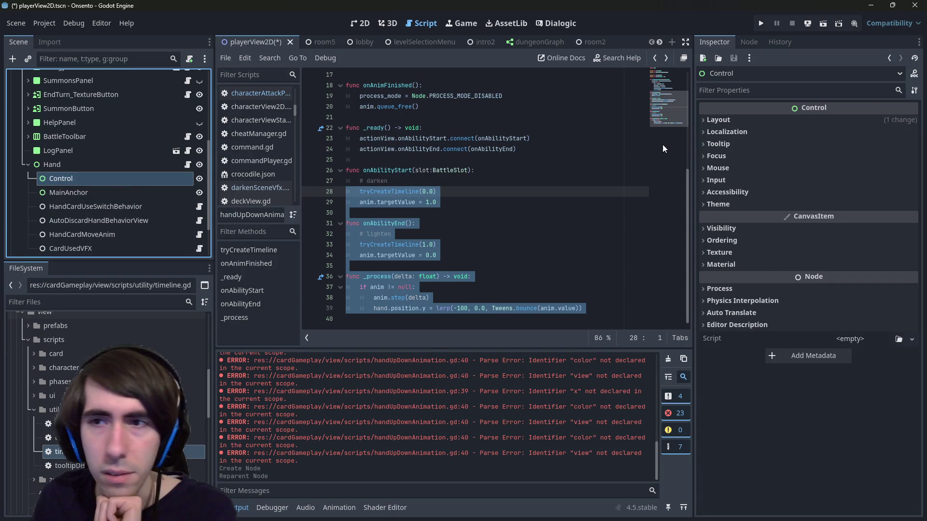
- Set the new Control's size to 0 by 0
click(708, 120)
click(747, 236)
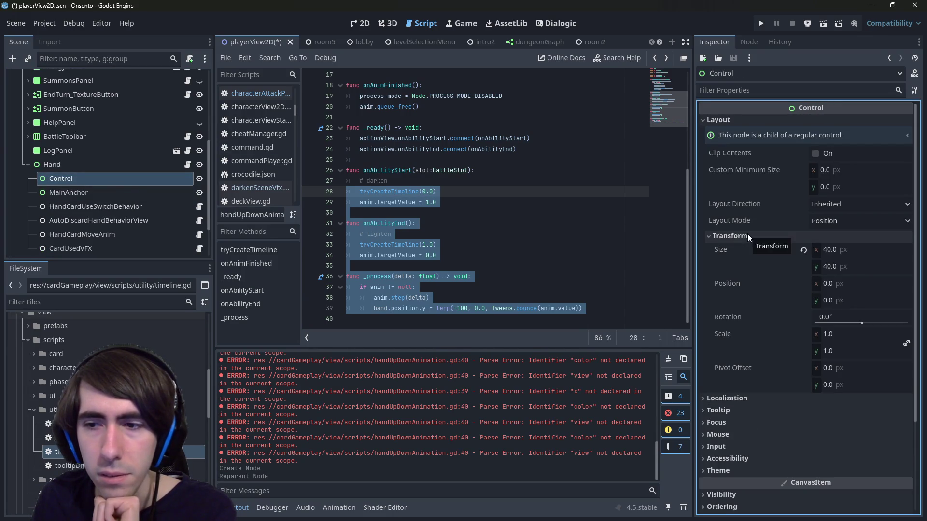
click(847, 251)
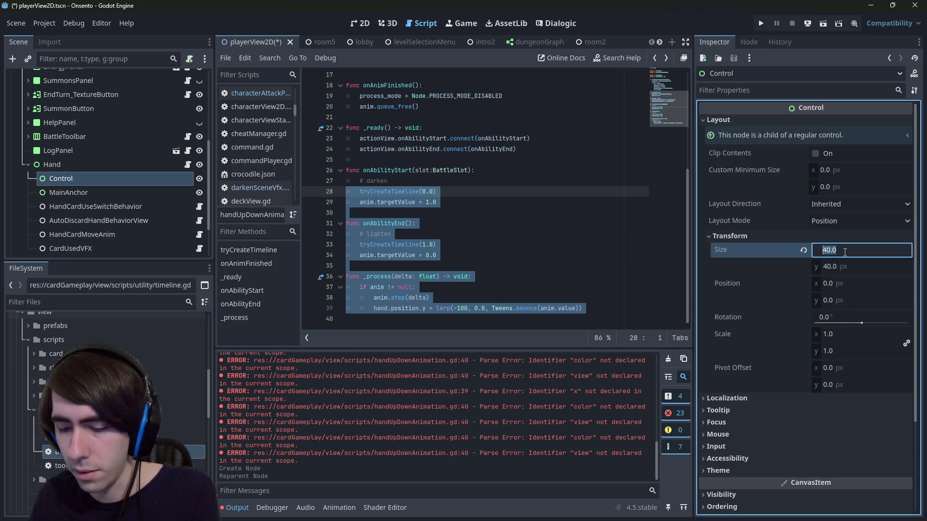
text(0)
key(Tab)
text(0)
key(Return)
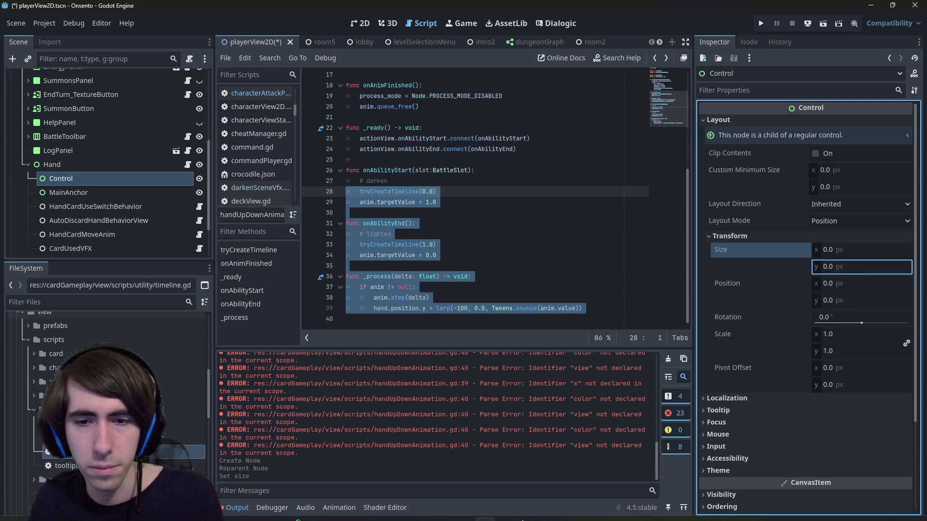
- Reparent MainAnchor under the new Control and save the scene
mouse_move(130, 197)
mouse_down()
mouse_move(115, 194)
mouse_move(108, 179)
mouse_up()
click(364, 25)
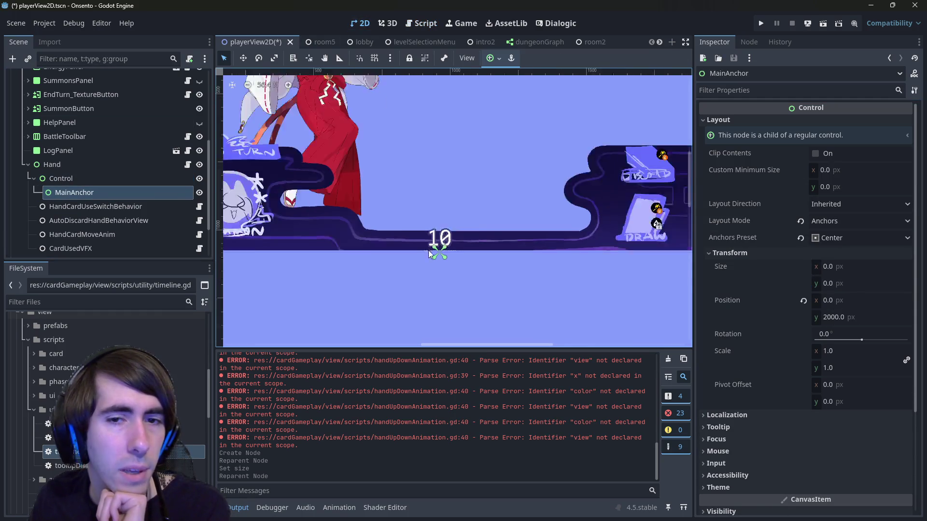
click(78, 179)
click(82, 192)
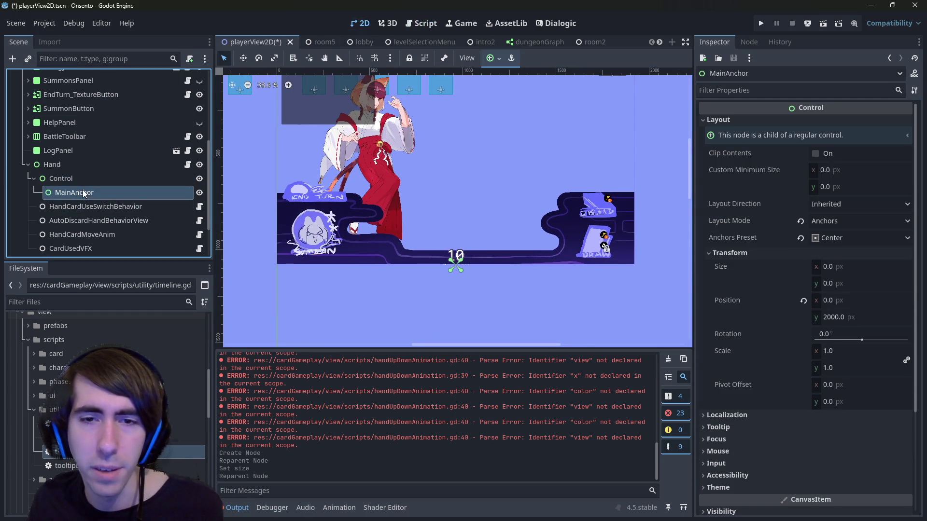
key(ctrl+s)
- Rename the Control node to HandAnimTarget
click(80, 179)
click(80, 179)
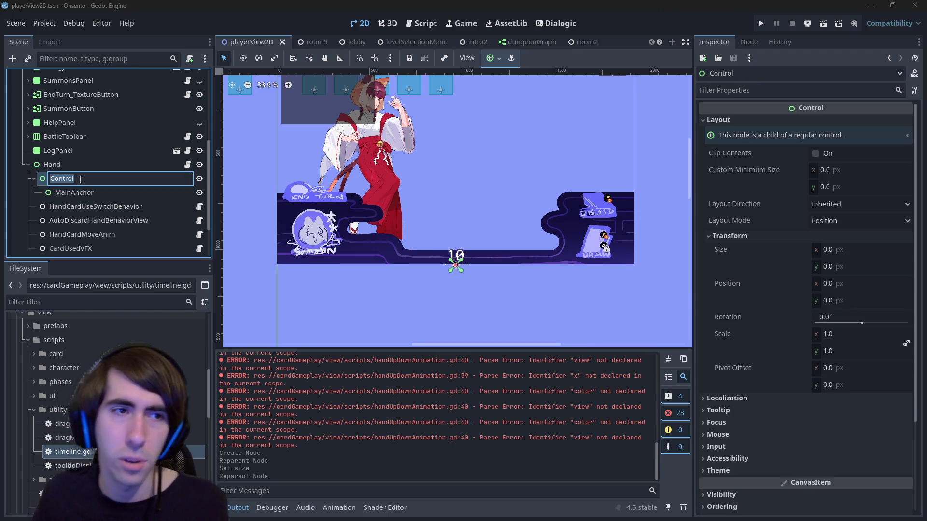
text(HandAnimTarget)
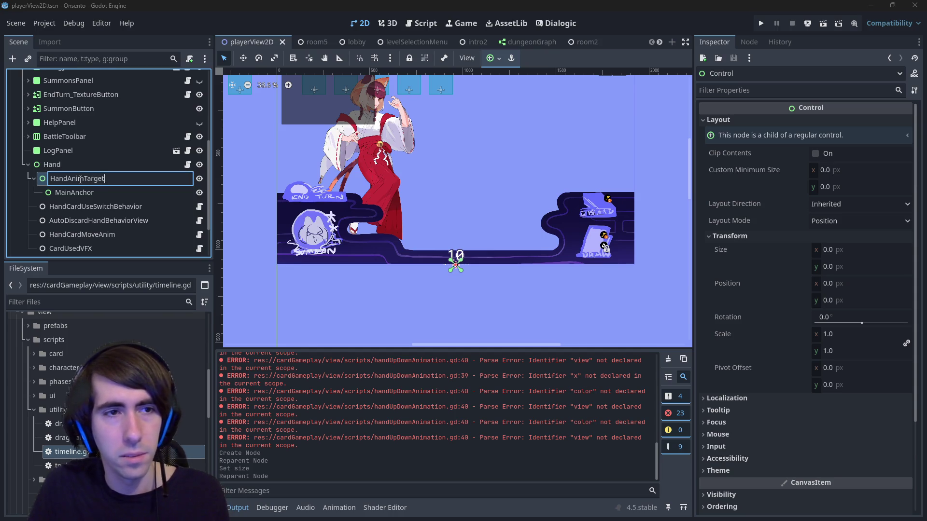
key(Return)
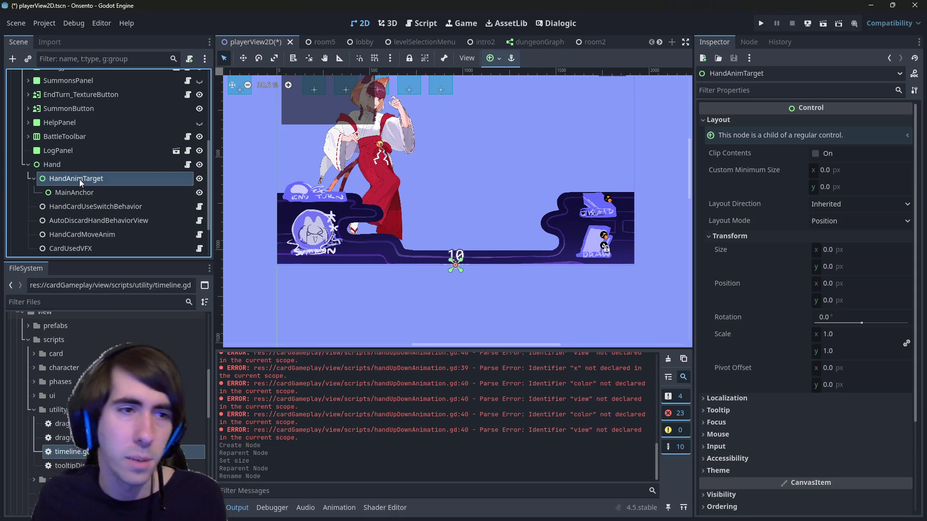
click(408, 21)
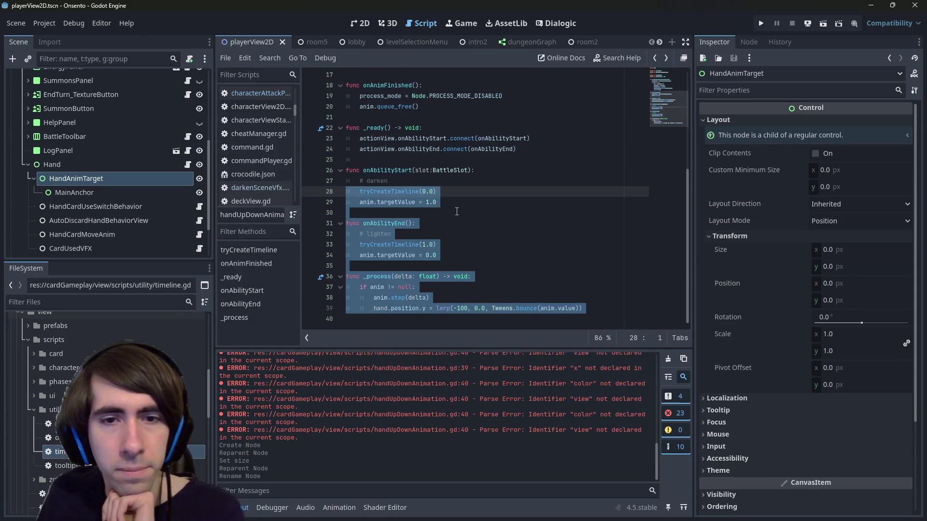
- On the HandUpDownAnimation node, assign ActionPhaseView to Action View and save
click(506, 276)
scroll(146, 224, down, 3)
click(118, 254)
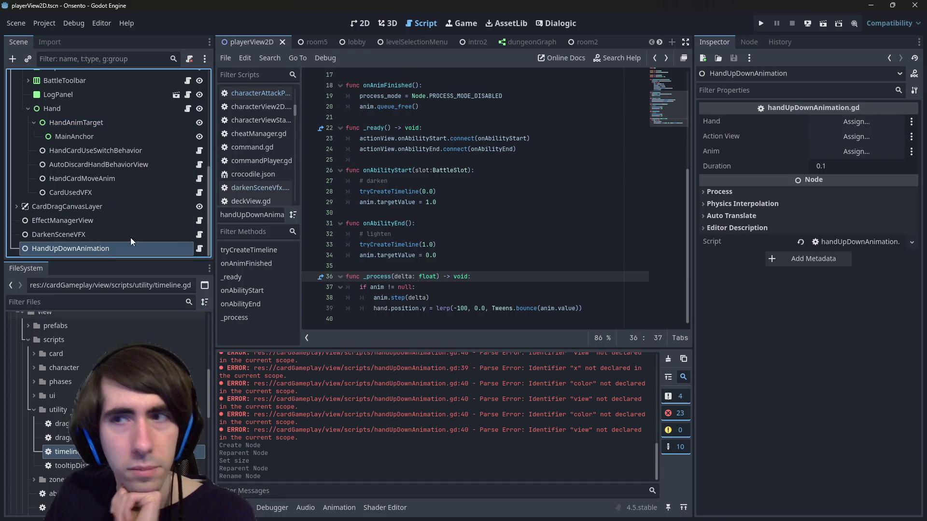
click(829, 150)
scroll(404, 299, down, 15)
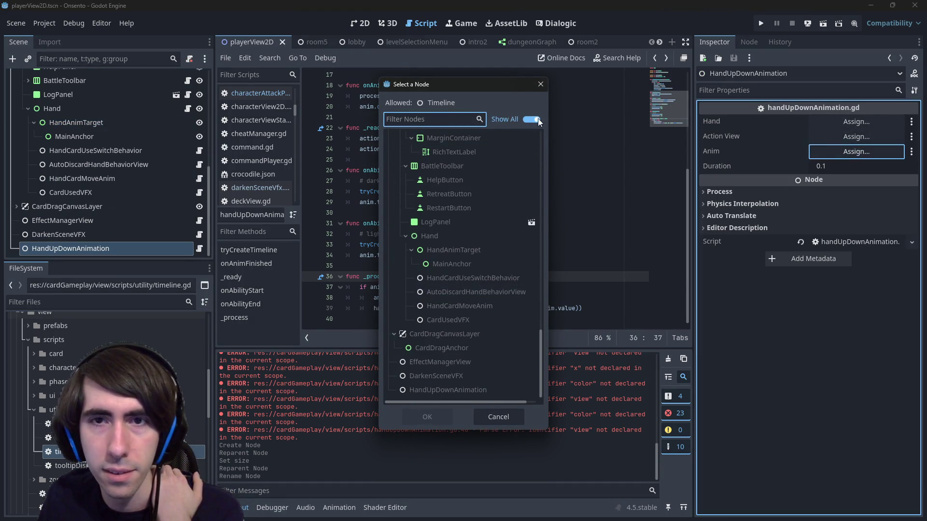
click(543, 86)
scroll(531, 145, up, 5)
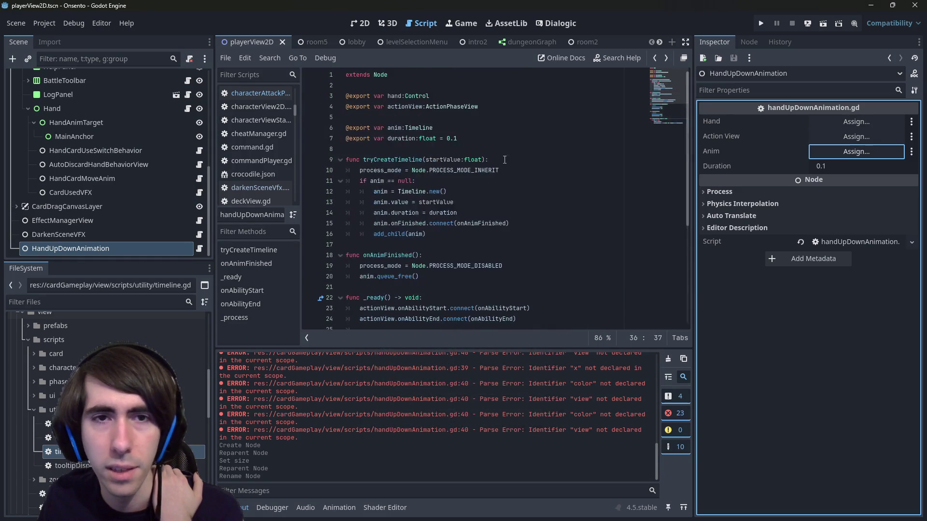
click(835, 137)
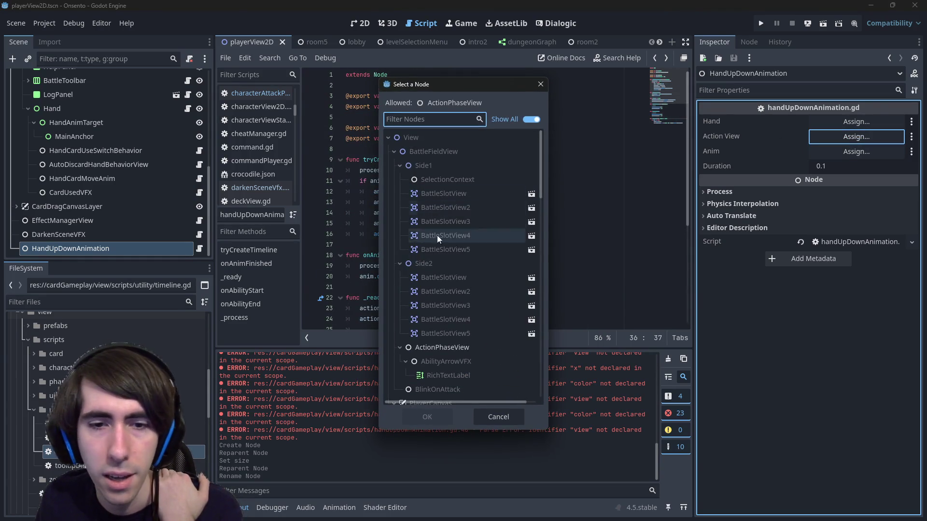
double_click(434, 351)
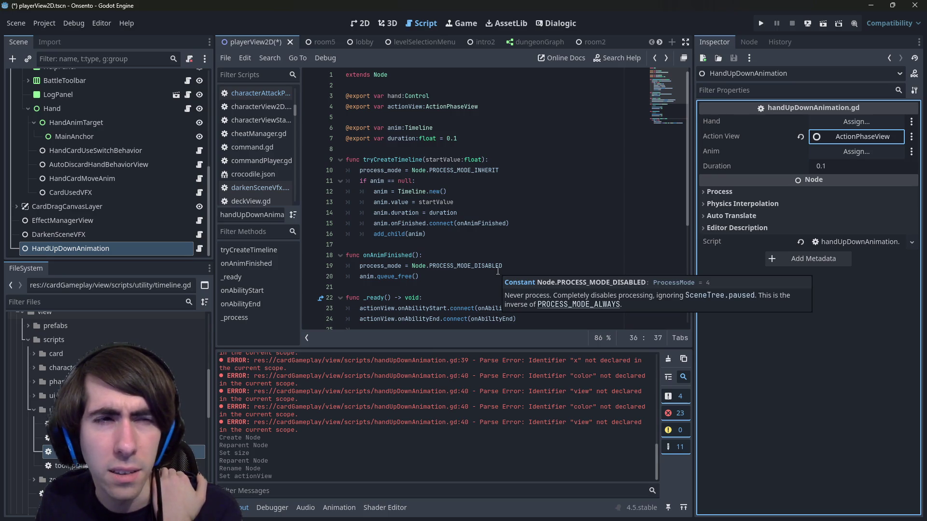
click(534, 211)
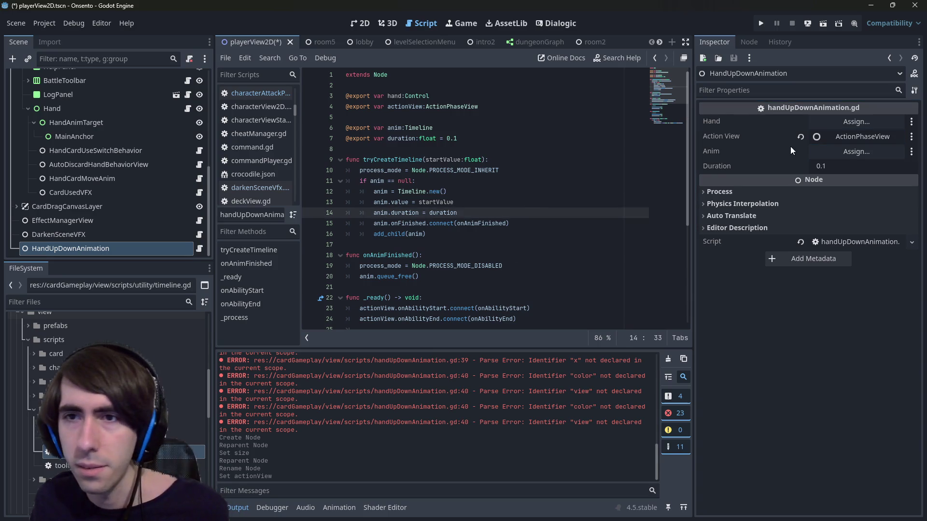
key(ctrl+s)
- Assign HandAnimTarget to the Hand property and save the scene
click(821, 127)
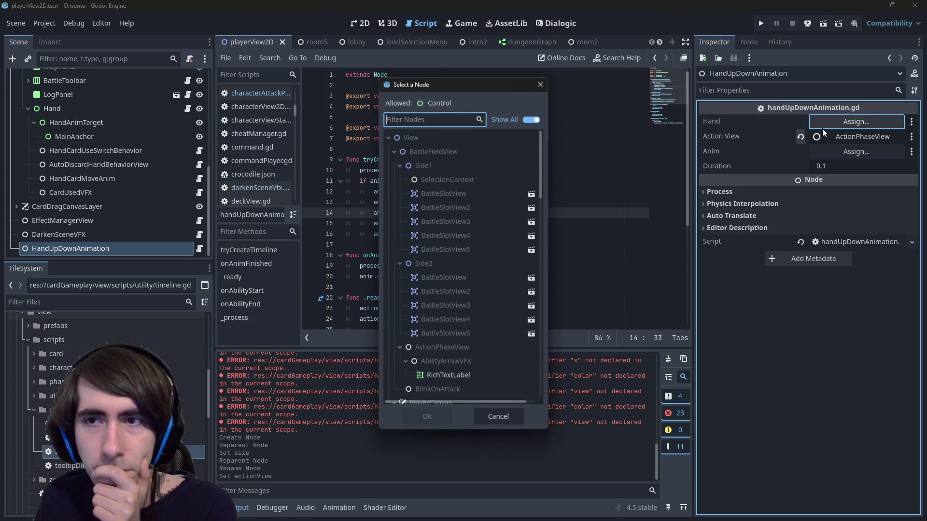
scroll(434, 289, down, 5)
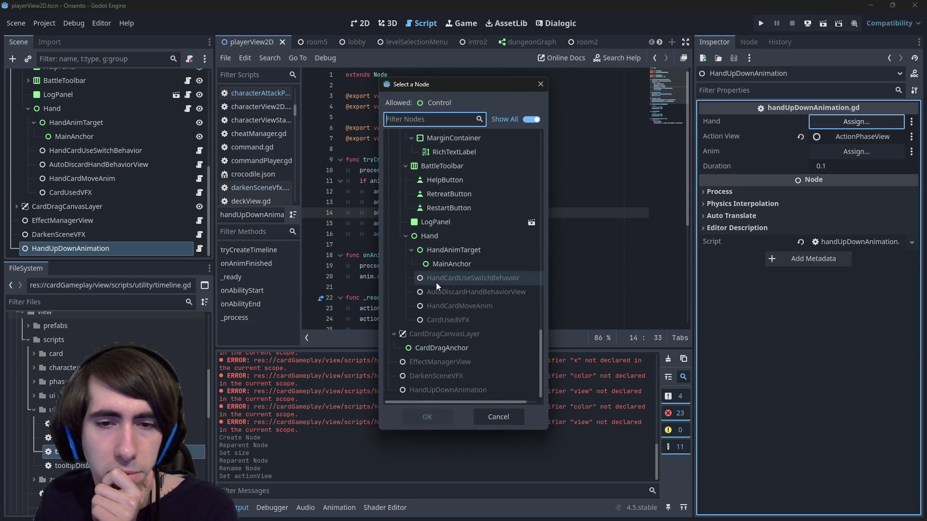
double_click(453, 248)
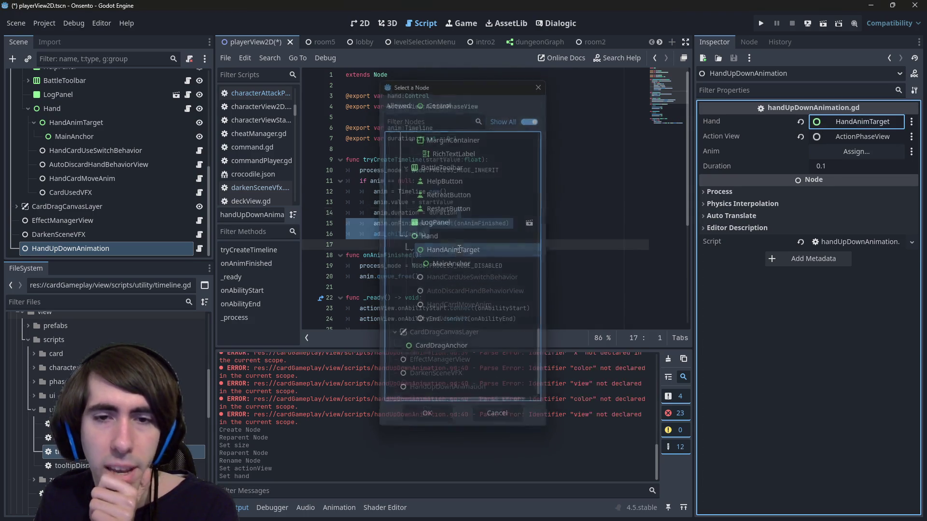
scroll(456, 247, down, 5)
click(458, 250)
key(ctrl+s)
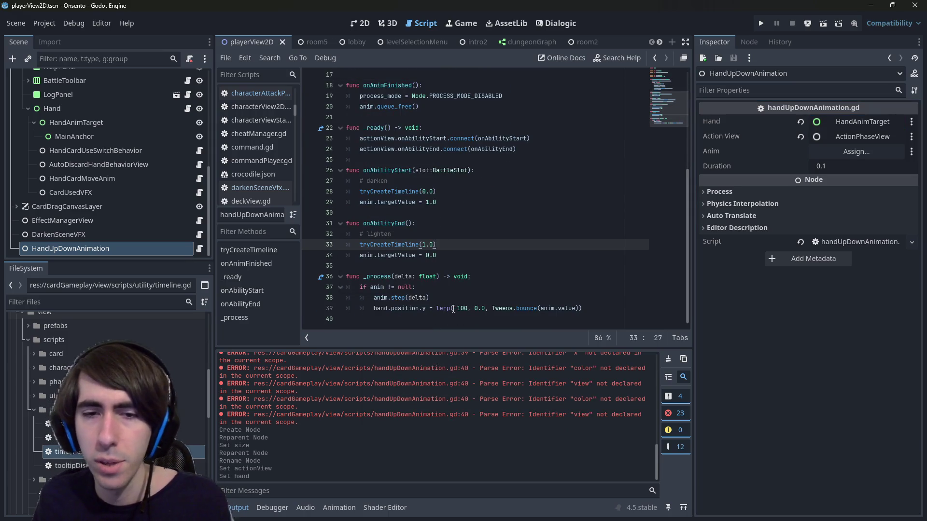
- Erase the -100 starting value in the line 39 lerp
click(464, 308)
key(Delete)
key(BackSpace)
key(BackSpace)
key(BackSpace)
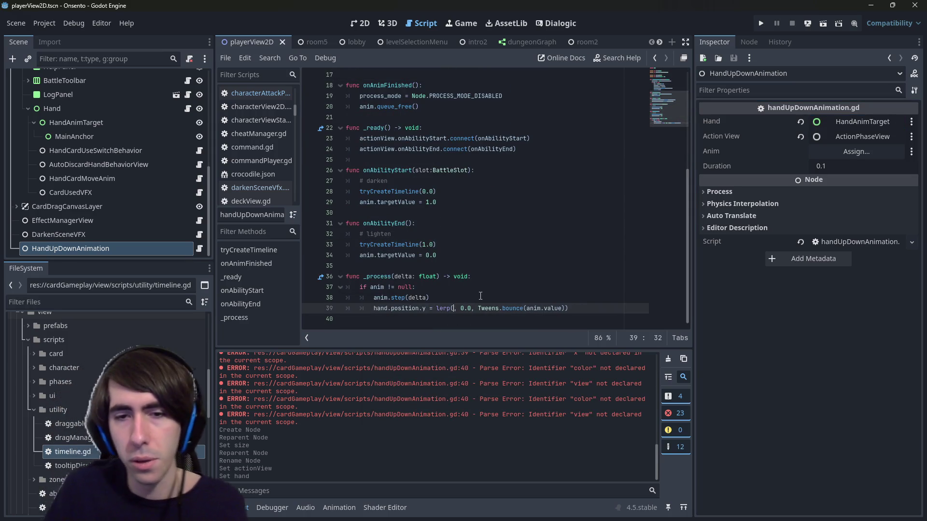
- Make the lerp run from 0 to -200.0
text(0, -10)
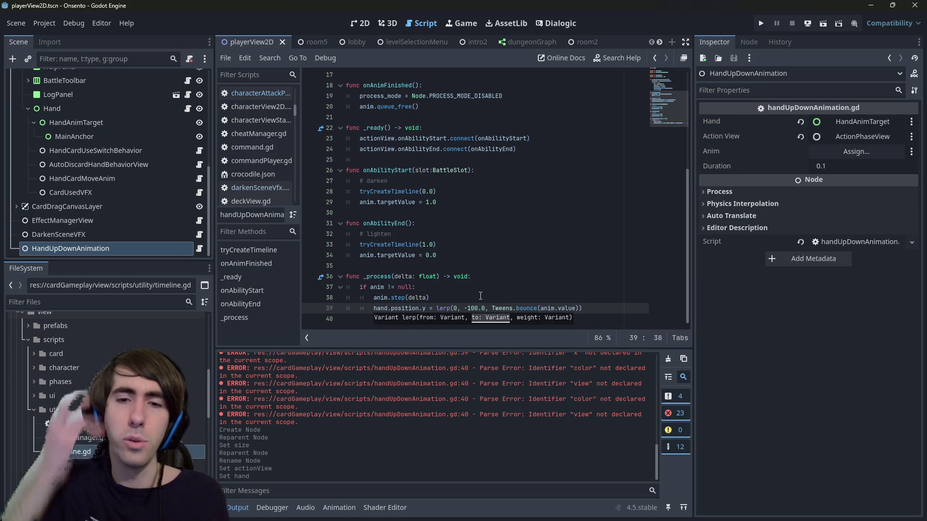
key(BackSpace)
text(0)
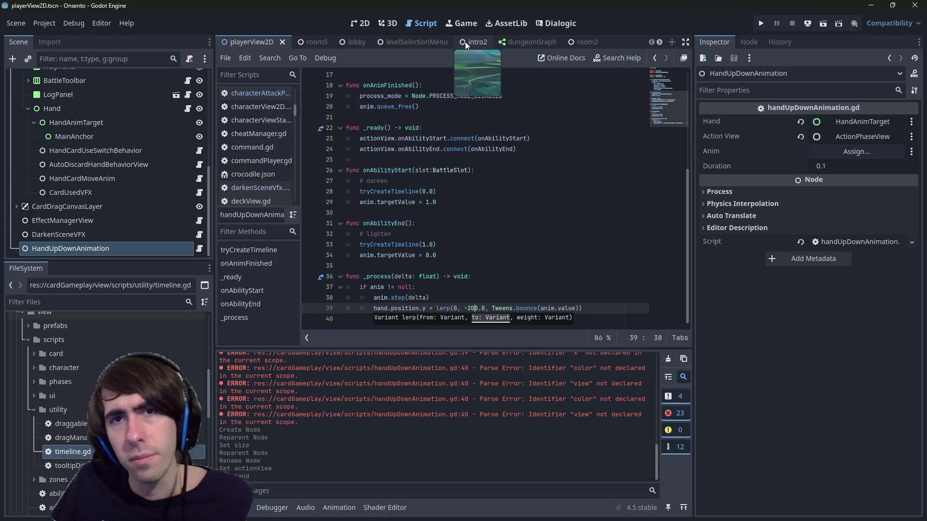
- Run the room2 scene to test the hand animation
click(583, 48)
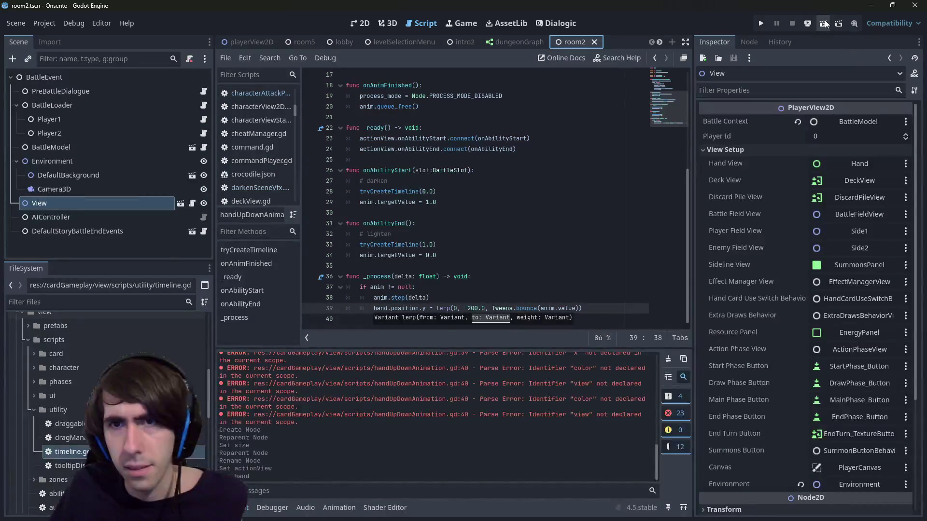
click(823, 23)
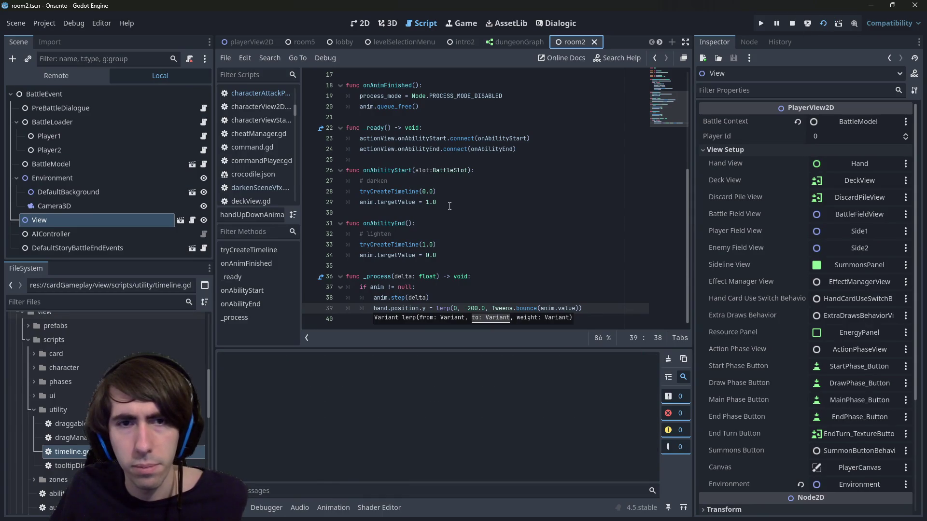
scroll(449, 206, up, 5)
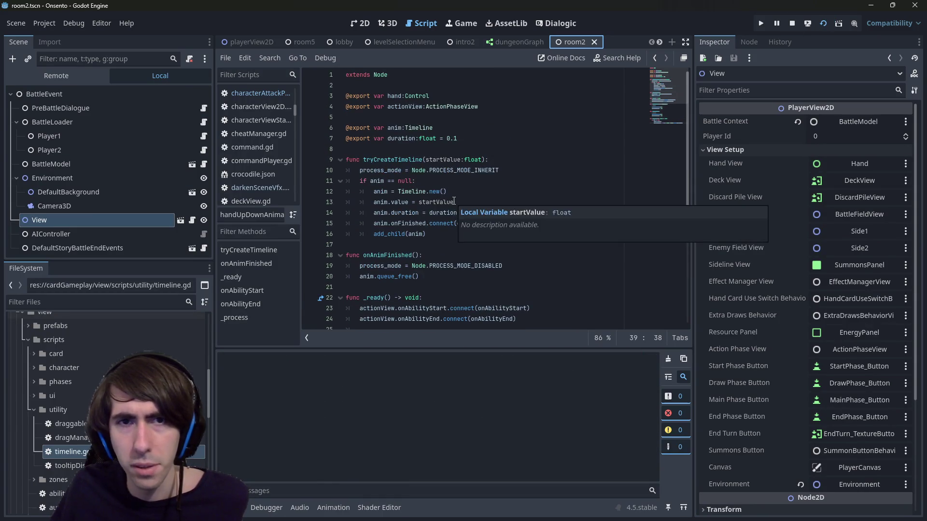
scroll(454, 203, down, 5)
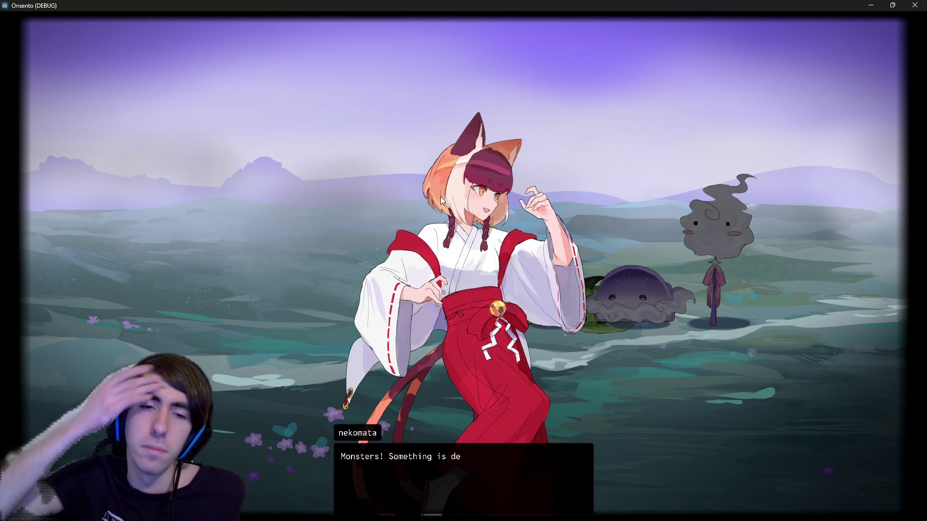
- Advance the nekomata's dialogue and place the nekomata and purple-haired character on the battlefield
click(313, 194)
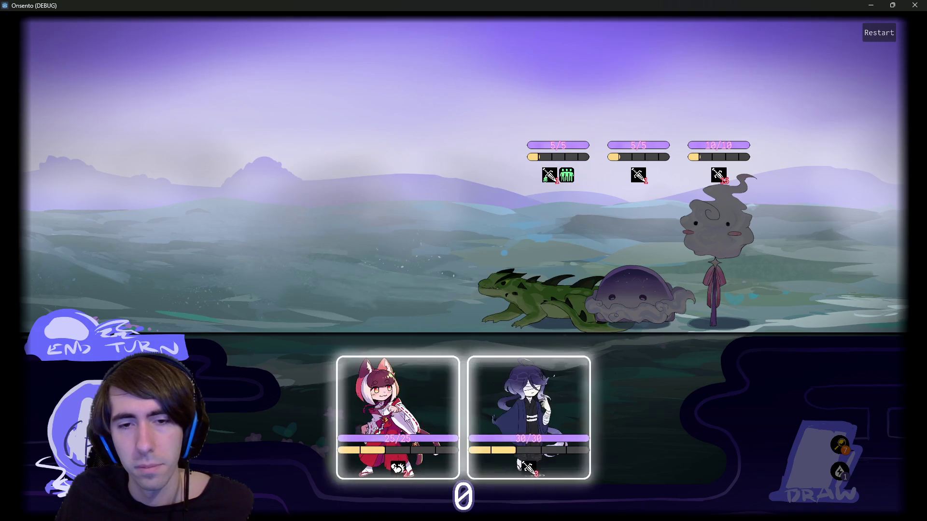
drag(405, 396, 370, 269)
drag(464, 415, 282, 274)
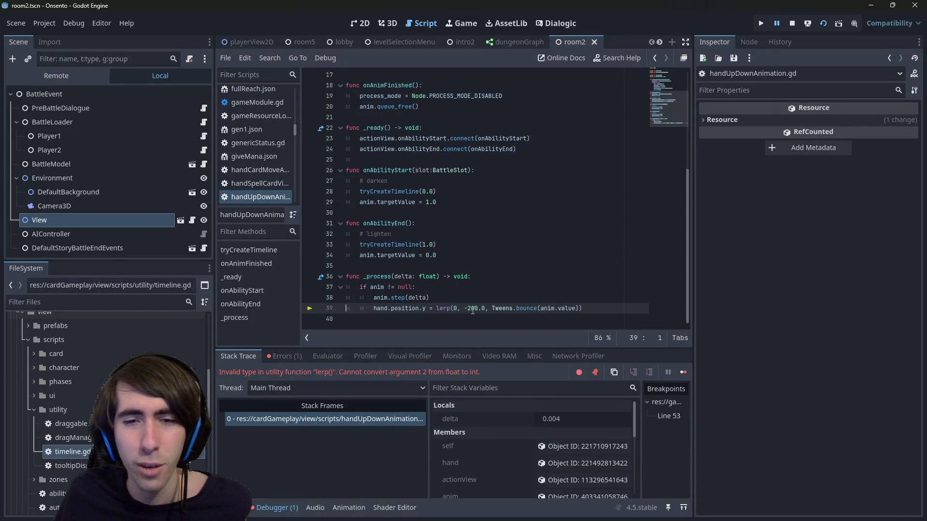
- Make the lerp argument a float with '.0', then try the Guard Up card in-game
text(.0)
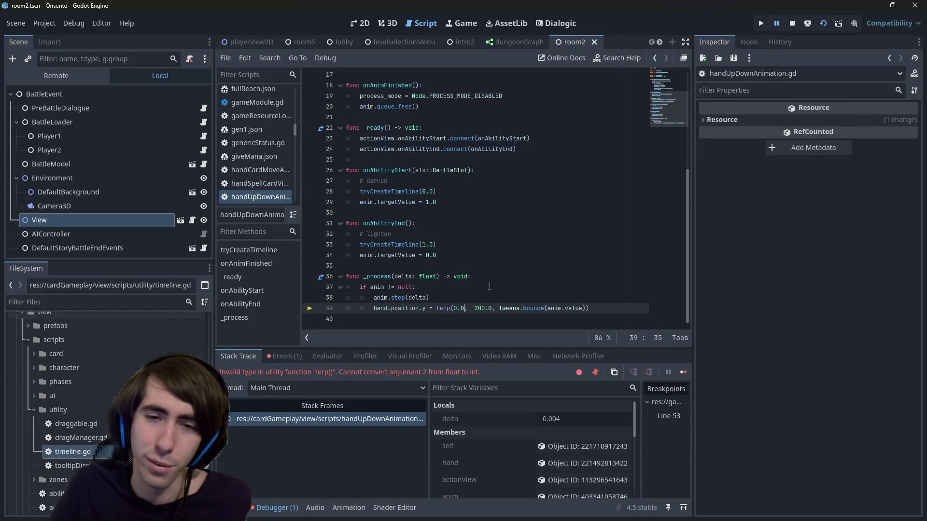
click(814, 24)
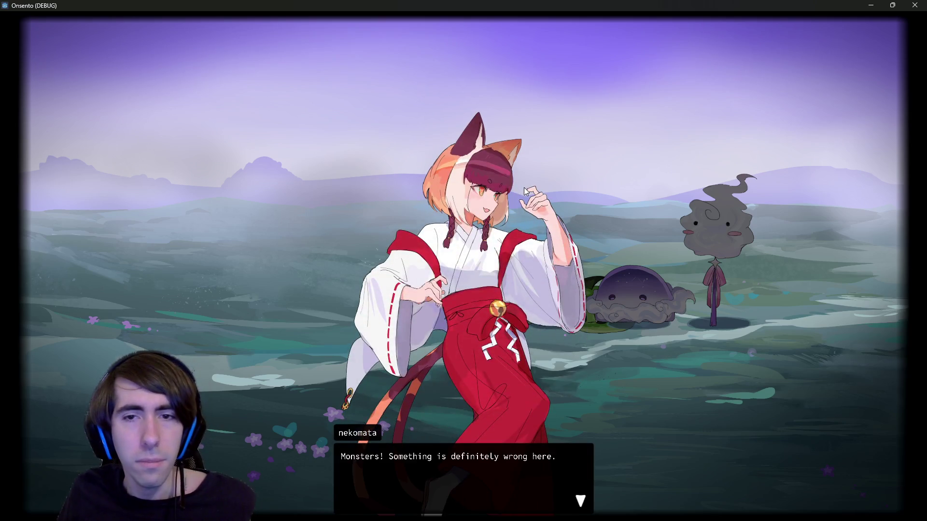
click(526, 192)
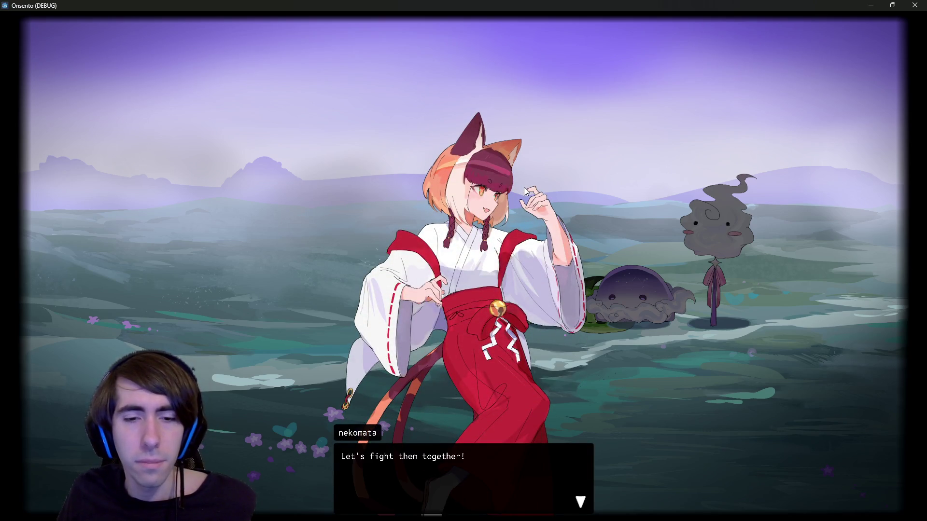
click(526, 191)
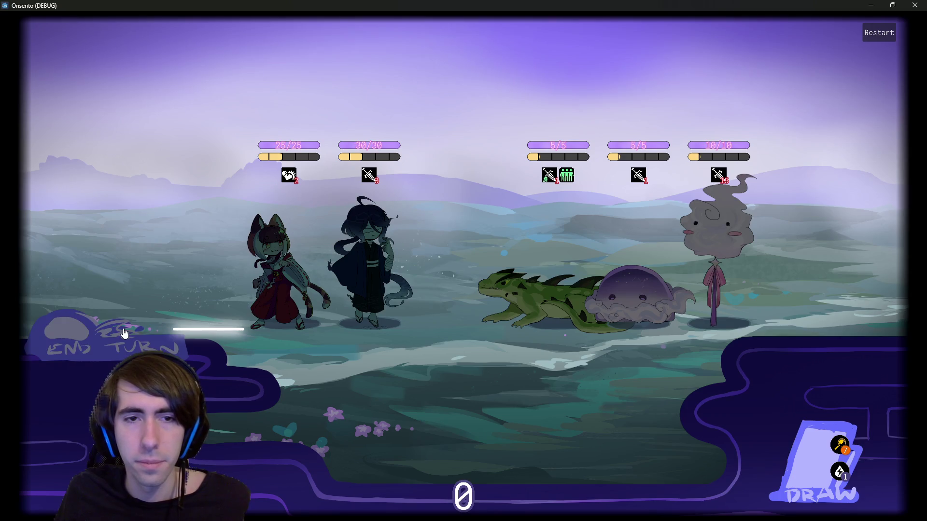
click(367, 240)
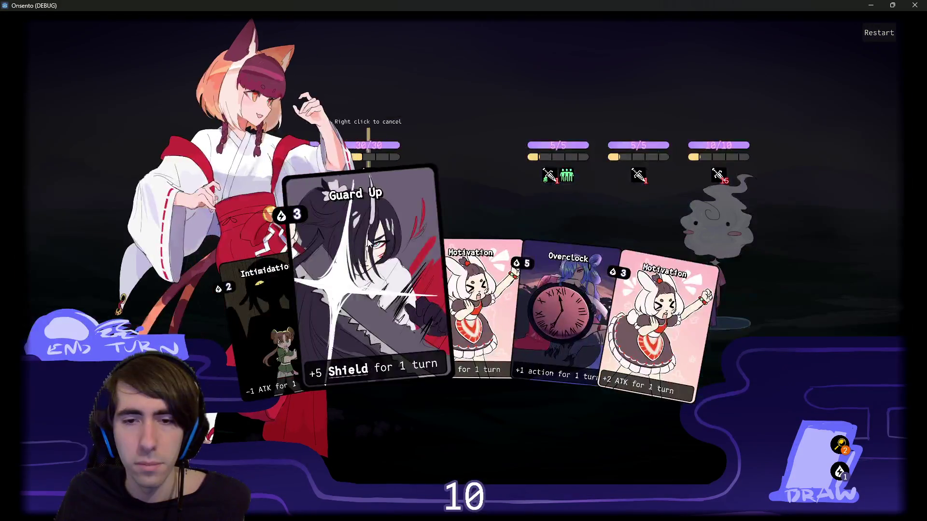
right_click(423, 171)
click(915, 5)
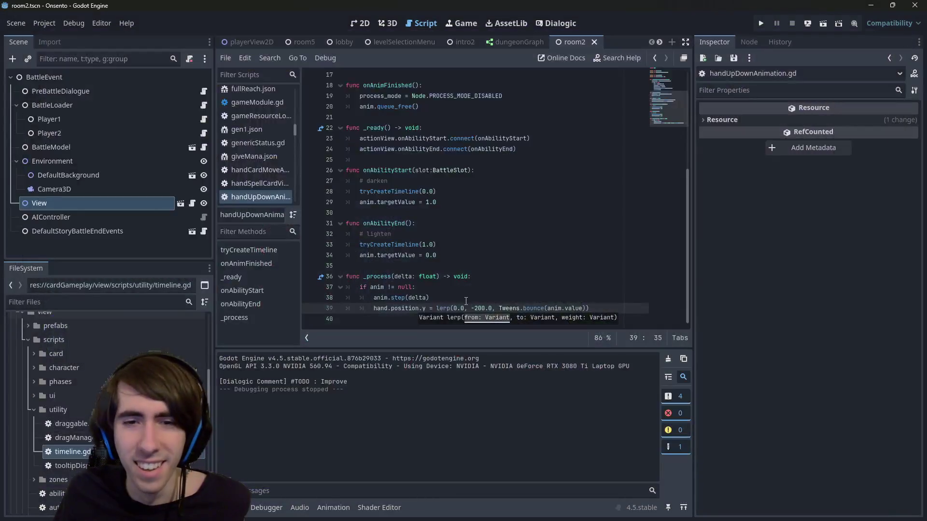
- Adjust the digits of the -200.0 lerp target value and save
click(478, 308)
key(BackSpace)
key(BackSpace)
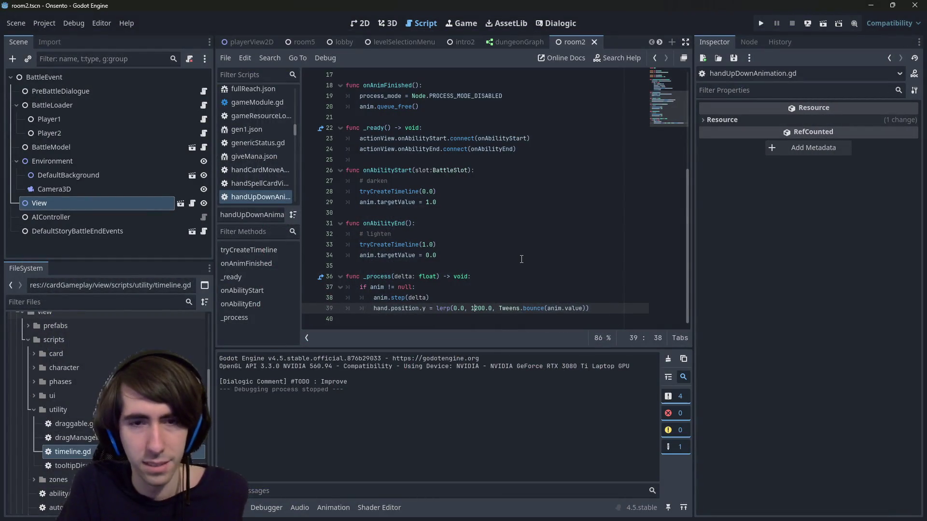
text(1)
key(shift+Right)
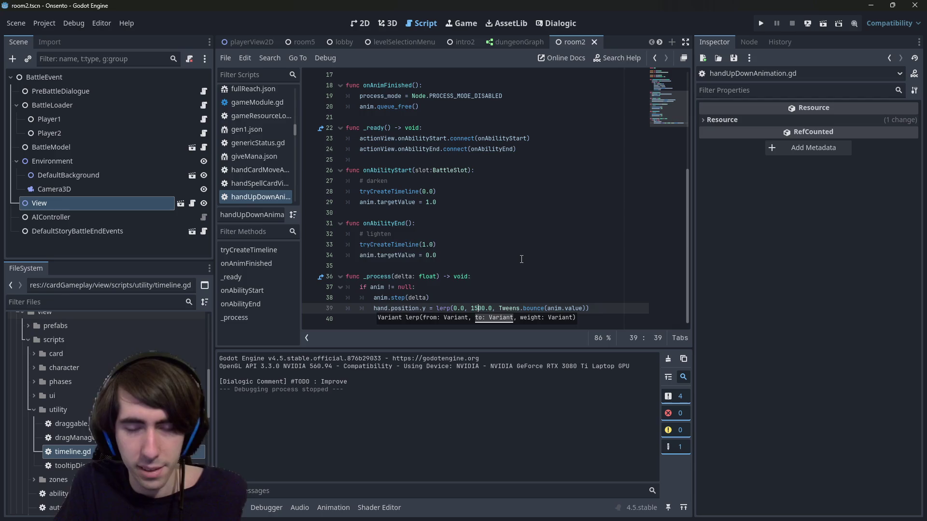
key(ctrl+s)
text(5)
key(ctrl+s)
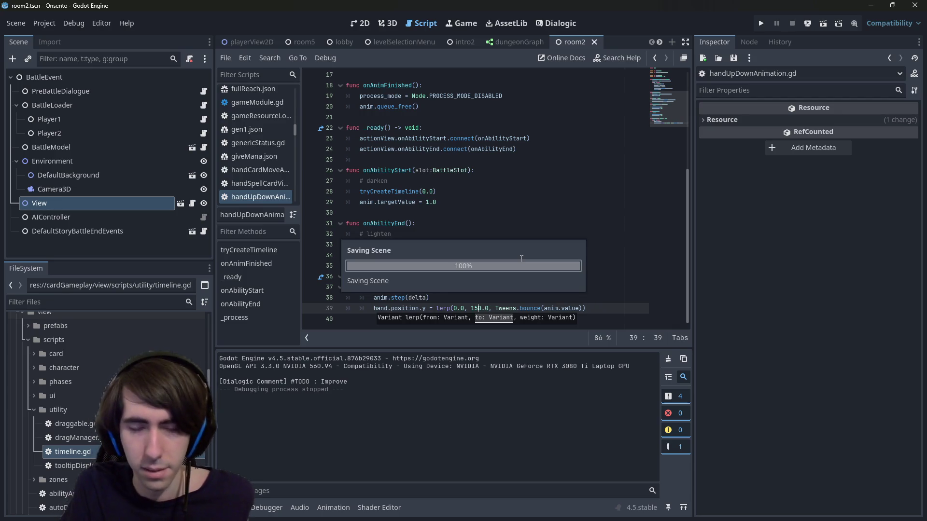
- Rerun room2, test the kitsune's ability on the blue-haired ally, then close the game
click(824, 20)
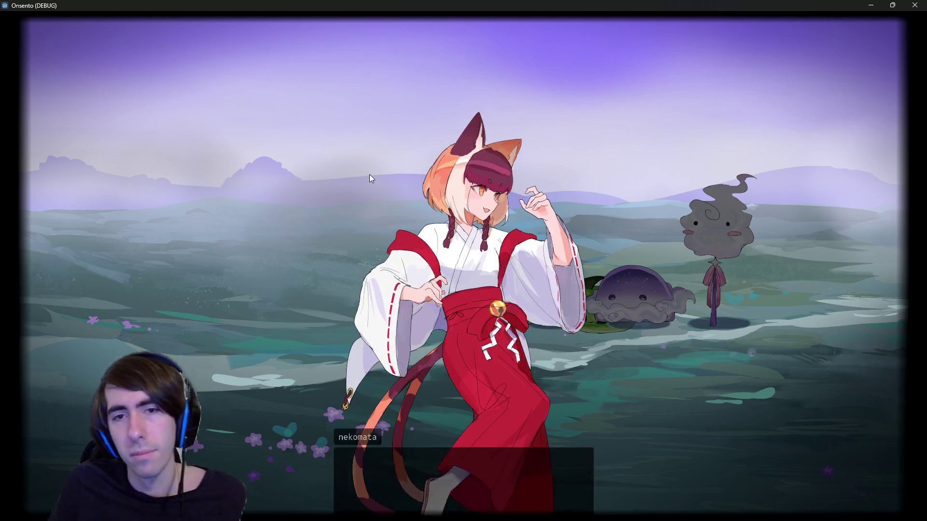
click(364, 173)
click(355, 161)
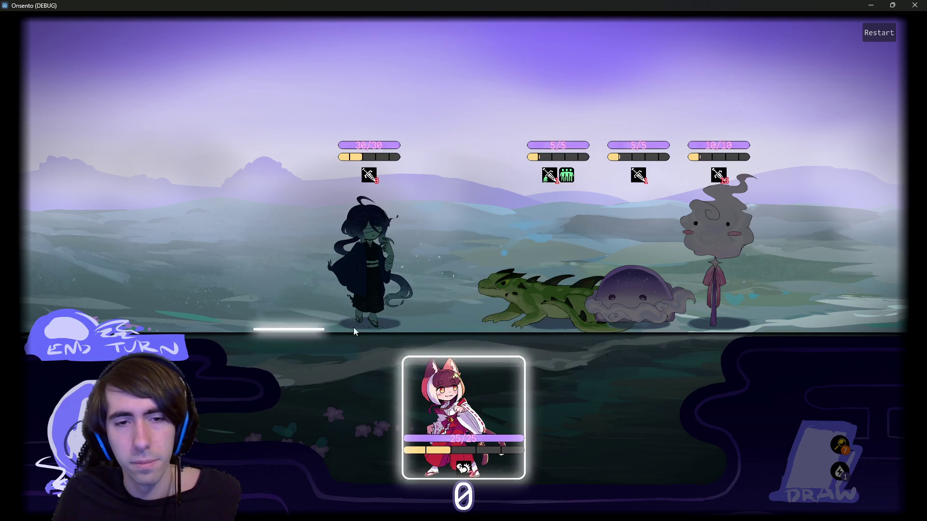
click(300, 299)
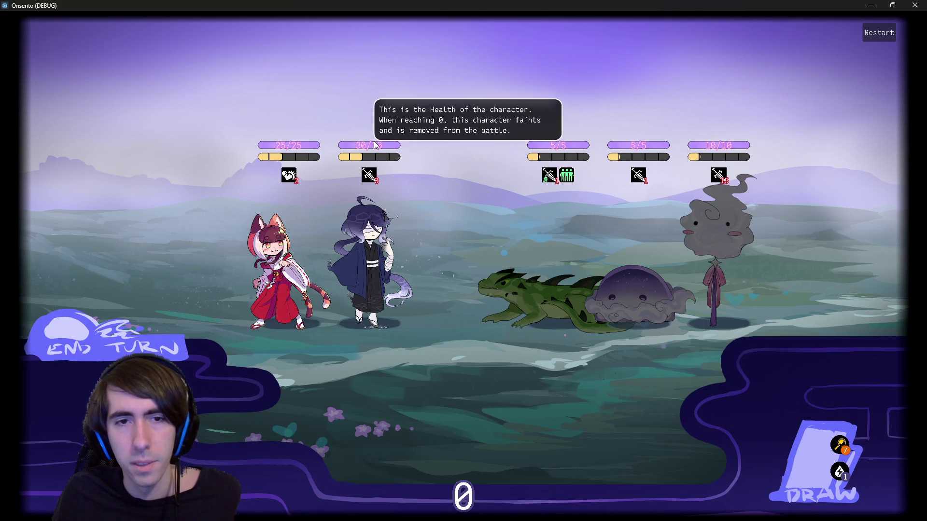
click(262, 268)
right_click(491, 248)
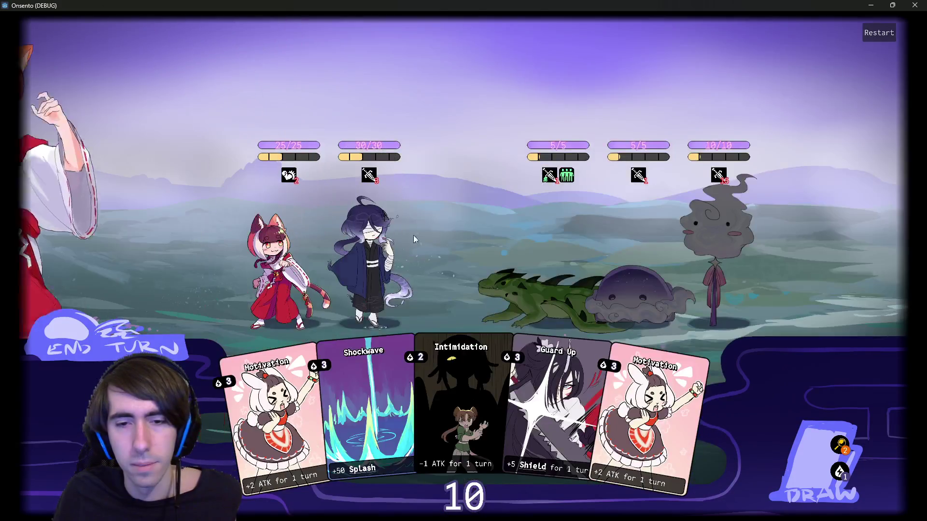
click(263, 271)
click(273, 263)
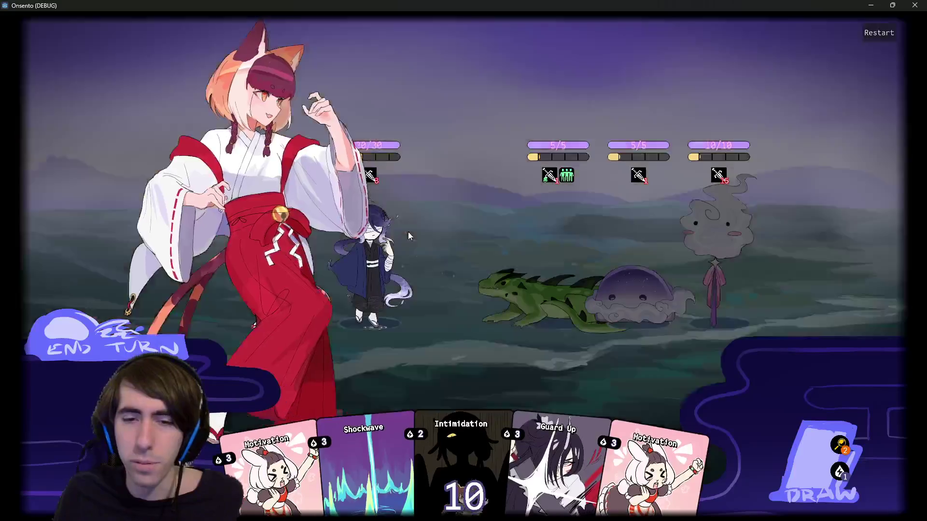
click(282, 261)
click(326, 263)
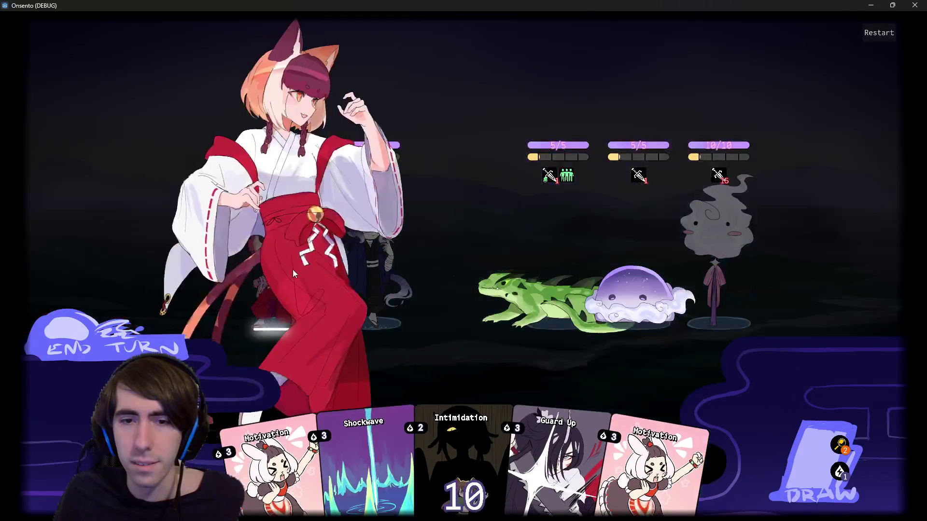
click(916, 4)
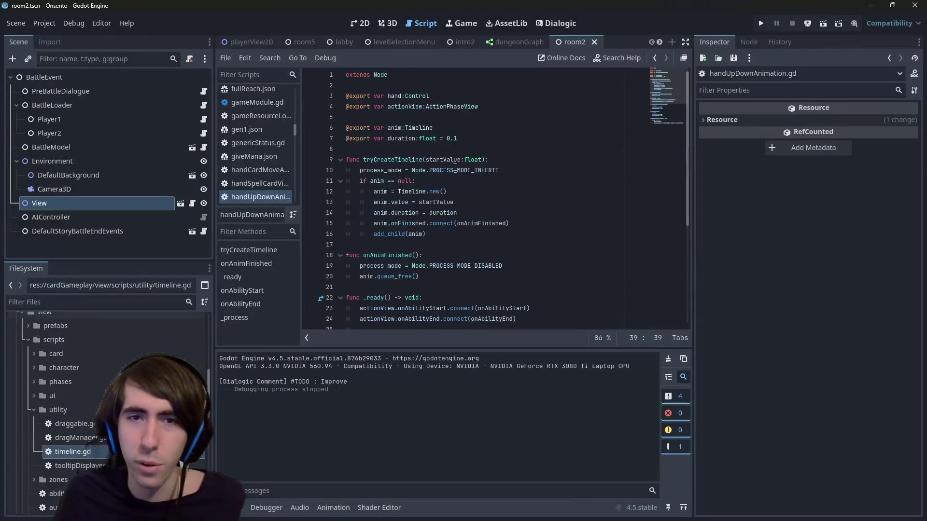
click(466, 139)
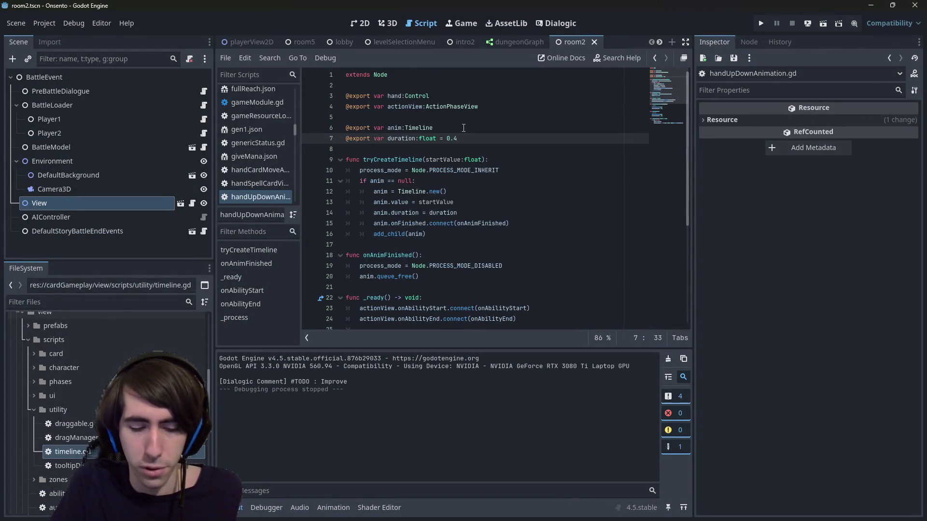
- Save the 0.4 duration and rerun the room2 scene to test it
key(ctrl+s)
scroll(461, 212, down, 5)
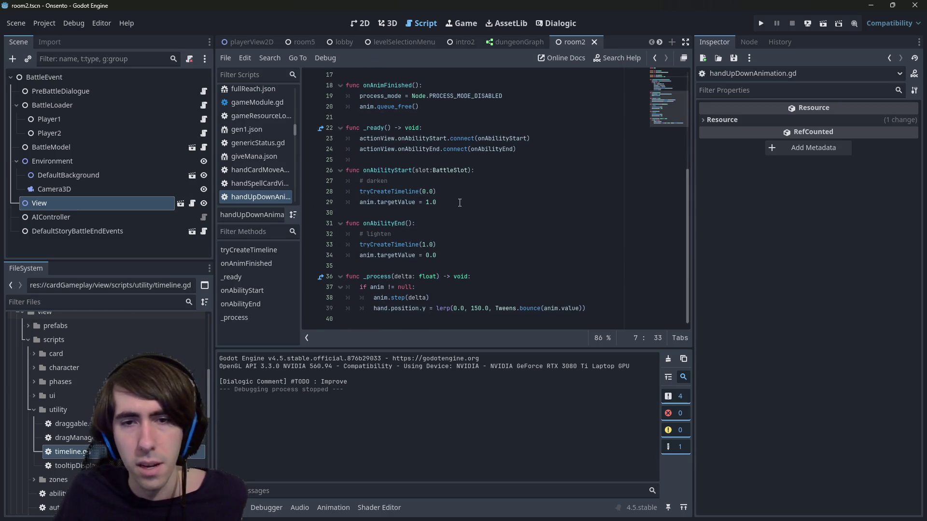
click(823, 24)
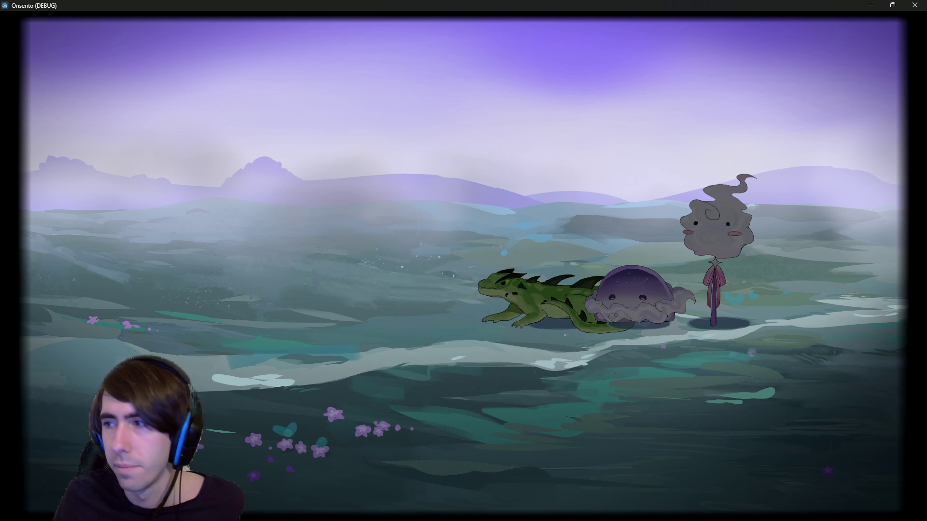
- Place the fox-girl and the hooded character on the field and end the turn
mouse_move(529, 415)
mouse_down()
mouse_move(412, 345)
mouse_move(401, 386)
mouse_move(393, 241)
mouse_move(381, 251)
mouse_up()
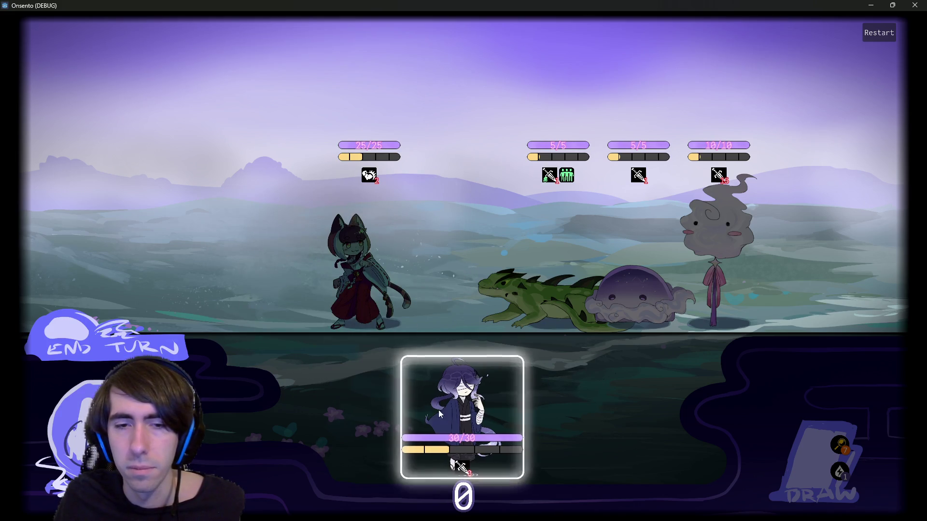
drag(439, 411, 289, 263)
click(145, 331)
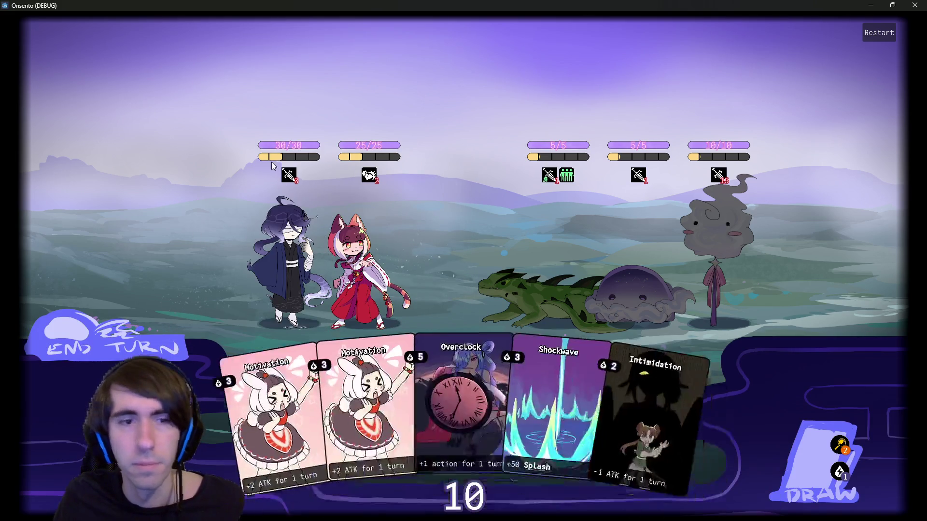
- Arm the fox-girl's ability repeatedly, cancelling its targeting each time with right-click
click(367, 270)
right_click(413, 268)
click(355, 280)
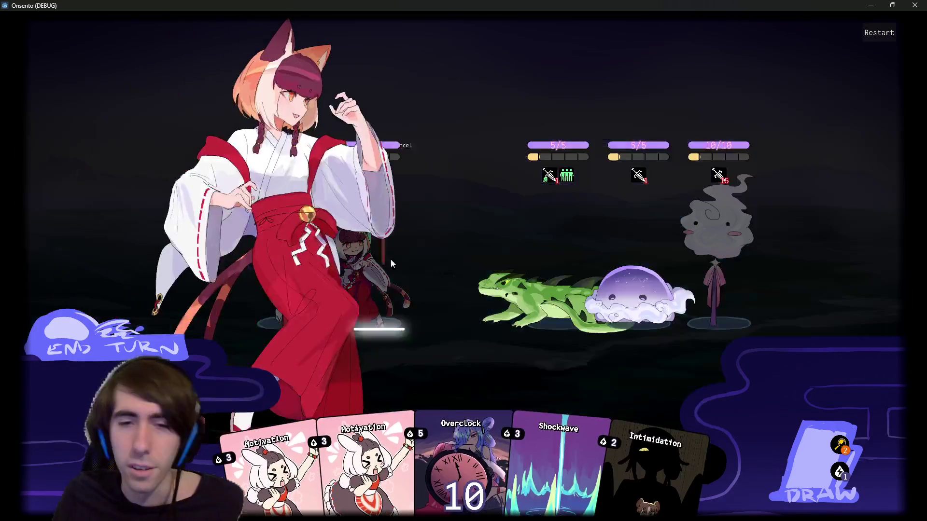
right_click(355, 280)
click(355, 279)
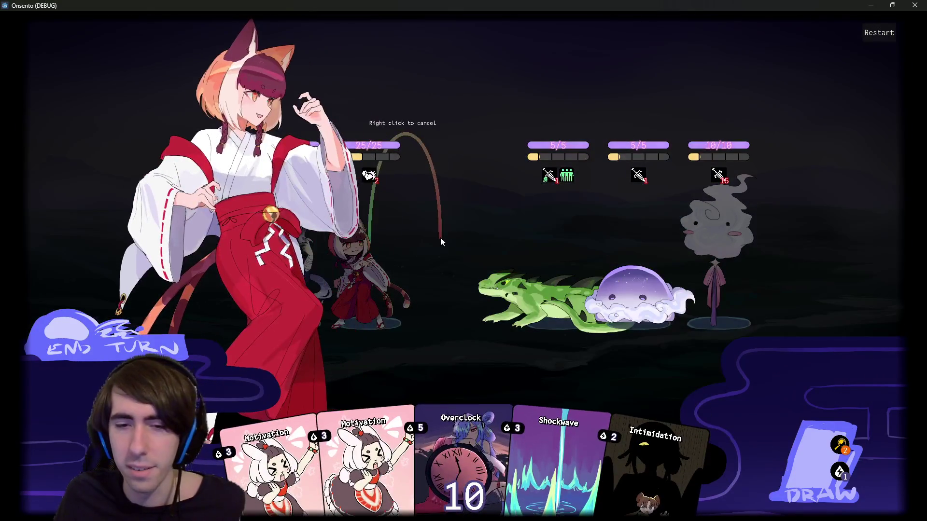
right_click(439, 237)
click(390, 241)
right_click(427, 221)
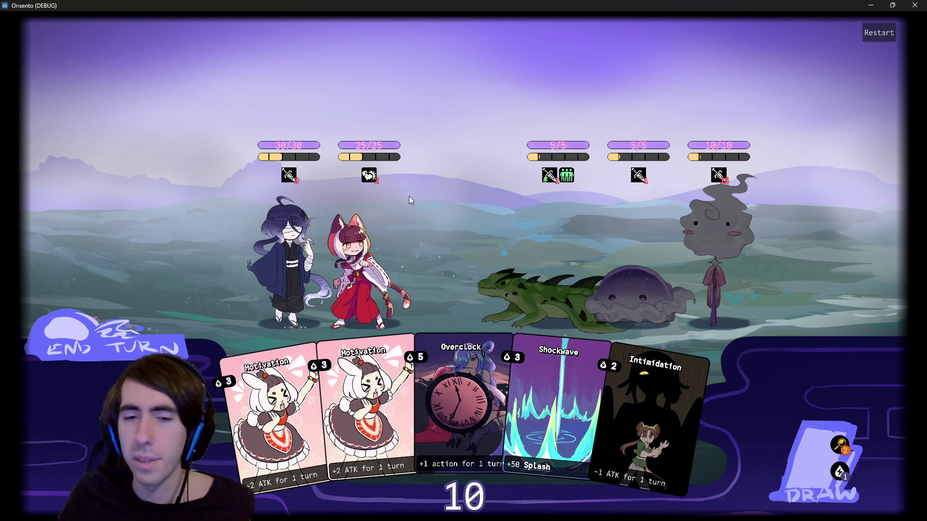
- Try the Overclock card's targeting, cancel it, and close the game window
mouse_move(251, 390)
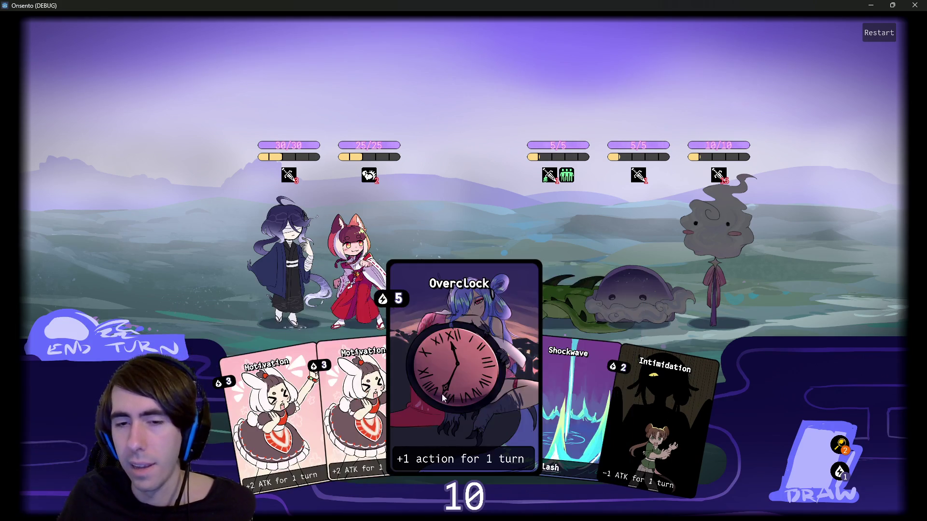
mouse_move(560, 401)
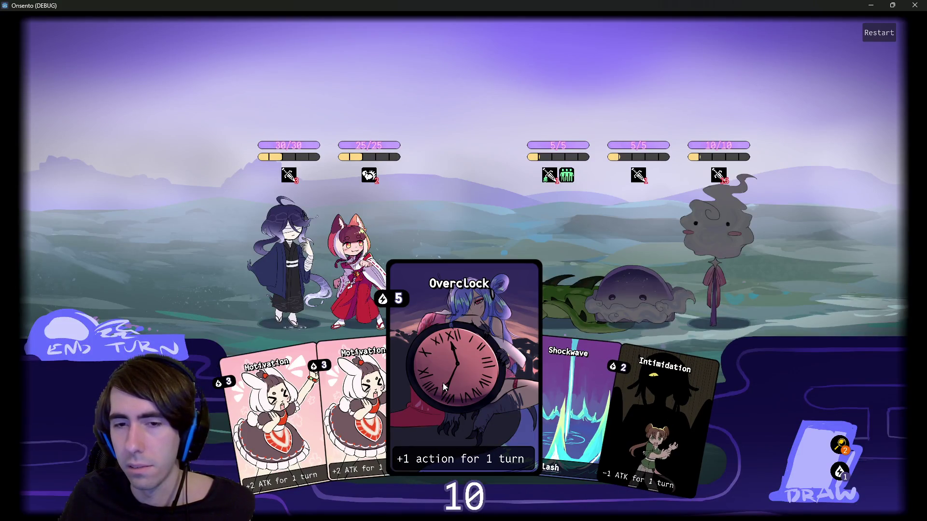
click(436, 383)
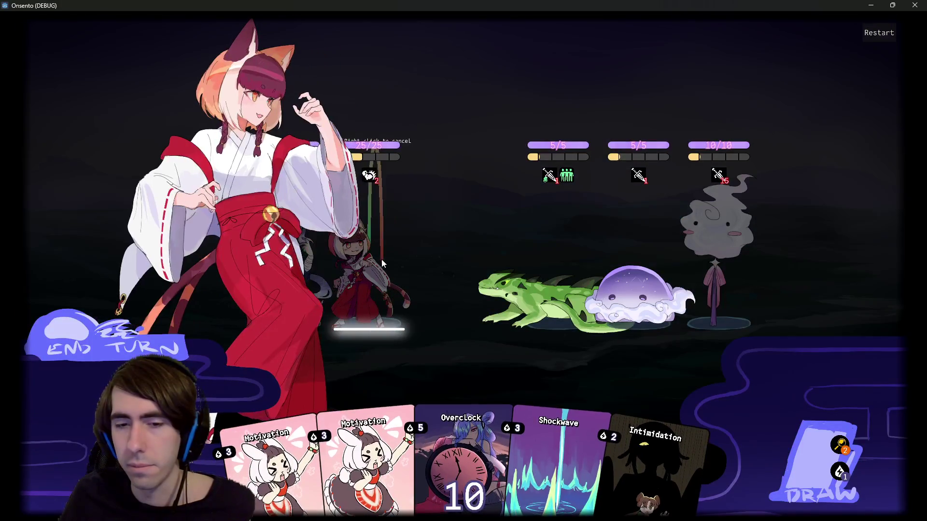
right_click(378, 263)
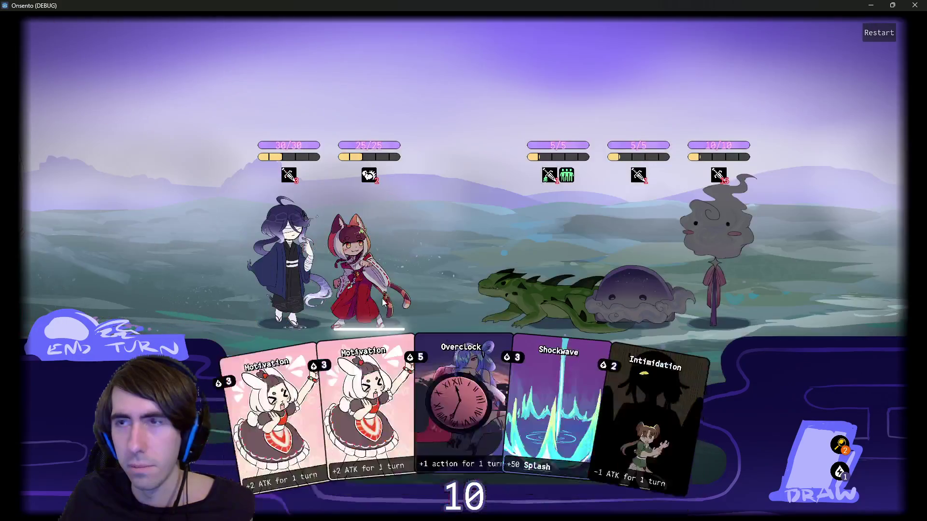
click(915, 4)
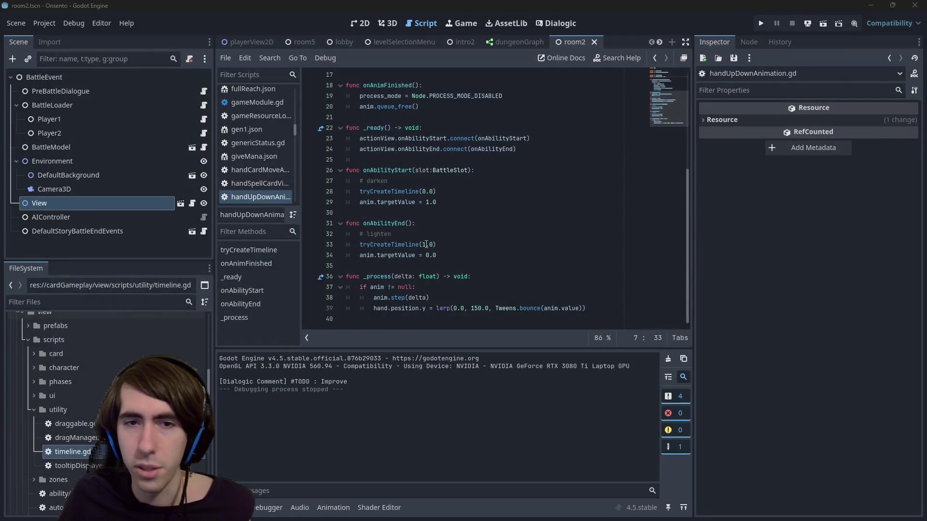
- Change line 39's lerp target from 150.0 to 200.0 and rerun the current scene
click(478, 308)
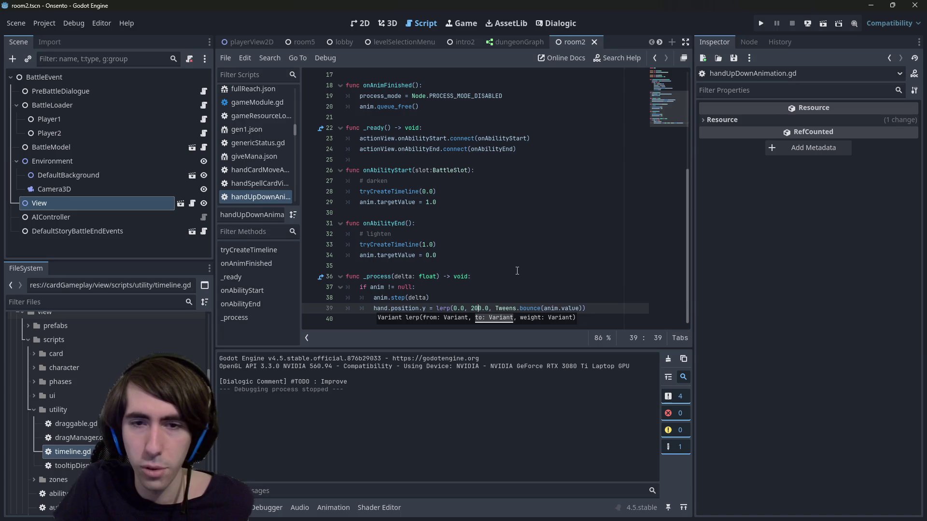
click(820, 22)
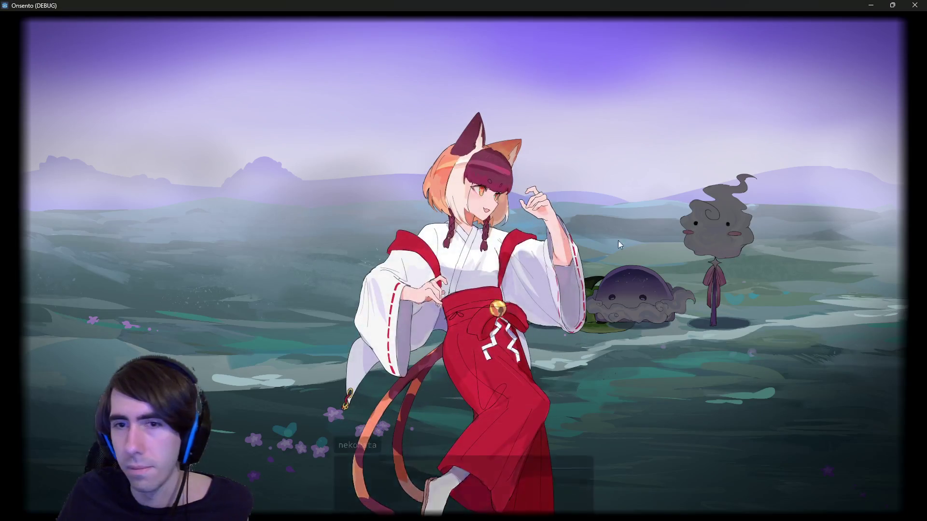
- Dismiss the dialogue, field both character cards, and test then cancel the cat-girl's ability targeting
click(479, 214)
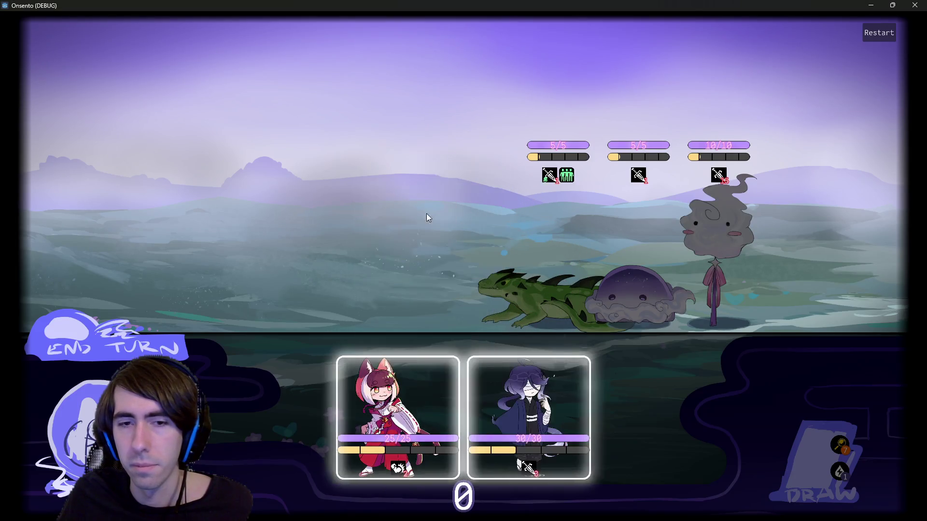
drag(399, 414, 357, 270)
drag(464, 414, 296, 270)
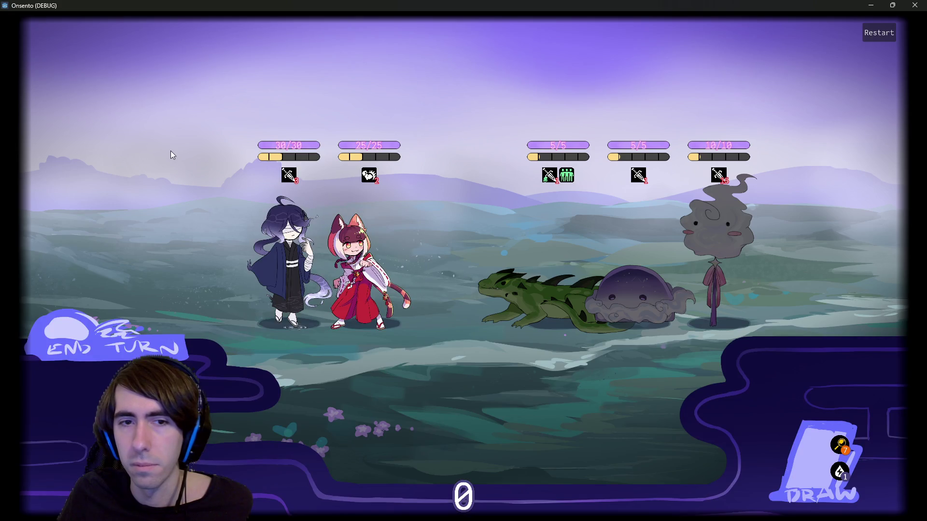
click(355, 280)
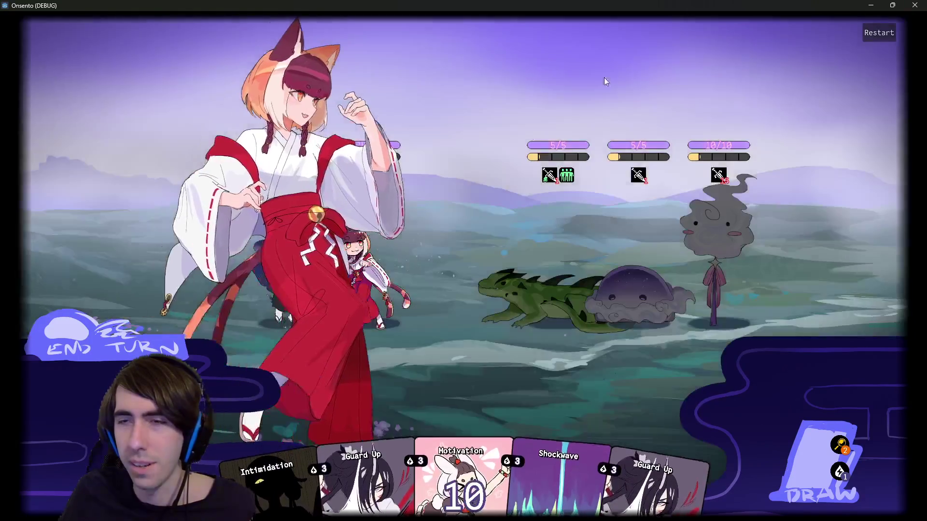
right_click(604, 77)
- Close the game and change line 7's hand animation duration to 0.35
click(923, 4)
scroll(470, 145, up, 5)
click(471, 140)
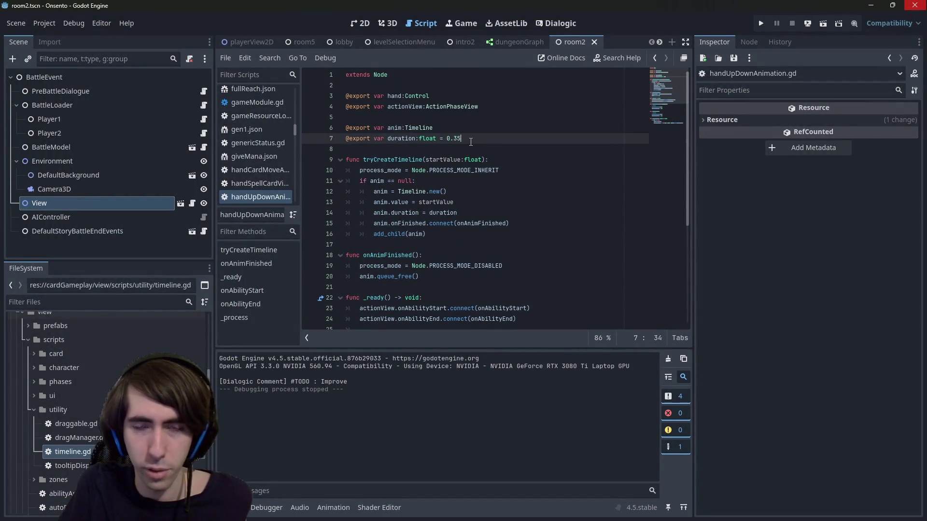
- Relaunch the game and dismiss the nekomata's opening dialogue
click(822, 22)
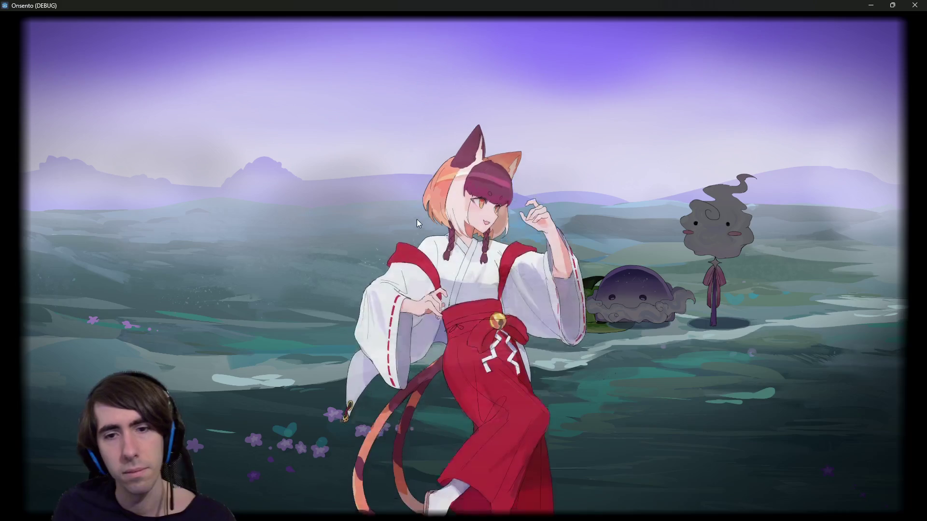
click(366, 177)
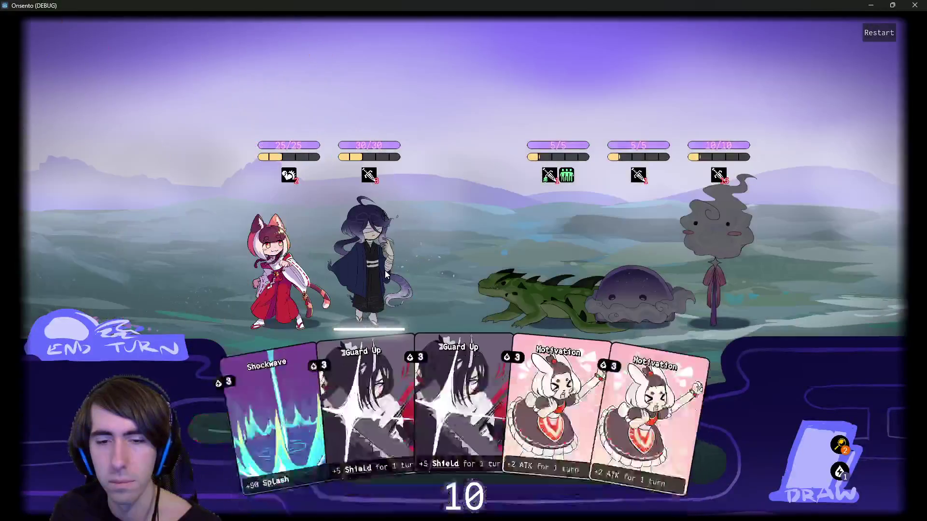
- Aim the nekomata's ability at different enemies, cancelling each targeting attempt
click(384, 271)
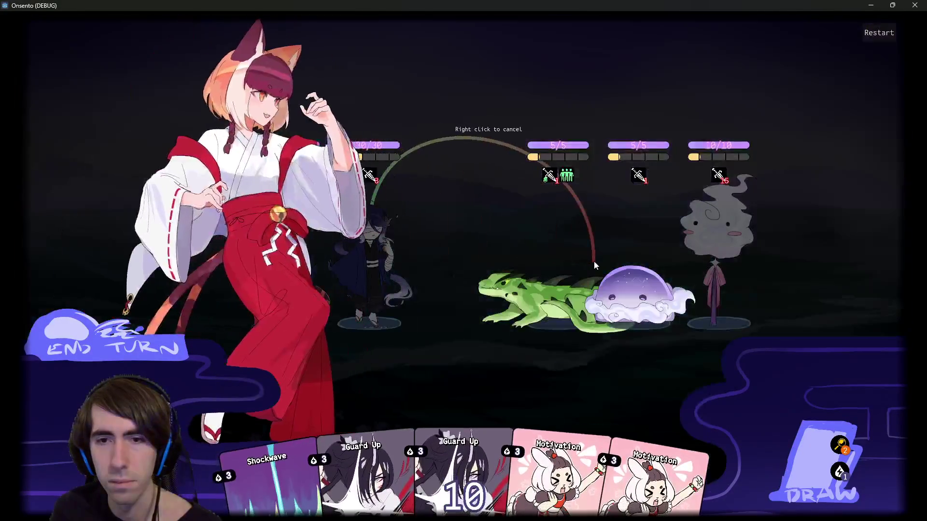
right_click(373, 266)
click(366, 267)
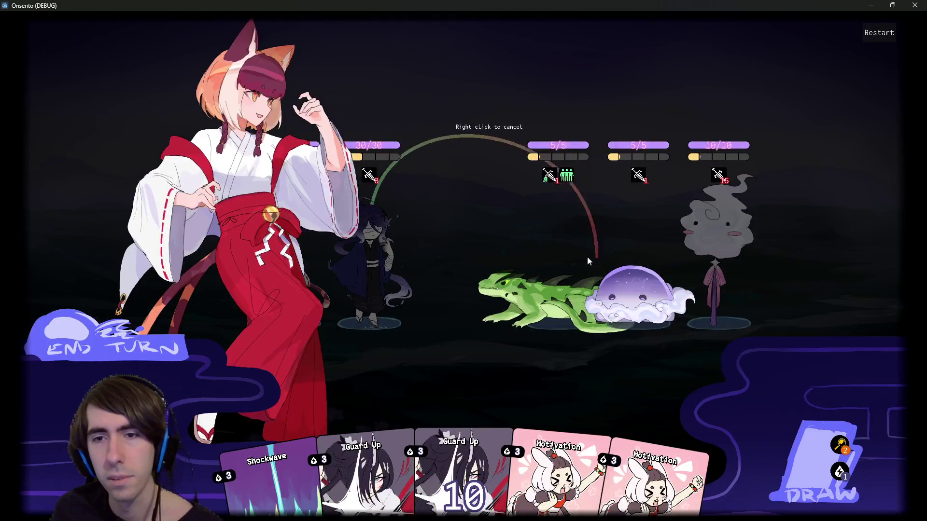
right_click(587, 256)
click(367, 259)
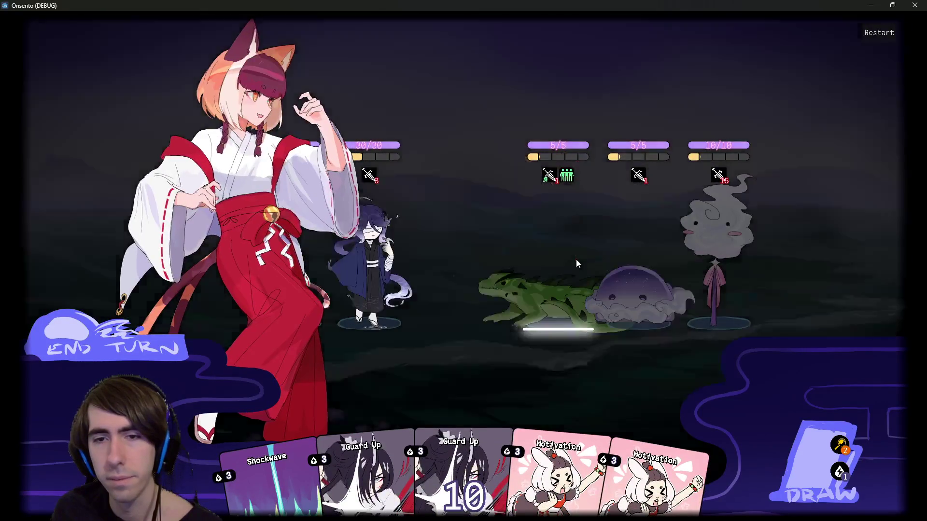
right_click(575, 259)
click(366, 263)
right_click(619, 259)
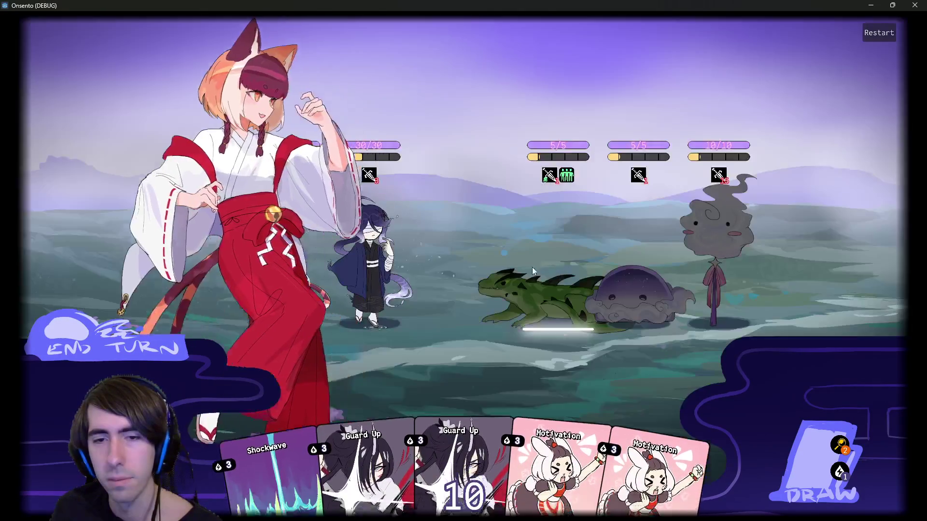
click(389, 274)
right_click(516, 270)
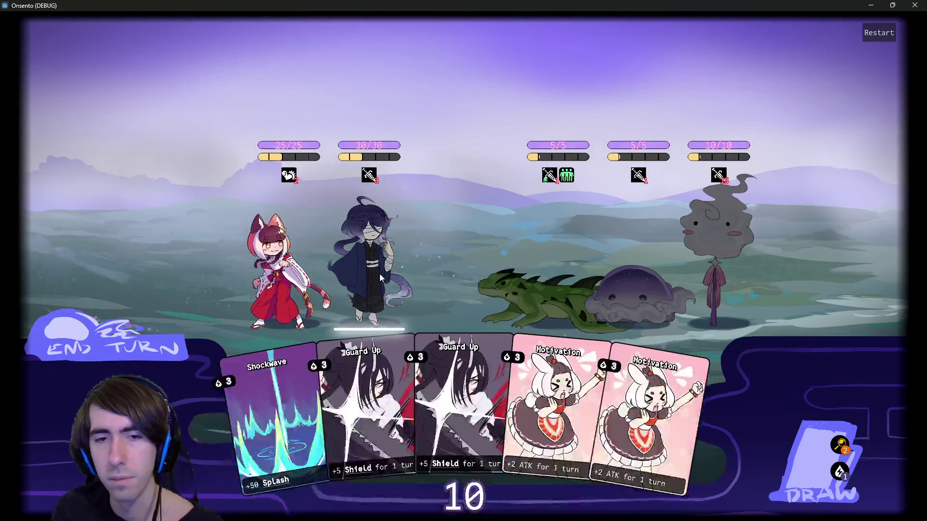
click(381, 273)
right_click(474, 269)
- Aim the dark-haired ally at each enemy in turn, cancelling every attempt
click(376, 277)
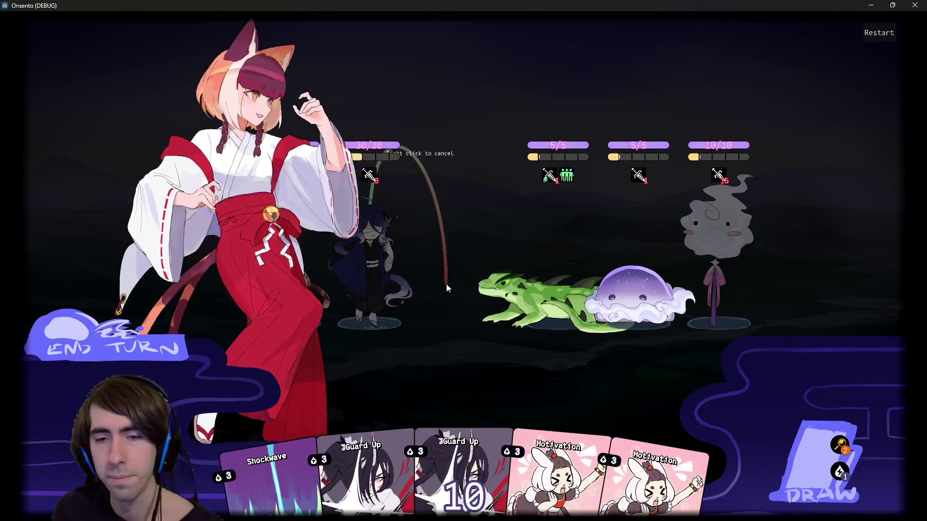
right_click(543, 268)
click(384, 286)
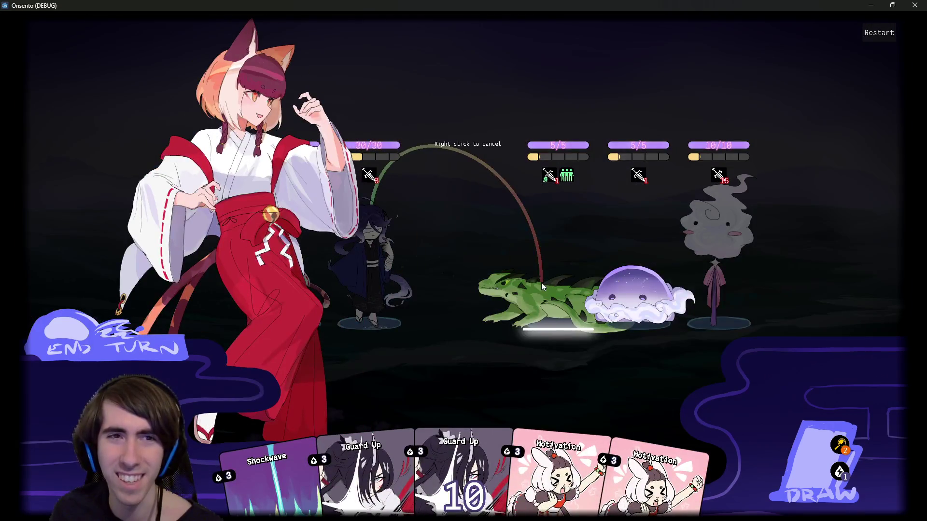
right_click(545, 281)
click(379, 276)
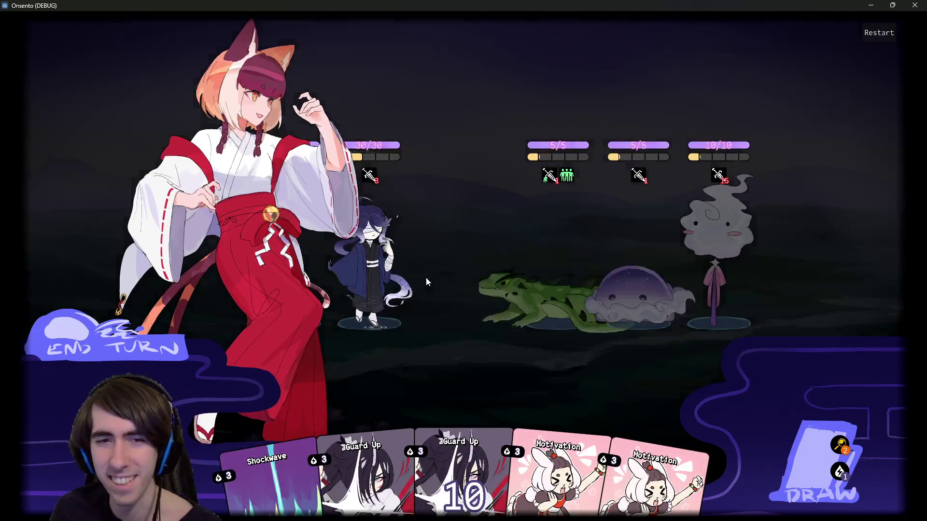
right_click(426, 280)
click(376, 275)
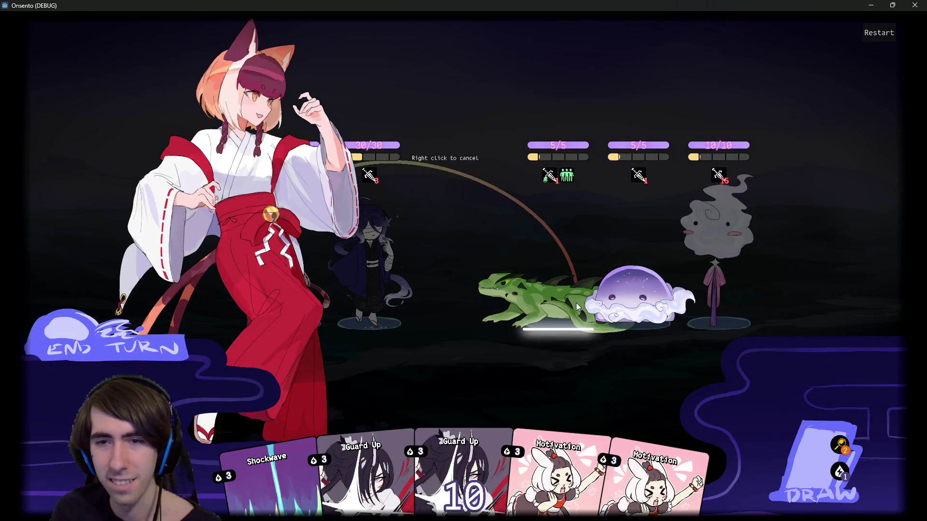
right_click(580, 291)
- Have the red-haired ally act on the jellyfish, then switch to the Slay the Spire screenshot
click(308, 285)
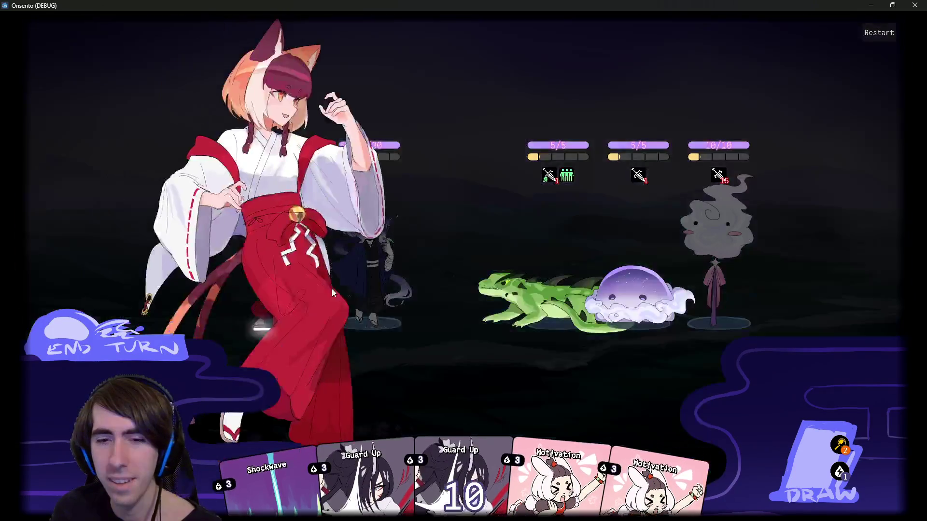
right_click(338, 289)
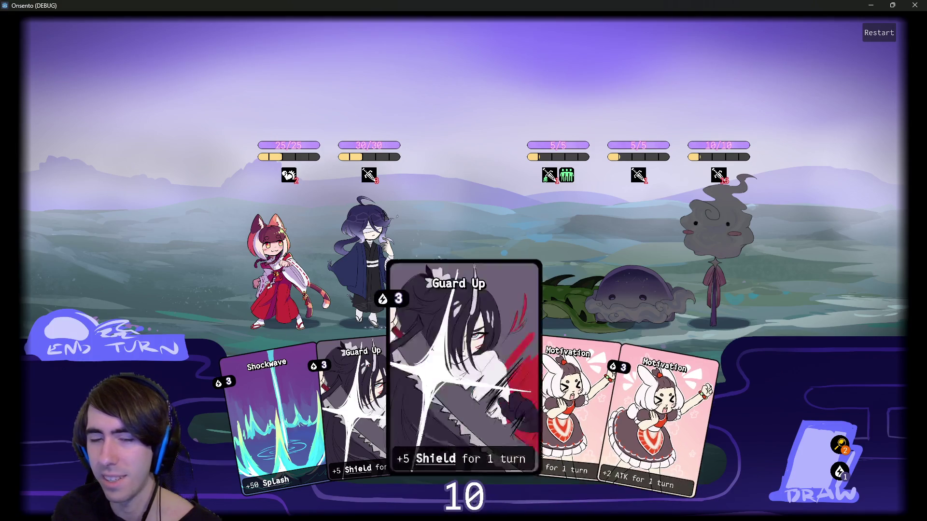
key(1)
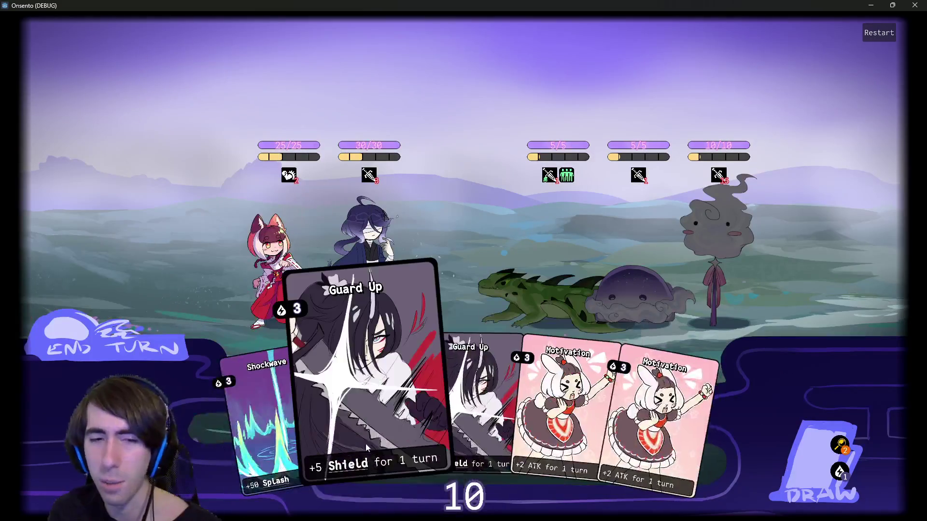
click(273, 282)
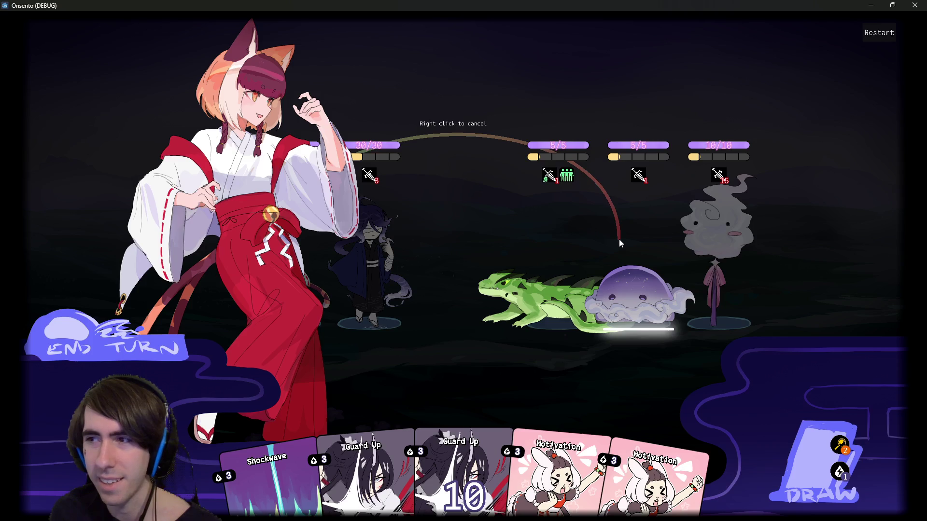
click(618, 239)
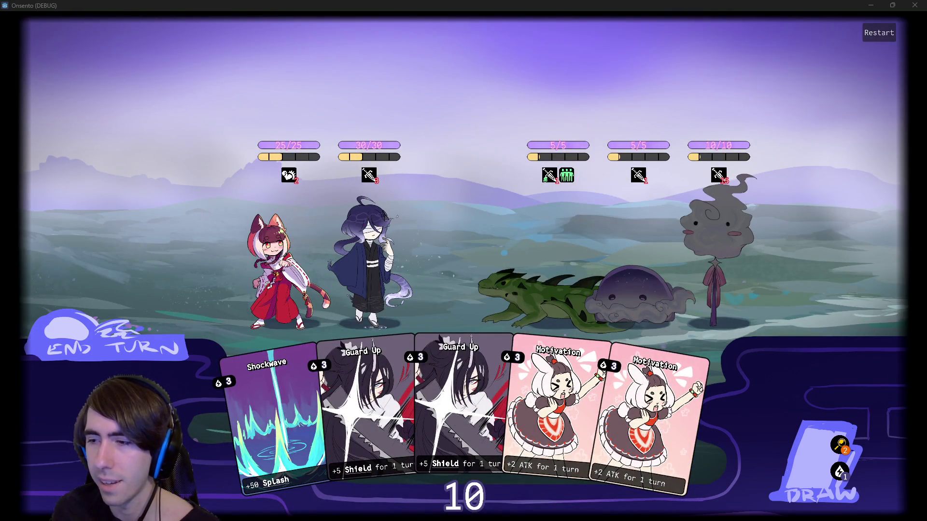
key(alt+Tab)
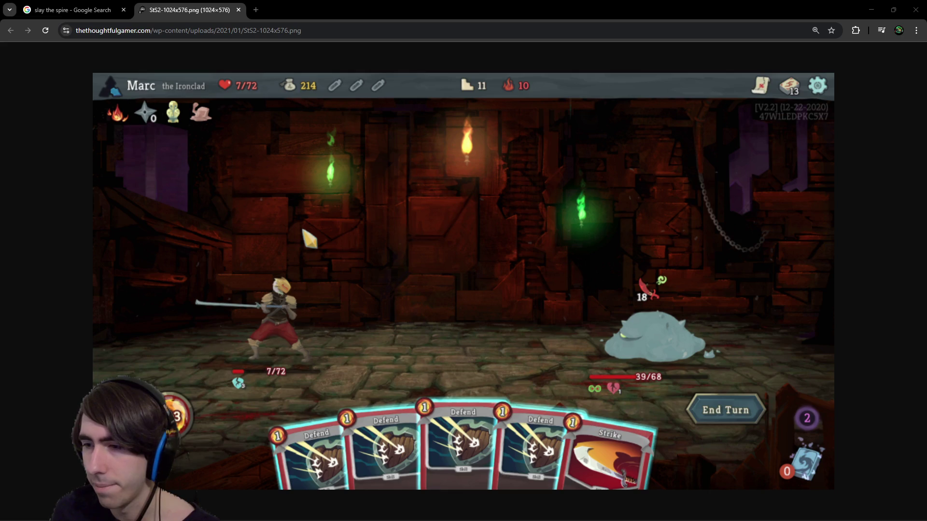
- Watch the YouTube combat guide, jump back to its ファーストスキル chapter, then minimise Chrome
key(alt+Tab)
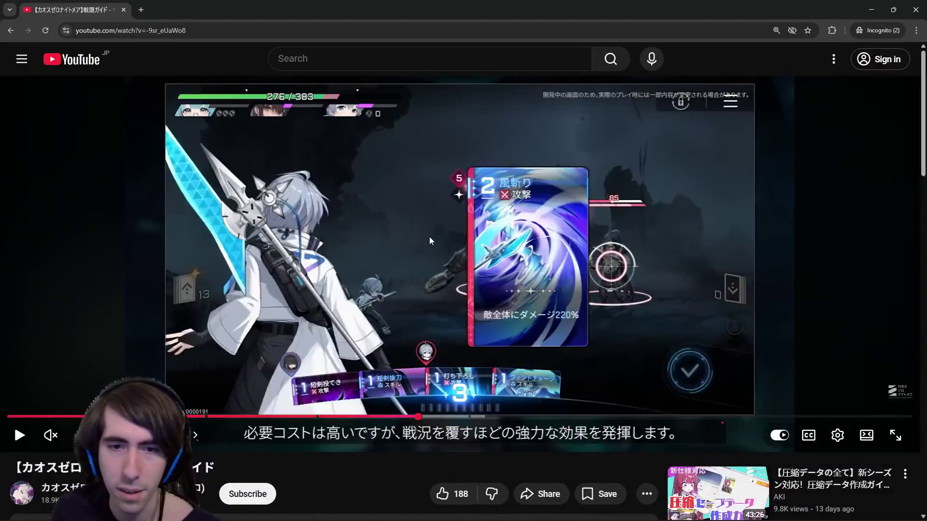
double_click(429, 237)
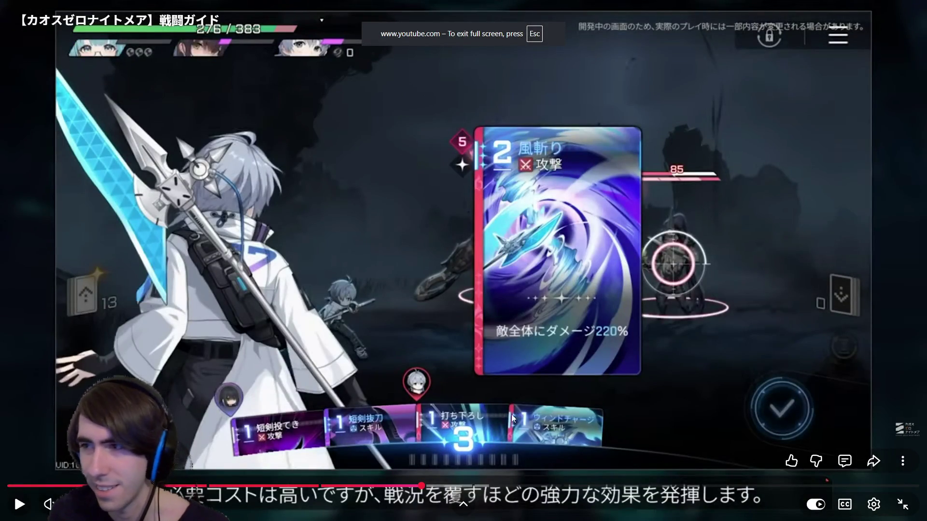
click(392, 311)
double_click(397, 282)
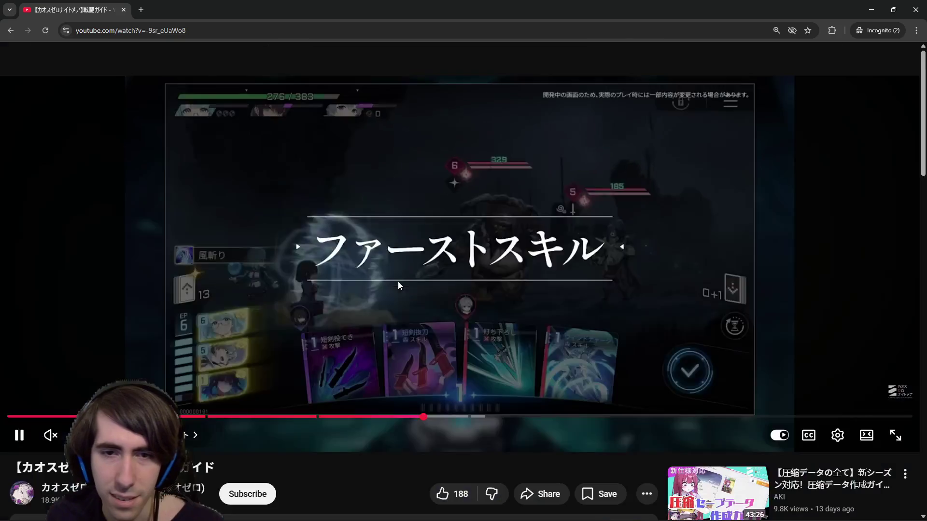
click(430, 290)
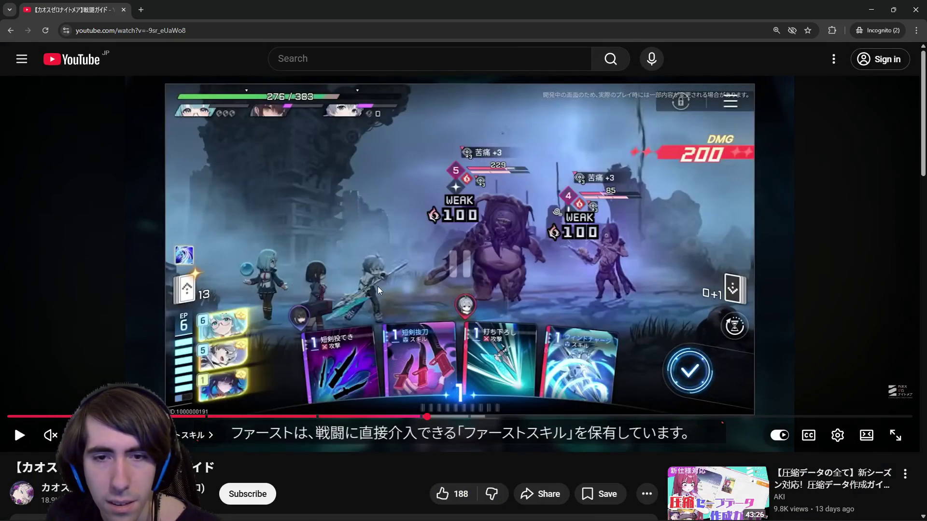
click(430, 374)
click(413, 418)
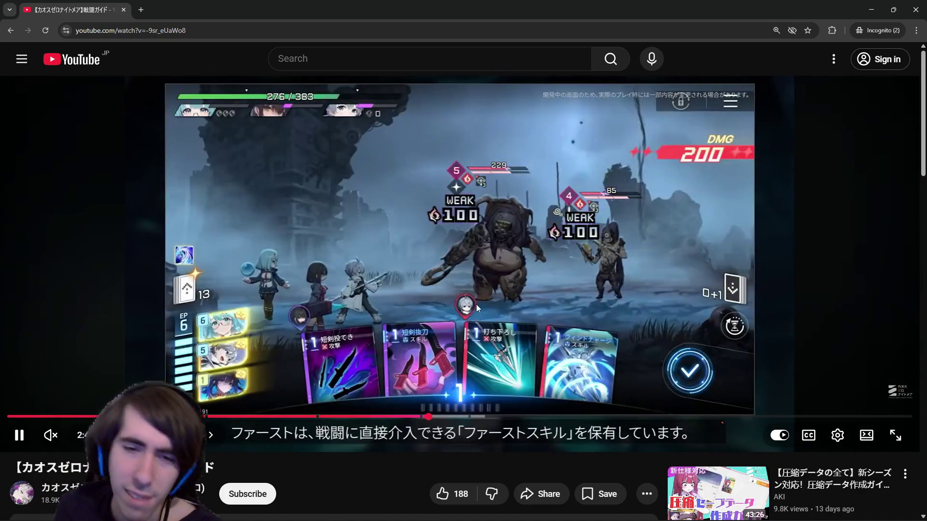
click(476, 303)
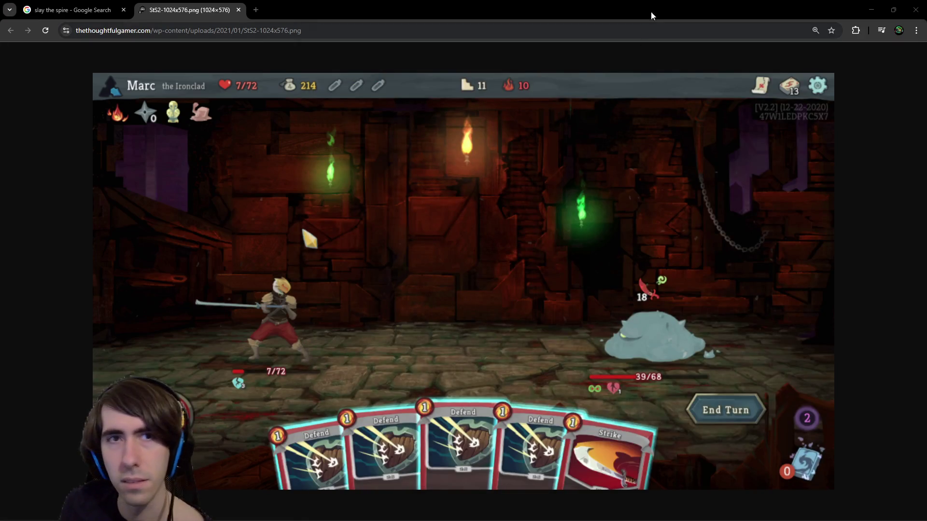
click(871, 9)
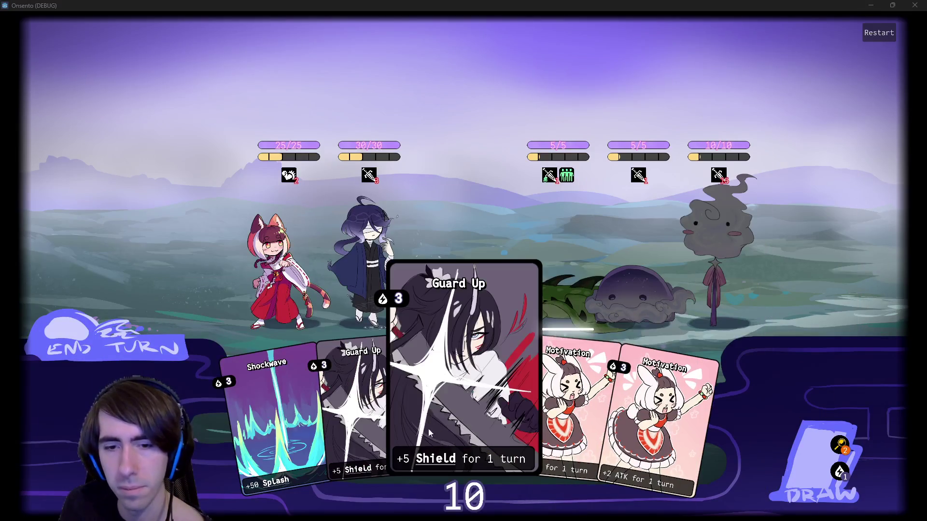
- Cancel the Guard Up card's targeting and hit the dragon with the cat-girl
click(450, 328)
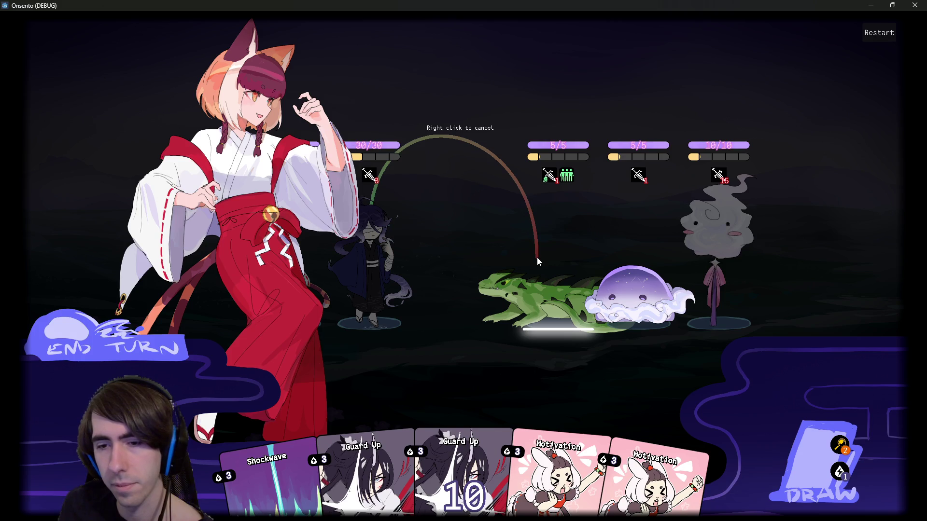
right_click(537, 259)
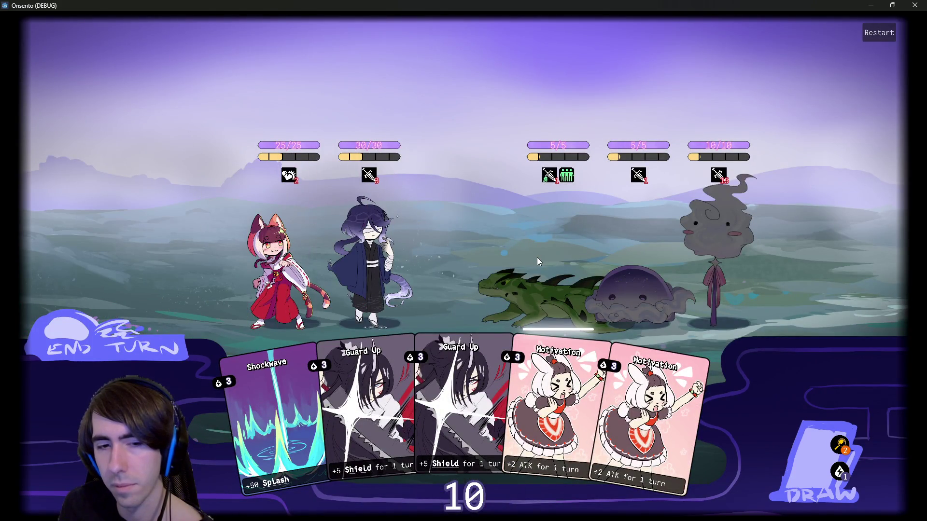
click(346, 291)
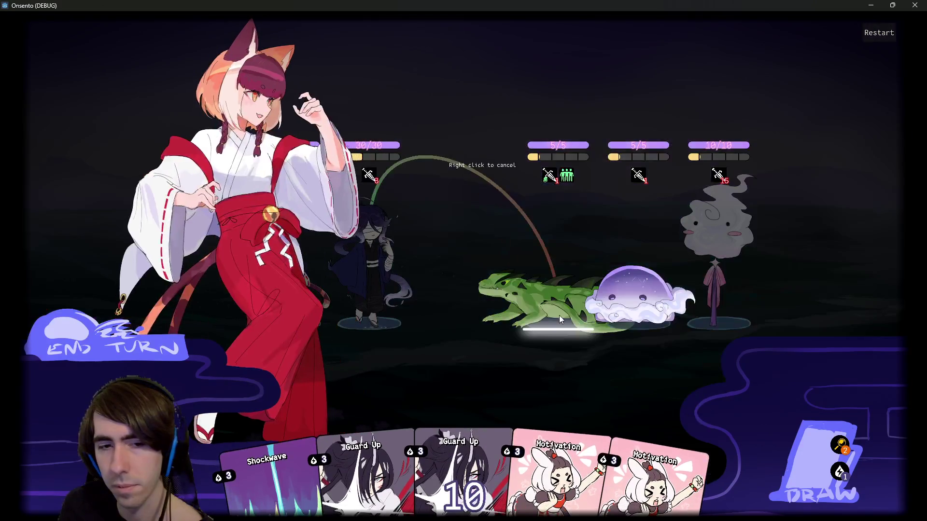
right_click(489, 310)
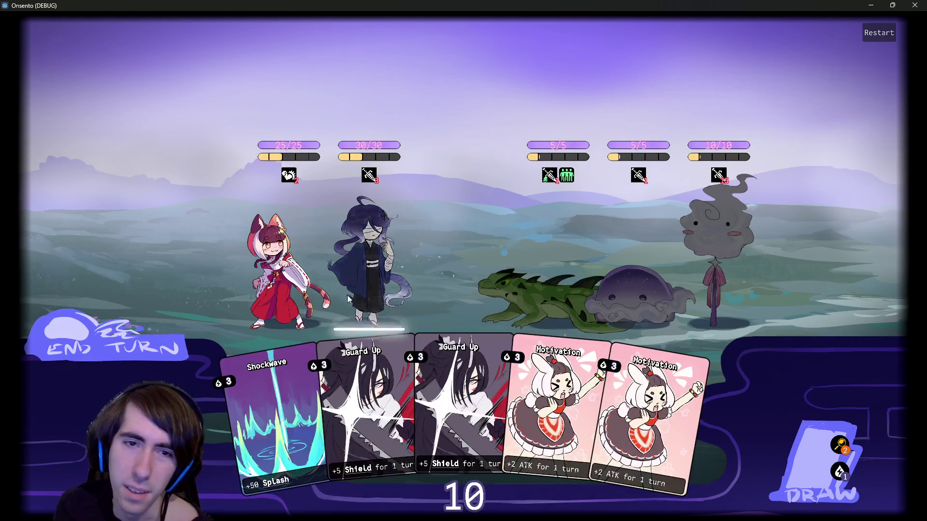
click(349, 330)
click(525, 310)
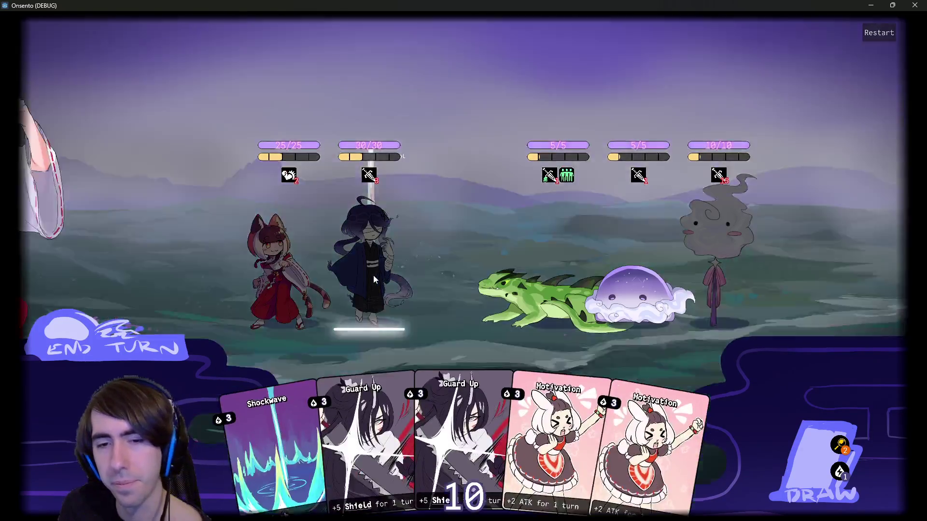
- Try aiming allies at the dragon and the jellyfish, cancelling the targeting
click(373, 275)
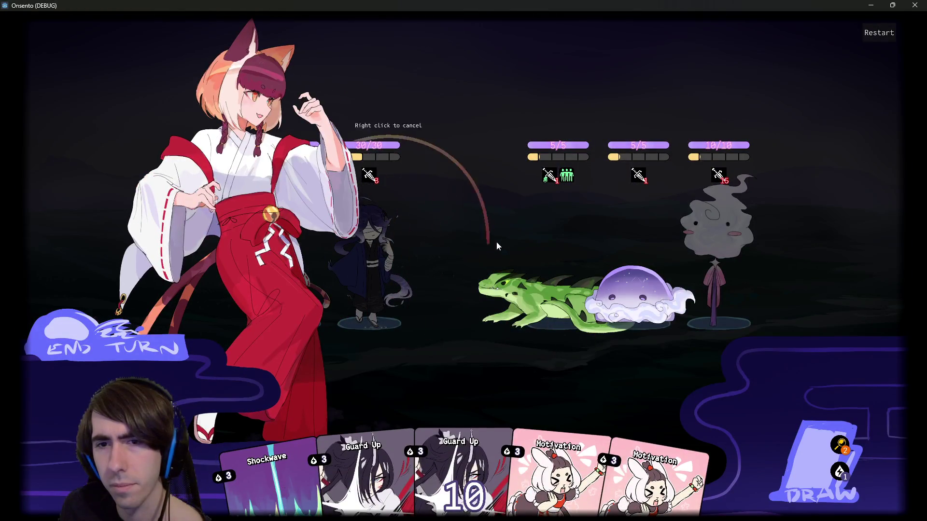
right_click(433, 197)
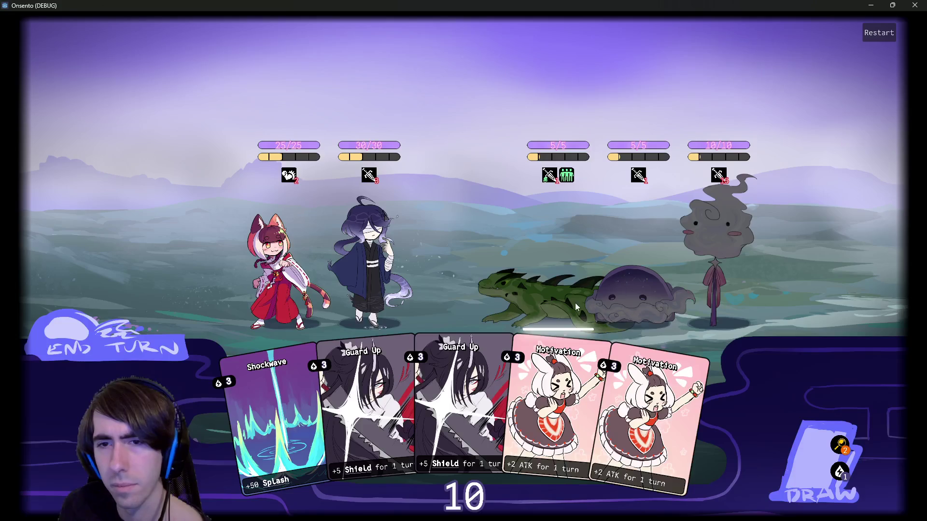
click(282, 270)
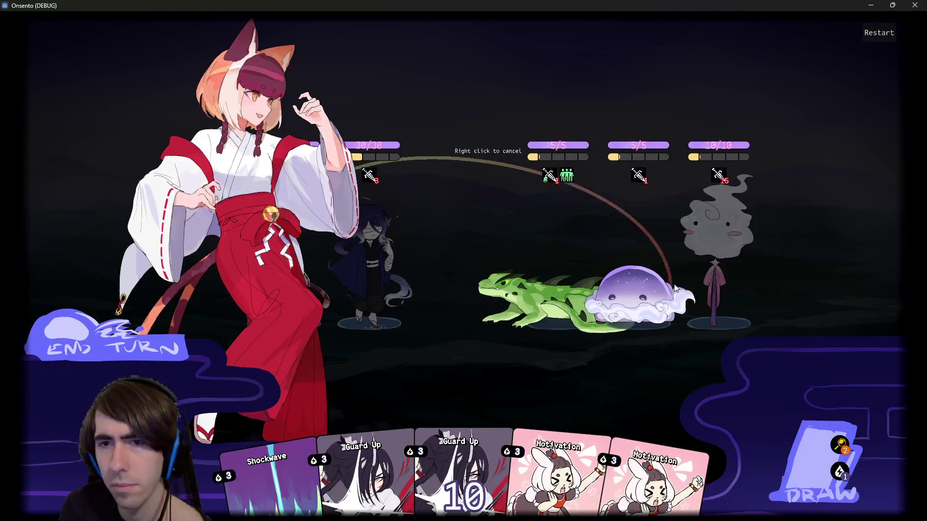
right_click(452, 267)
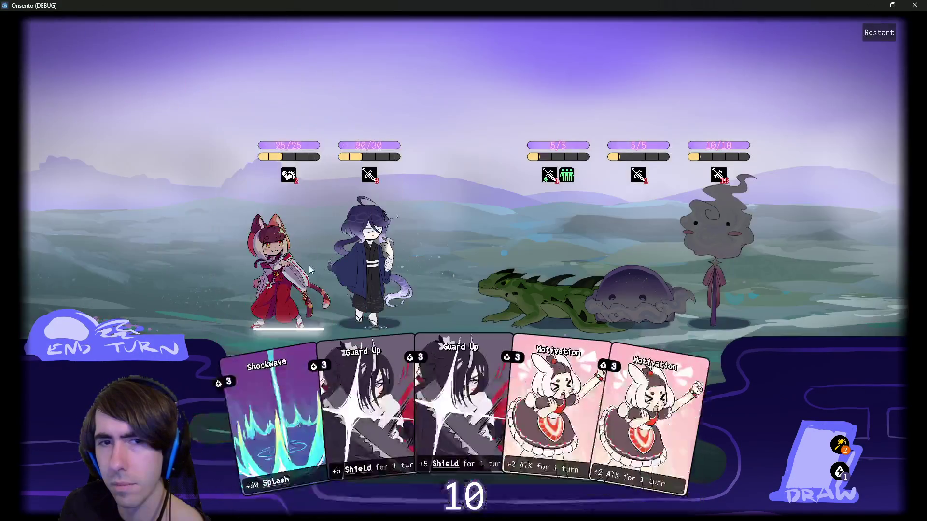
click(289, 268)
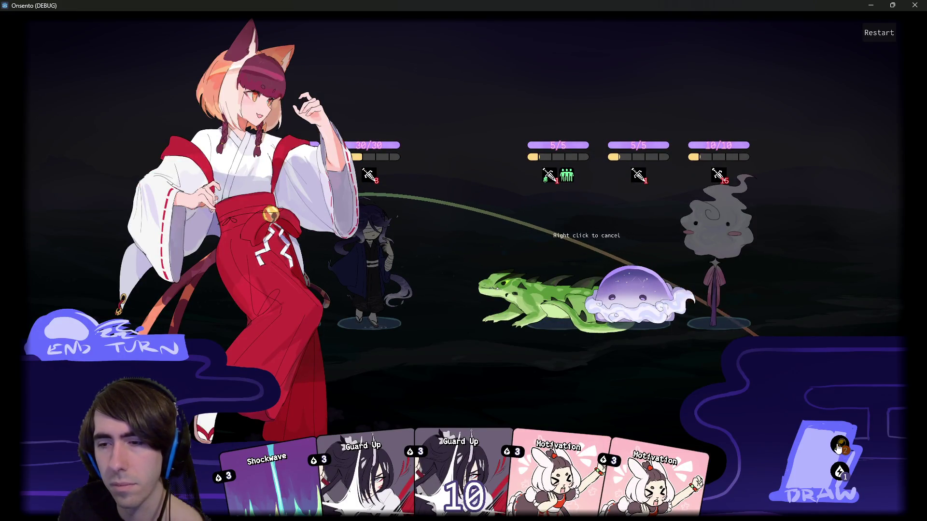
- Check the draw pile, draw an Overclock card leaving 9 in the pile, and select the miko
click(839, 454)
click(880, 494)
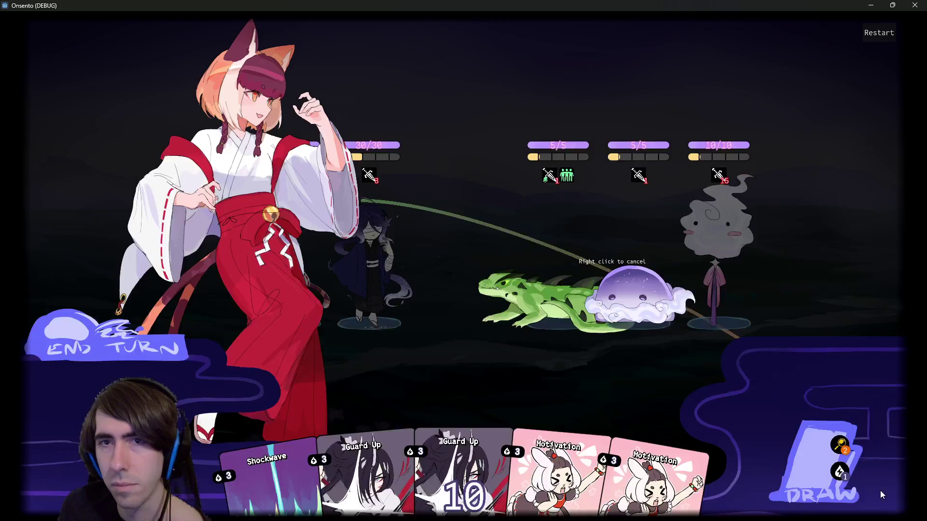
click(782, 467)
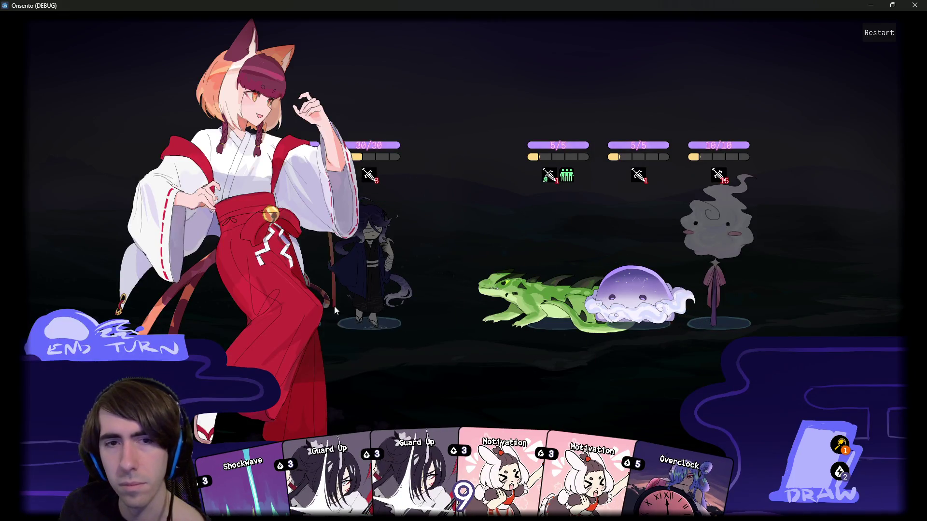
right_click(328, 333)
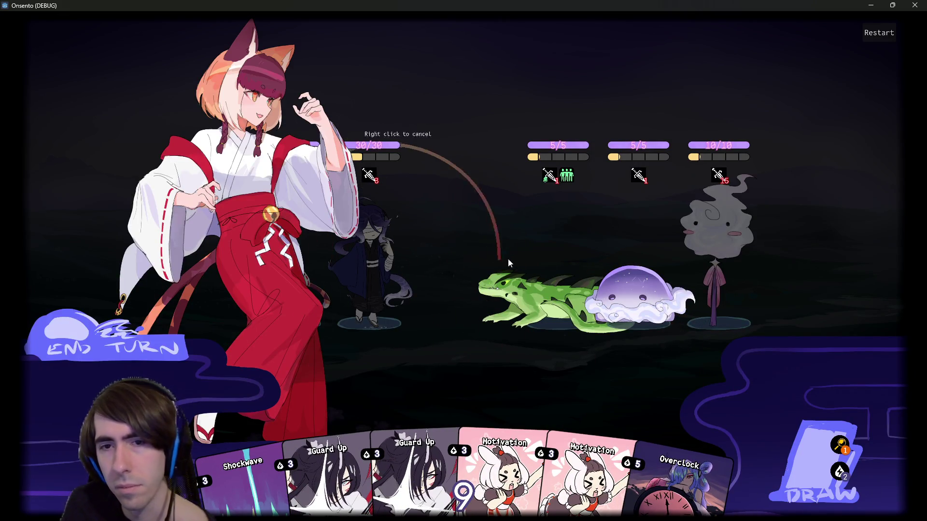
click(489, 257)
click(285, 245)
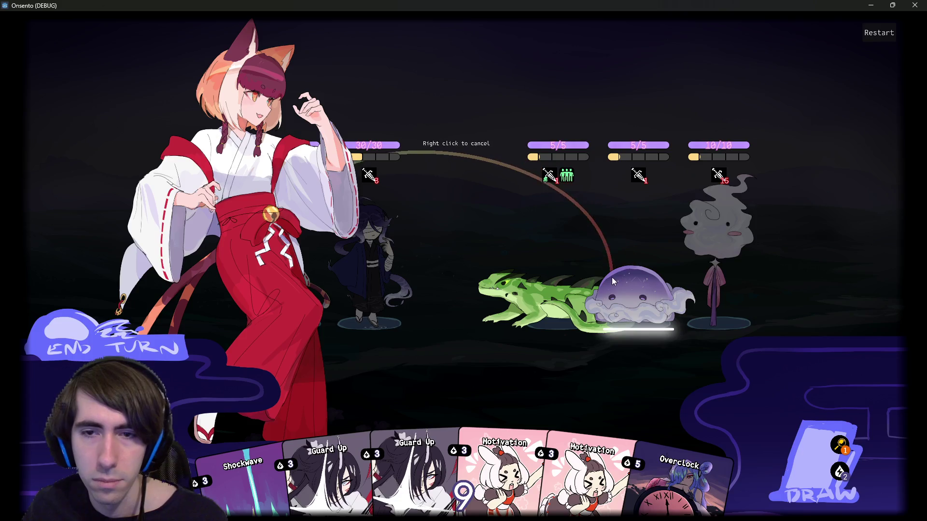
- Attack the jellyfish with the miko, dropping it to 3/5, then restart the battle
click(623, 287)
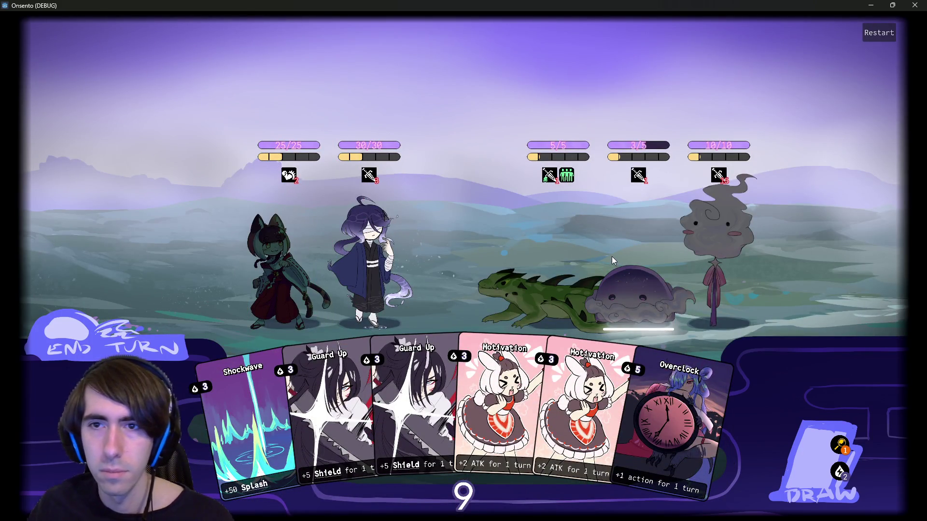
click(357, 256)
click(632, 295)
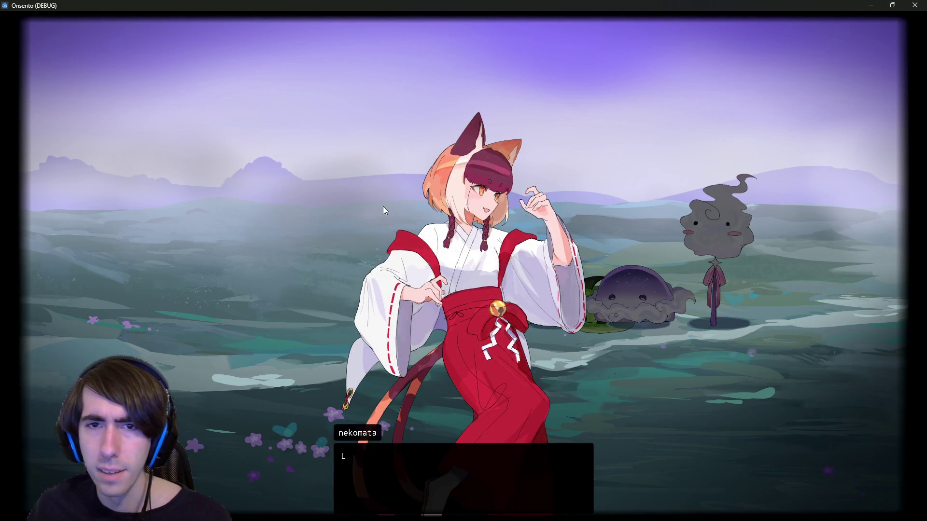
- Dismiss the opening dialogue and place both character cards on the field
click(382, 206)
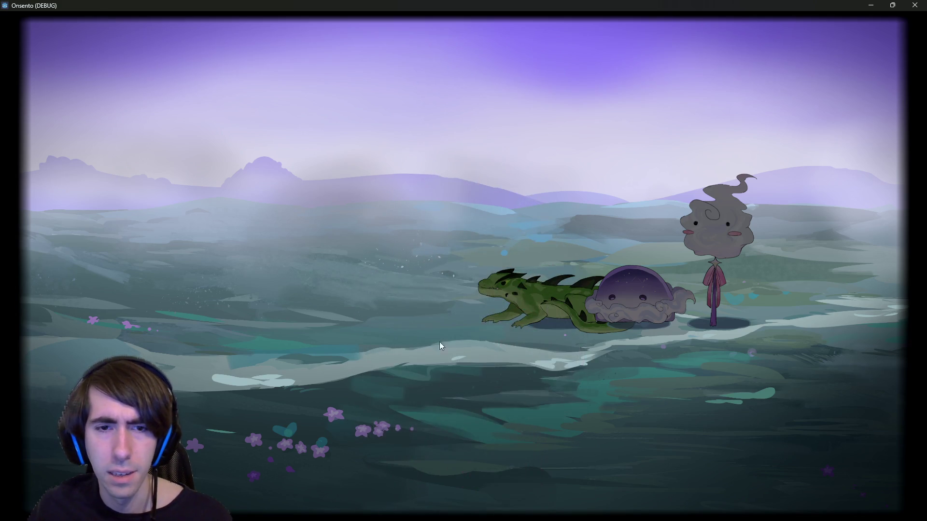
drag(391, 420, 360, 279)
drag(463, 419, 296, 277)
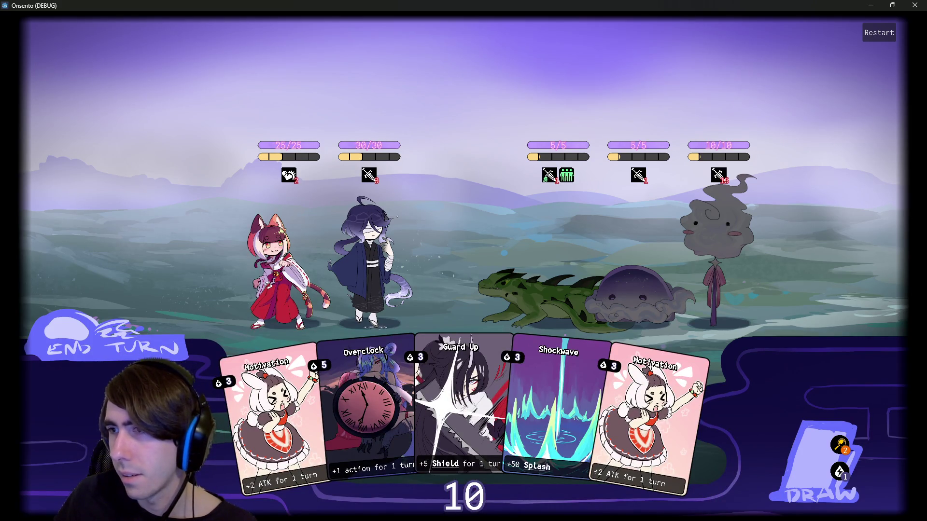
- Use the cat-girl to attack the jellyfish twice, defeating it
click(280, 270)
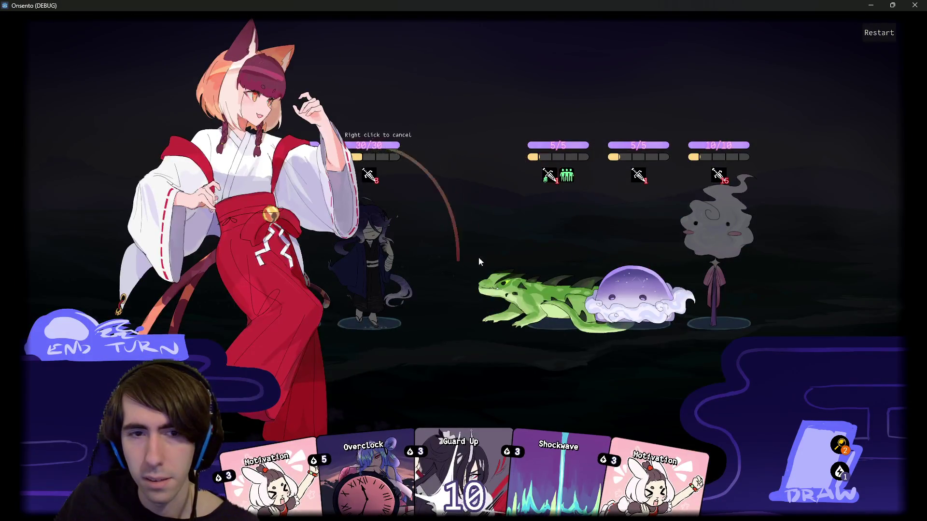
right_click(622, 276)
click(332, 280)
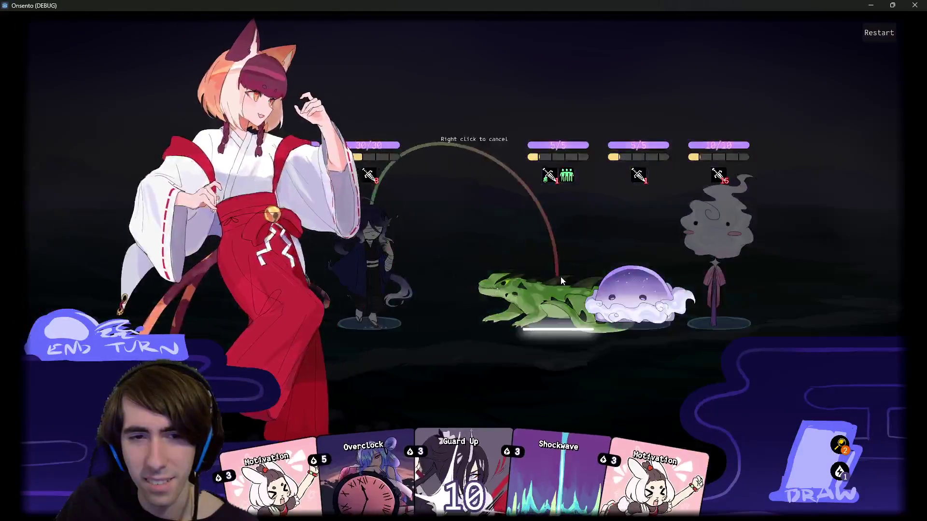
right_click(561, 280)
click(279, 277)
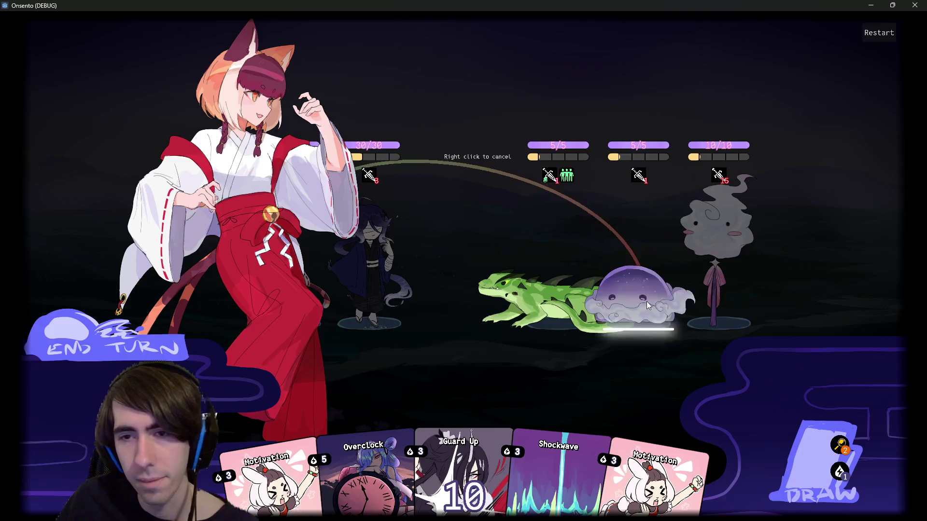
click(646, 301)
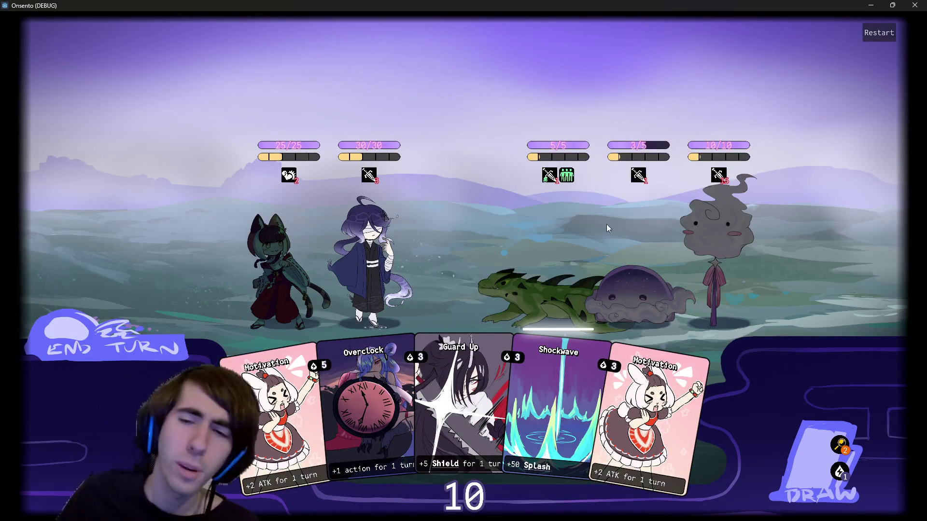
click(346, 284)
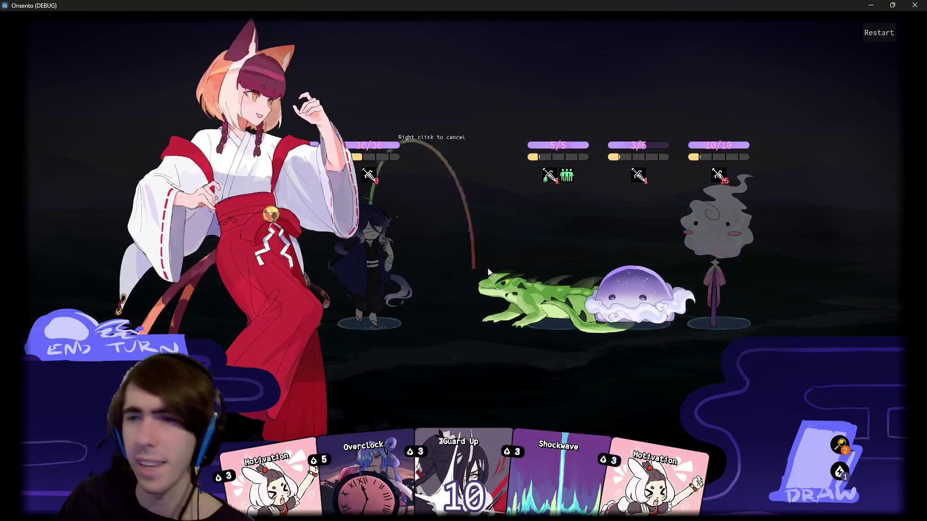
click(655, 297)
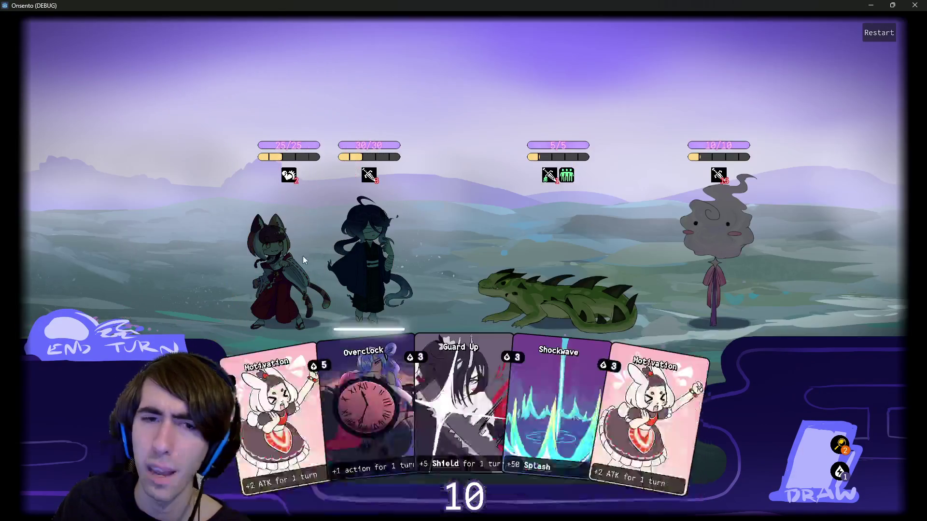
- End the turn, leaving the hooded ally at 14/30, then close the game
click(134, 328)
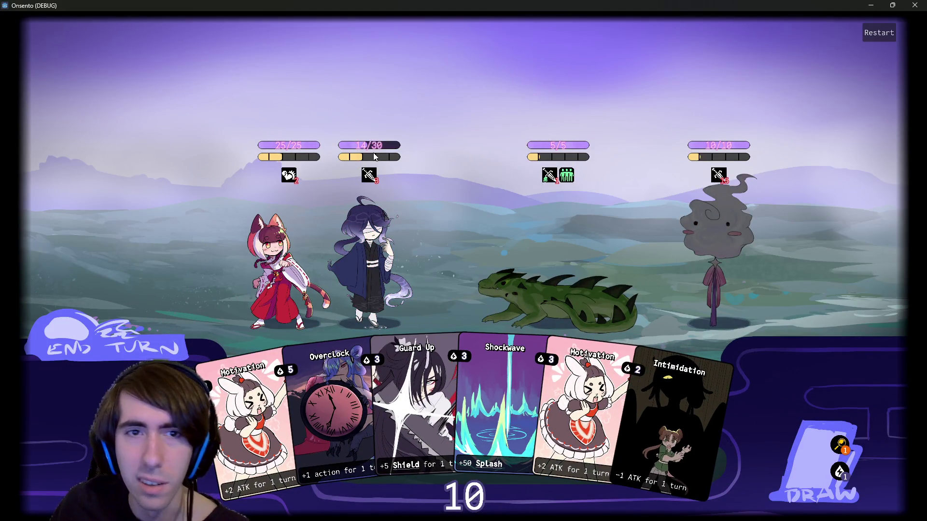
click(369, 256)
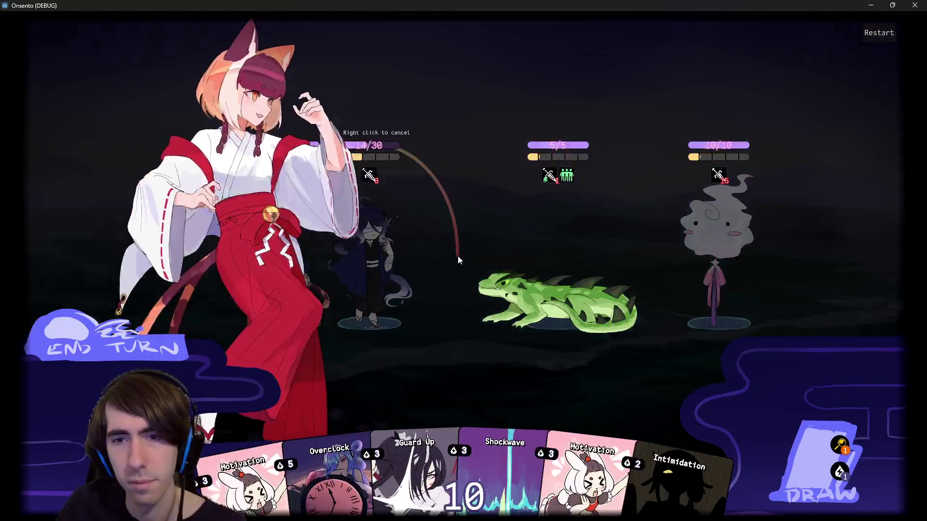
click(904, 8)
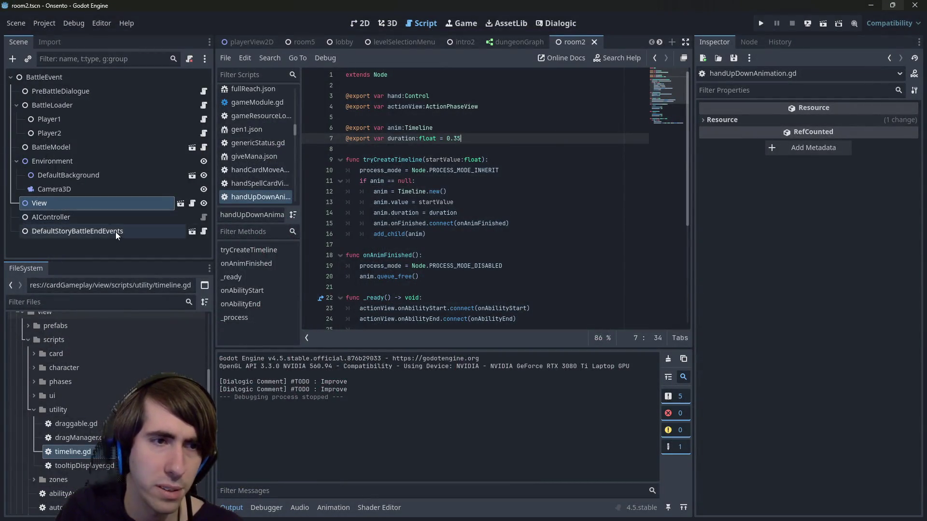
- Inspect the DefaultStoryBattleEndEvents and AIController nodes, folding BattleLoader and Environment
click(115, 232)
click(102, 220)
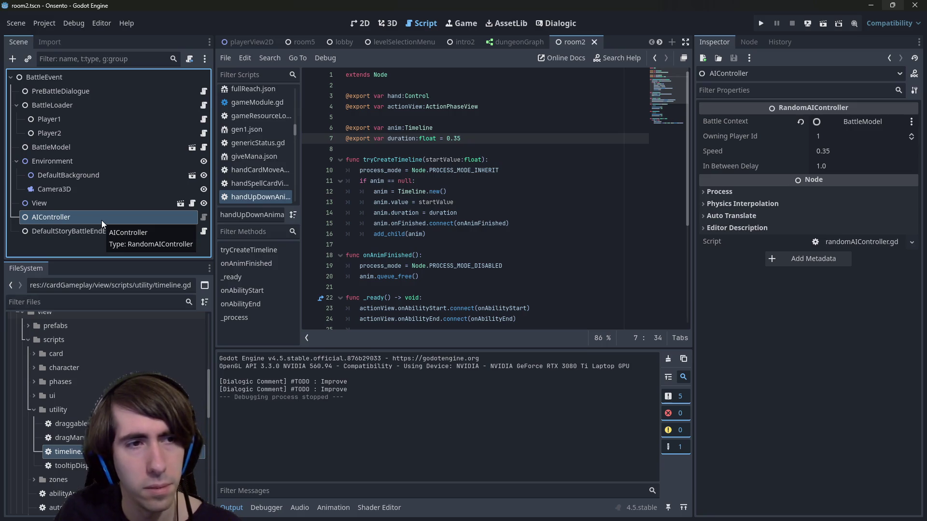
click(16, 104)
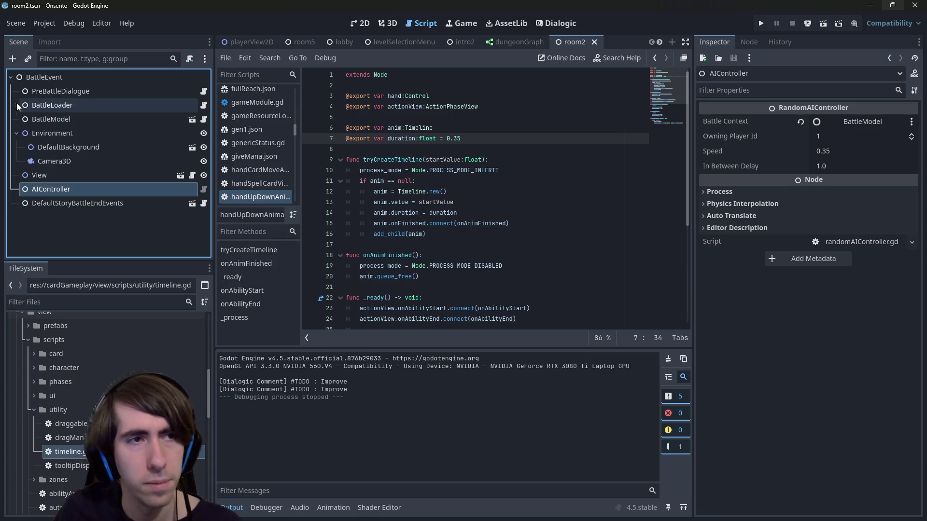
click(16, 133)
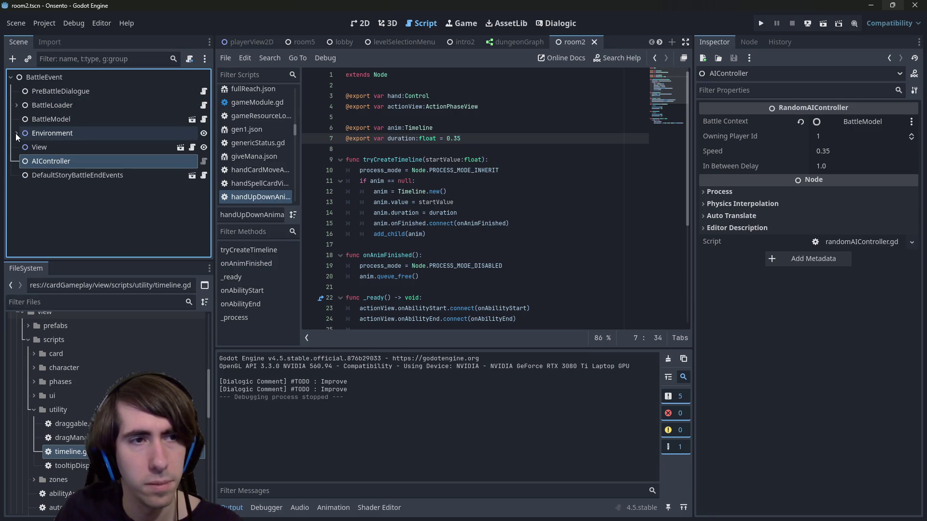
- Open the View node's playerView2D scene and collapse its PlayerCanvas branch
click(180, 148)
scroll(100, 210, up, 3)
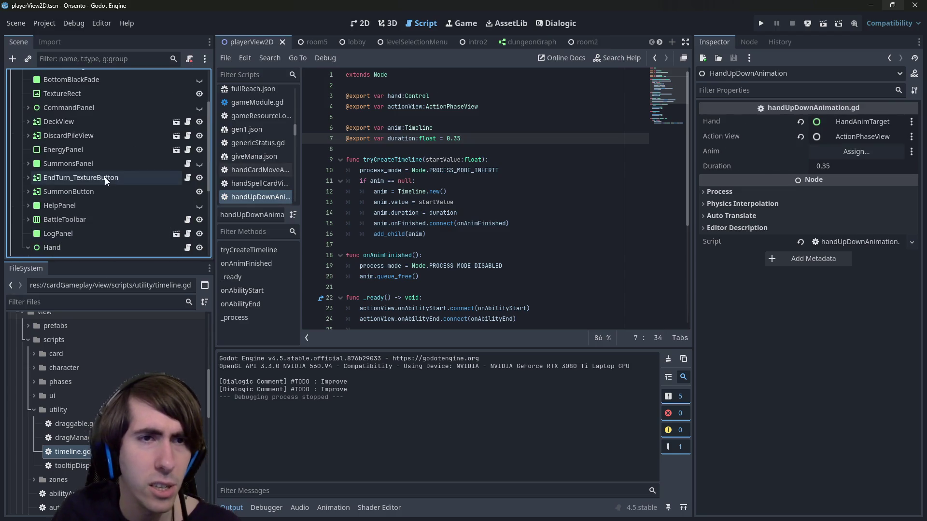
scroll(106, 177, up, 3)
click(15, 105)
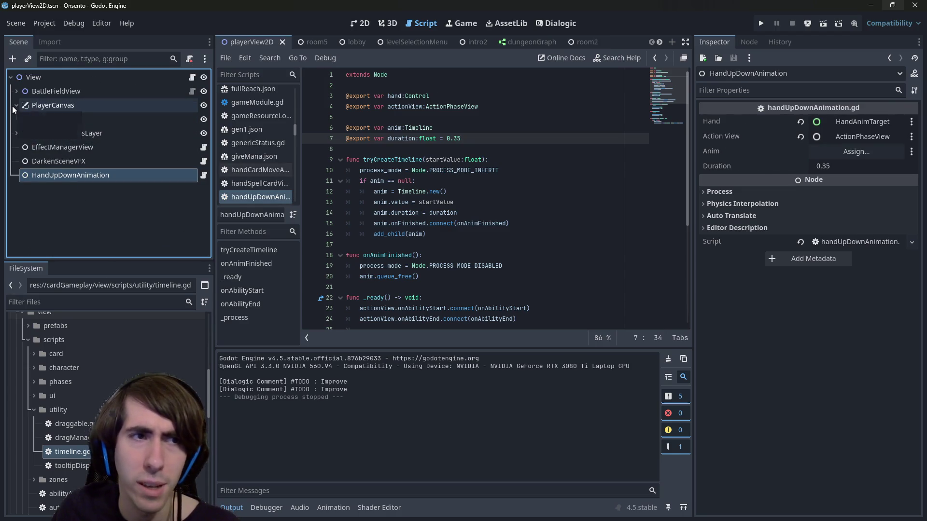
click(12, 106)
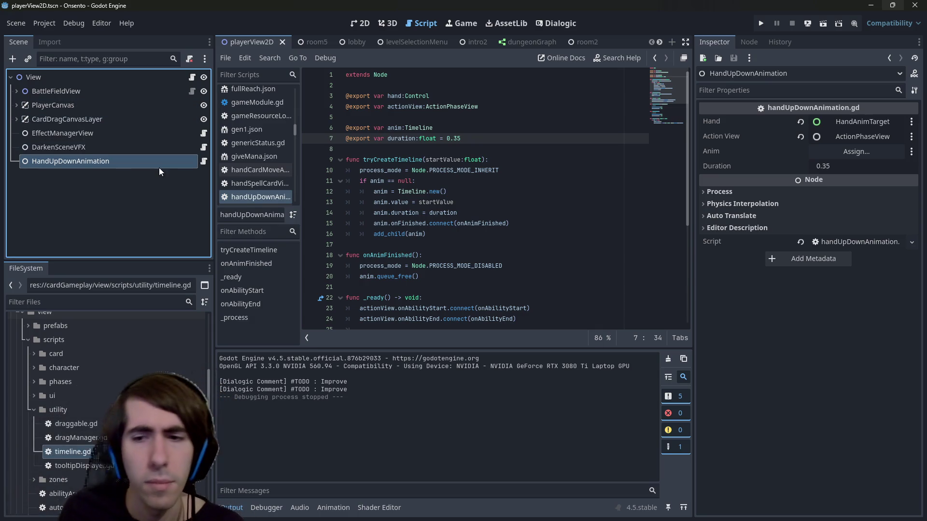
- Return to the room2 scene tab and run it for testing with Run Current Scene
mouse_move(516, 516)
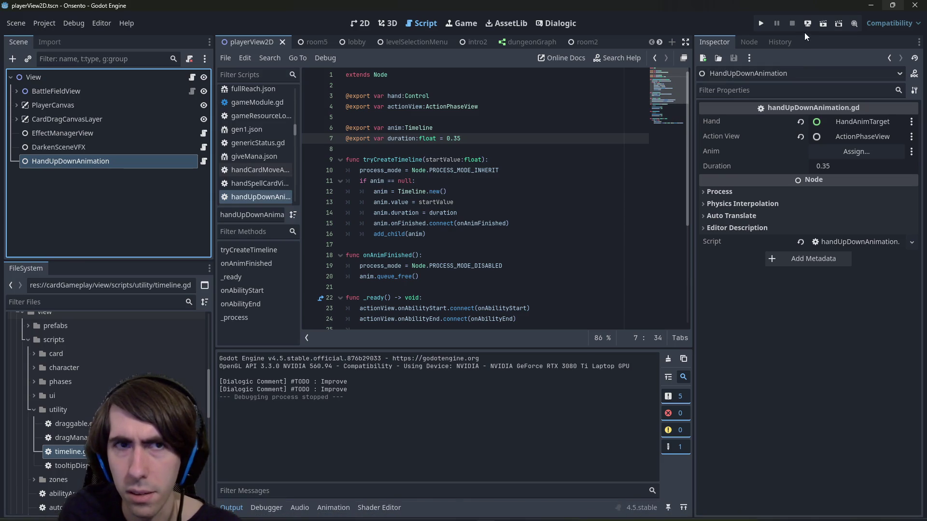
click(598, 41)
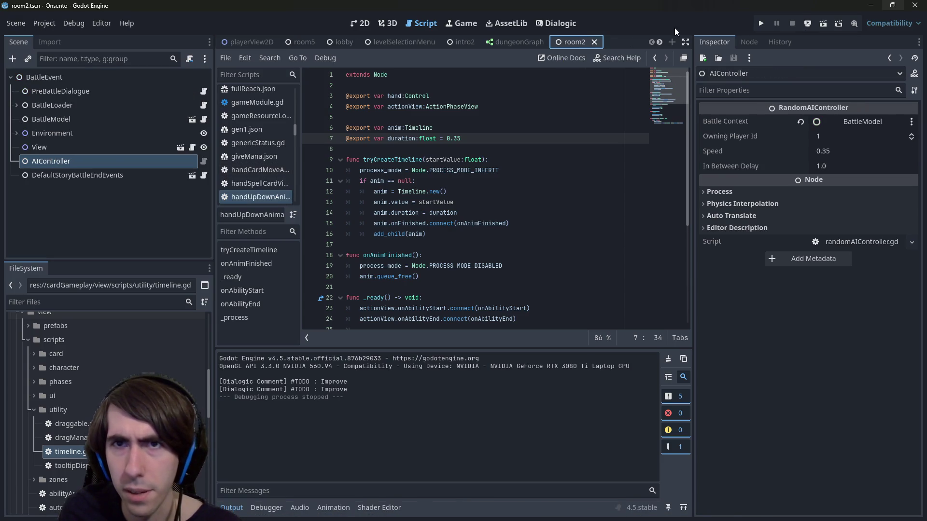
click(825, 20)
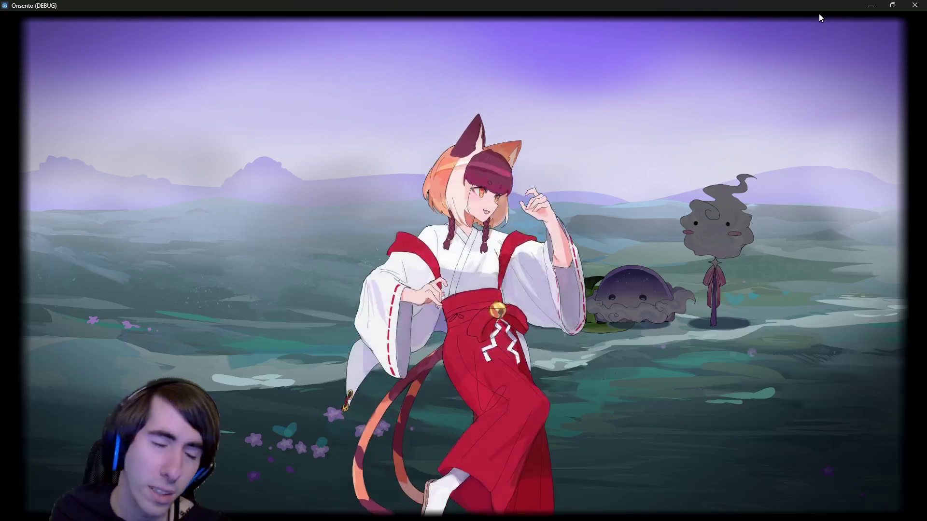
- Dismiss the opening dialogue and place both character cards on the battlefield
click(482, 226)
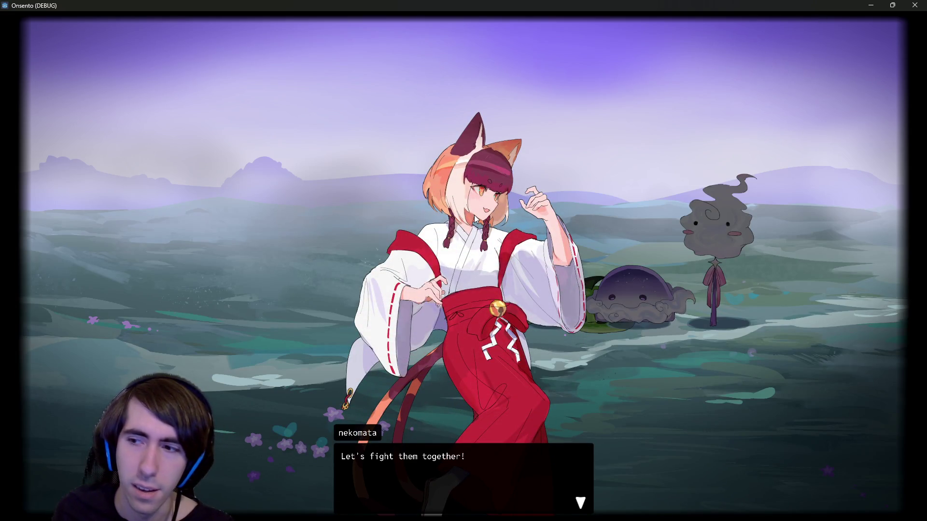
click(475, 220)
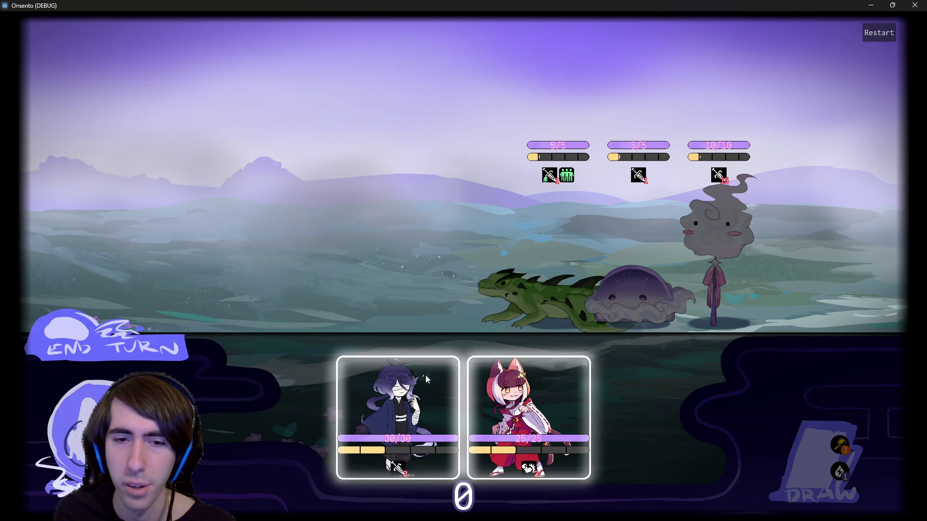
mouse_move(425, 375)
mouse_down()
mouse_move(404, 314)
mouse_move(369, 280)
mouse_up()
drag(529, 417, 288, 276)
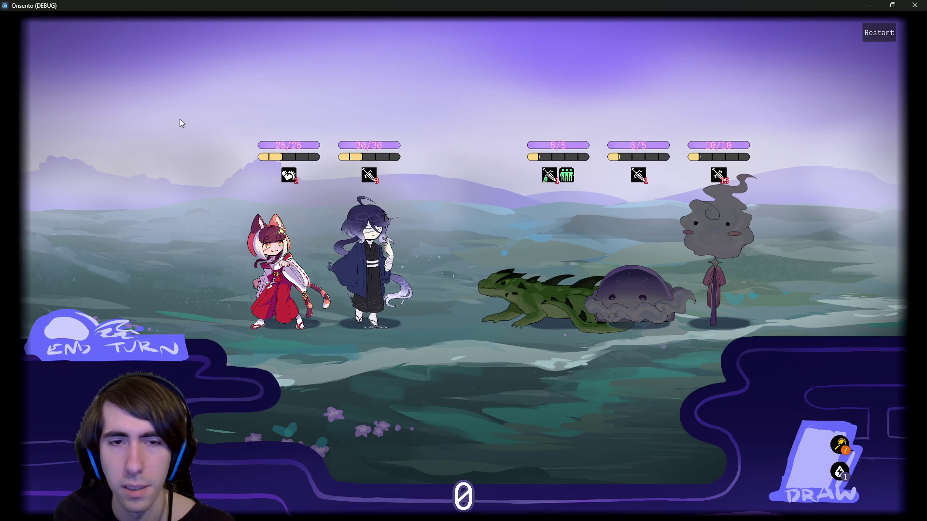
- Draw the last two cards, Shockwave and Motivation, while arming and cancelling the cat-girl's attack
click(317, 289)
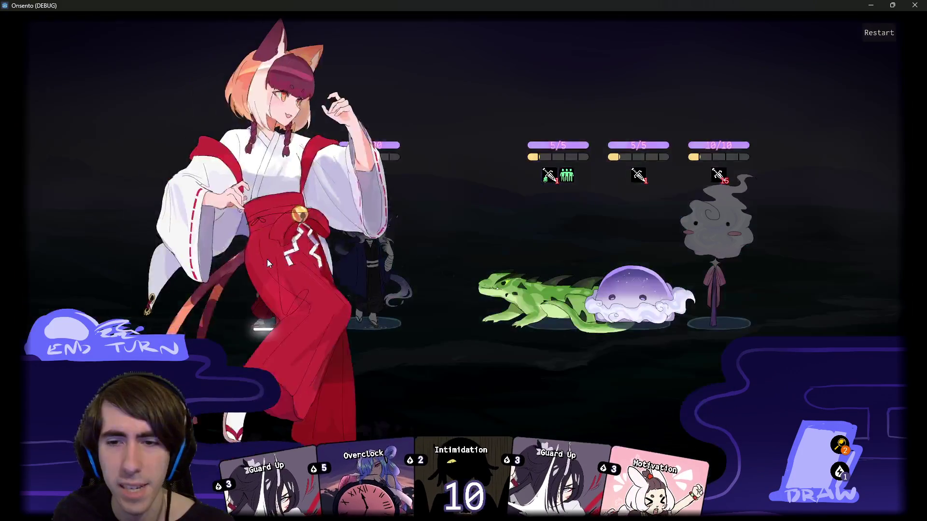
click(796, 466)
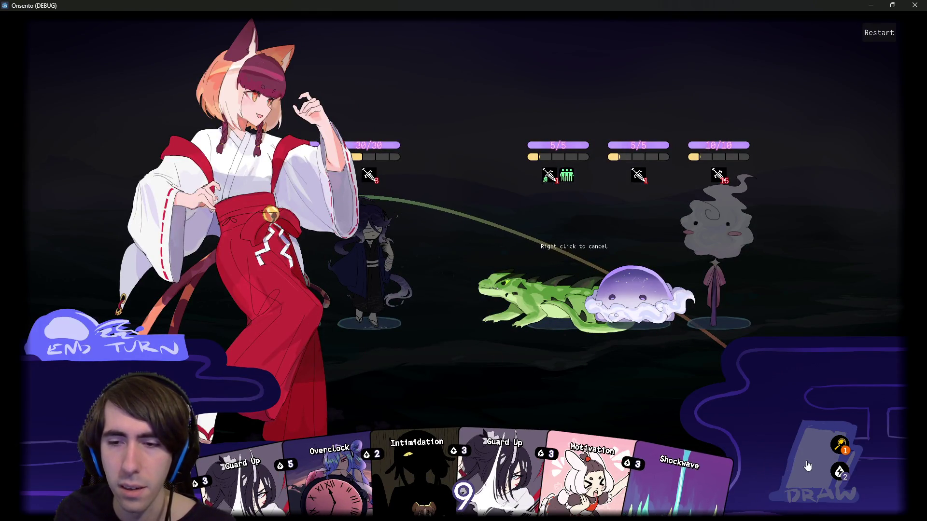
click(797, 466)
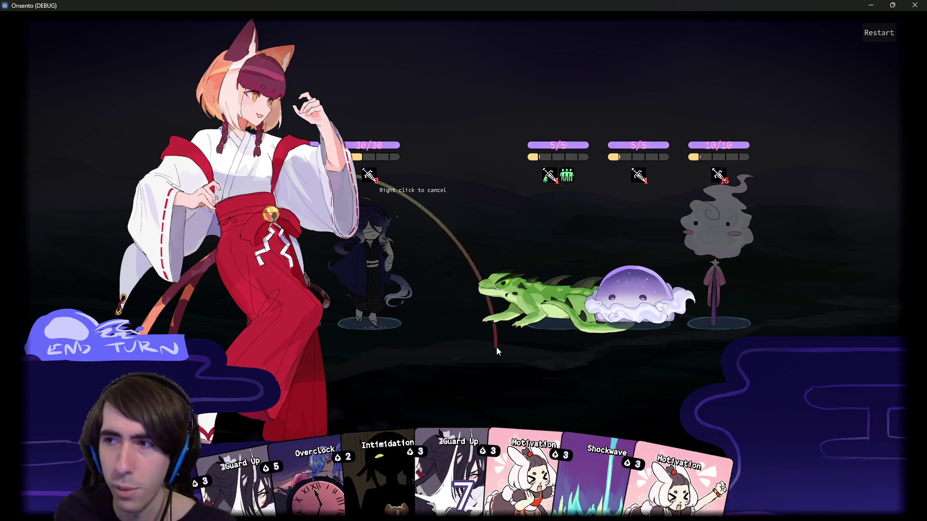
right_click(297, 385)
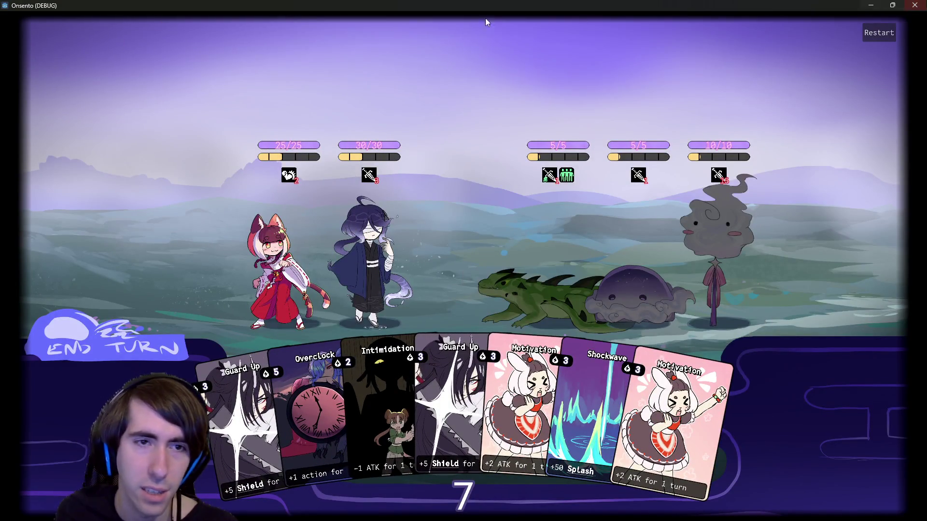
- Repeatedly arm and cancel the allies' attack targeting without hitting the dragon
click(371, 254)
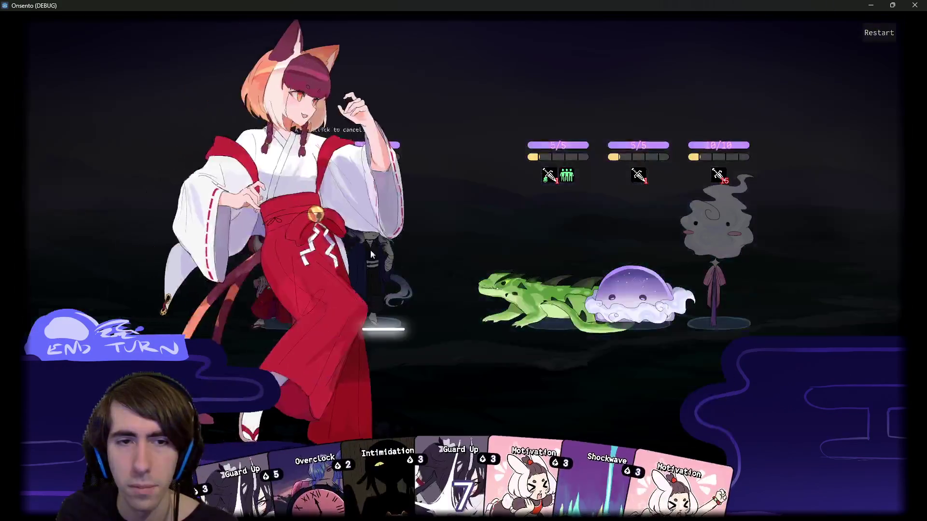
right_click(371, 254)
click(398, 257)
right_click(398, 257)
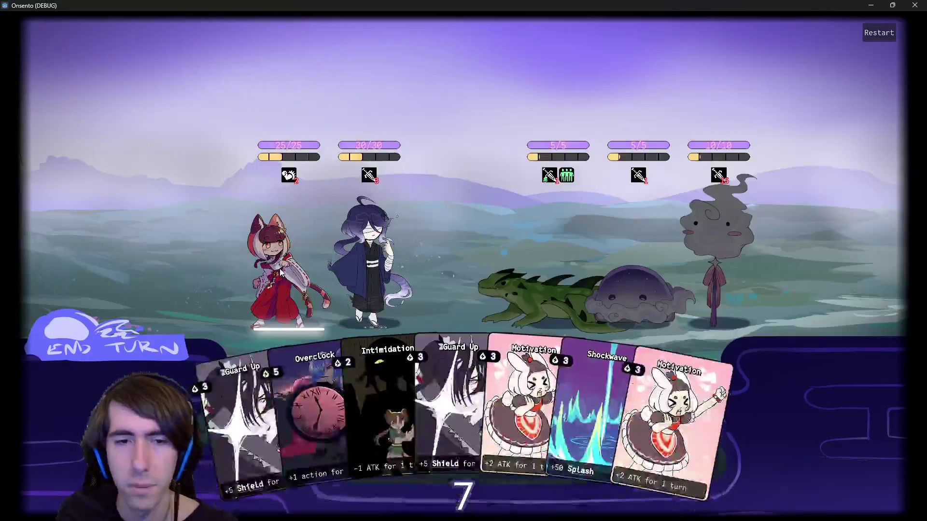
click(398, 257)
right_click(454, 244)
click(371, 256)
right_click(460, 248)
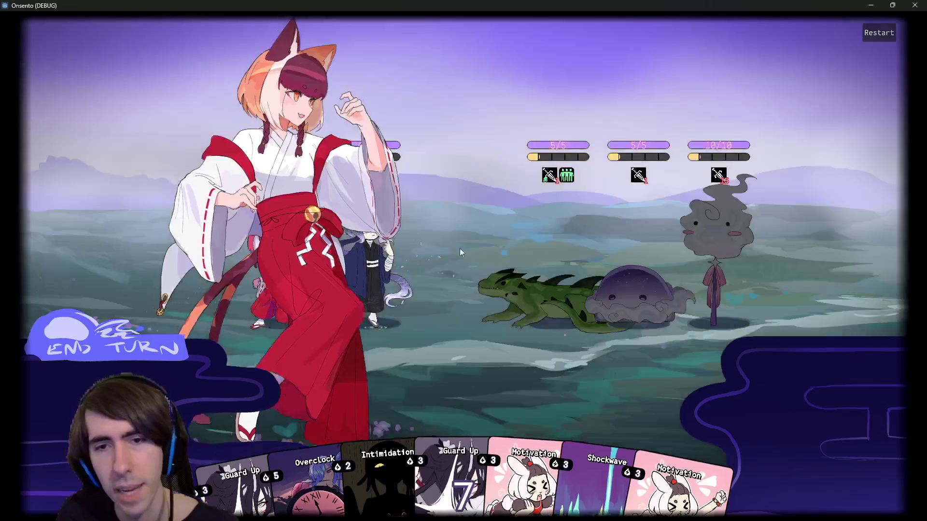
click(263, 263)
right_click(430, 242)
click(270, 263)
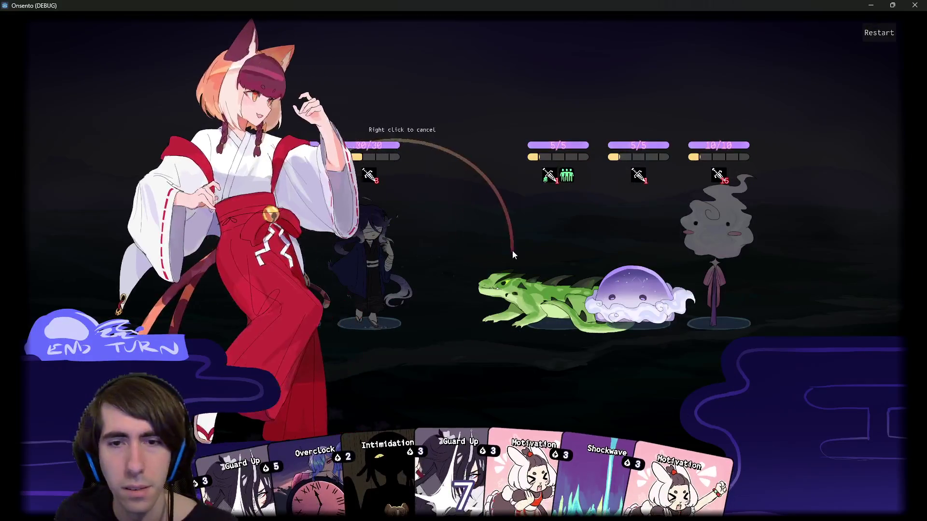
right_click(445, 266)
click(271, 263)
right_click(449, 261)
click(270, 263)
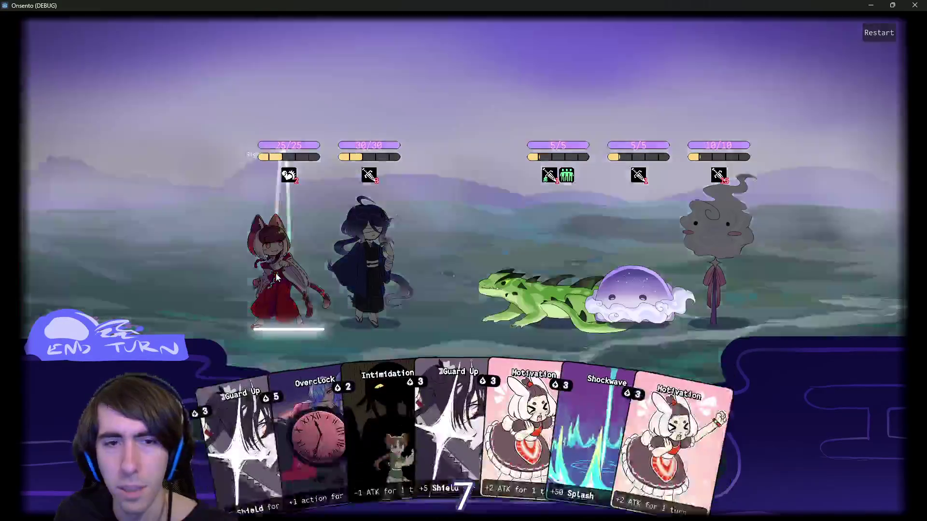
right_click(304, 268)
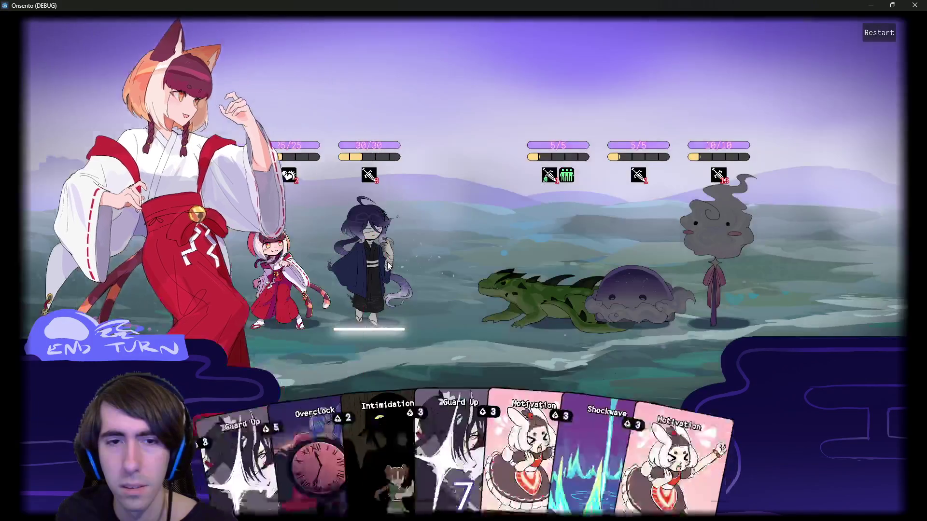
click(302, 270)
right_click(302, 270)
click(285, 273)
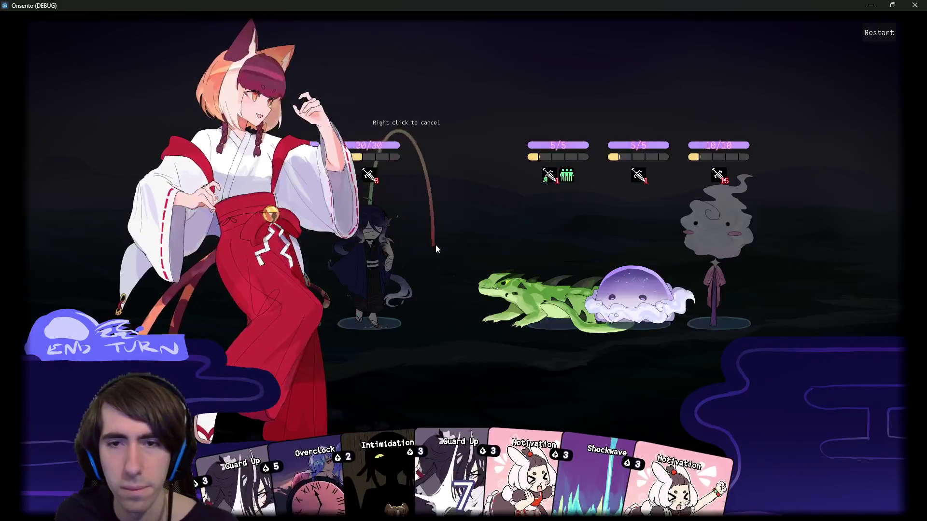
right_click(434, 248)
click(334, 264)
right_click(434, 251)
click(338, 266)
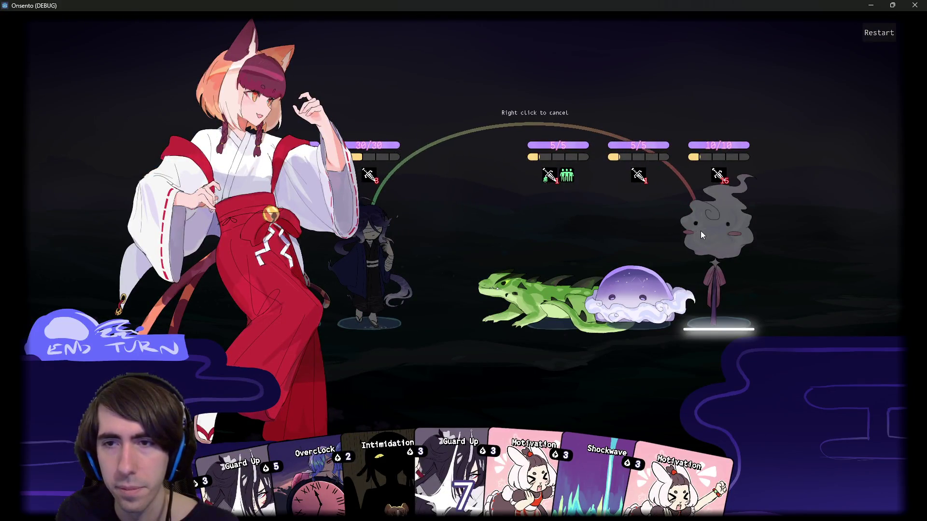
right_click(424, 269)
click(369, 272)
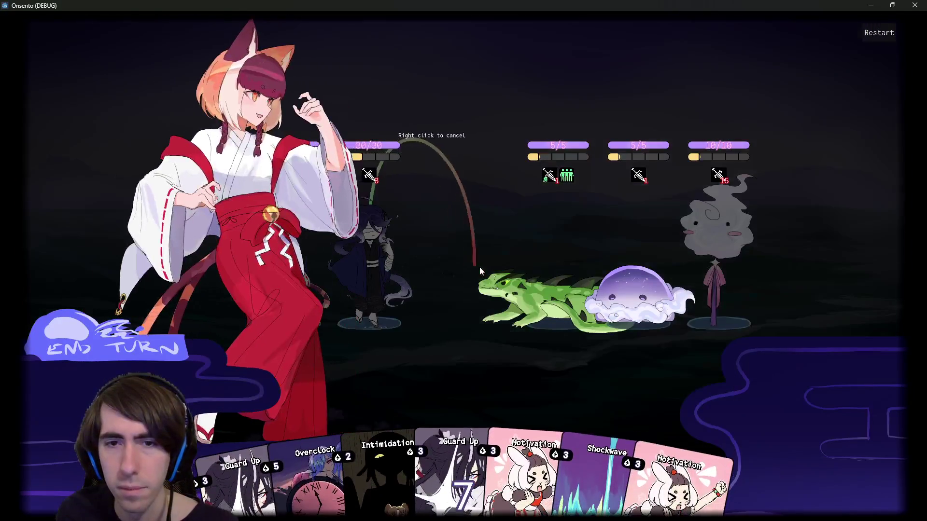
right_click(572, 294)
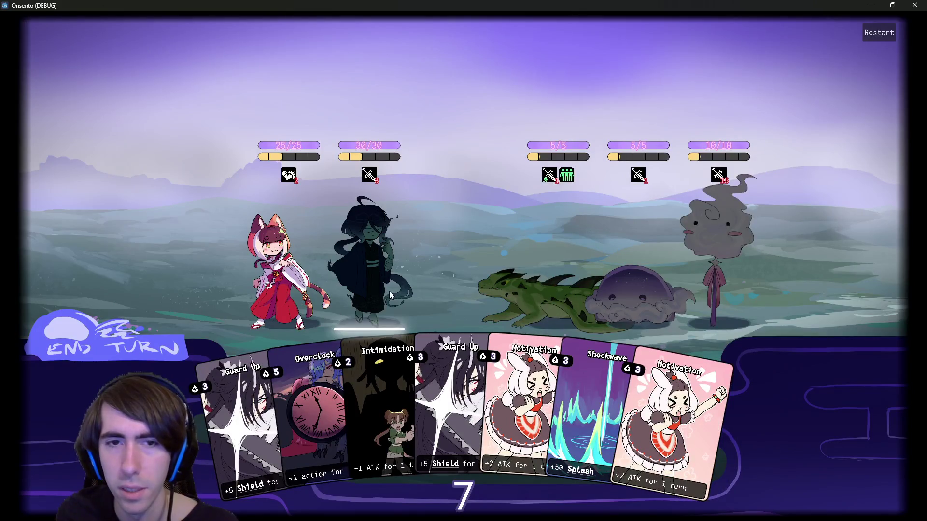
- Attack the jellyfish with an ally, dropping it to 3/5 HP, and end the turn
click(389, 294)
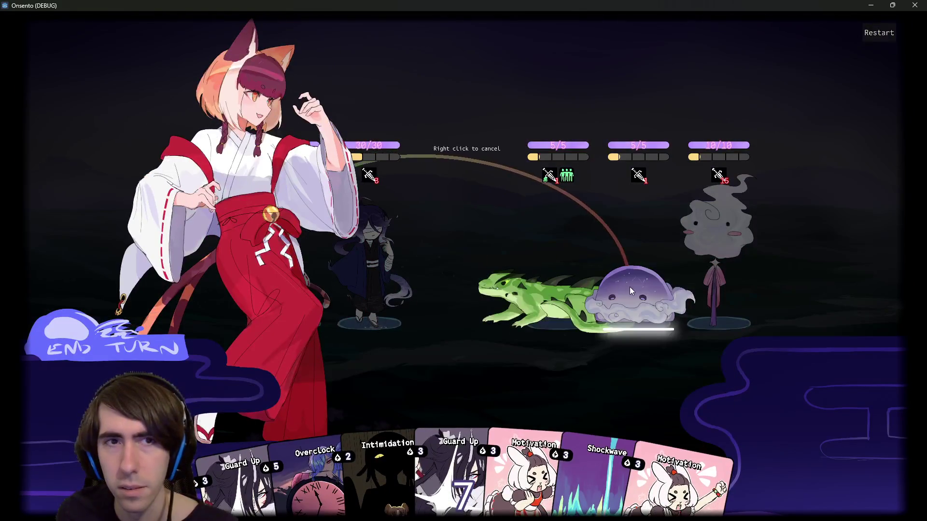
click(630, 291)
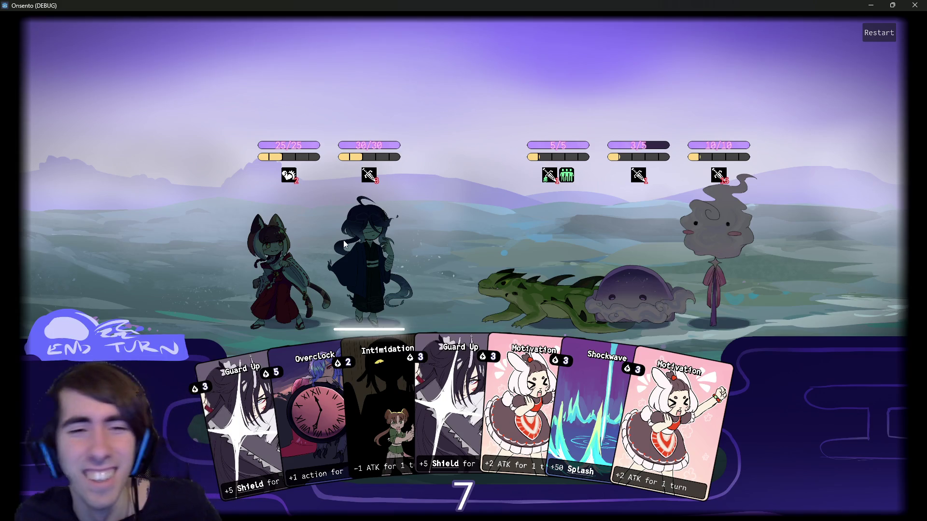
click(145, 307)
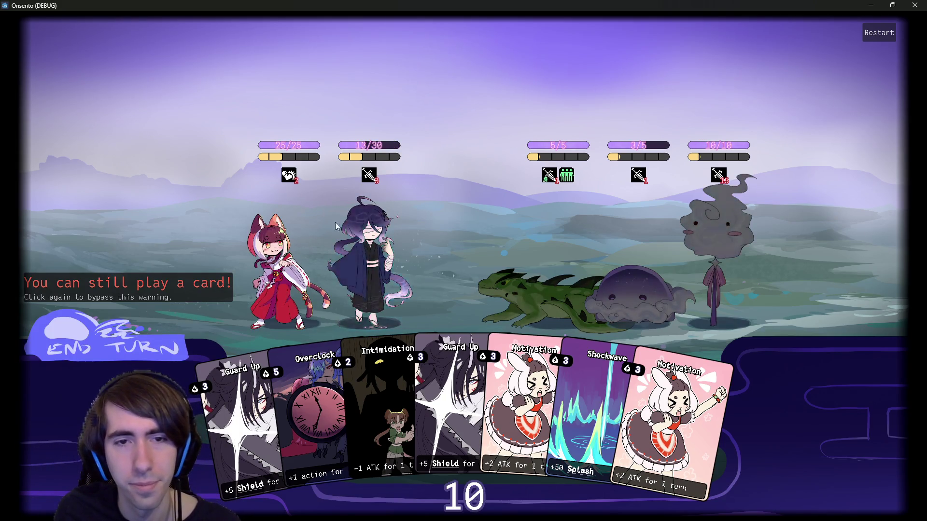
- Repeatedly arm and cancel the cat-girl's attack targeting
click(322, 217)
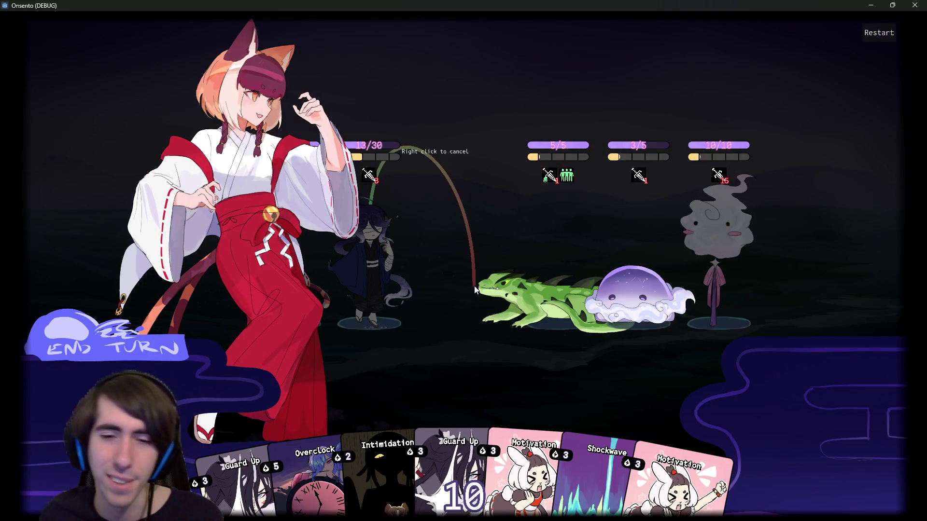
right_click(475, 249)
click(329, 247)
right_click(545, 251)
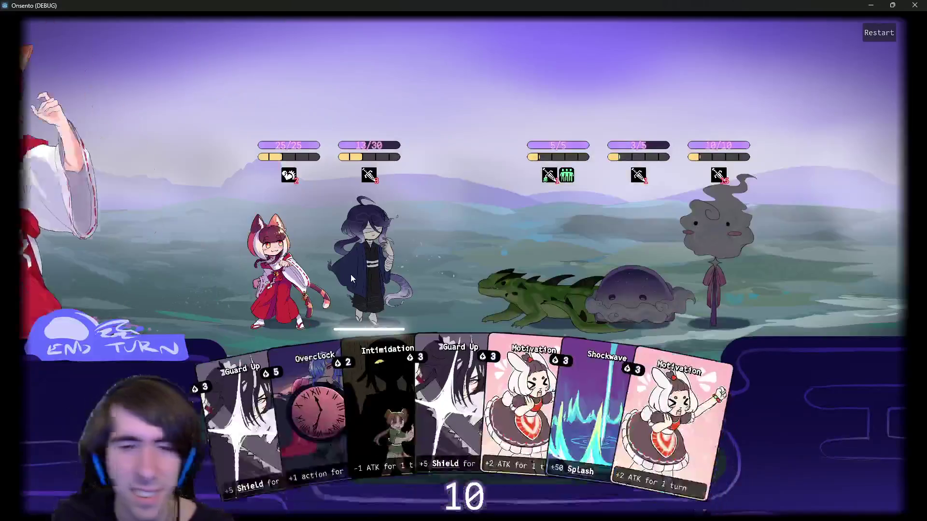
click(350, 274)
right_click(545, 261)
click(386, 249)
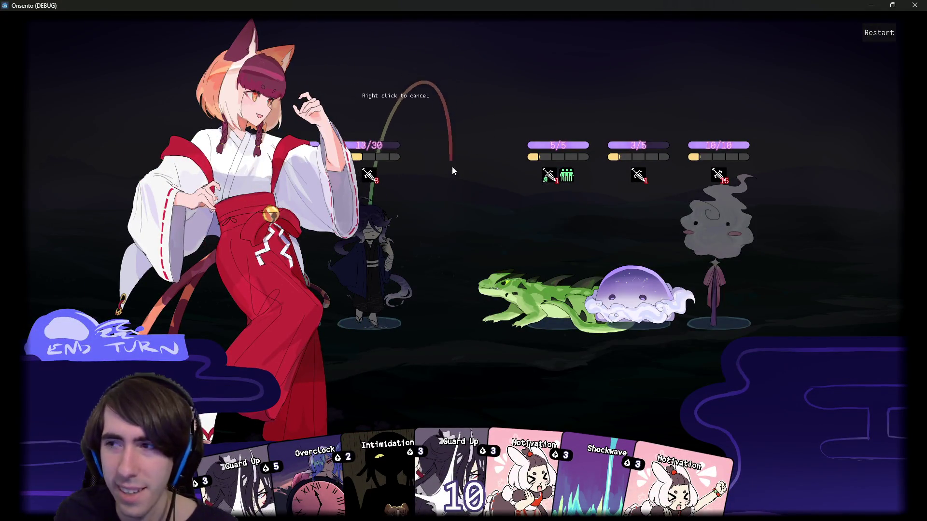
right_click(541, 253)
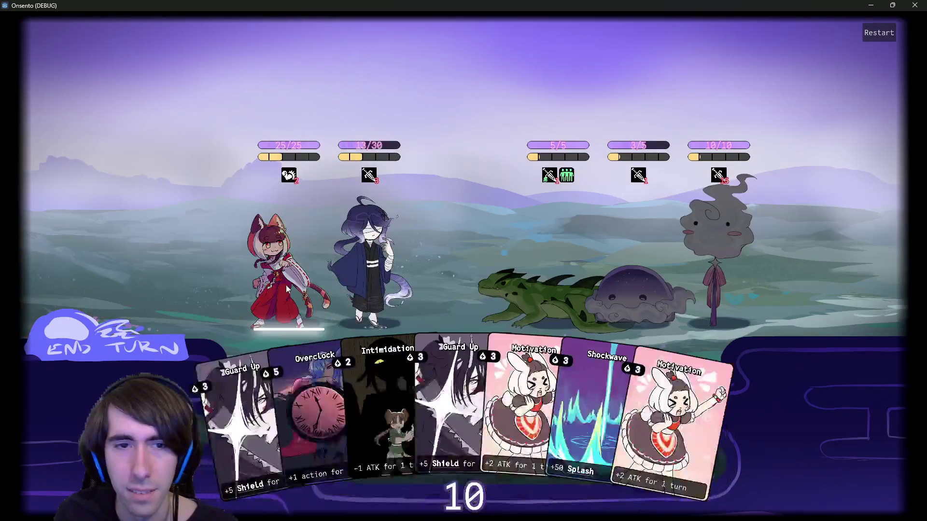
click(538, 258)
right_click(536, 262)
click(521, 251)
right_click(508, 239)
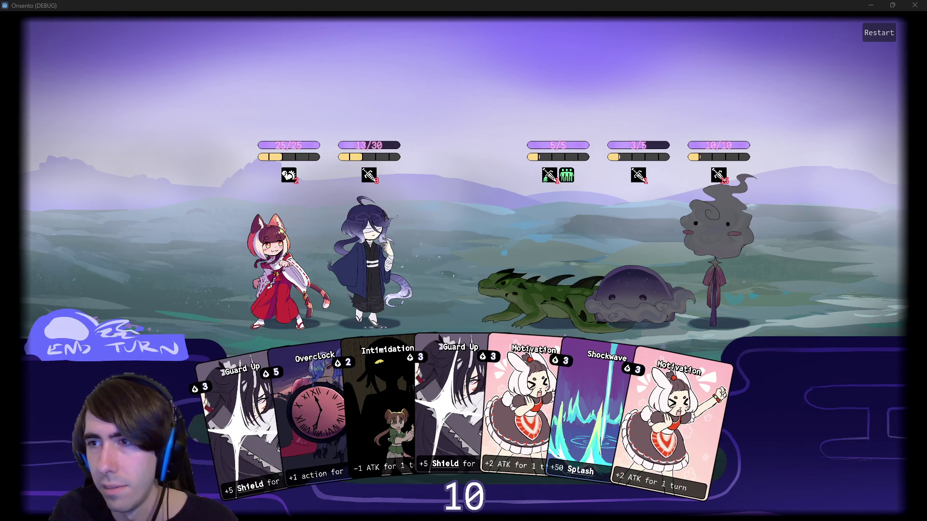
- In Chrome, search 'target icon gameicons' and open the game-icons.net target icons page
key(alt+Tab)
click(442, 74)
text(get icon g)
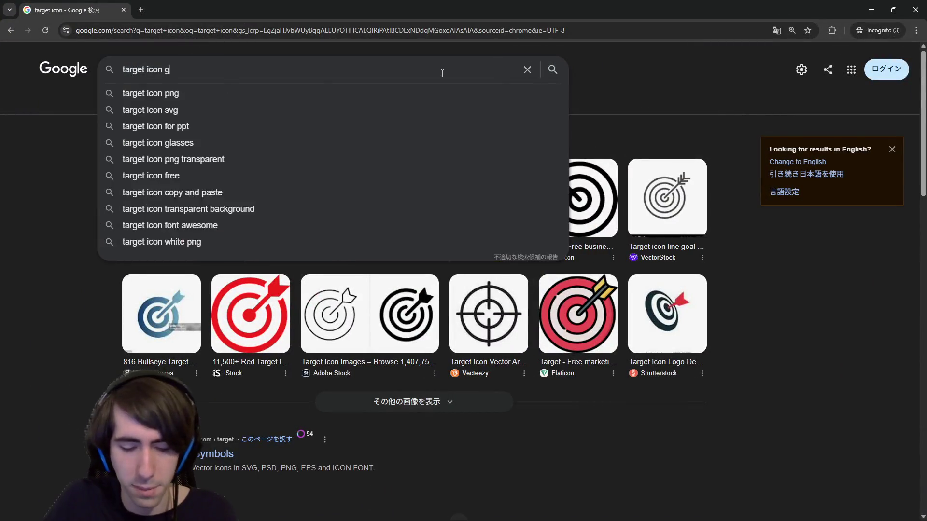
text(ameicons)
key(Return)
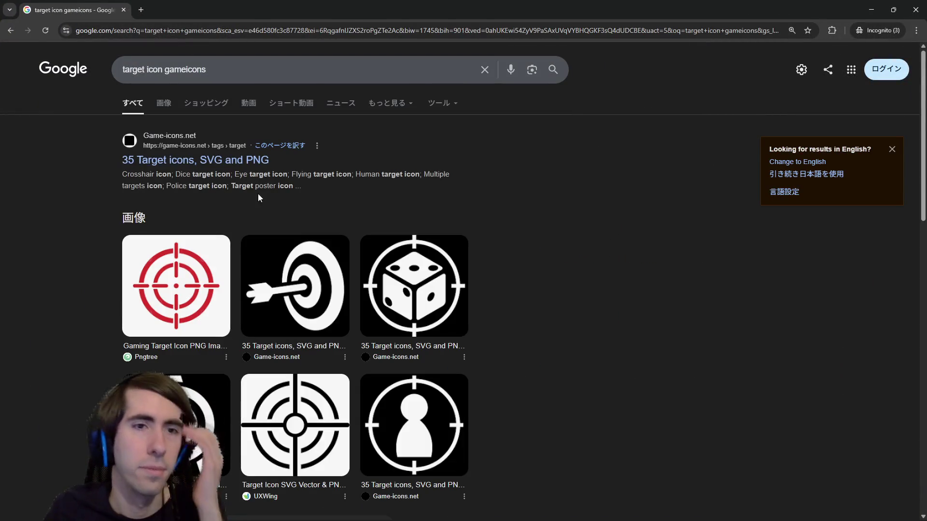
middle_click(192, 154)
click(171, 4)
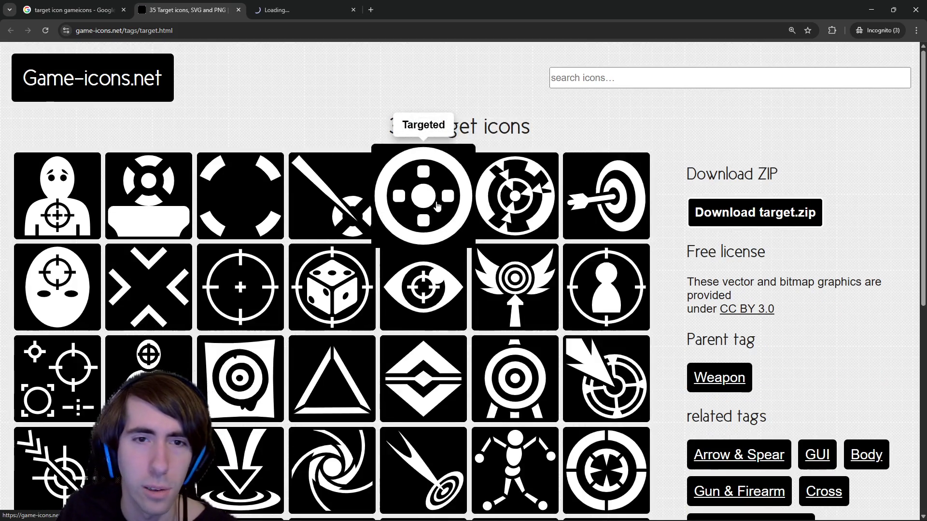
- Open the Convergence icon in a background tab and compare it with the Targeted icon page
middle_click(154, 279)
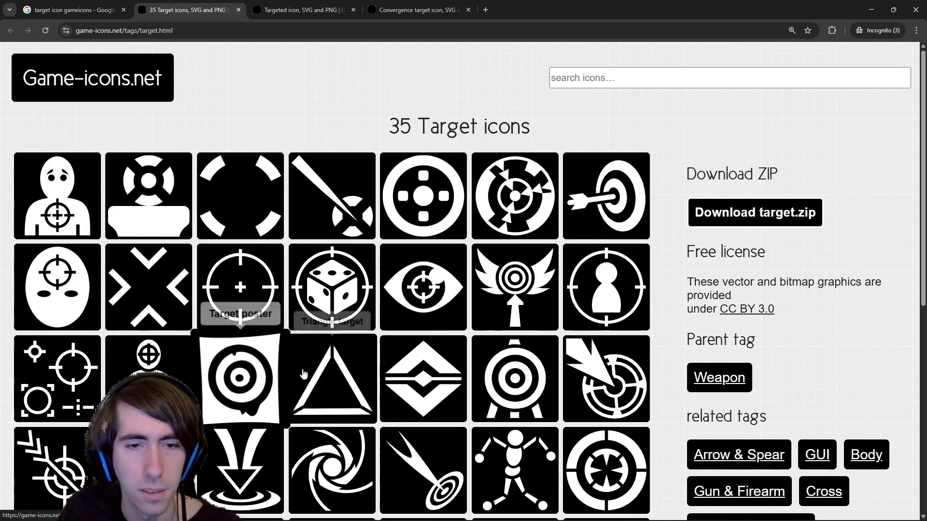
click(293, 5)
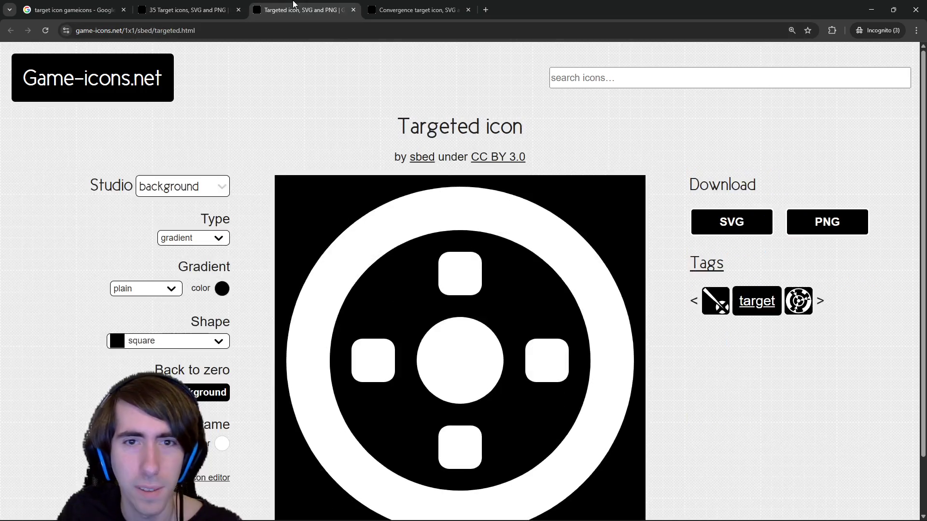
click(424, 8)
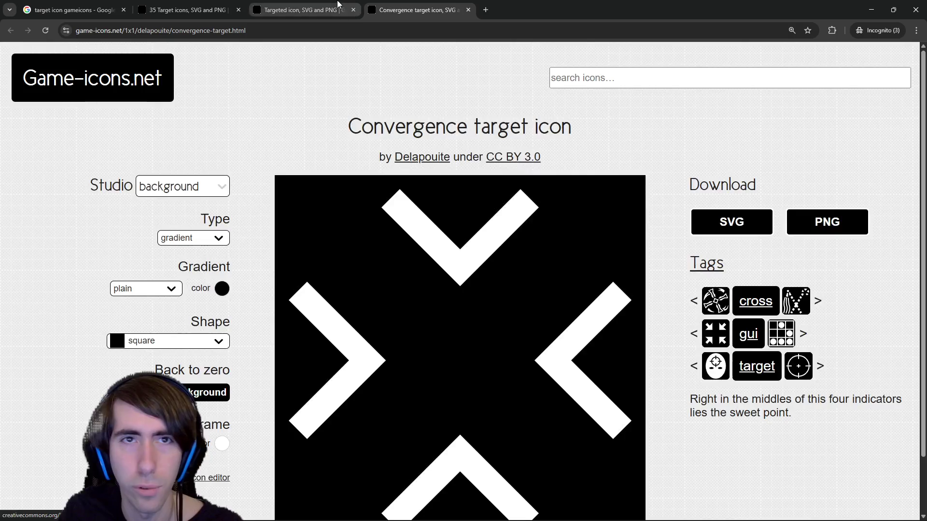
click(290, 9)
click(243, 6)
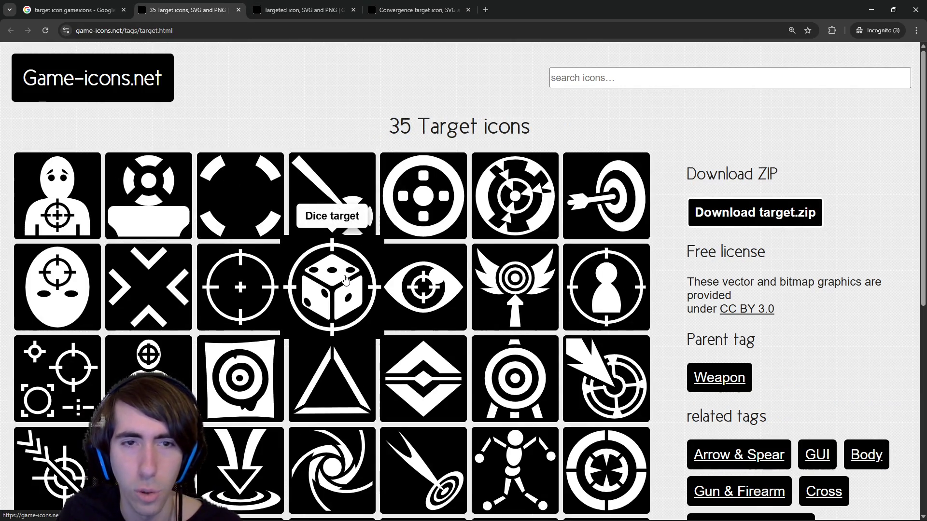
- Go to the Convergence target icon page and open its CC BY 3.0 licence in a new tab
scroll(345, 279, down, 3)
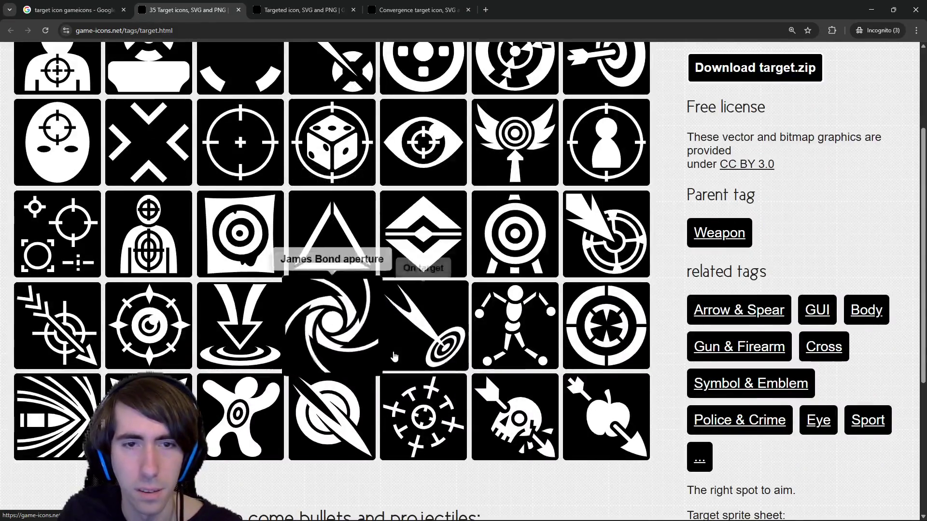
scroll(423, 381, up, 3)
click(417, 10)
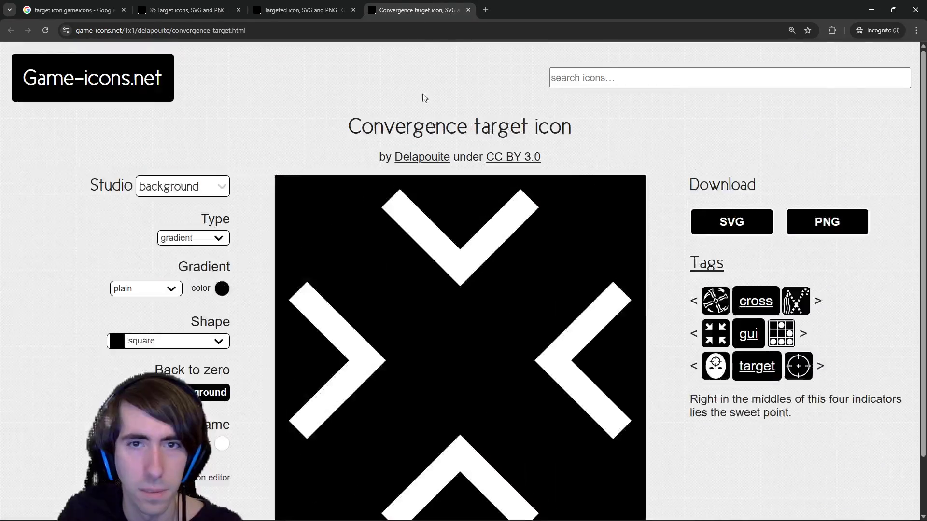
middle_click(506, 163)
click(512, 5)
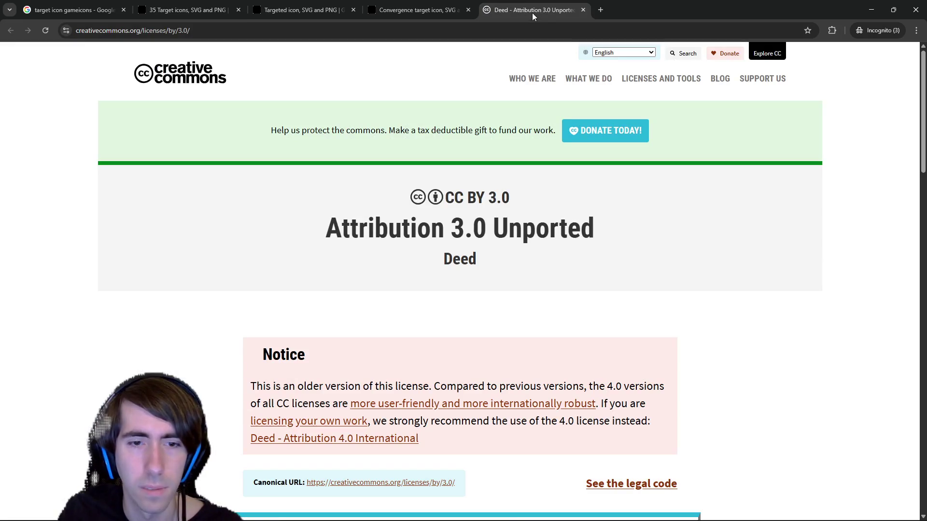
scroll(462, 296, down, 5)
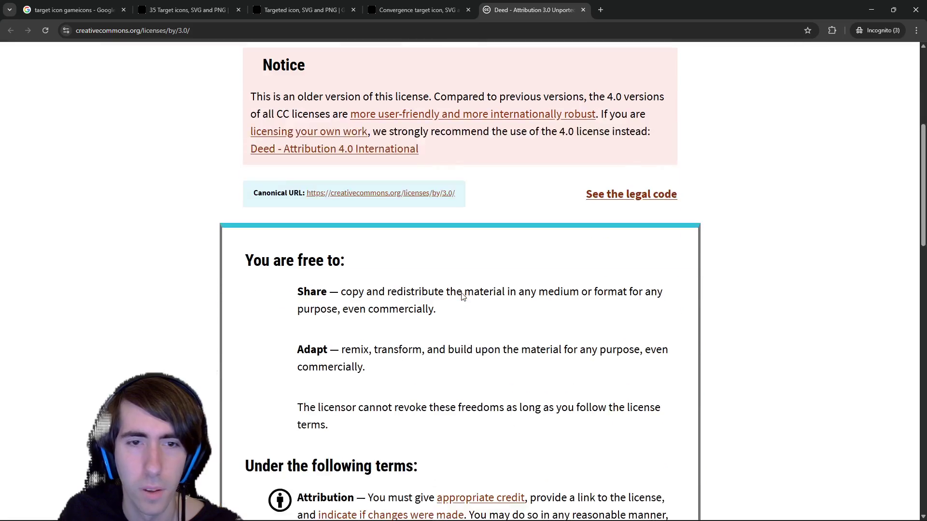
scroll(462, 292, down, 1)
drag(354, 359, 563, 376)
click(563, 377)
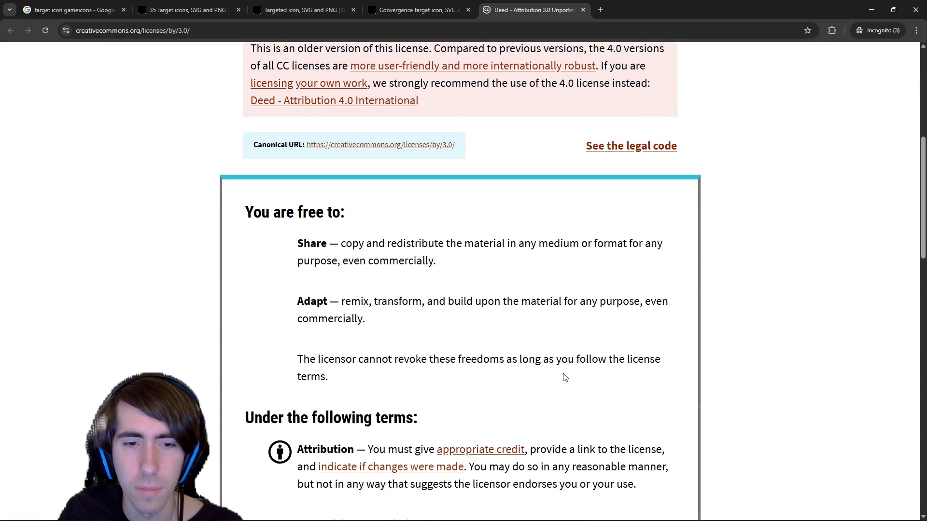
scroll(562, 376, down, 2)
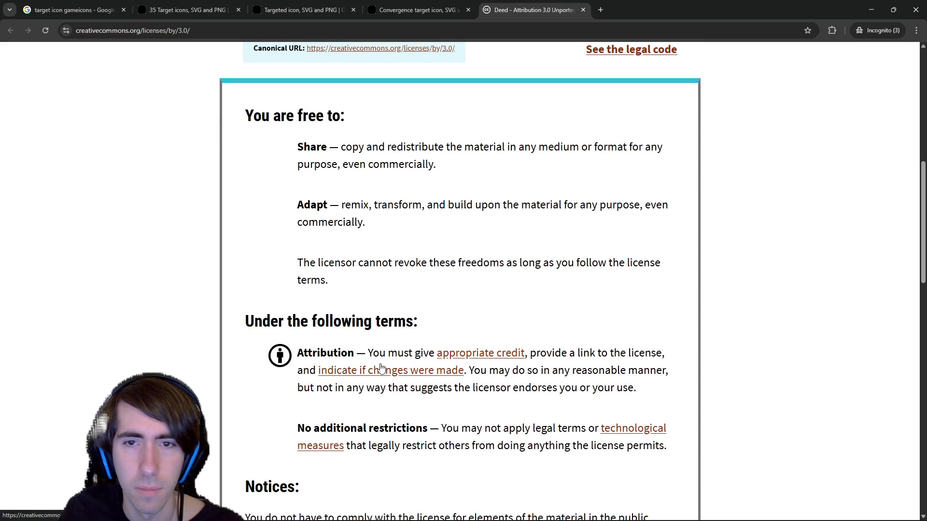
drag(413, 348, 585, 359)
click(584, 360)
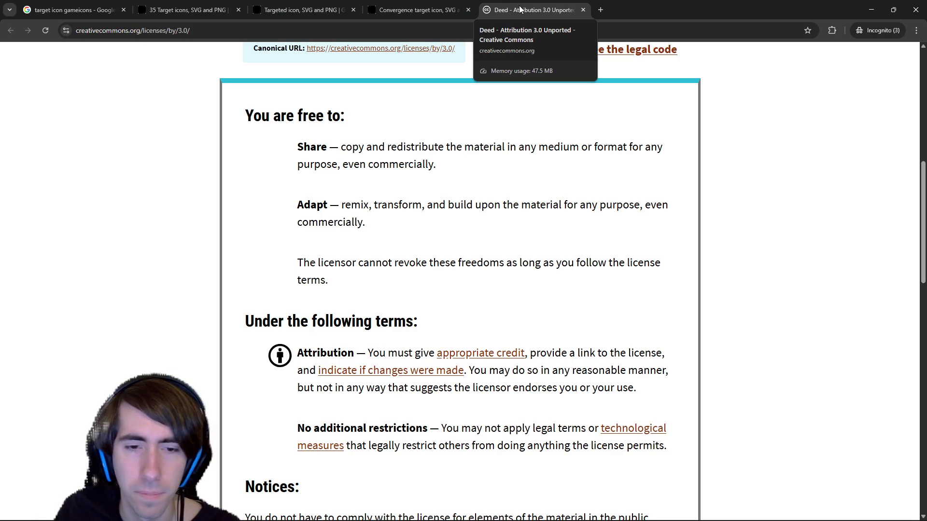
middle_click(520, 10)
click(309, 6)
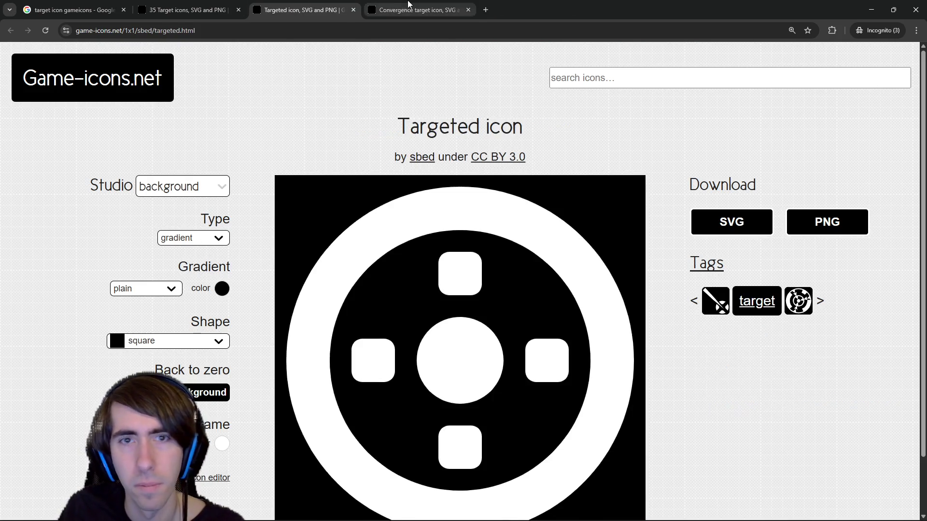
click(408, 5)
scroll(412, 226, down, 1)
click(244, 6)
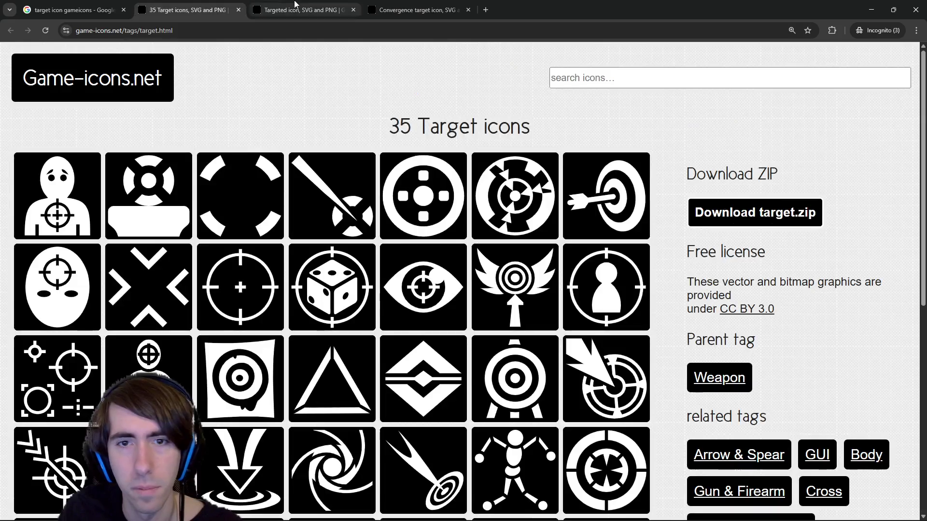
click(299, 8)
click(386, 8)
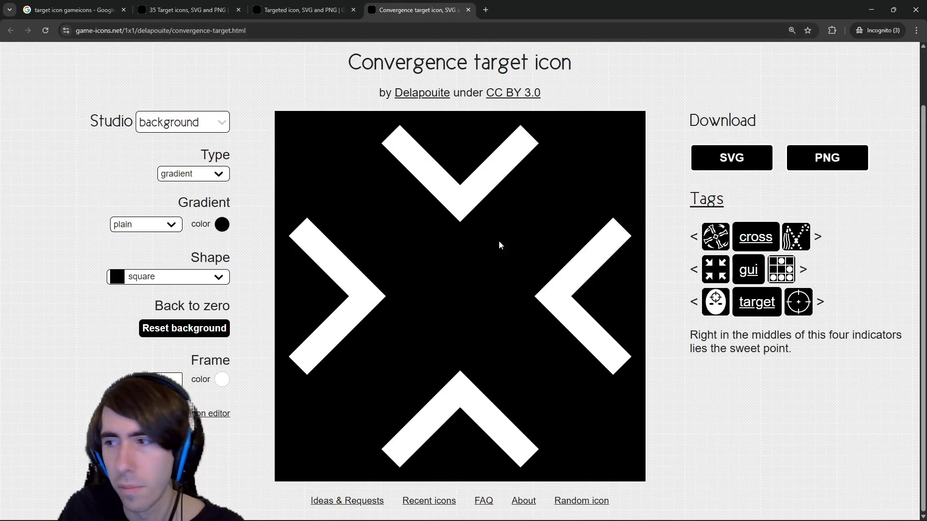
- Try white and black backgrounds in the colour chooser, then enter an opacity of 0
click(222, 225)
drag(77, 116, 66, 99)
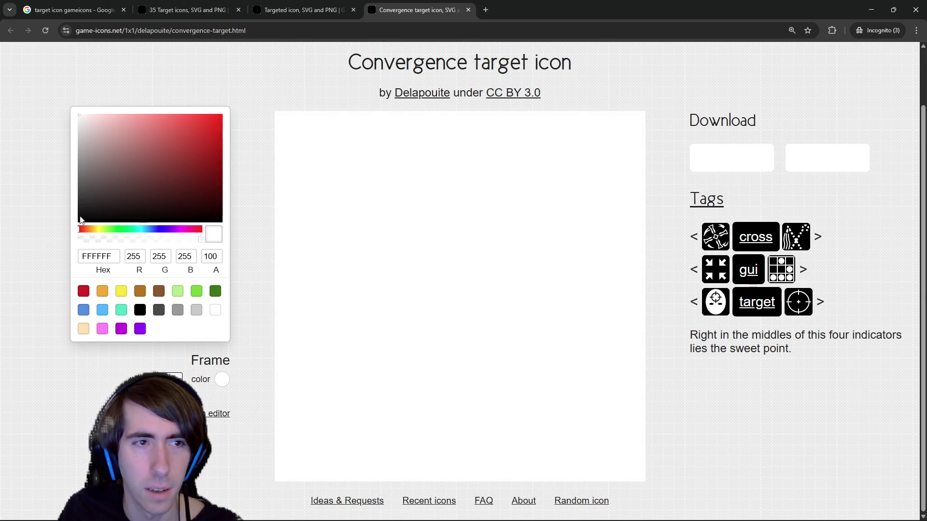
click(81, 220)
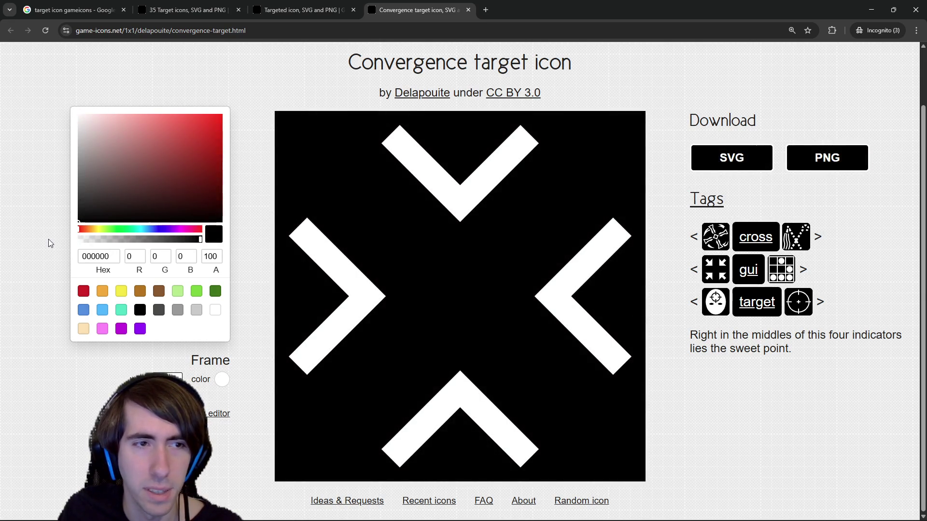
click(80, 240)
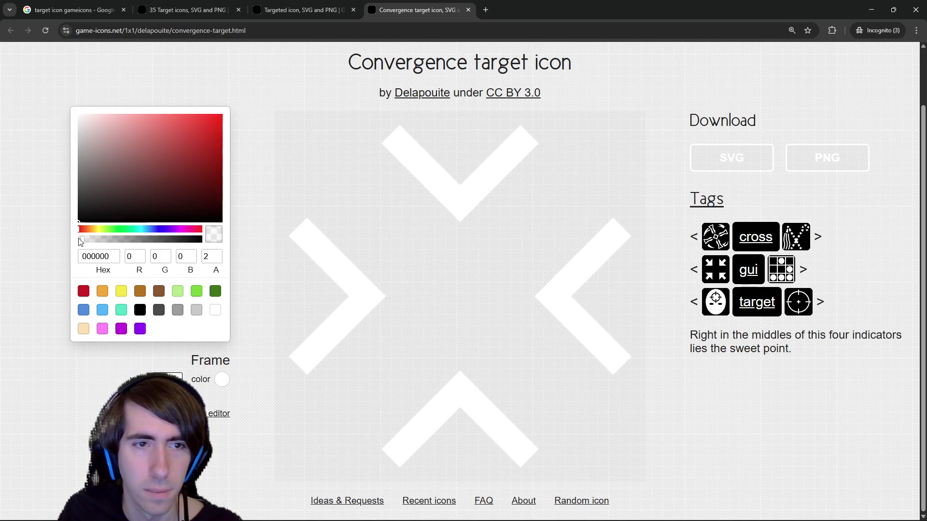
text(0)
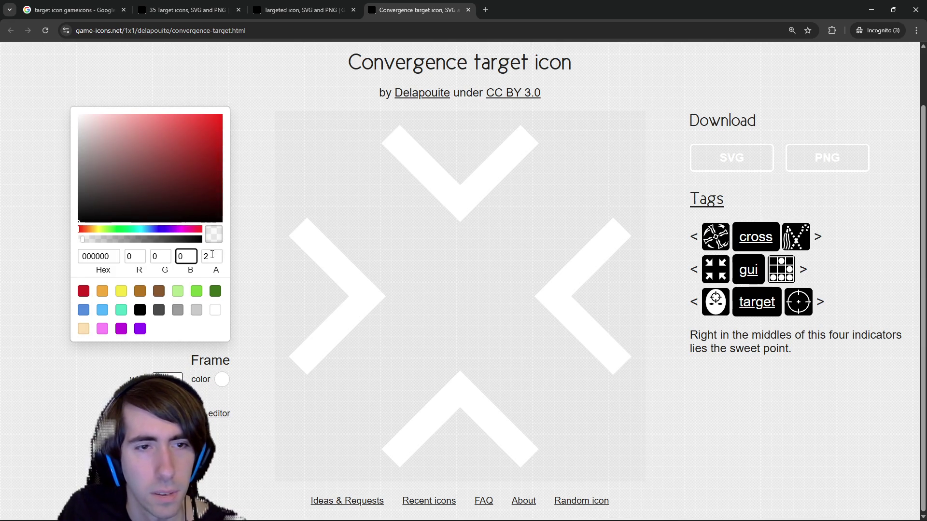
key(BackSpace)
text(0)
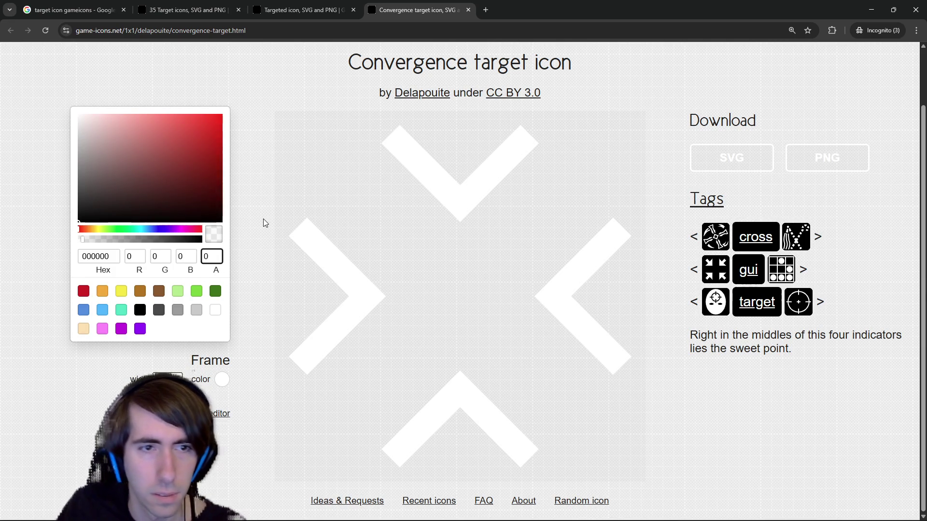
- Set the background to white FFFFFF at alpha 0 and close the colour chooser
click(187, 253)
click(213, 256)
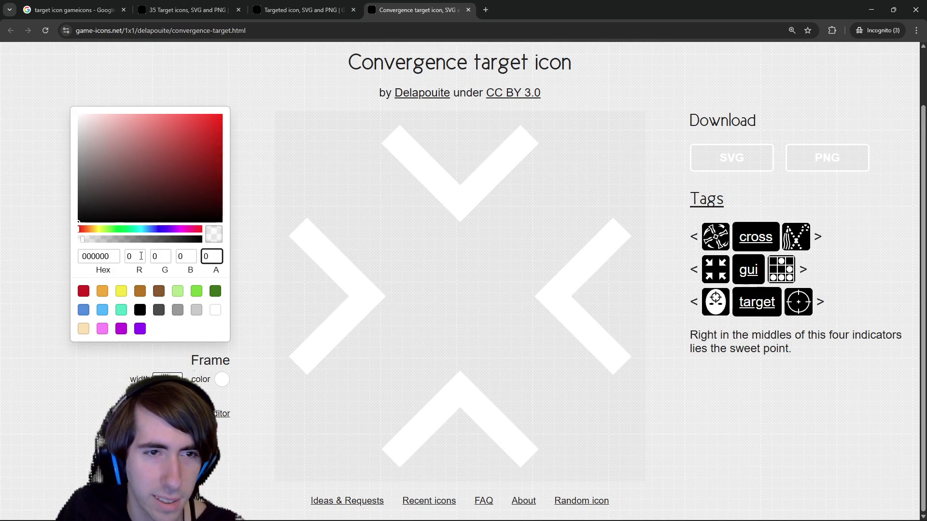
click(141, 255)
click(209, 253)
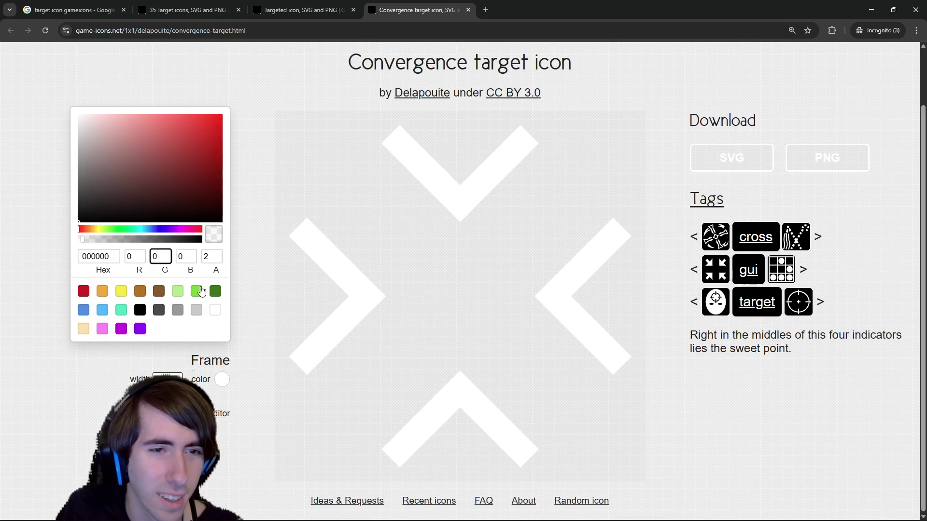
click(208, 258)
click(215, 311)
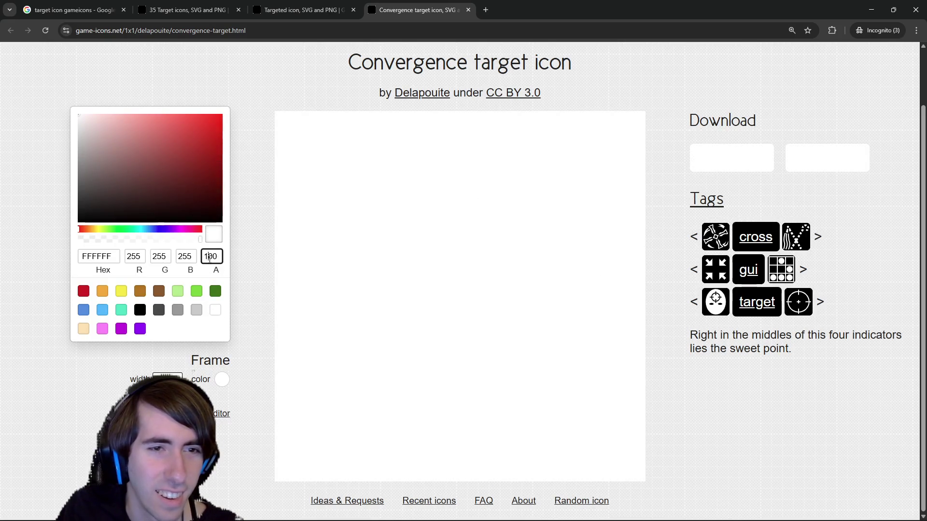
text(0)
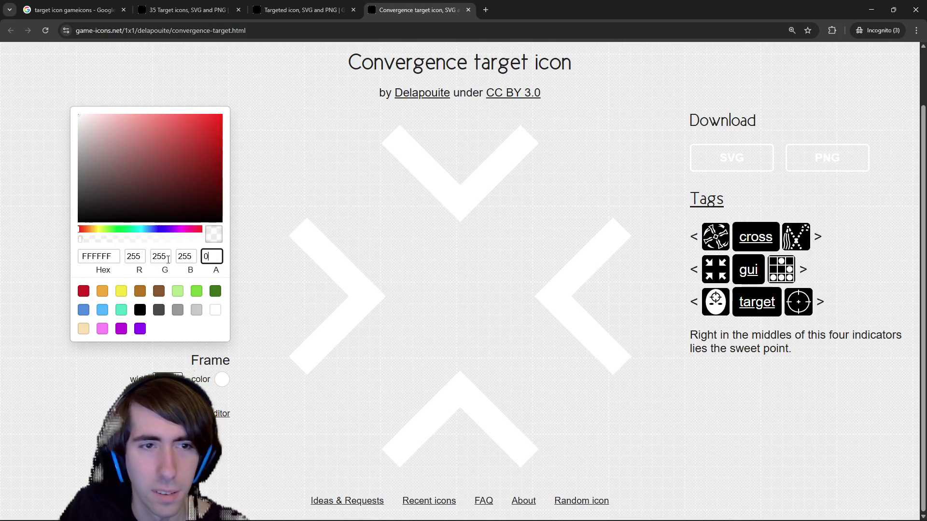
click(170, 259)
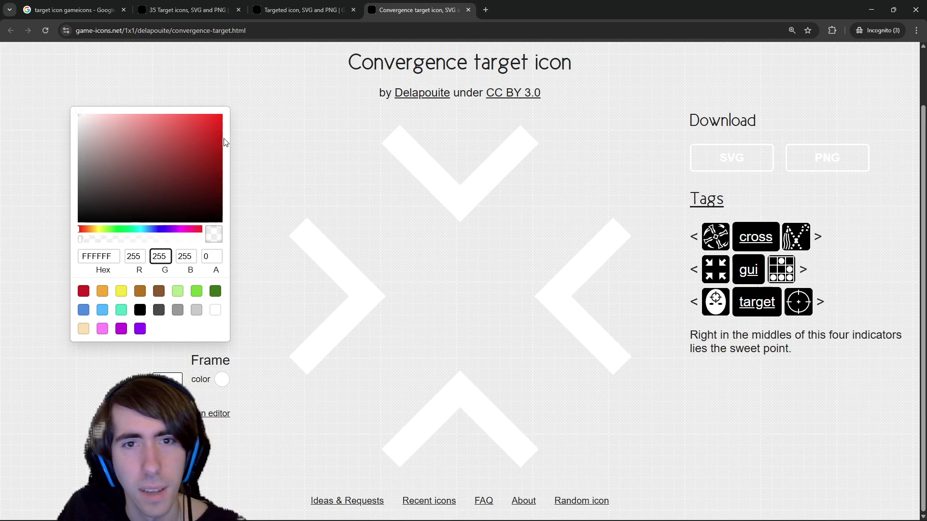
click(265, 146)
- Open the list of studio sections
click(200, 123)
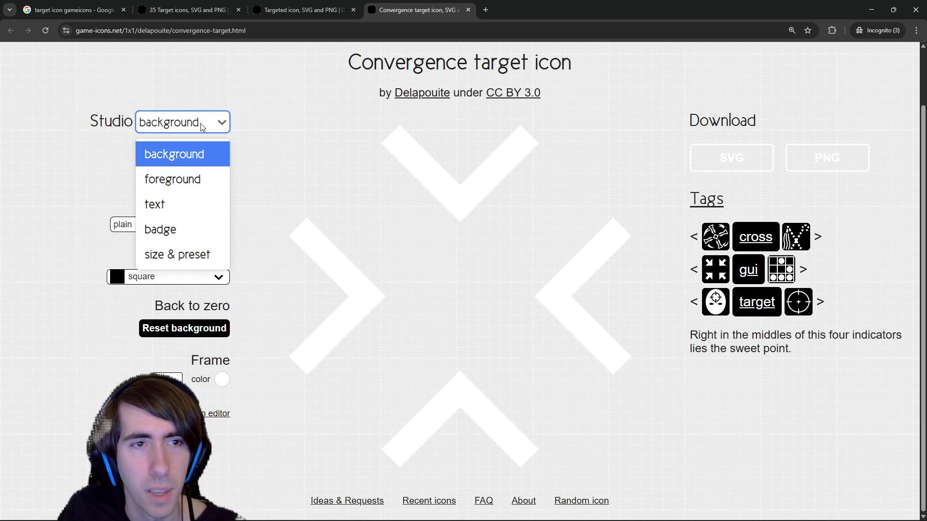
- Switch to the foreground, keep its plain gradient, and enable an outline stroke and shadow
click(185, 183)
scroll(250, 343, down, 2)
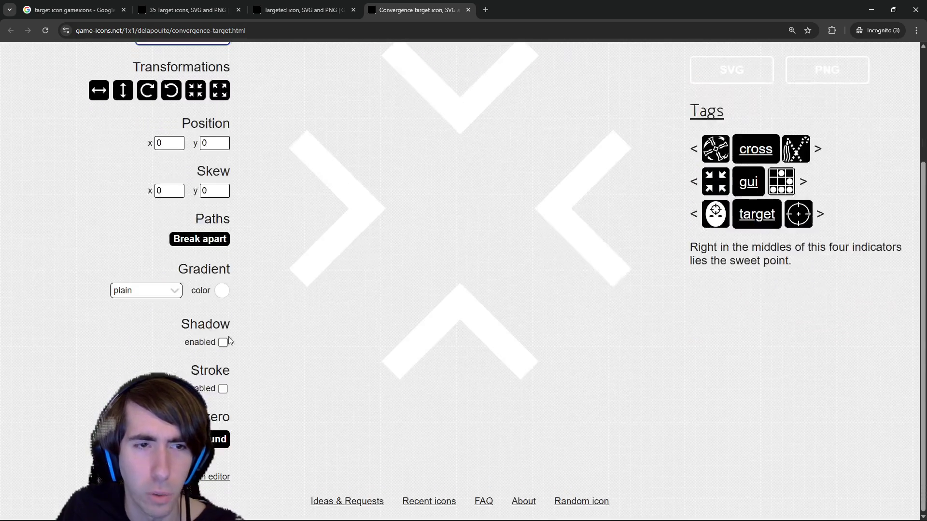
click(170, 291)
click(230, 360)
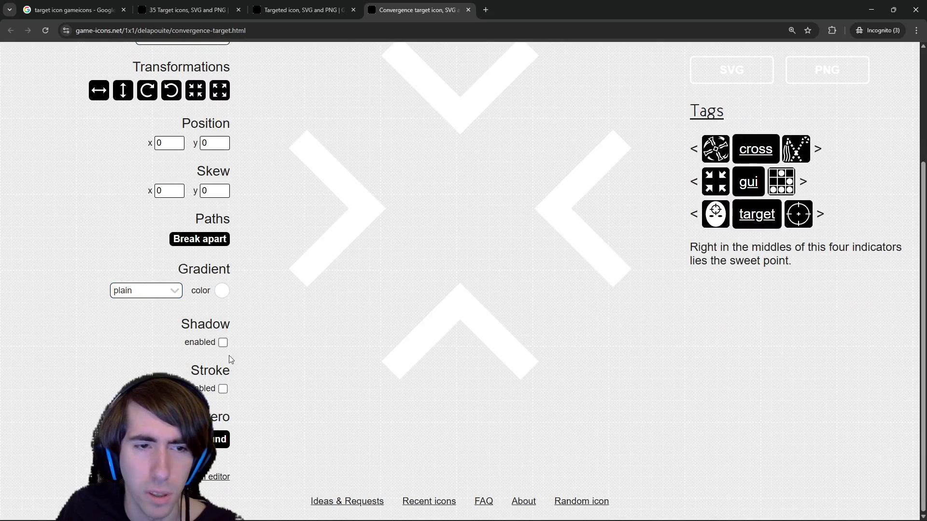
click(223, 389)
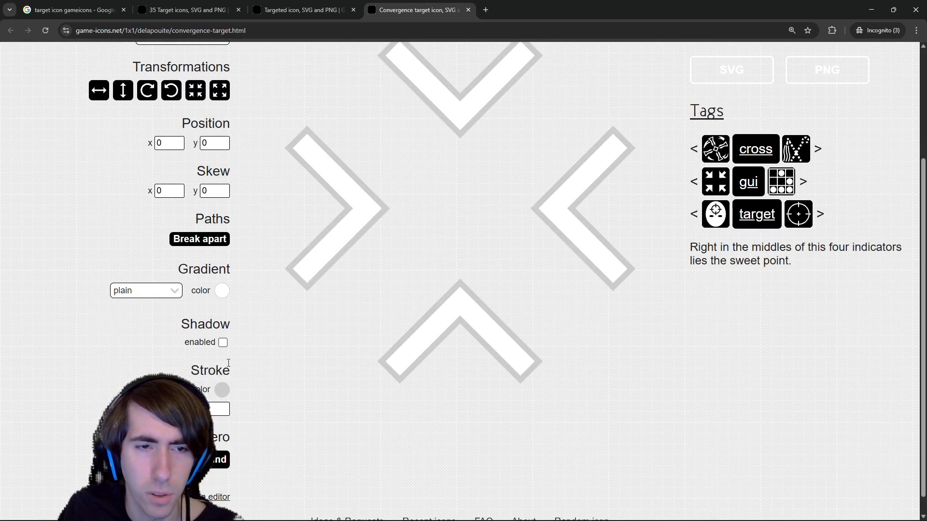
click(223, 343)
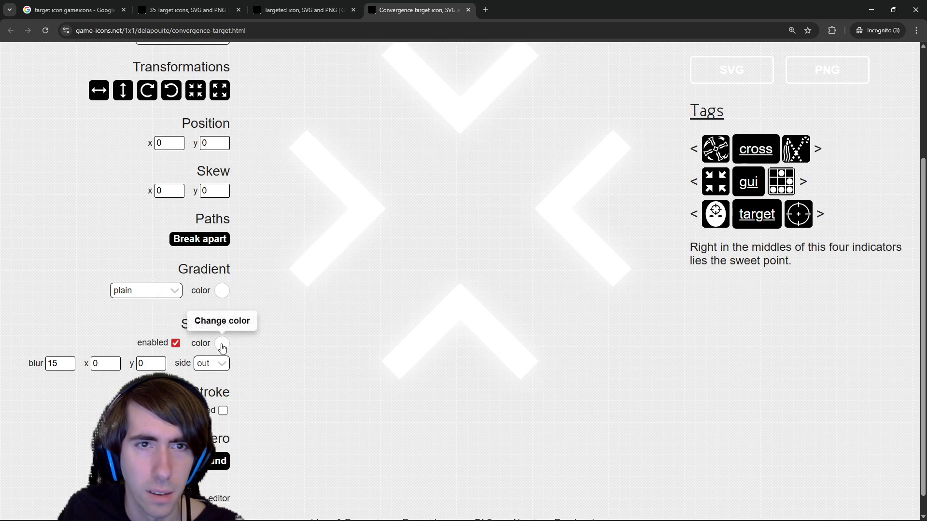
- Make the shadow and outline black, then remove the outline and keep the shadow
click(222, 343)
drag(142, 286, 67, 343)
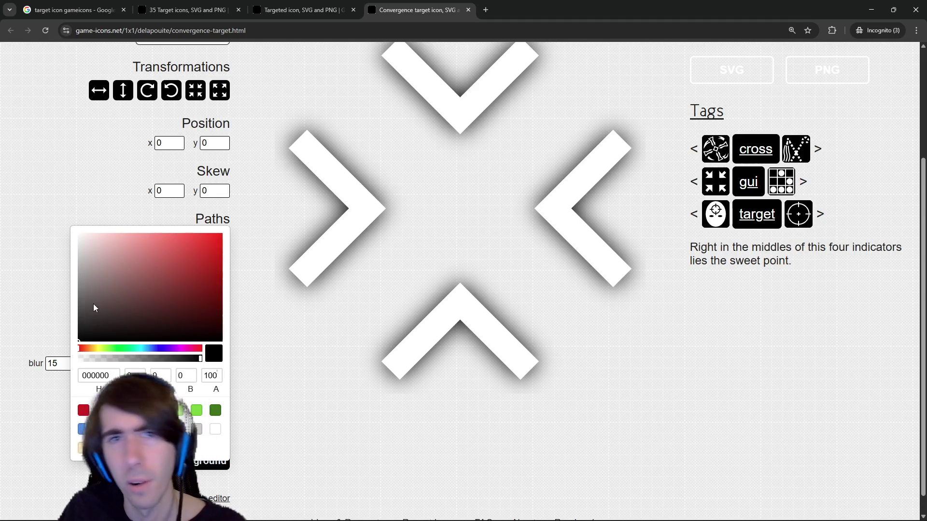
click(251, 235)
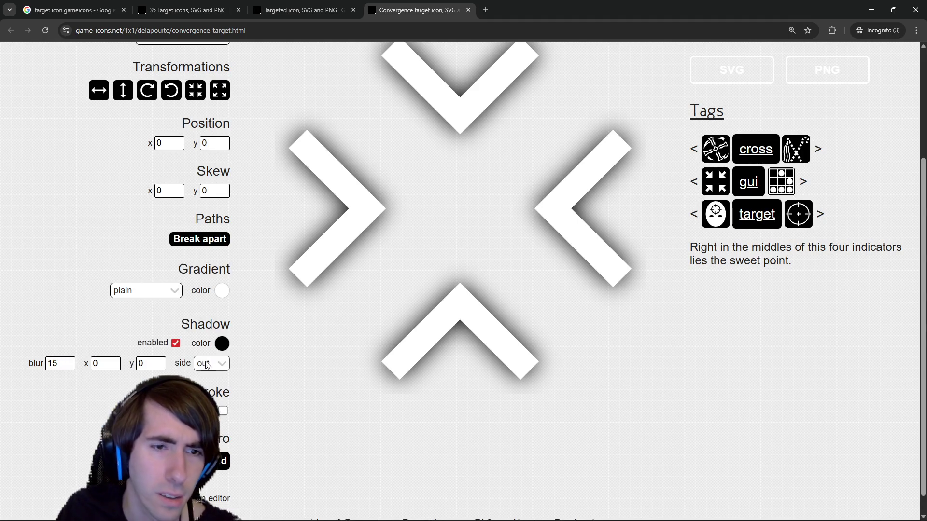
click(184, 343)
click(223, 388)
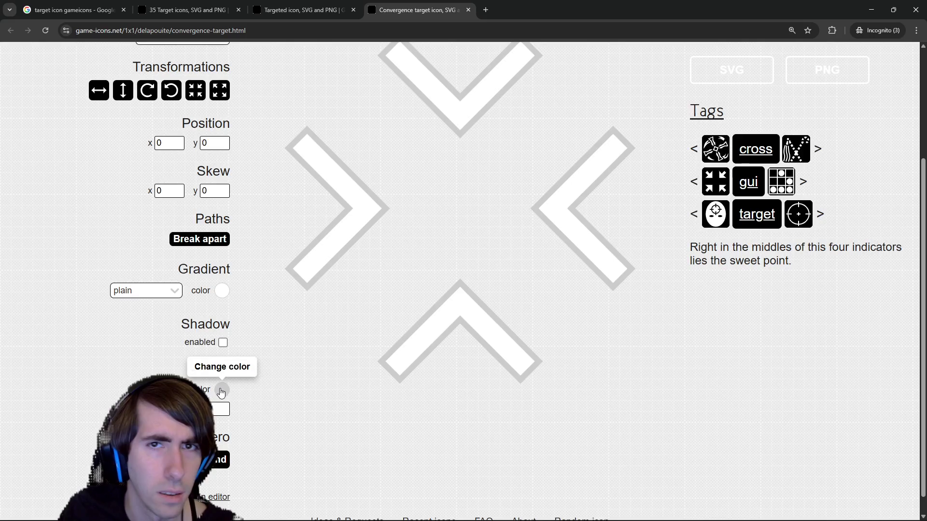
click(221, 390)
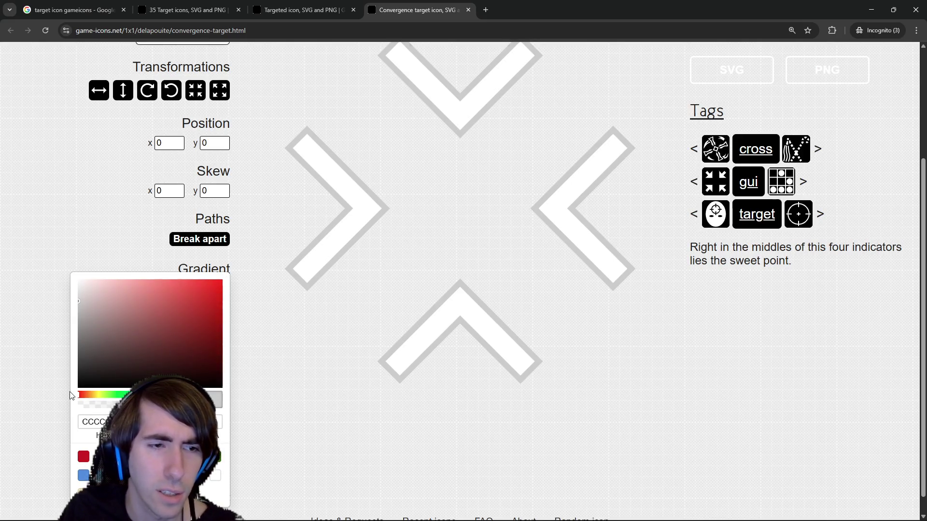
click(79, 387)
click(251, 381)
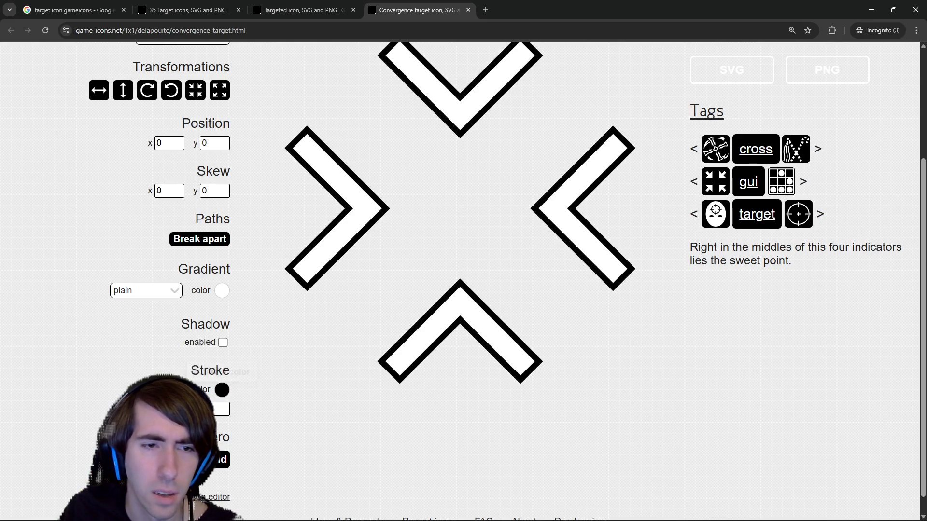
click(223, 389)
click(175, 343)
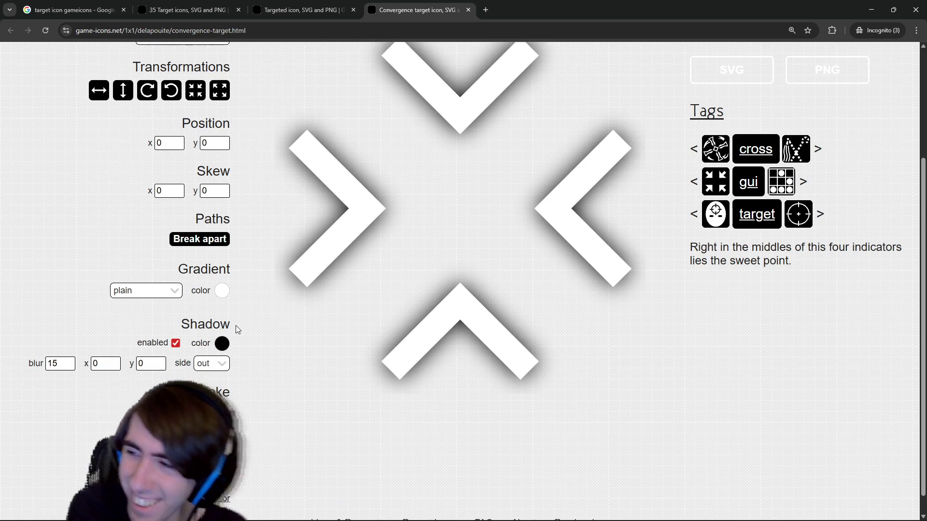
- Keep the shadow outside, then try outline widths 5 and 1 before clearing the outline
click(215, 365)
click(212, 412)
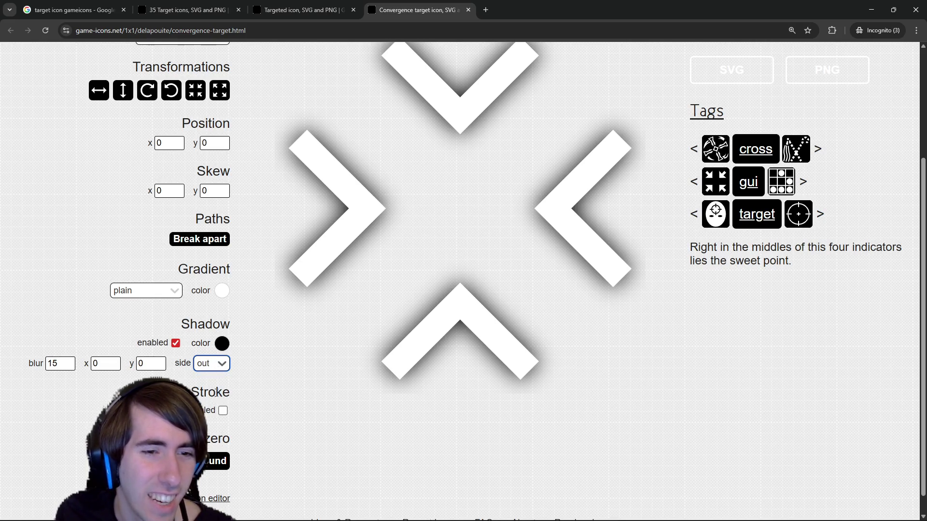
click(221, 411)
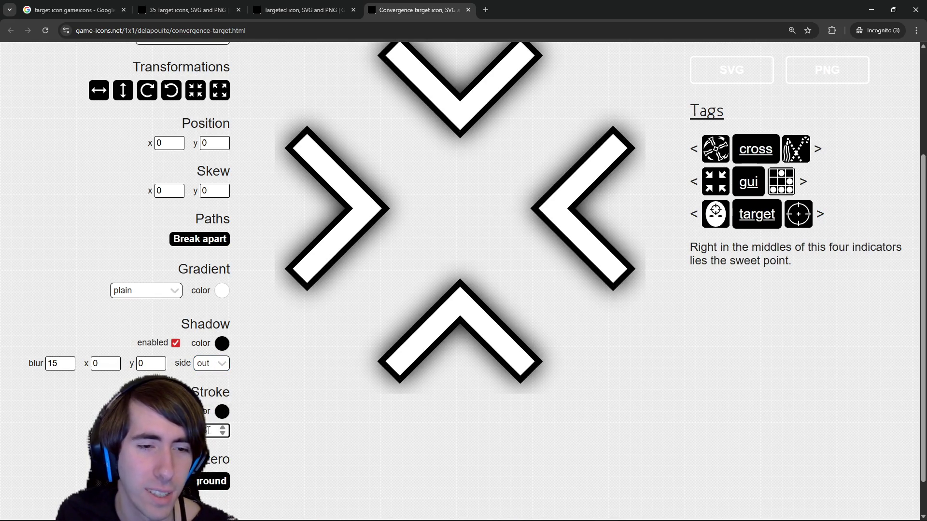
click(176, 411)
click(229, 401)
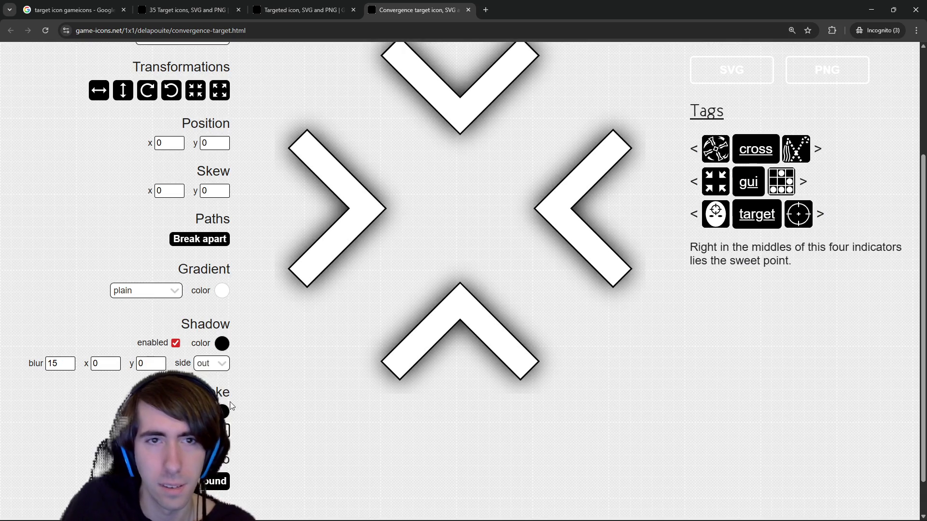
key(BackSpace)
text(5)
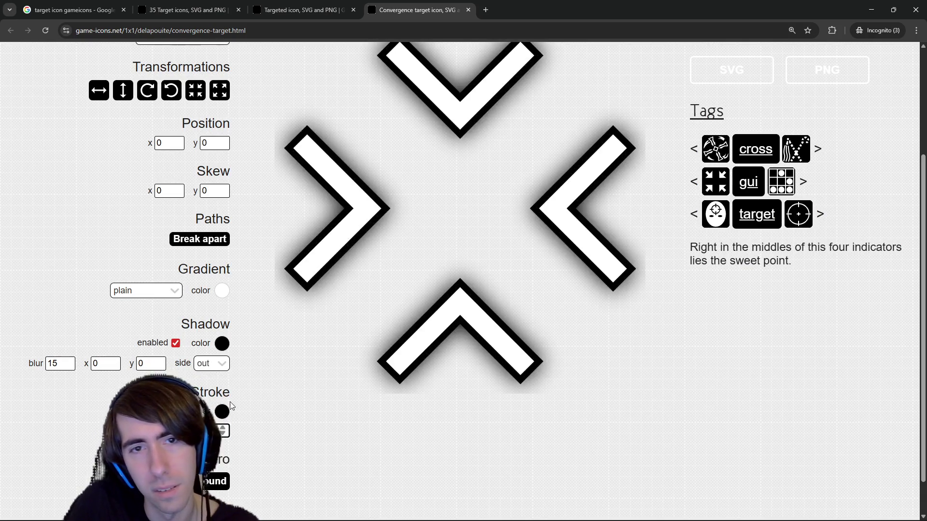
key(BackSpace)
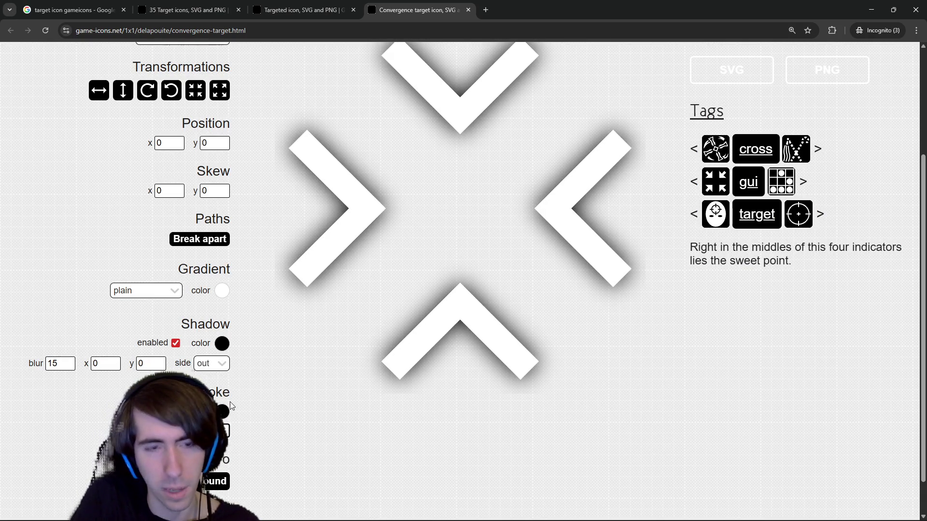
text(1)
key(BackSpace)
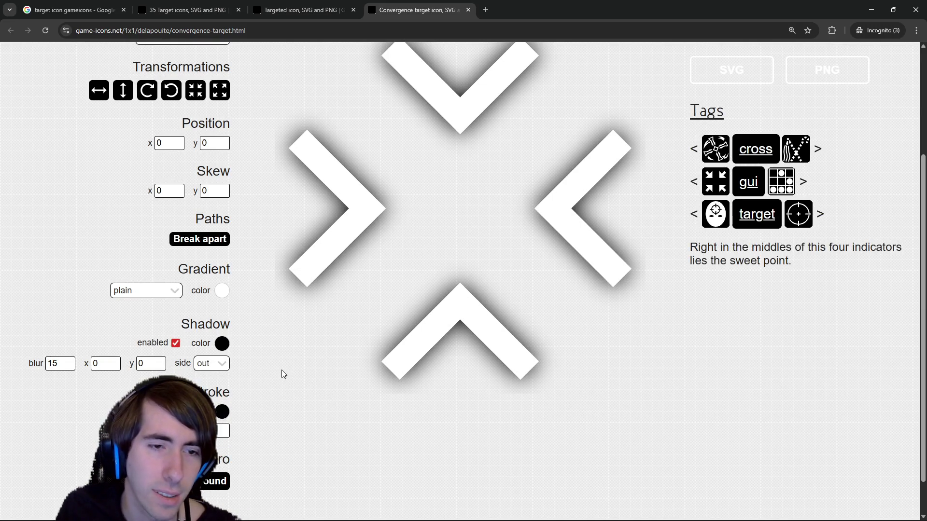
- Try the shadow on the inside, then set it back to the outside of the arrows
click(211, 363)
click(208, 390)
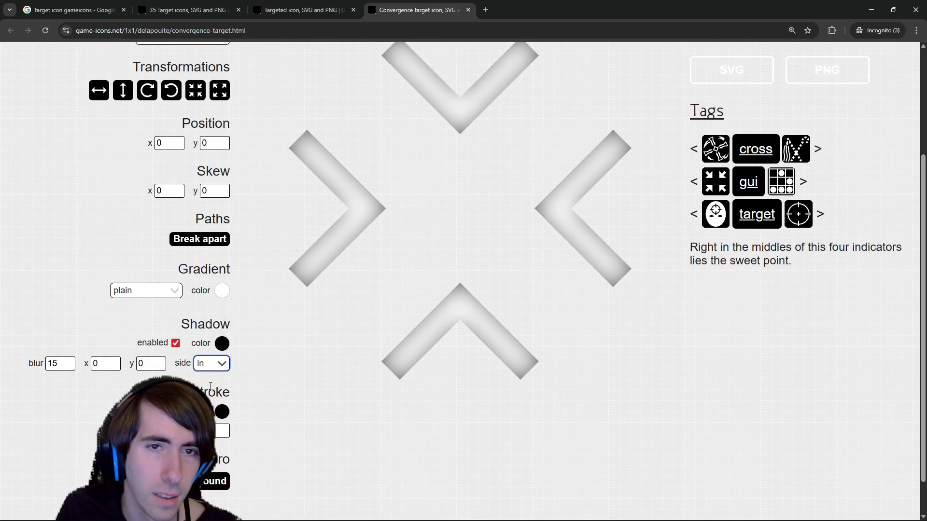
click(210, 367)
click(209, 413)
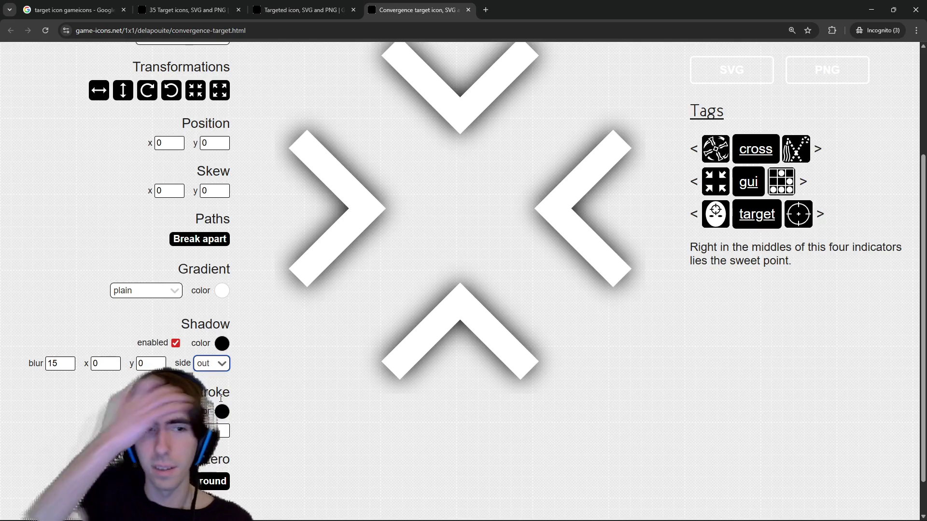
scroll(537, 174, up, 3)
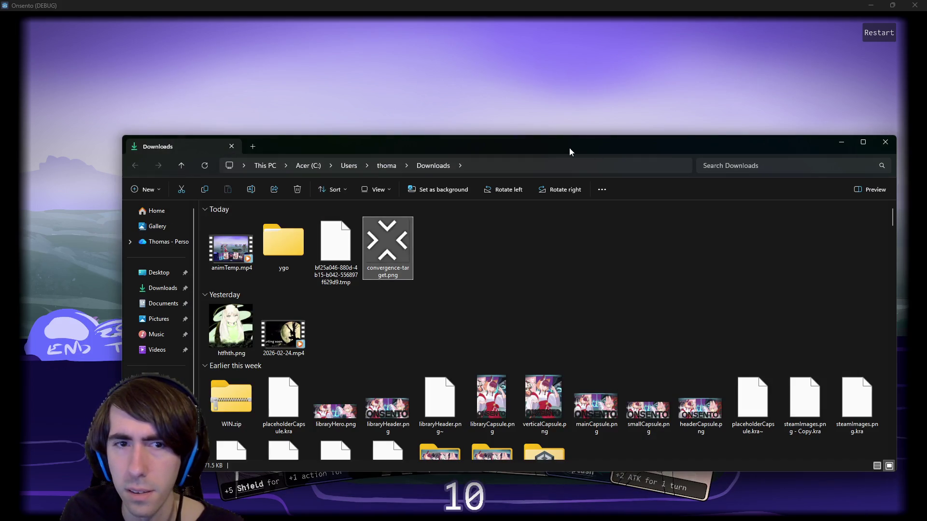
- Close the Downloads folder window and the running Onsento (DEBUG) game
key(alt+Tab)
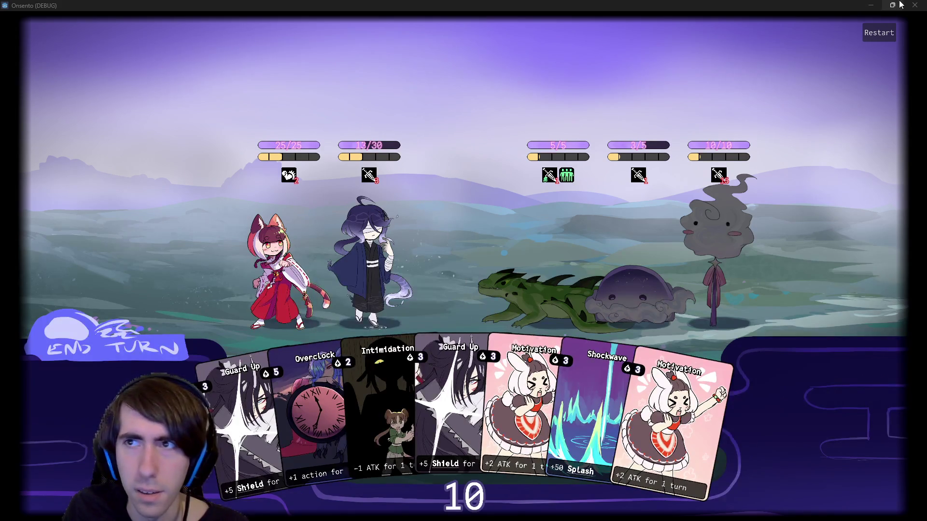
click(914, 5)
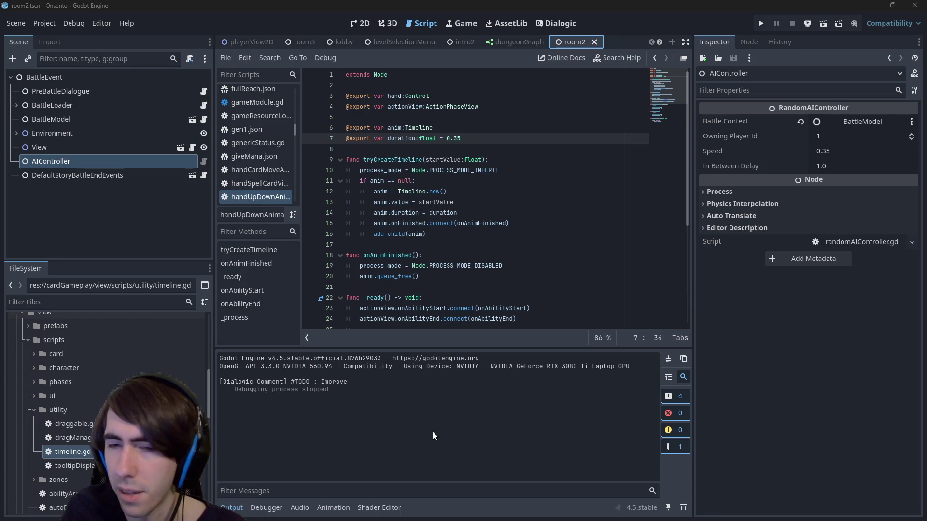
scroll(79, 387, up, 8)
scroll(66, 366, down, 3)
scroll(62, 337, up, 5)
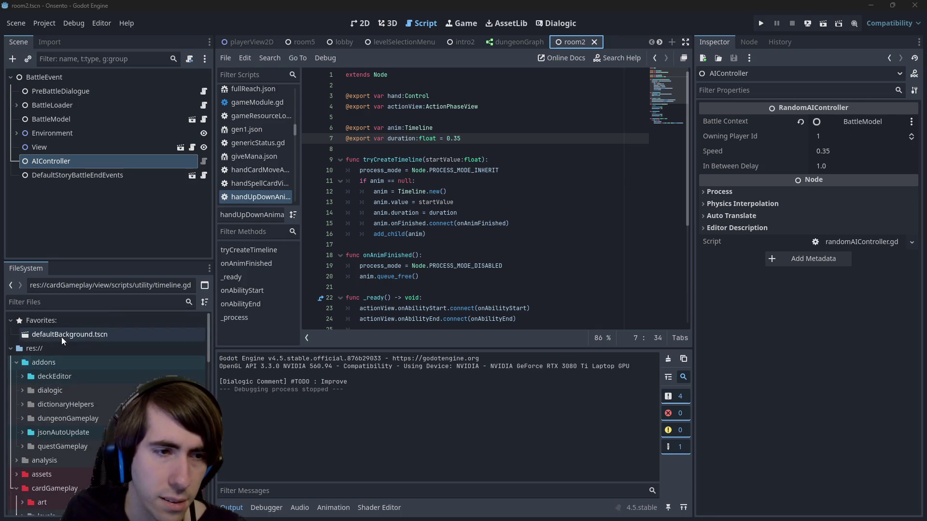
right_click(60, 347)
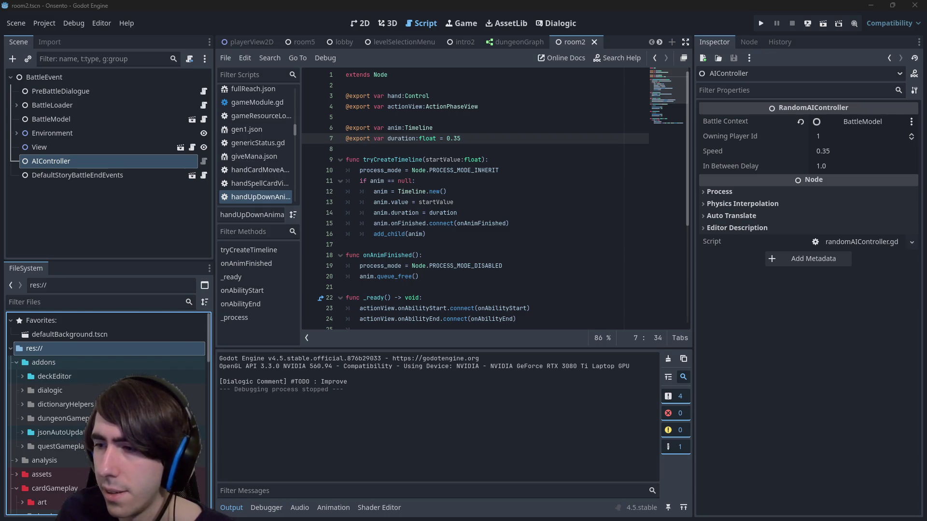
- In a PowerShell terminal, stage all *.gd and *.tscn files and check git status
key(ctrl+alt+t)
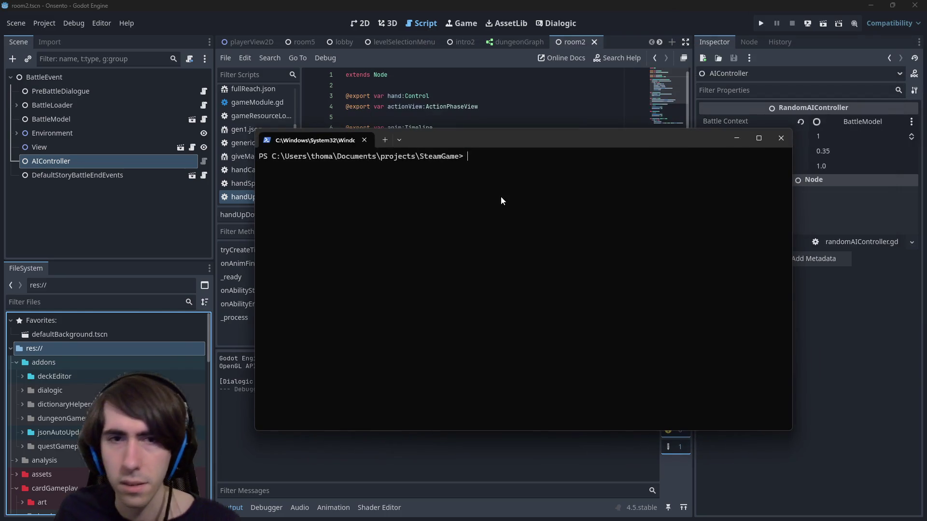
text(git status)
key(Return)
text(git add )
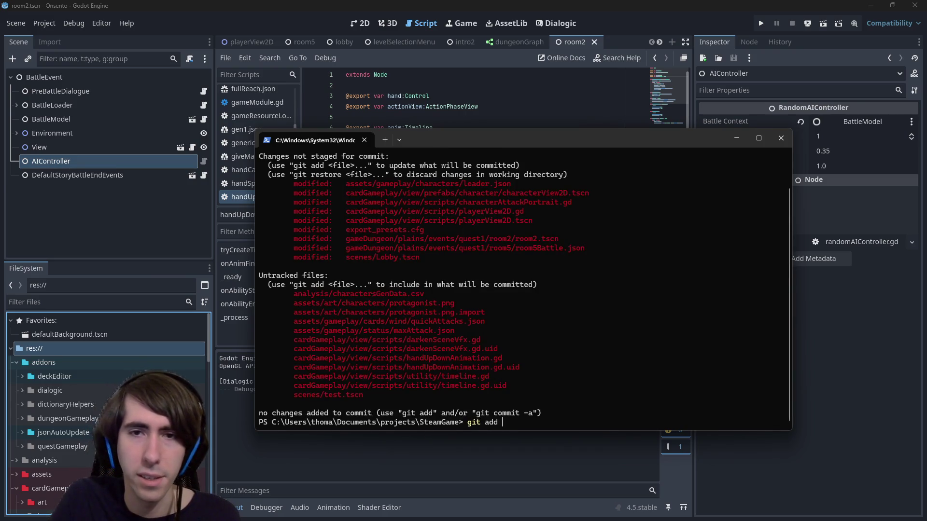
text(*.gd)
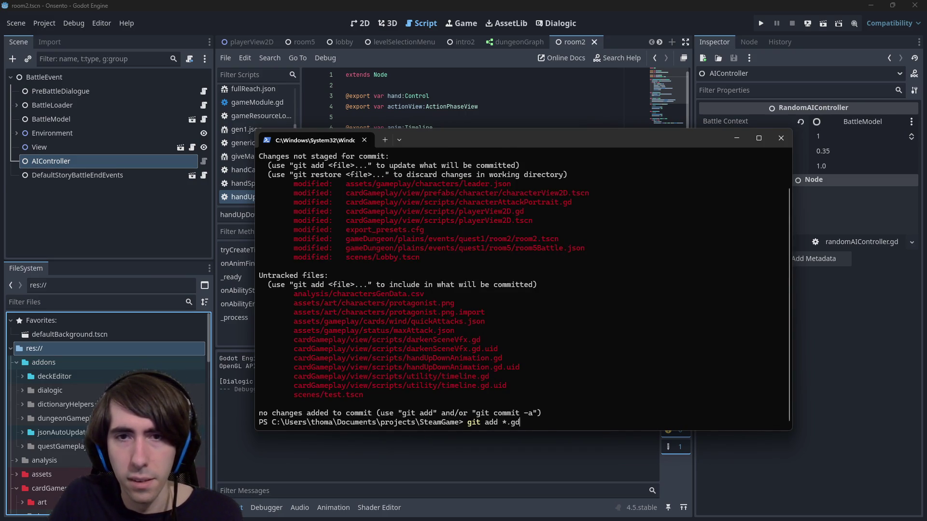
key(Return)
text(git add *.ts)
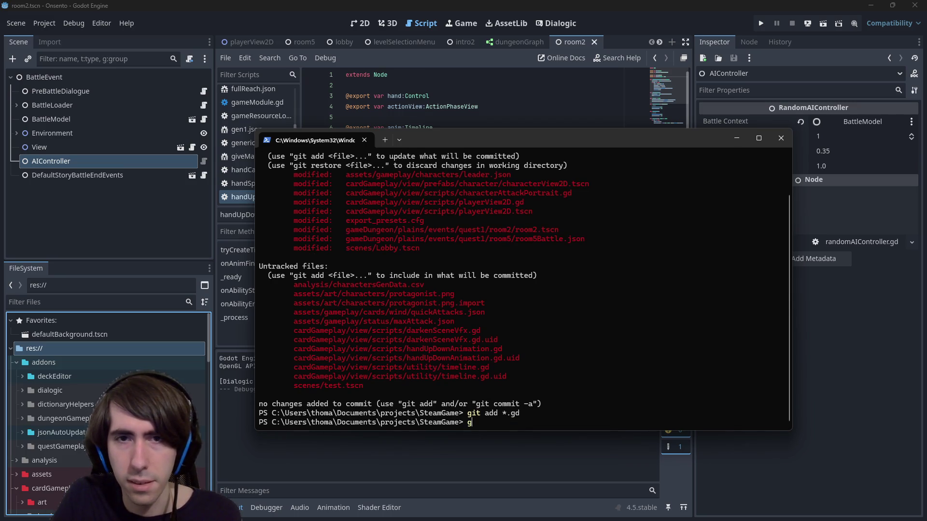
text(cn)
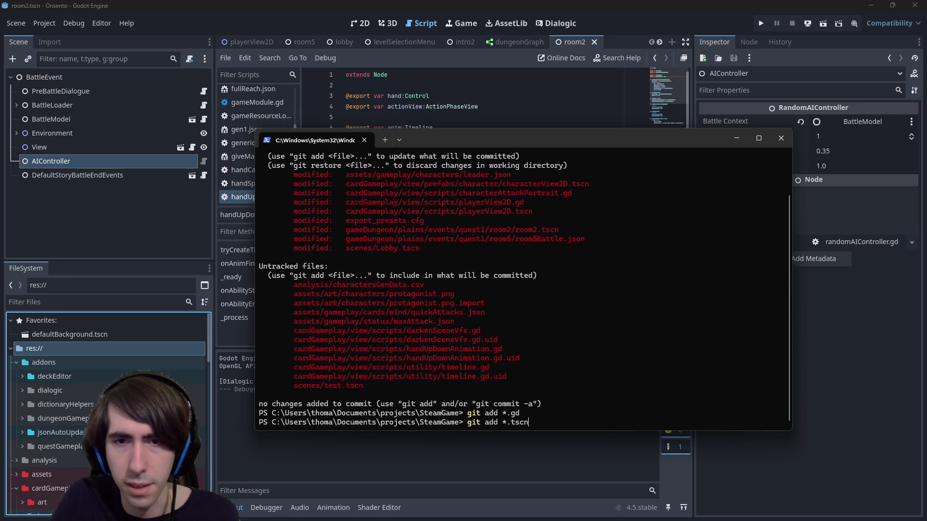
key(Return)
text(git status)
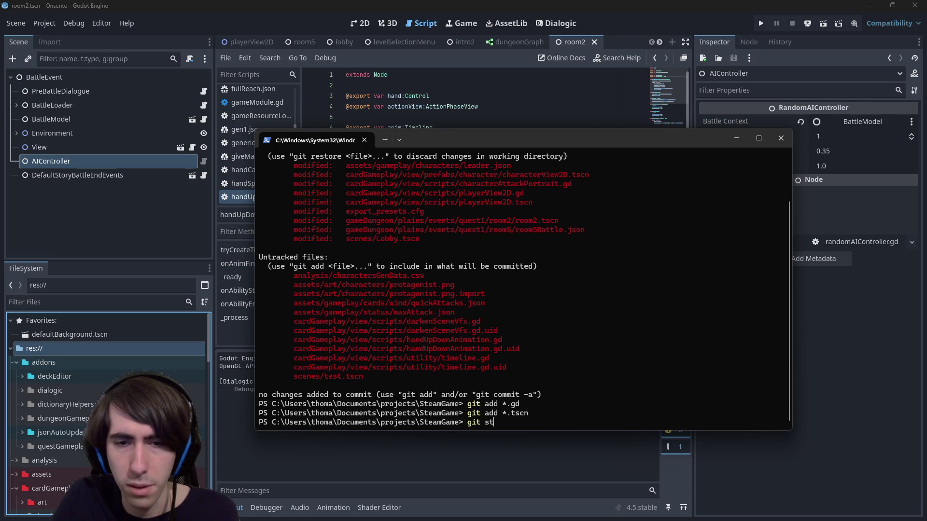
key(Return)
- Copy the room2.tscn and scenes/test.tscn paths from the git status output
scroll(751, 237, up, 2)
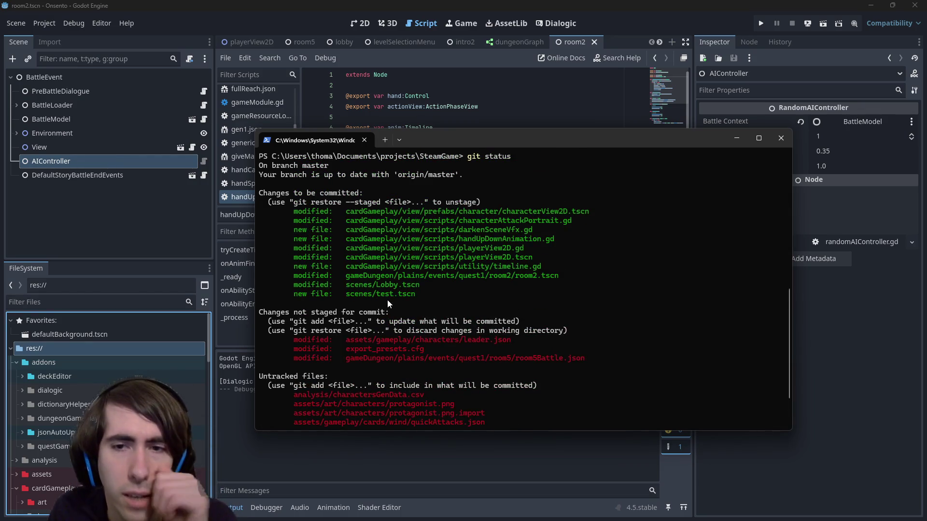
drag(346, 275, 558, 282)
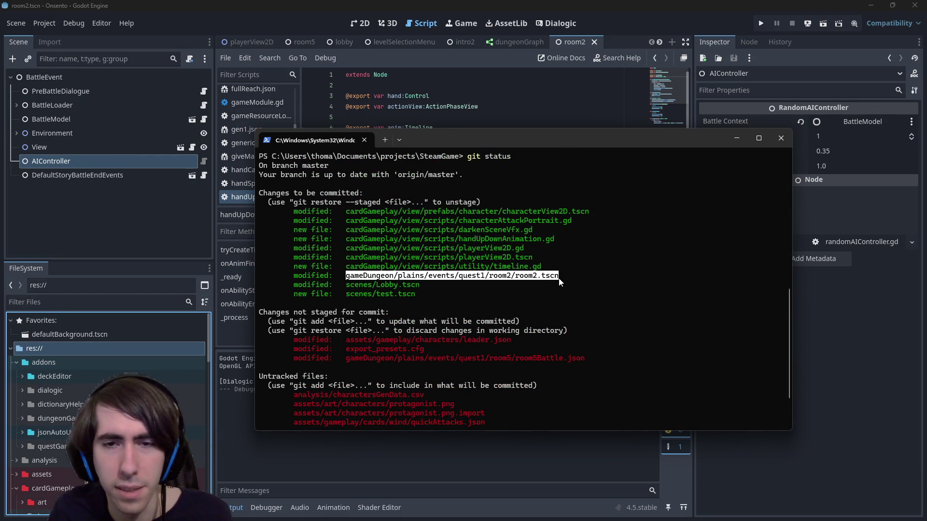
key(ctrl+c)
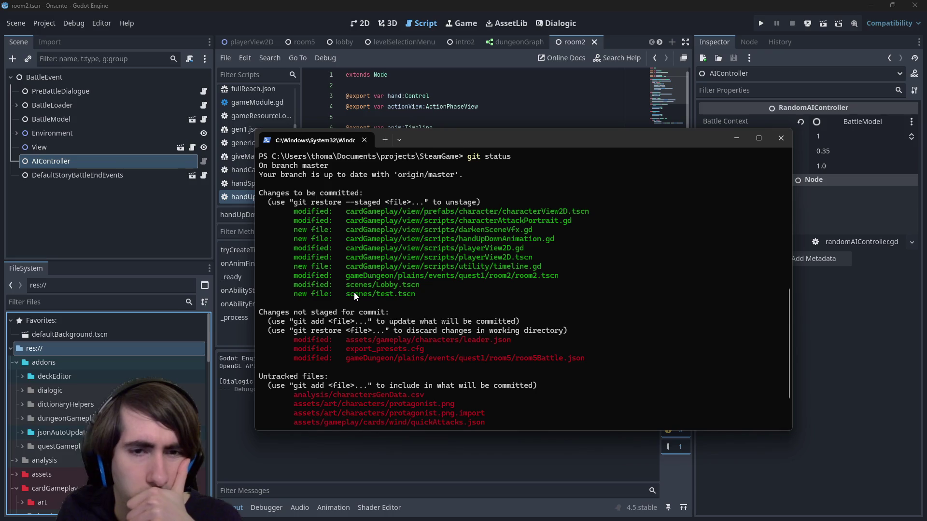
drag(348, 291, 409, 290)
key(ctrl+c)
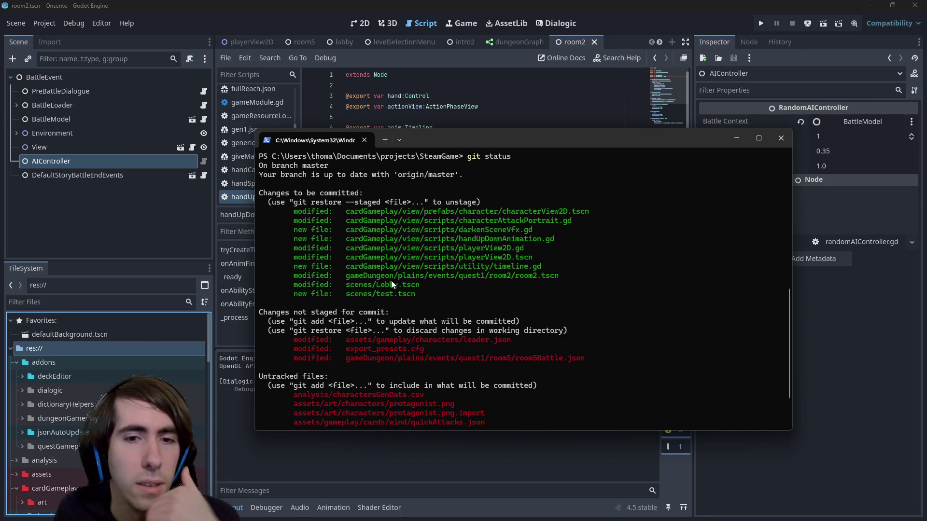
drag(345, 295, 429, 294)
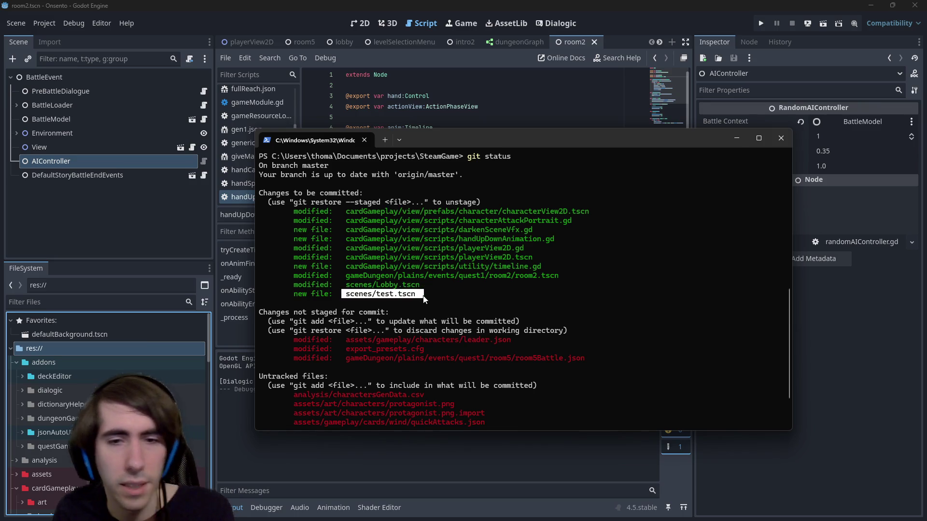
key(ctrl+c)
- Unstage scenes/test.tscn with git reset
text(git reset)
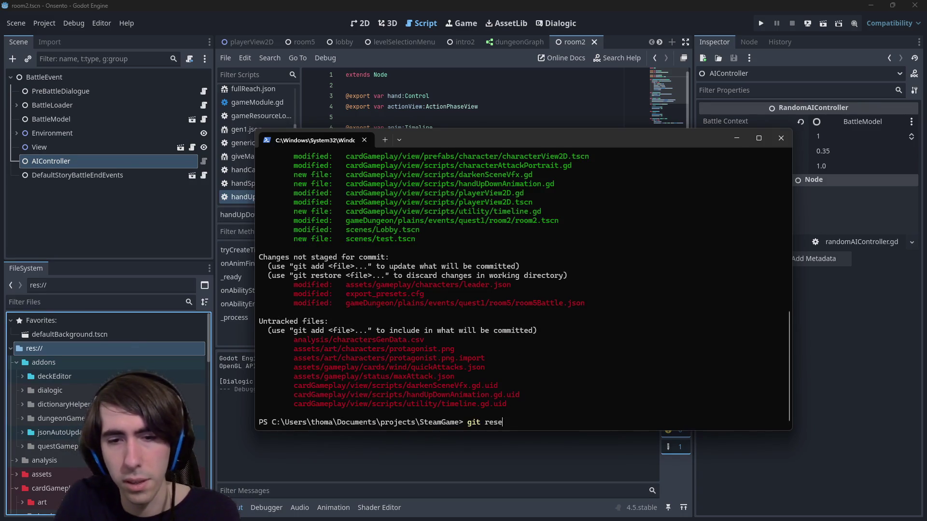
key(ctrl+v)
key(Return)
- Unstage scenes/Lobby.tscn with git reset using its copied path
scroll(337, 260, up, 3)
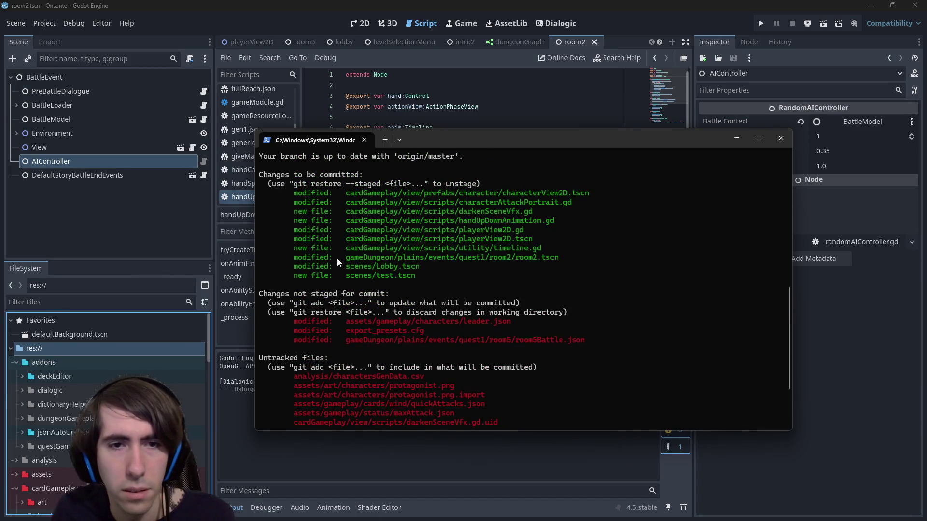
mouse_move(346, 267)
mouse_down()
mouse_move(341, 277)
mouse_move(420, 267)
mouse_up()
key(ctrl+c)
text(git reset)
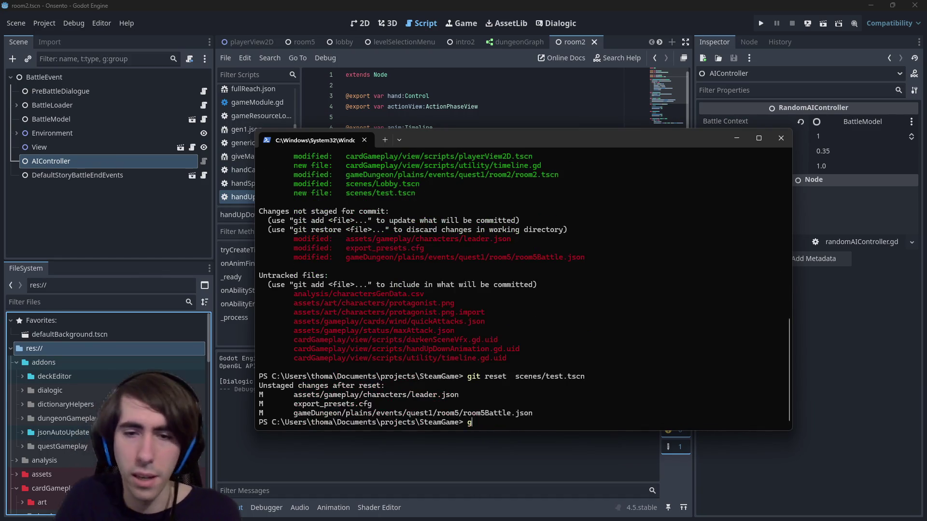
key(ctrl+v)
key(Return)
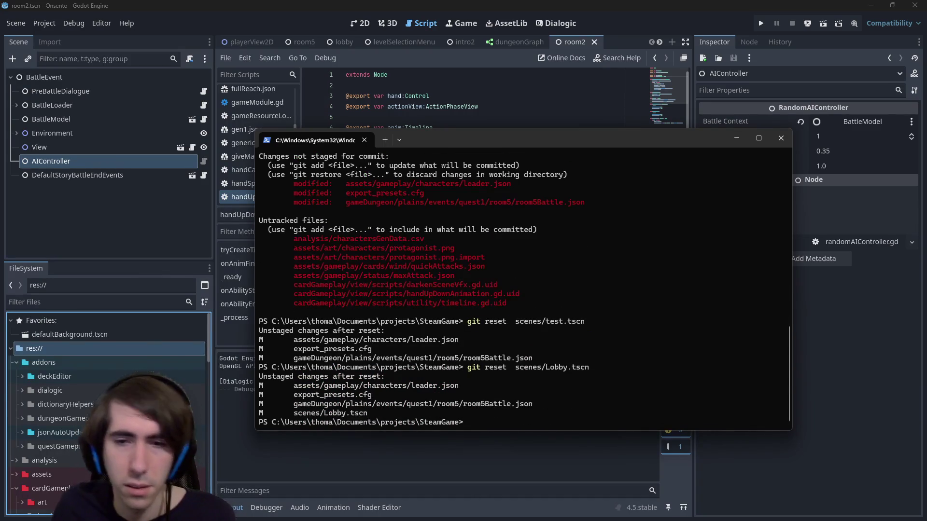
- Run git status to review staged, unstaged and untracked files
text(git status)
key(Return)
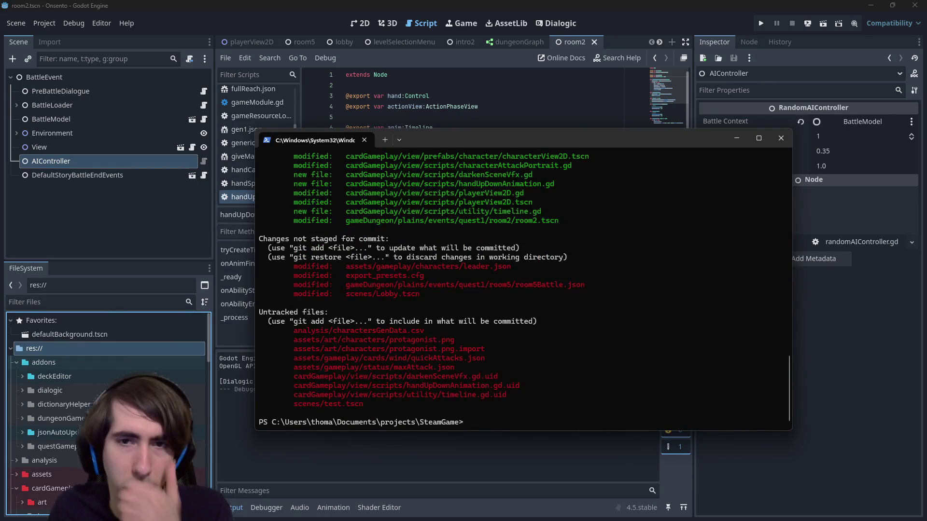
scroll(528, 166, up, 2)
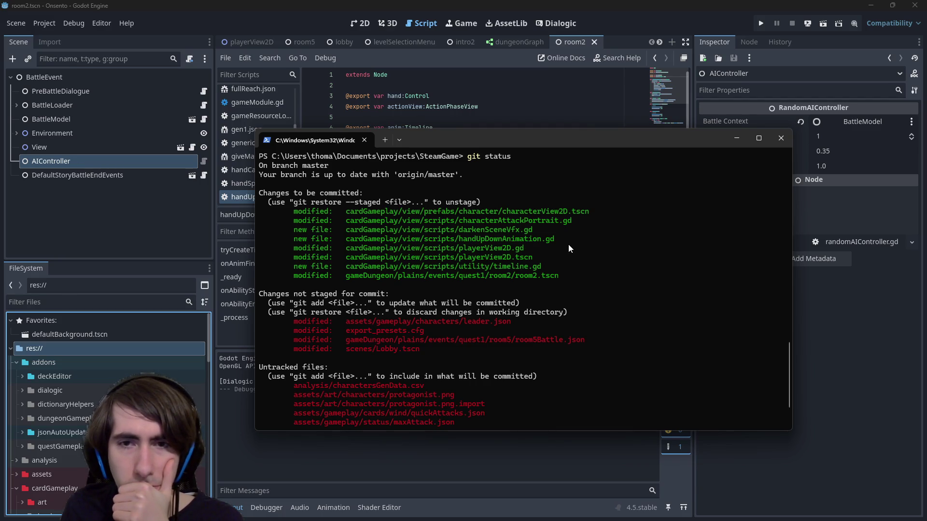
- Commit the staged files with message "[MAD-192] Attack animations added" and run git push
text(git commti)
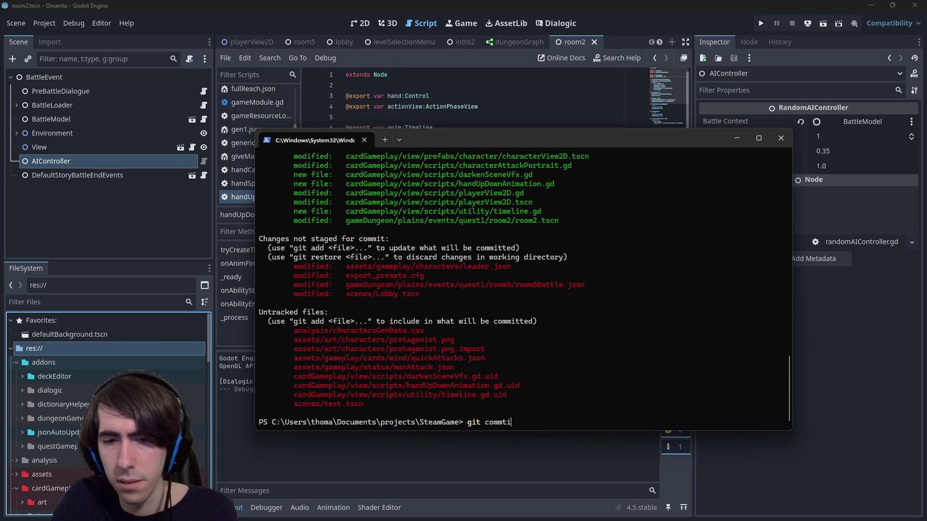
key(BackSpace)
text(it -m "")
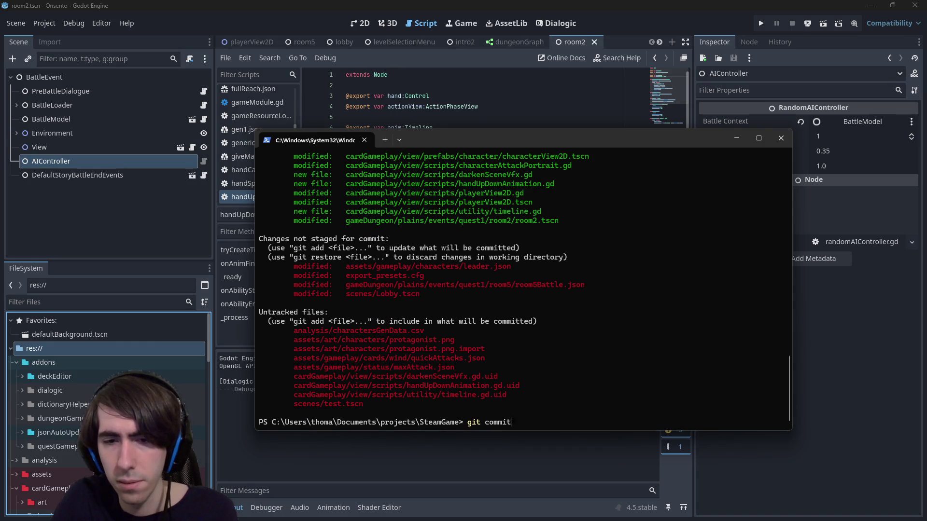
key(Left)
text(MAD)
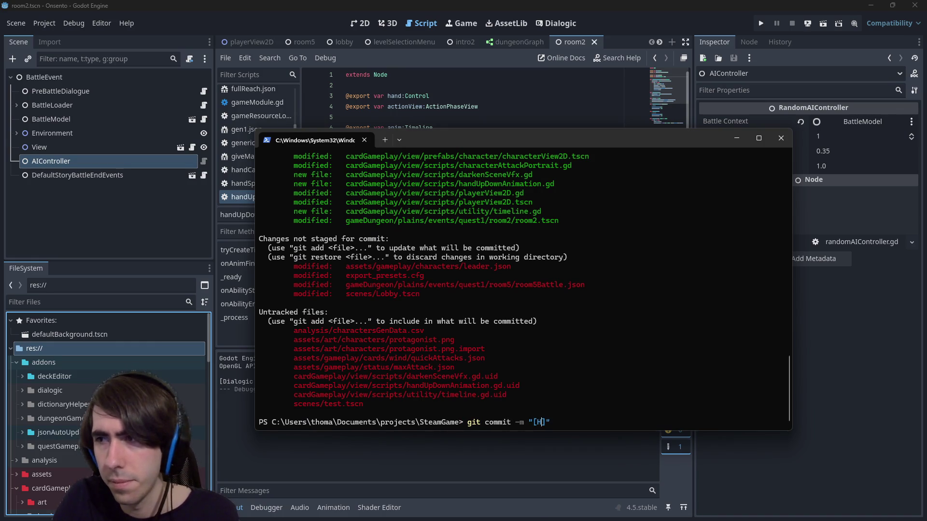
text(-)
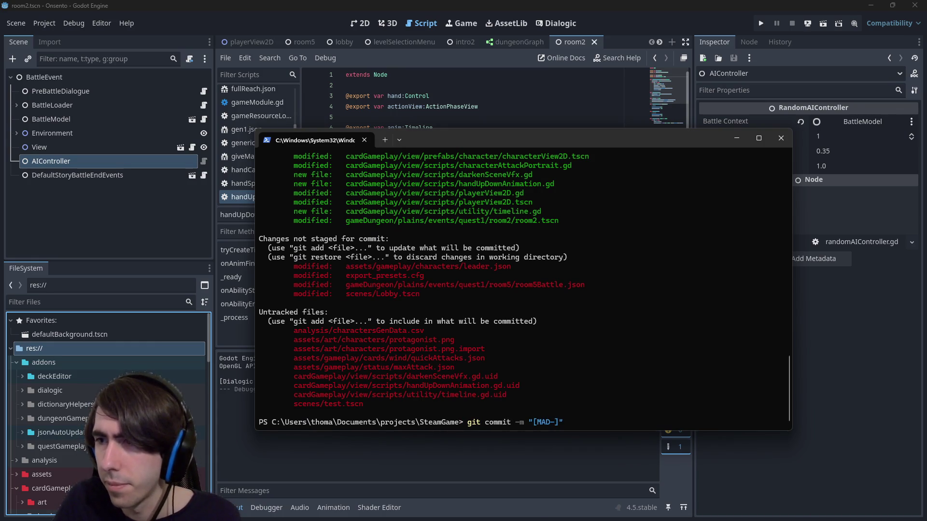
text(192)
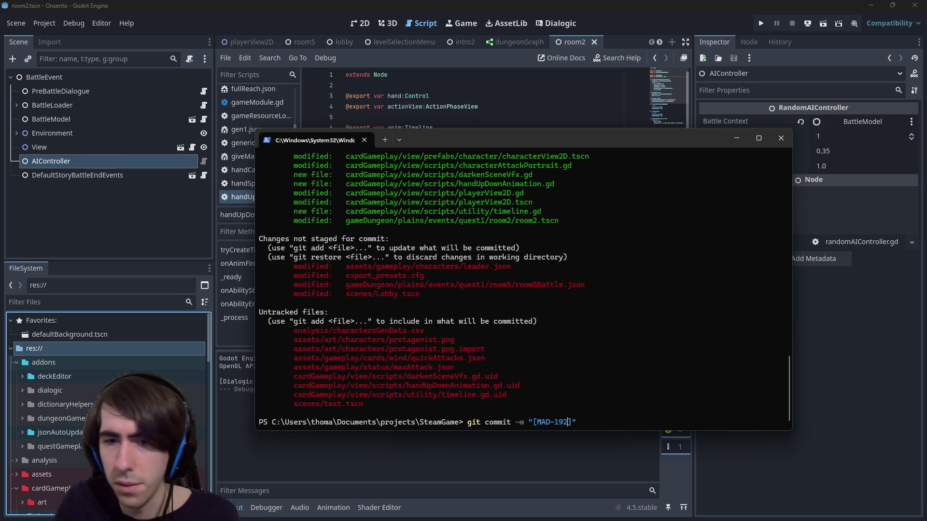
key(Right)
text(Attack animatio)
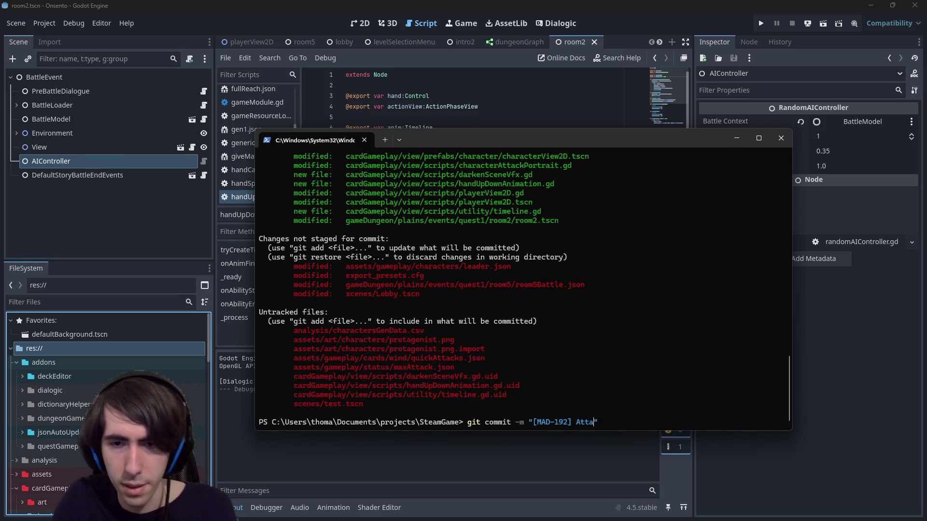
text(ns added)
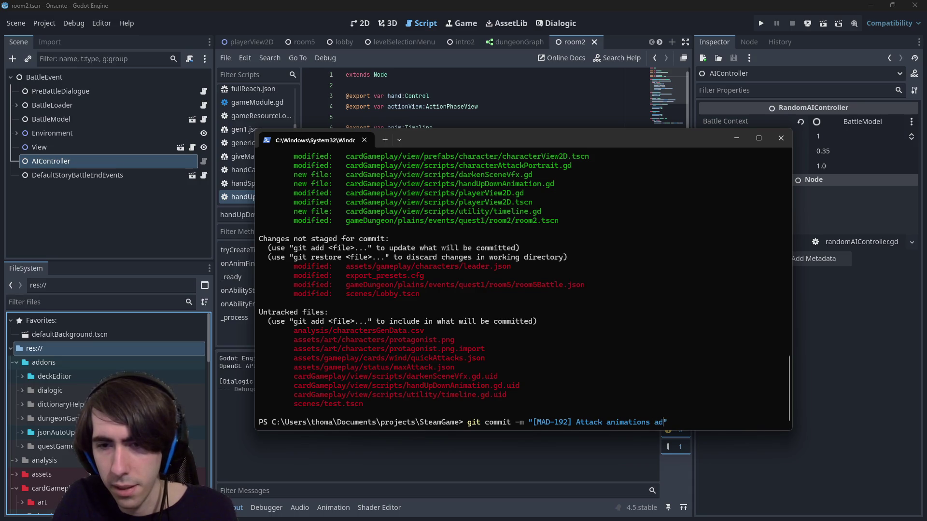
key(Return)
text(git push)
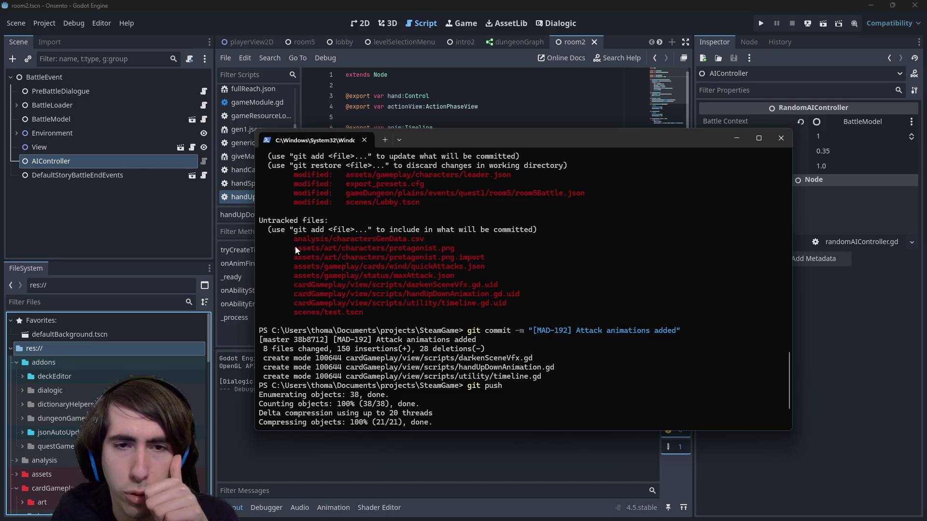
- Stage assets/art/characters/protagonist.png and its .import file, then check git status
mouse_move(292, 250)
mouse_down()
mouse_move(546, 248)
mouse_move(456, 248)
mouse_up()
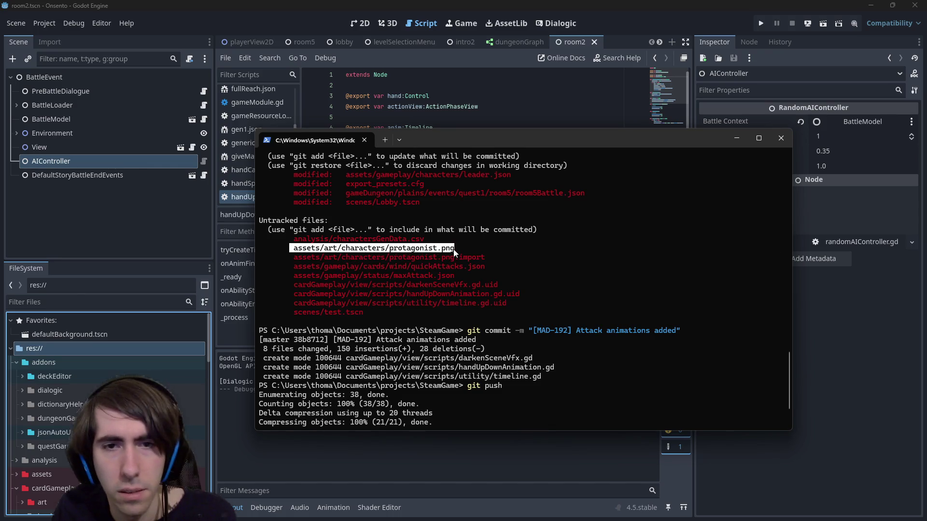
text(git add)
key(ctrl+v)
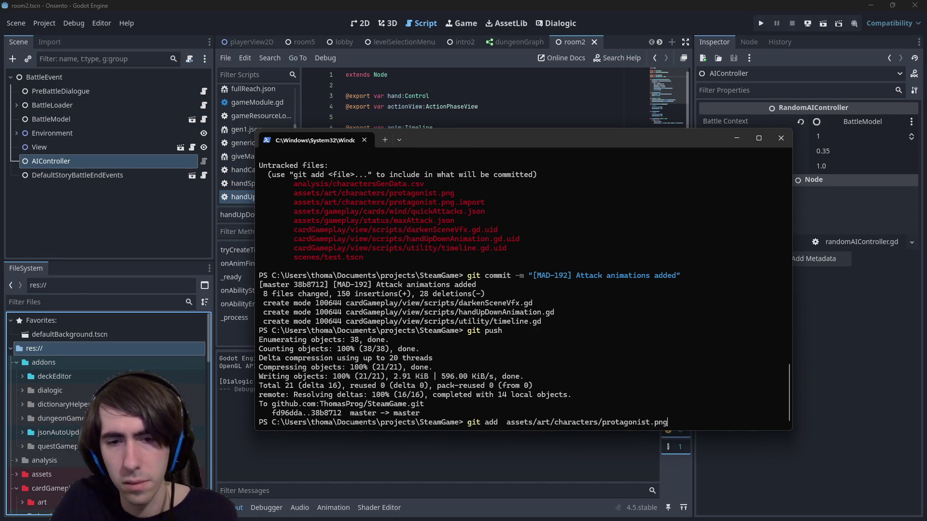
text(*)
key(Return)
text(git status)
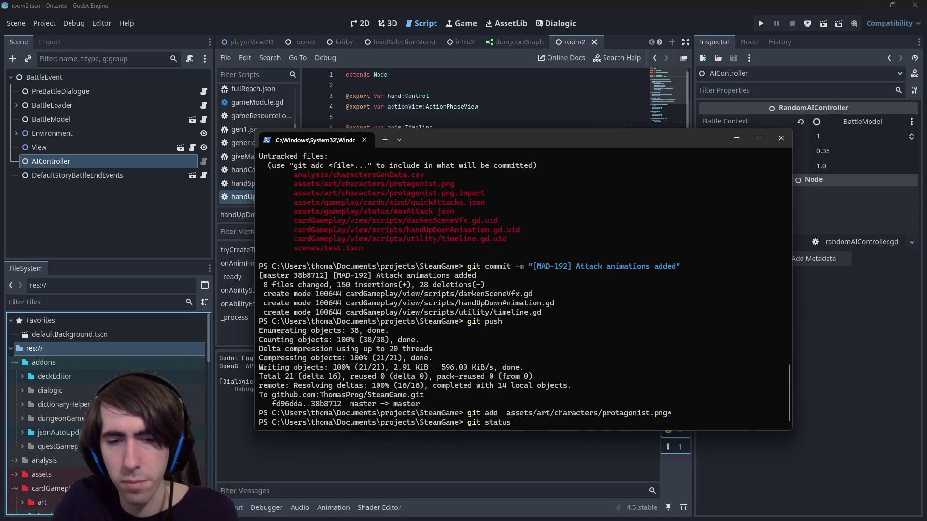
key(Return)
- Abandon a draft "[hotfix] protagonist added" commit and start a git add for leader.json
text(git commit -m "[]")
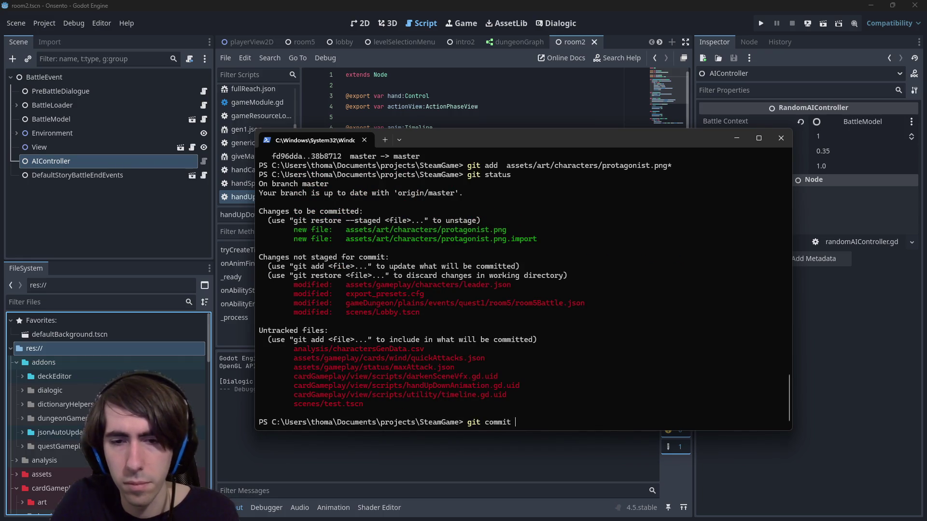
text(hotfix)
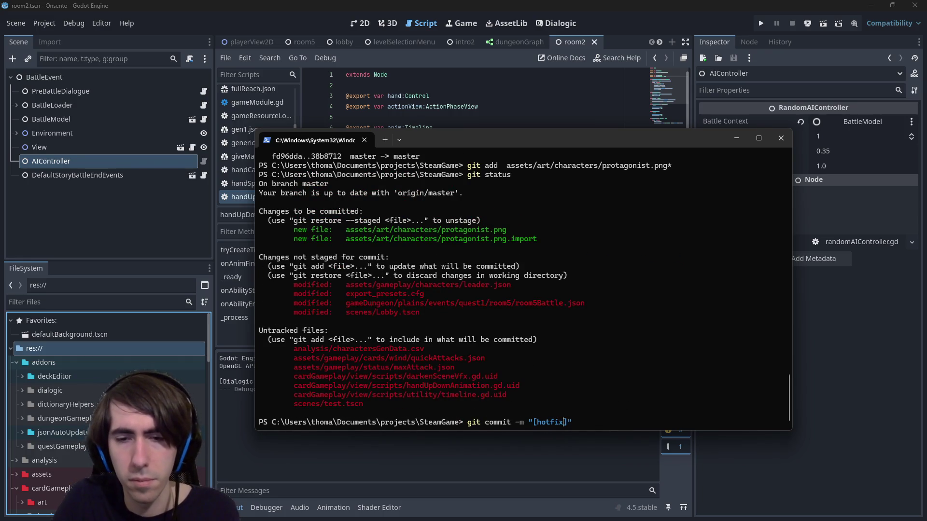
key(Right)
text(p)
text(rotagonist )
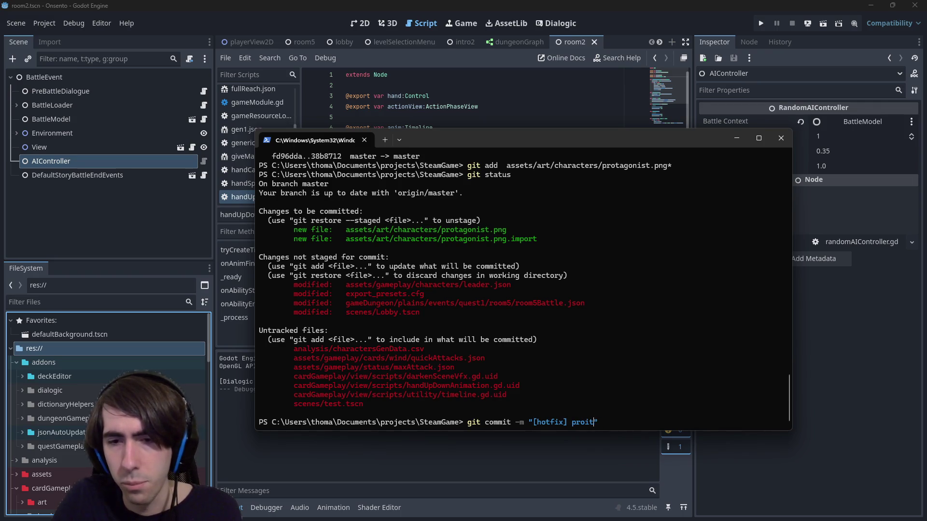
text(added)
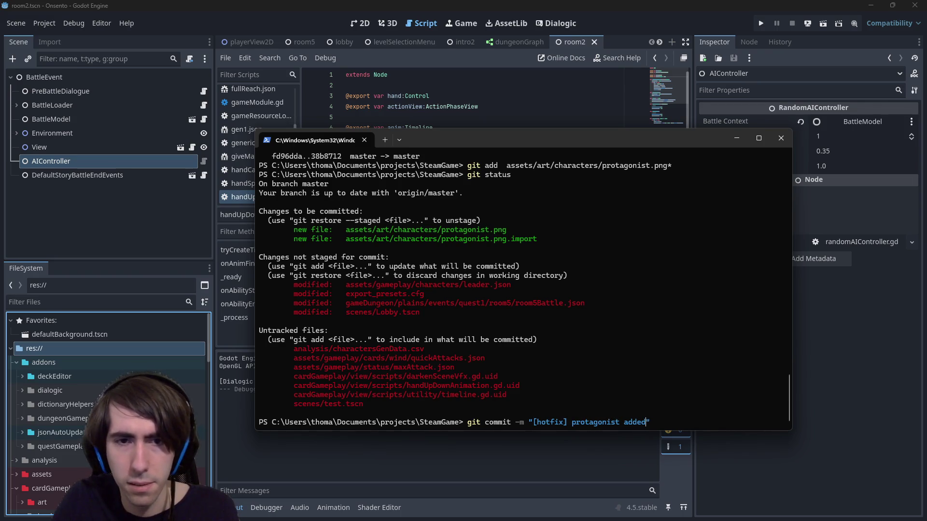
key(BackSpace)
key(BackSpace)
key(BackSpace)
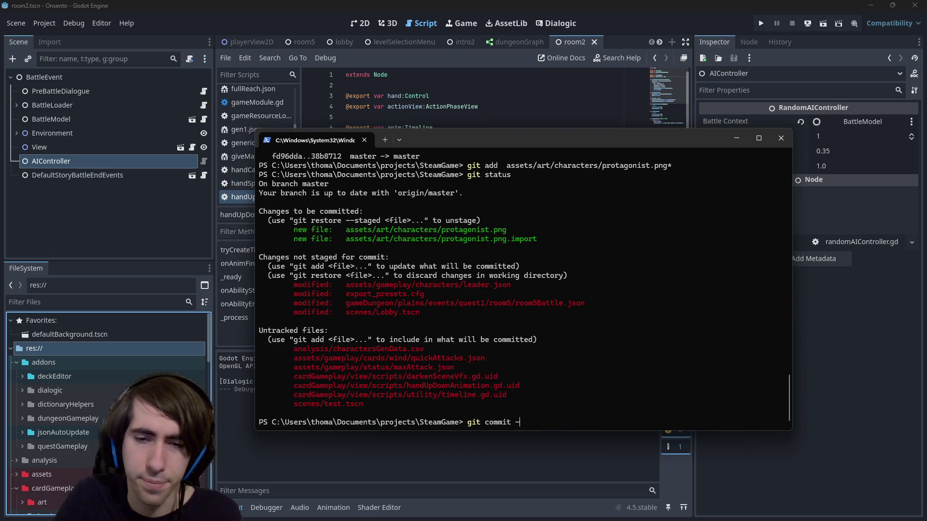
text(add)
drag(341, 285, 521, 285)
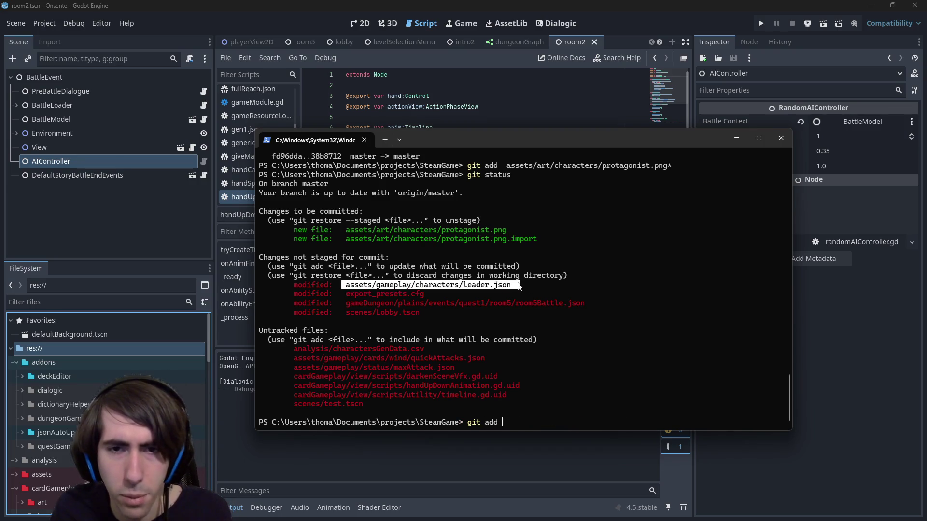
- Stage leader.json with git add and clear the abandoned commit command
right_click(521, 285)
right_click(563, 266)
key(Return)
text(git commit -)
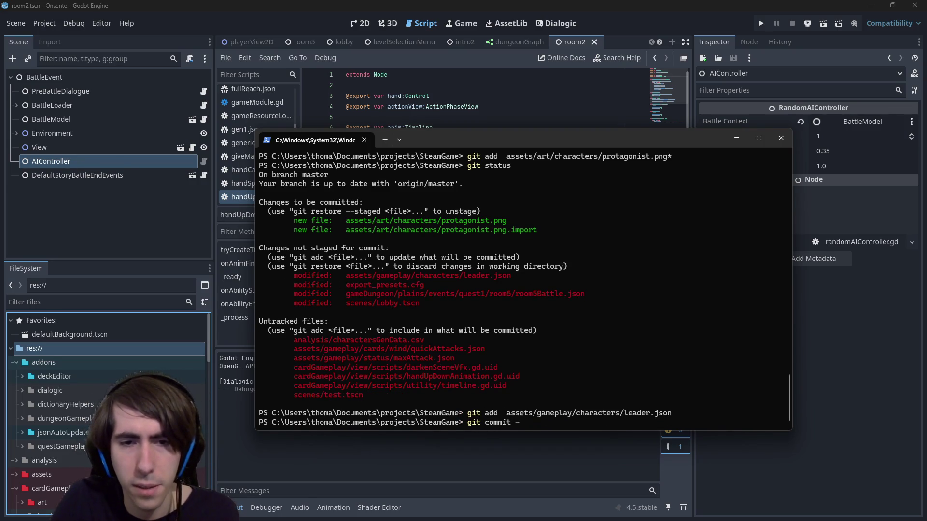
key(Escape)
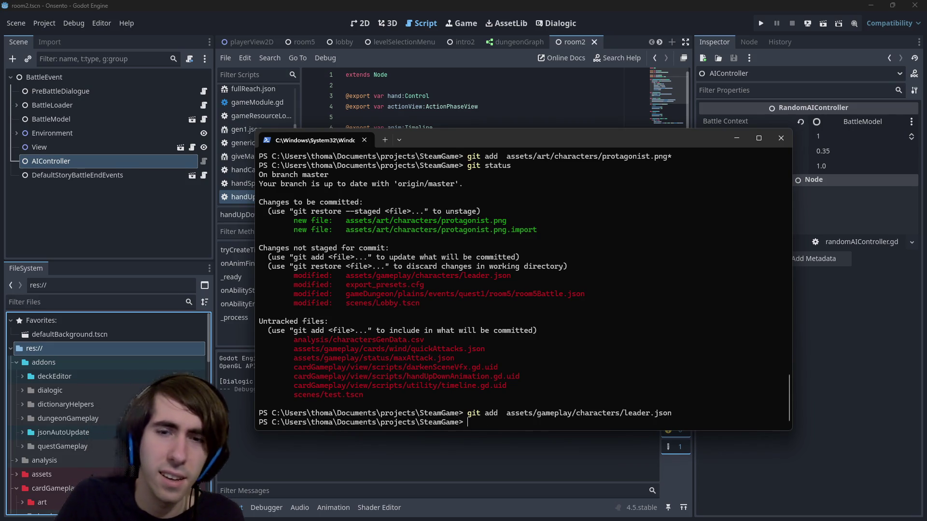
- Undo the last commit with git reset --soft HEAD~1 and review the staged files
text(git reset --)
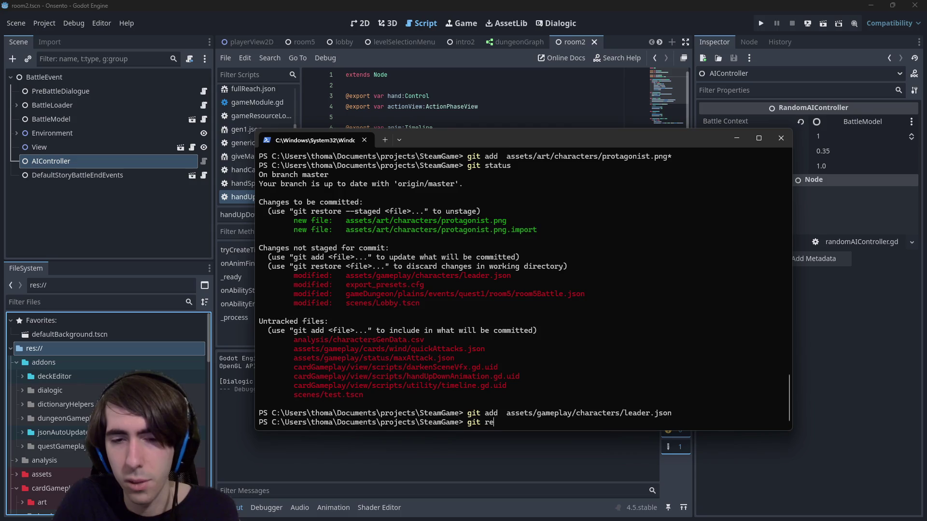
text(soft HEAD)
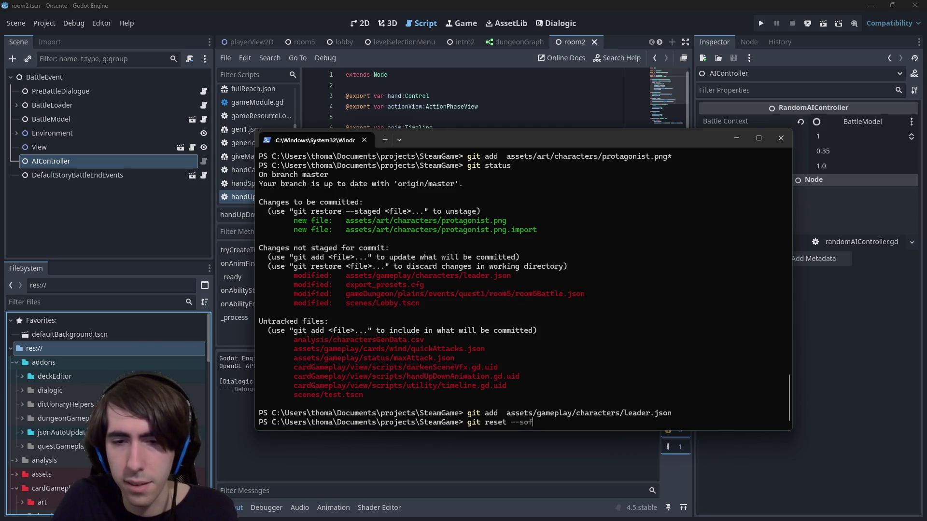
text(~1)
key(Return)
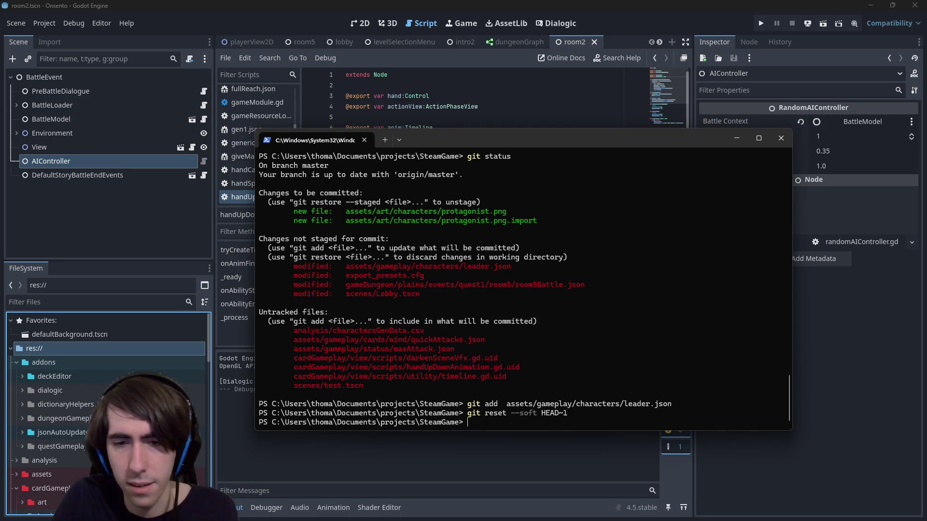
text(git status)
key(Return)
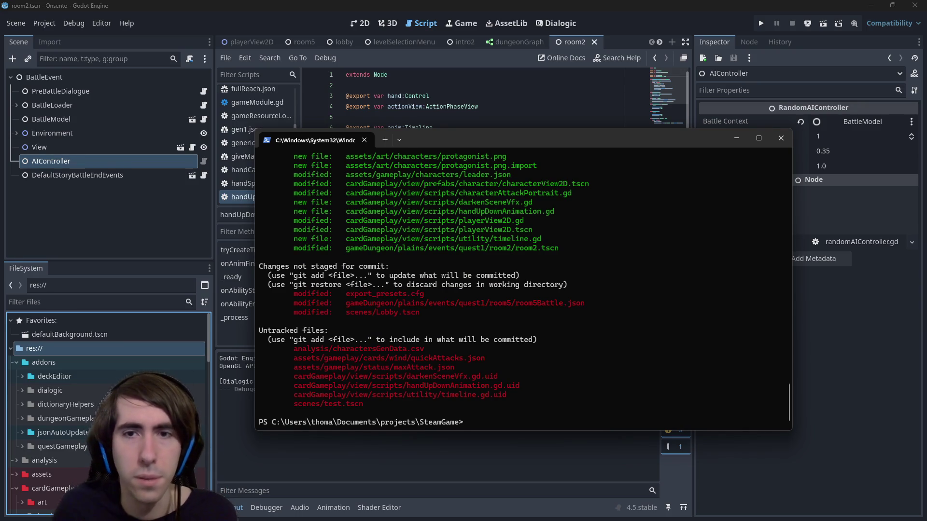
scroll(544, 228, up, 2)
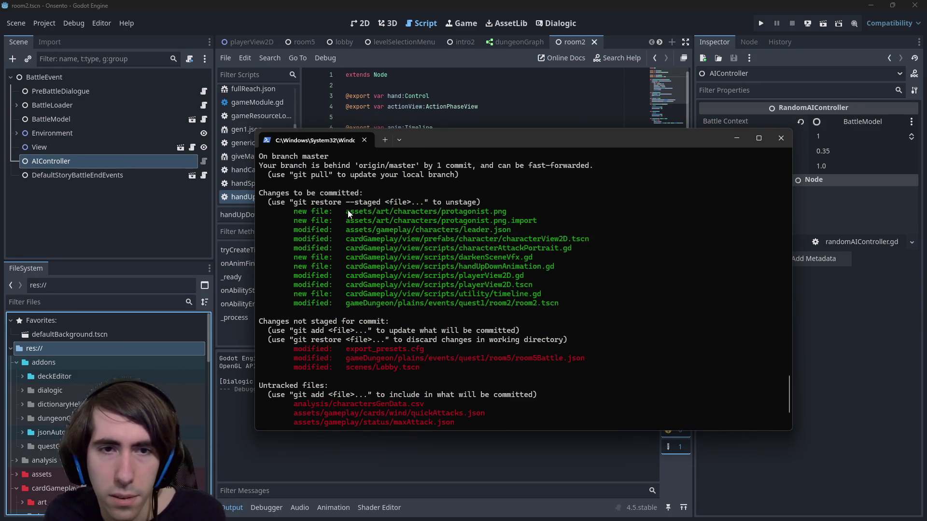
drag(348, 212, 494, 213)
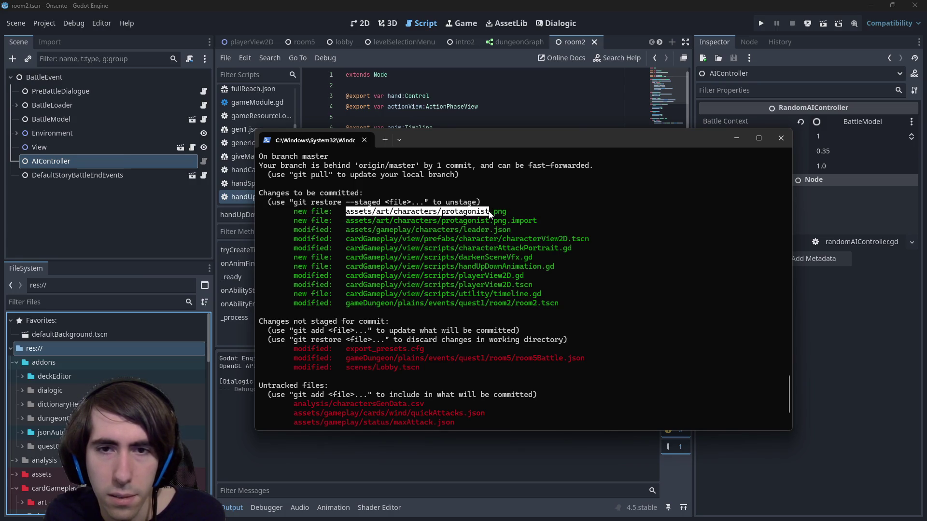